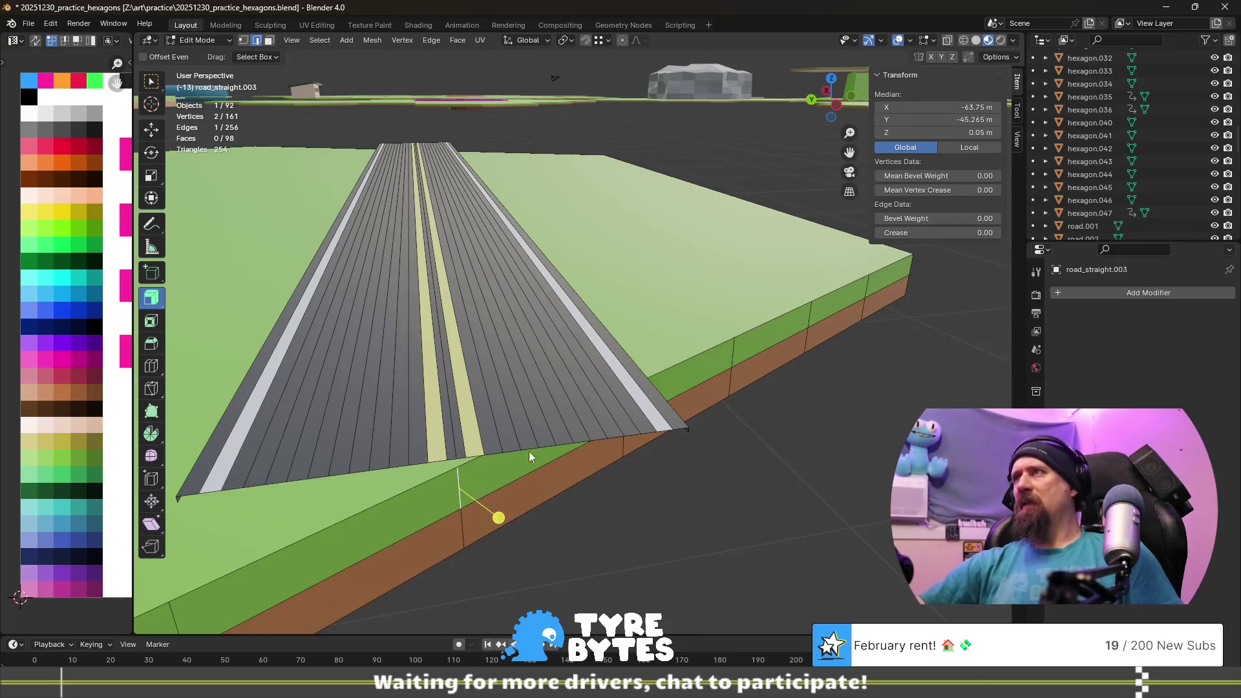
- Confirm the vertices' X position and extrude a new edge in place at the road's end
{"action": "left_click", "coordinate": [928, 106]}
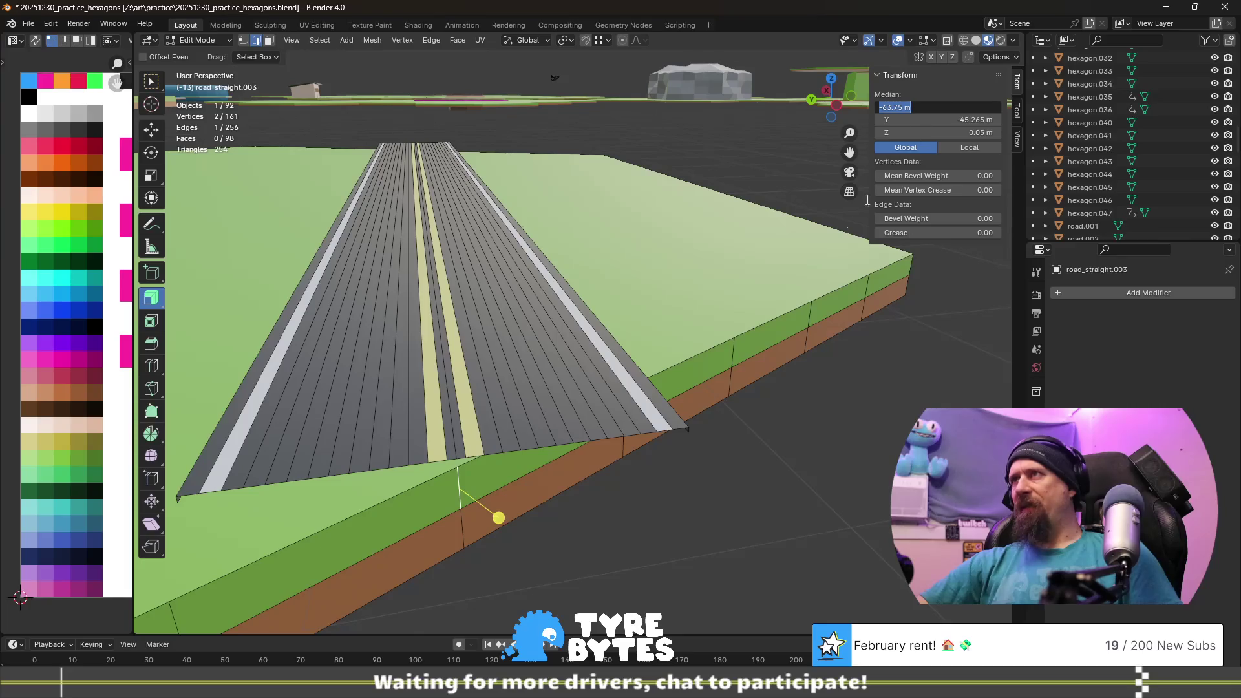
{"action": "key", "text": "Return"}
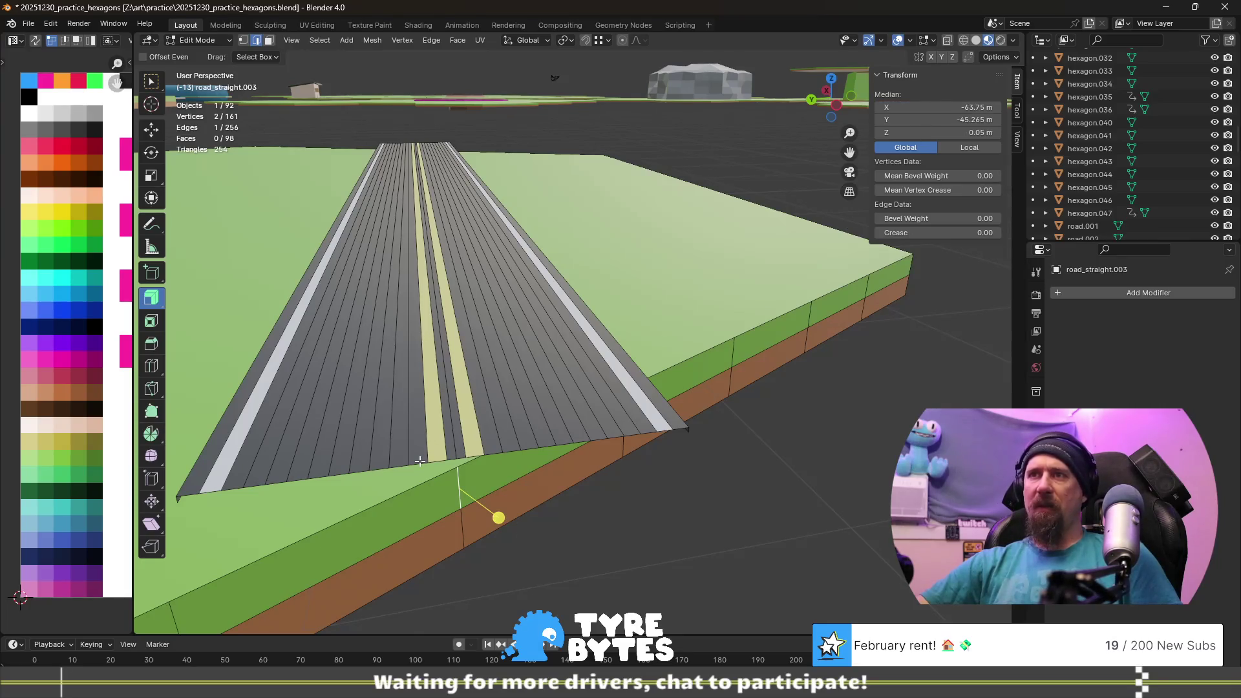
{"action": "key", "text": "e"}
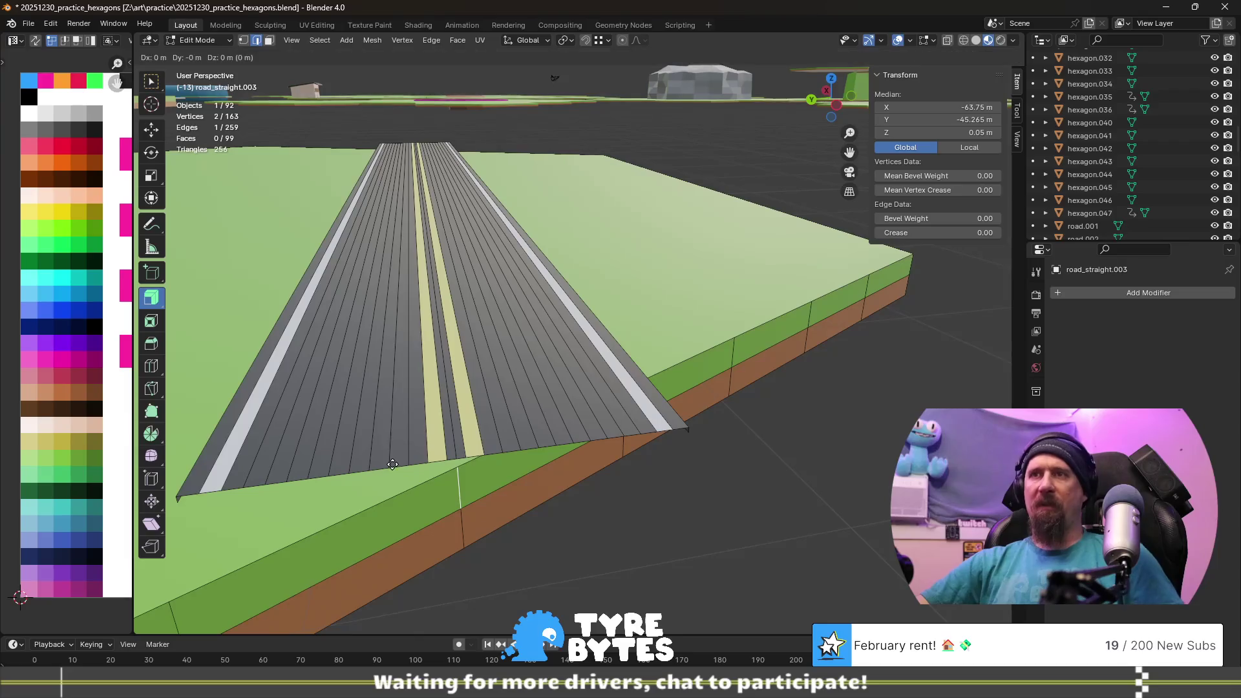
{"action": "key", "text": "Escape"}
- Place the road's end edge loop at Median X −63.75 m, flush with the tile edge
{"action": "left_click", "coordinate": [401, 467], "text": "alt"}
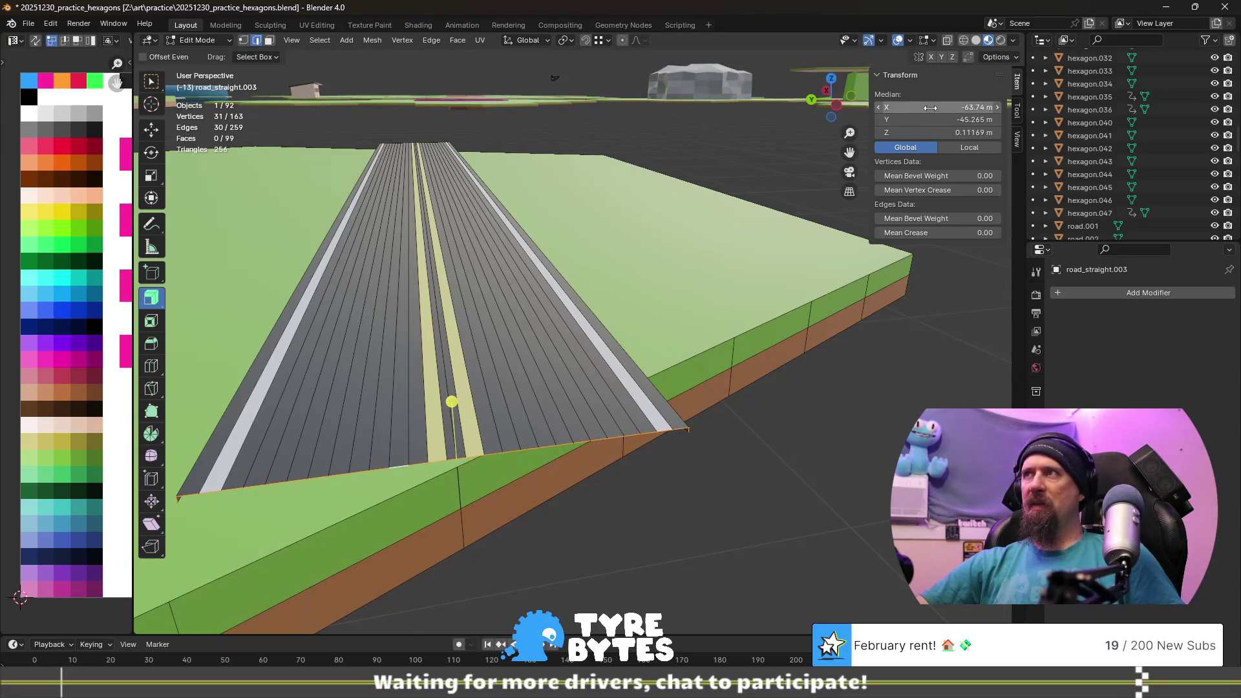
{"action": "left_click", "coordinate": [930, 108]}
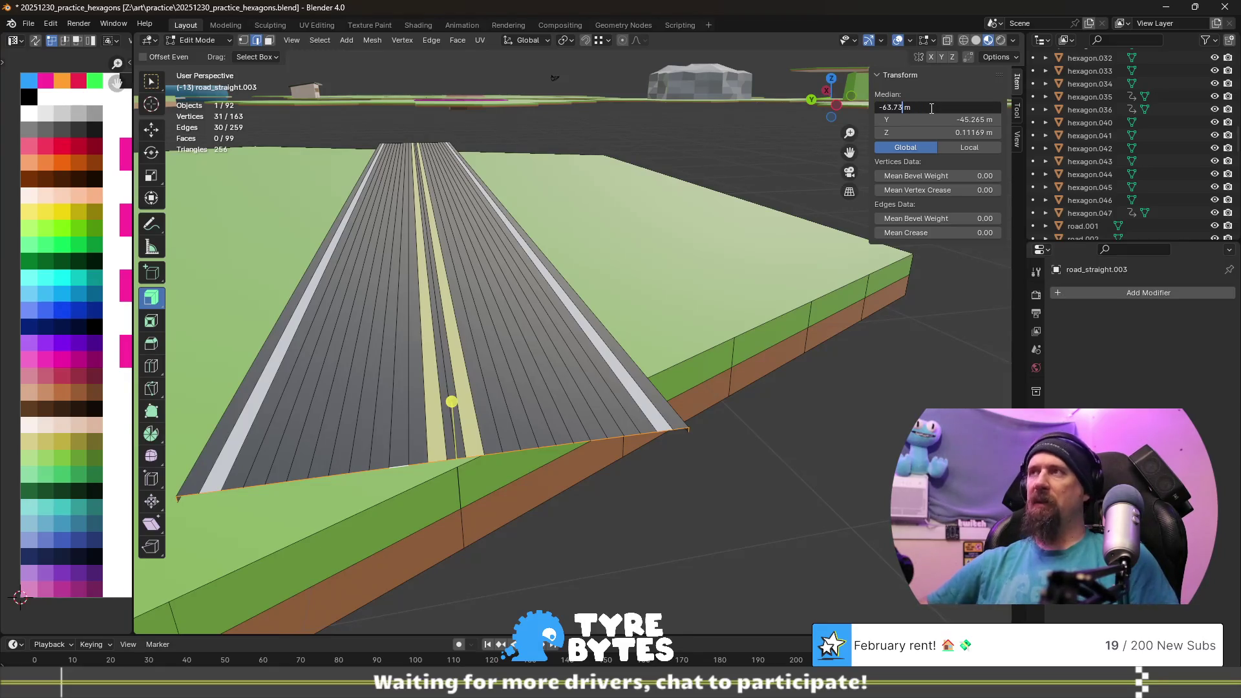
{"action": "key", "text": "Return"}
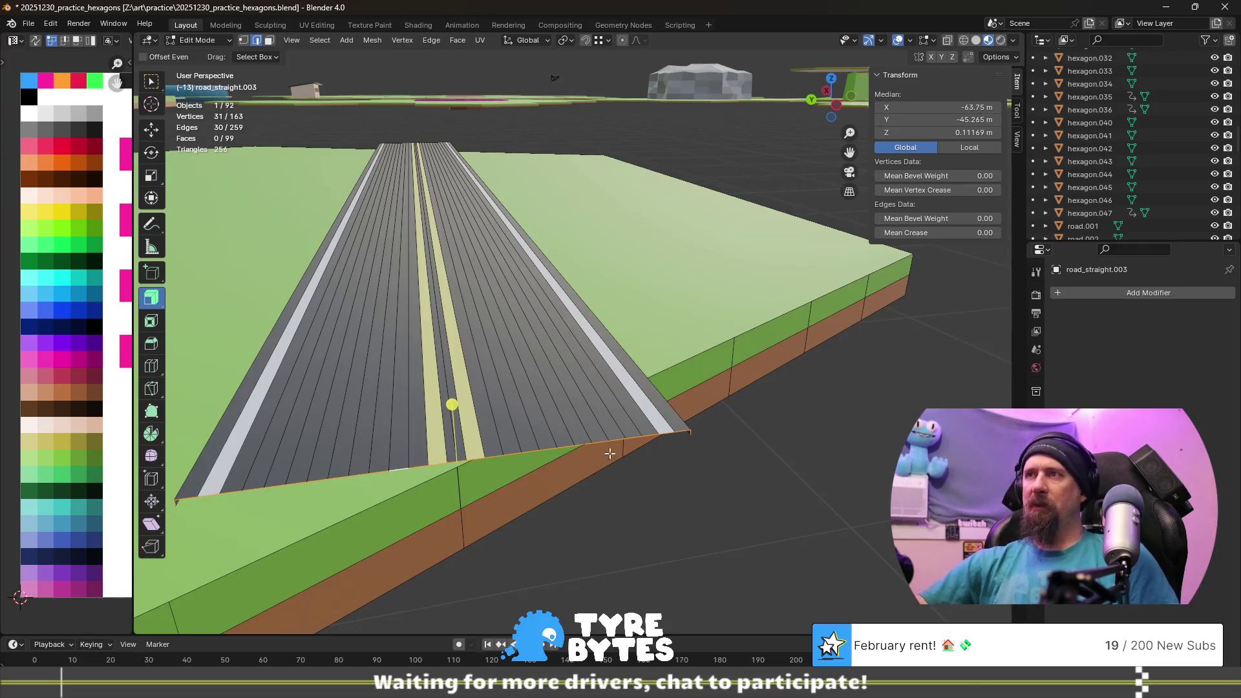
{"action": "scroll", "coordinate": [854, 497], "scroll_direction": "down", "scroll_amount": 5}
{"action": "middle_click_drag", "start_coordinate": [854, 496], "coordinate": [789, 512]}
{"action": "scroll", "coordinate": [789, 513], "scroll_direction": "down", "scroll_amount": 3}
{"action": "mouse_move", "coordinate": [449, 424]}
{"action": "middle_mouse_down"}
{"action": "mouse_move", "coordinate": [615, 435]}
{"action": "mouse_move", "coordinate": [698, 479]}
{"action": "middle_mouse_up"}
{"action": "scroll", "coordinate": [615, 436], "scroll_direction": "up", "scroll_amount": 2}
{"action": "scroll", "coordinate": [615, 436], "scroll_direction": "up", "scroll_amount": 2}
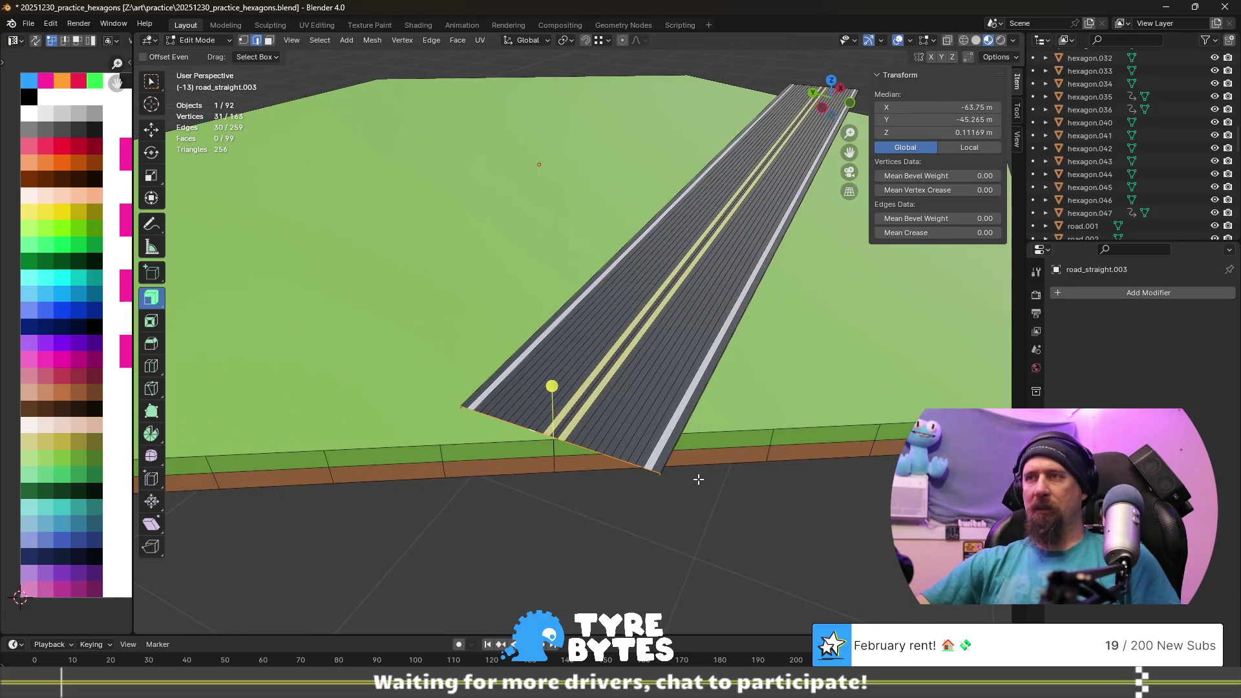
{"action": "type", "text": "rz"}
{"action": "type", "text": "60"}
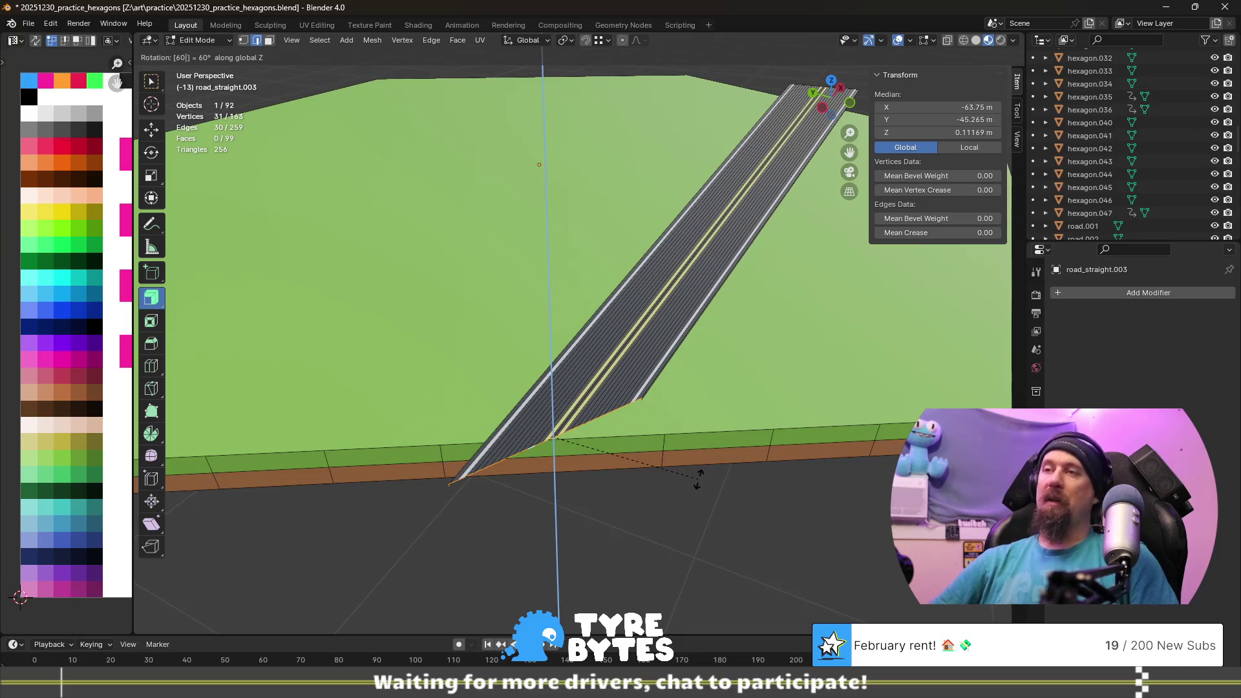
- Rotate the selected end edge 30° about global Z so it runs along the hexagon's side
{"action": "key", "text": "BackSpace"}
{"action": "key", "text": "BackSpace"}
{"action": "type", "text": "30"}
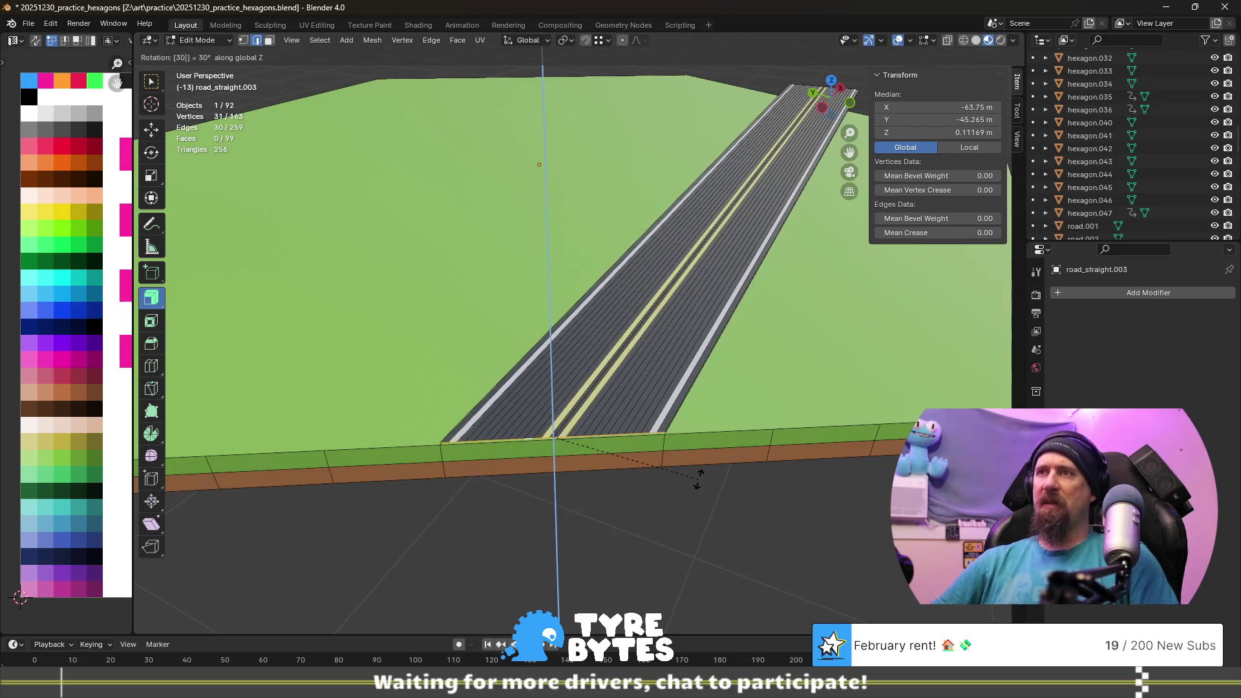
{"action": "key", "text": "Return"}
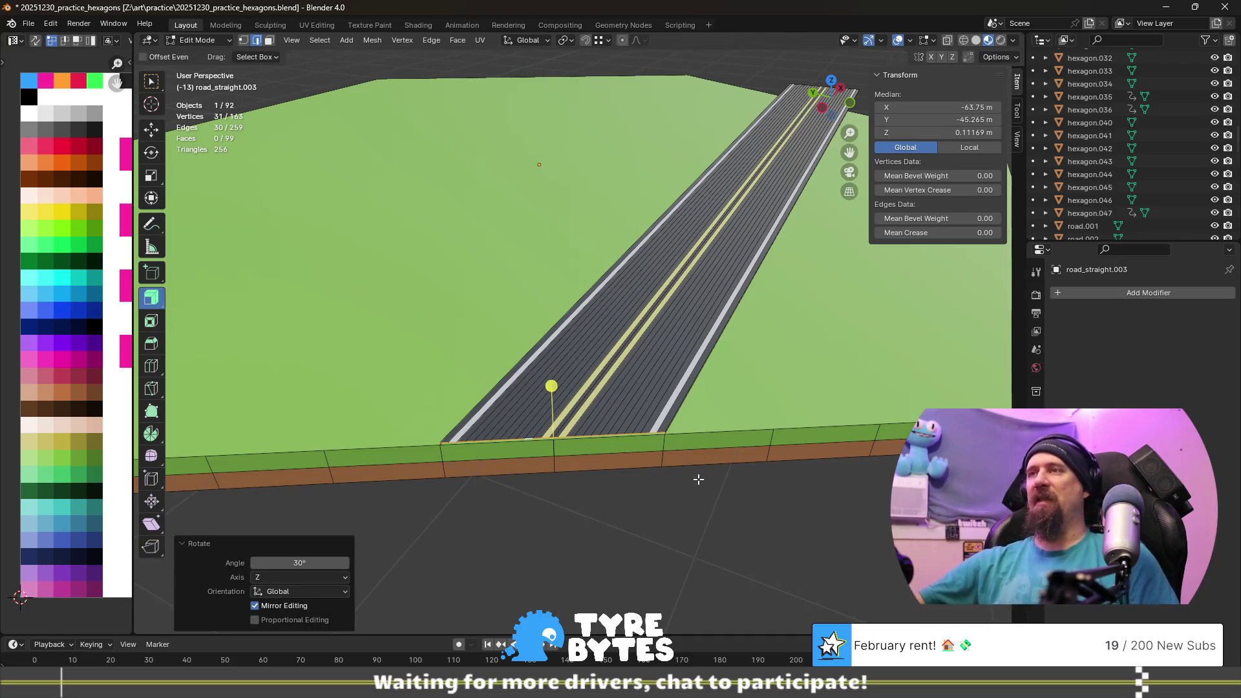
{"action": "mouse_move", "coordinate": [698, 480]}
{"action": "middle_mouse_down"}
{"action": "mouse_move", "coordinate": [778, 495]}
{"action": "mouse_move", "coordinate": [739, 471]}
{"action": "middle_mouse_up"}
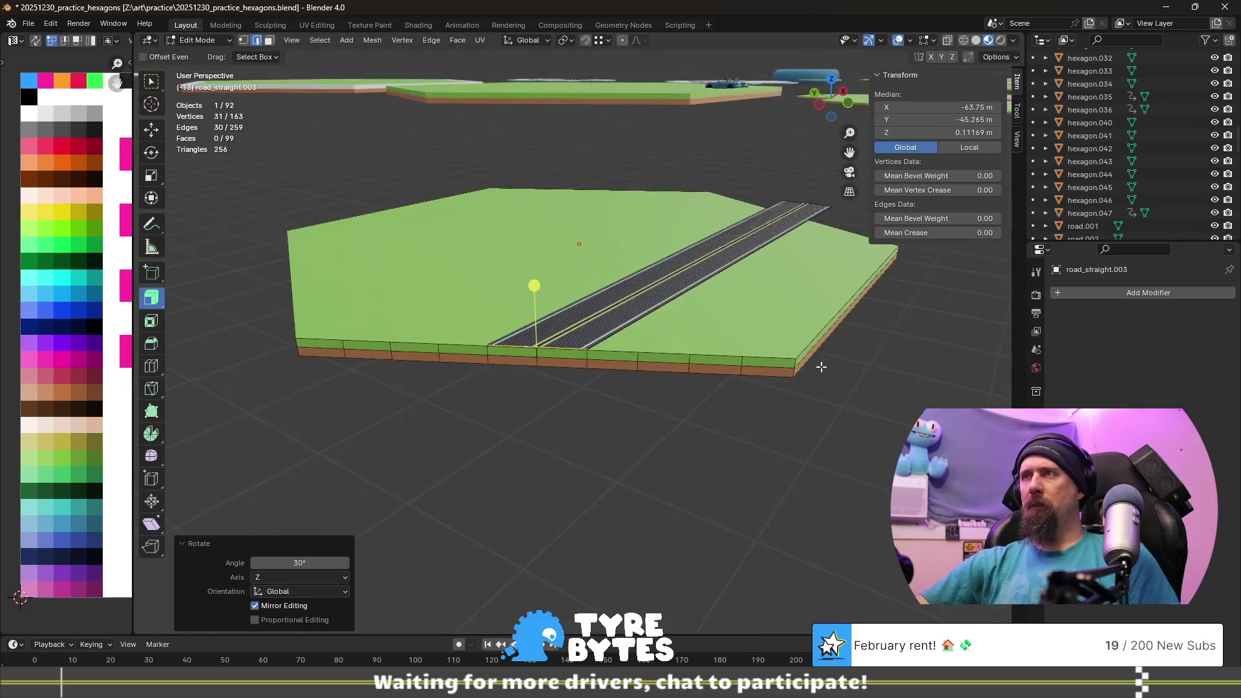
{"action": "mouse_move", "coordinate": [739, 471]}
{"action": "middle_mouse_down"}
{"action": "mouse_move", "coordinate": [587, 376]}
{"action": "mouse_move", "coordinate": [559, 483]}
{"action": "middle_mouse_up"}
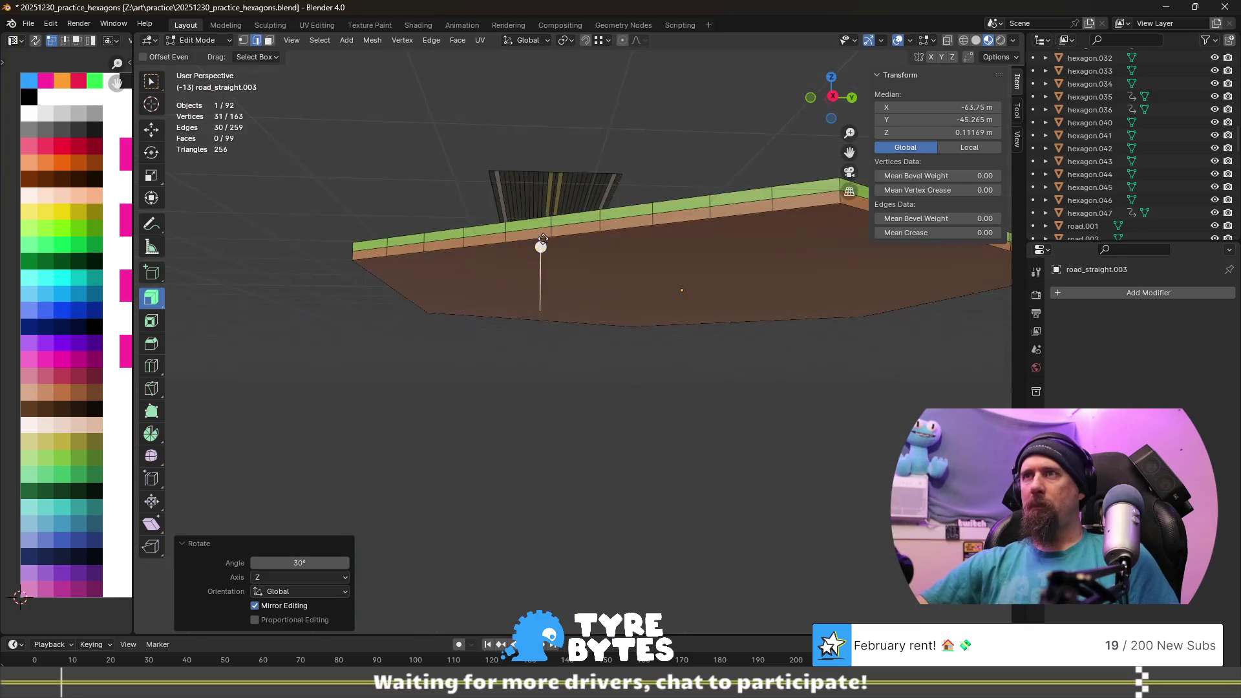
- Select the whole edge loop at the road's near end from a top view
{"action": "left_click", "coordinate": [548, 223]}
{"action": "middle_click_drag", "start_coordinate": [519, 305], "coordinate": [528, 356]}
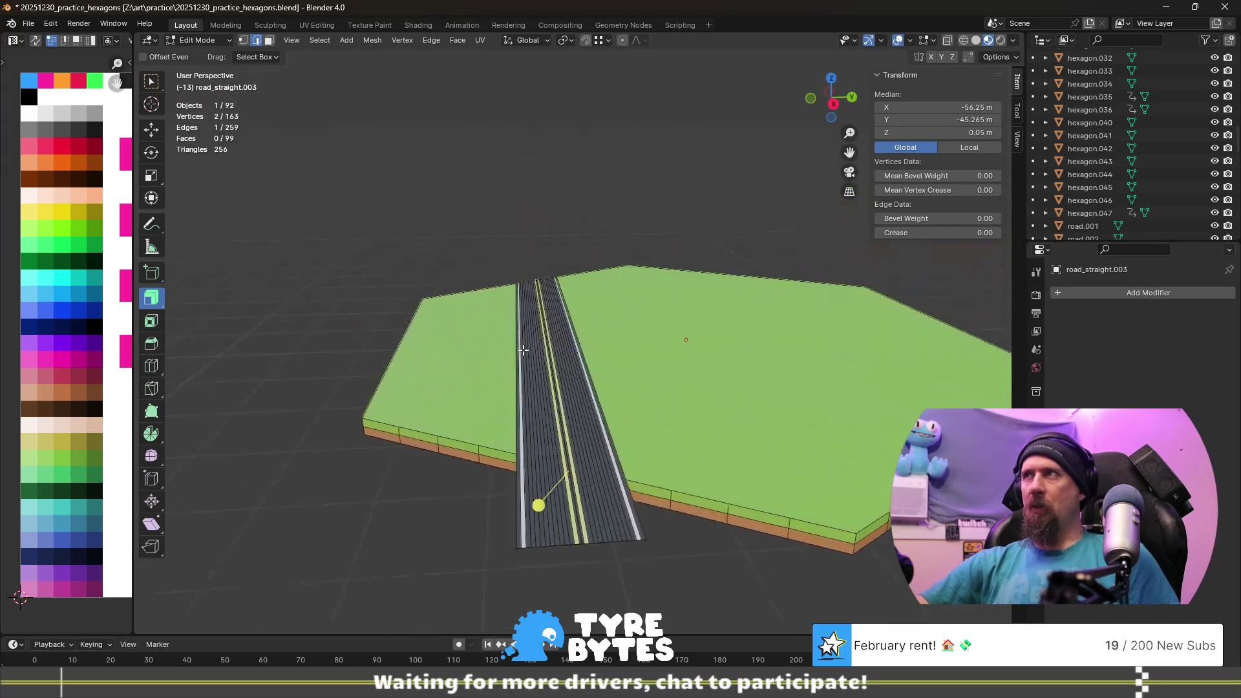
{"action": "scroll", "coordinate": [528, 356], "scroll_direction": "up", "scroll_amount": 2}
{"action": "scroll", "coordinate": [710, 417], "scroll_direction": "down", "scroll_amount": 2}
{"action": "middle_click_drag", "start_coordinate": [711, 417], "coordinate": [703, 338], "text": "shift"}
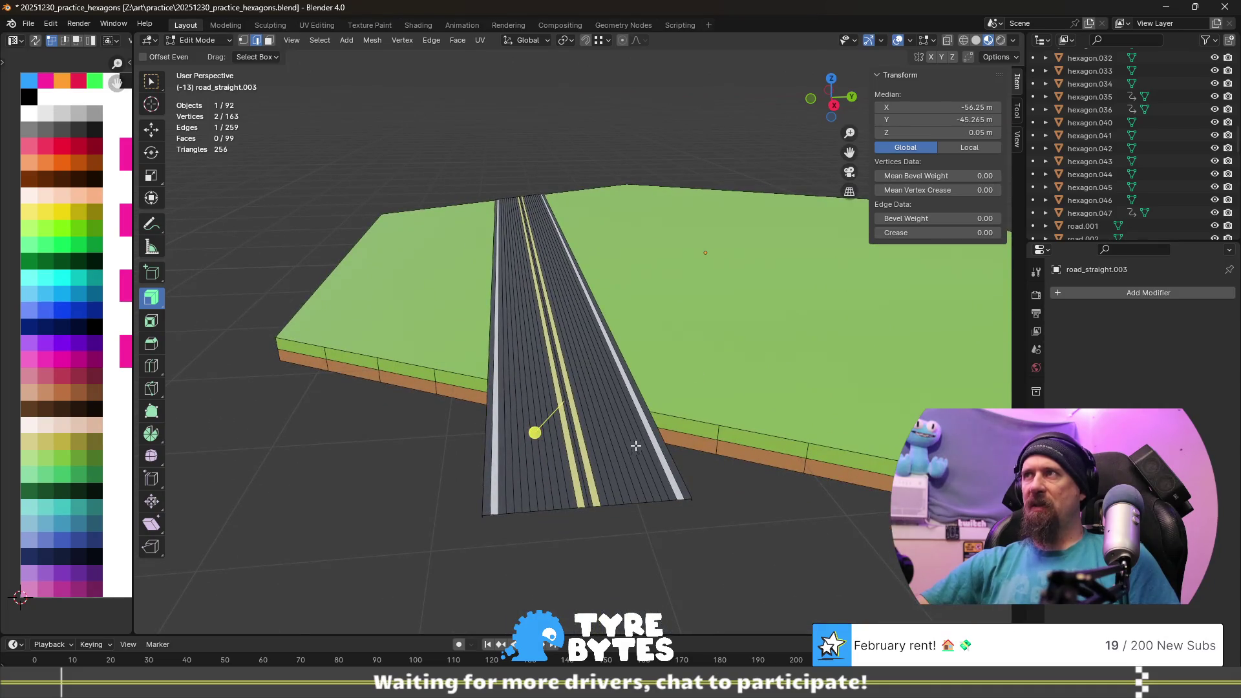
{"action": "left_click", "coordinate": [519, 515], "text": "alt"}
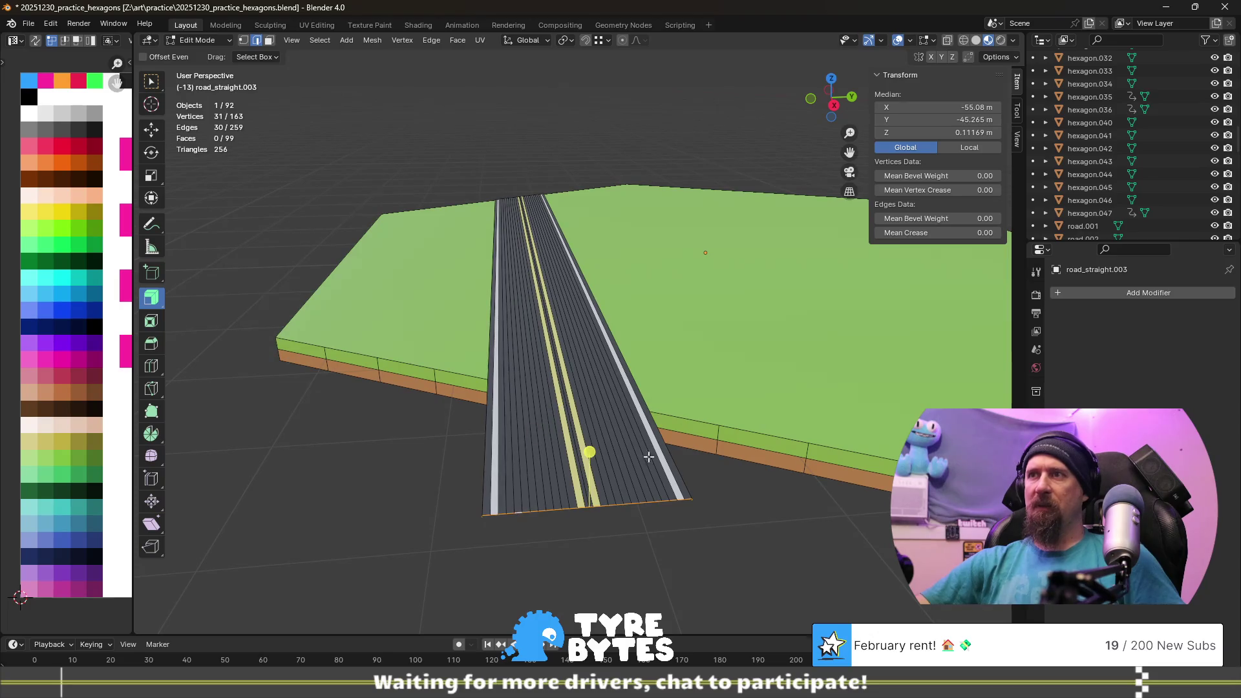
- Set the near end edge loop to Median X −56.25 m, ending against the tile's side
{"action": "left_click", "coordinate": [953, 108]}
{"action": "left_click", "coordinate": [955, 108]}
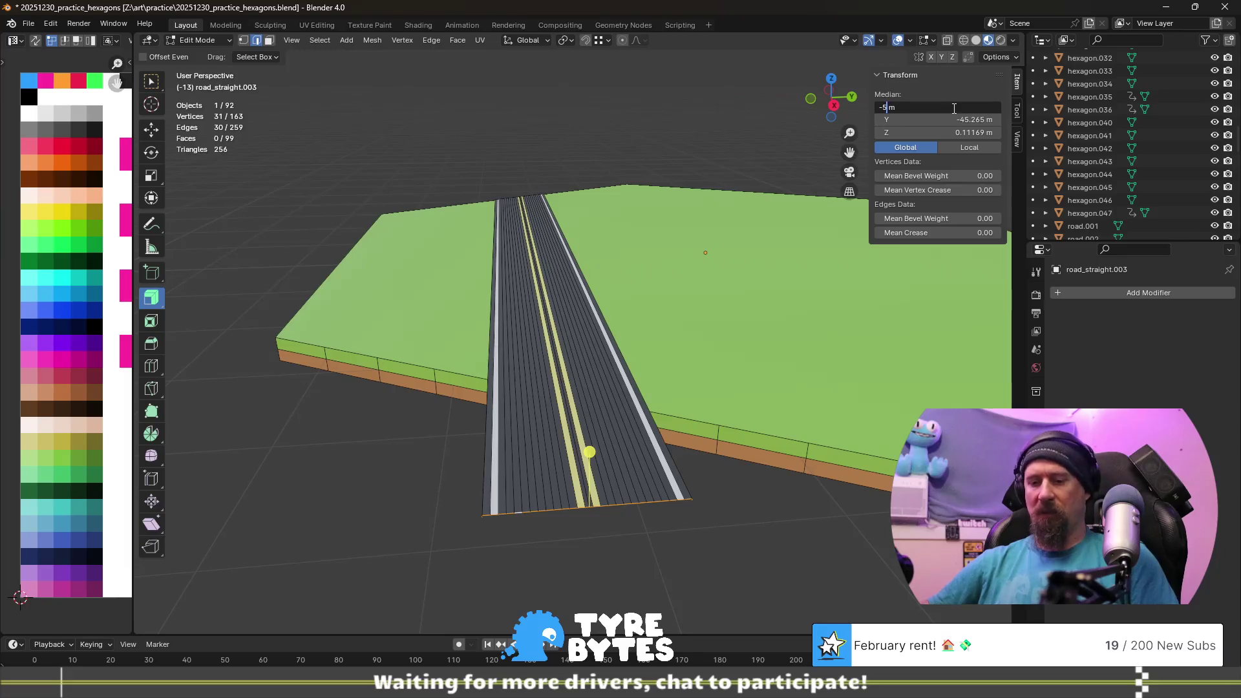
{"action": "key", "text": "Return"}
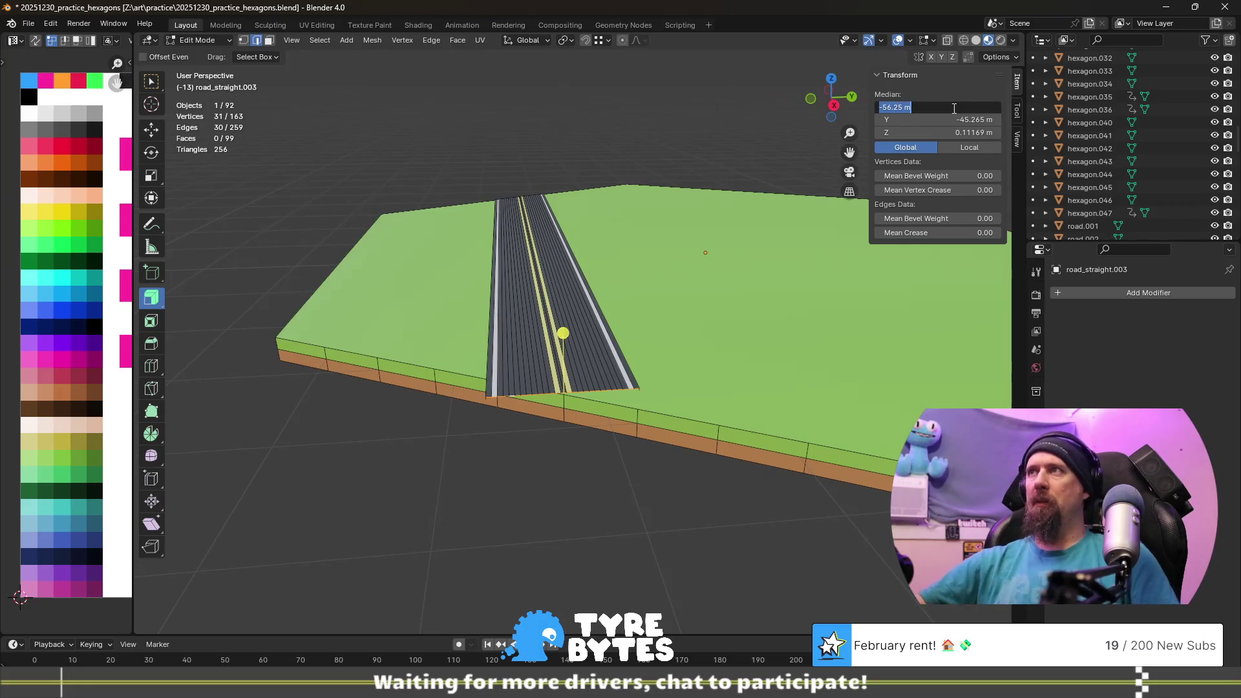
{"action": "left_click", "coordinate": [691, 453]}
- Rotate the near end edge loop −30° about Z, undoing and redoing to compare the result
{"action": "left_click", "coordinate": [528, 393], "text": "alt"}
{"action": "type", "text": "rz"}
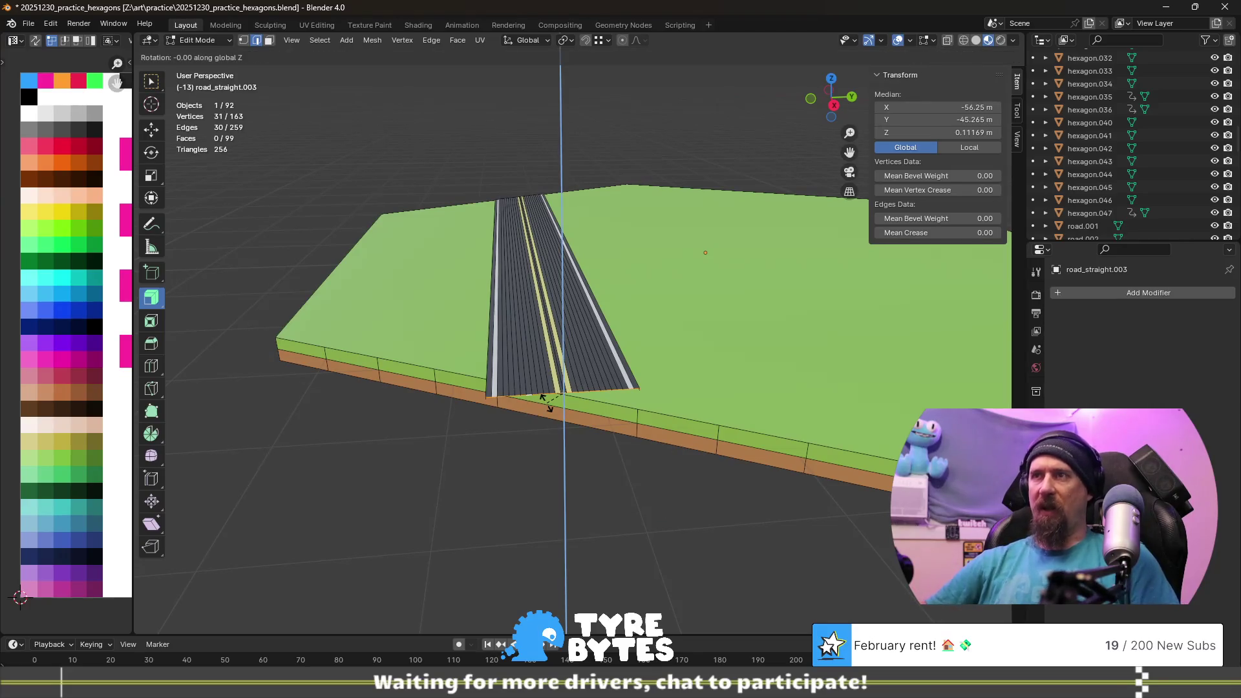
{"action": "type", "text": "-30"}
{"action": "key", "text": "Return"}
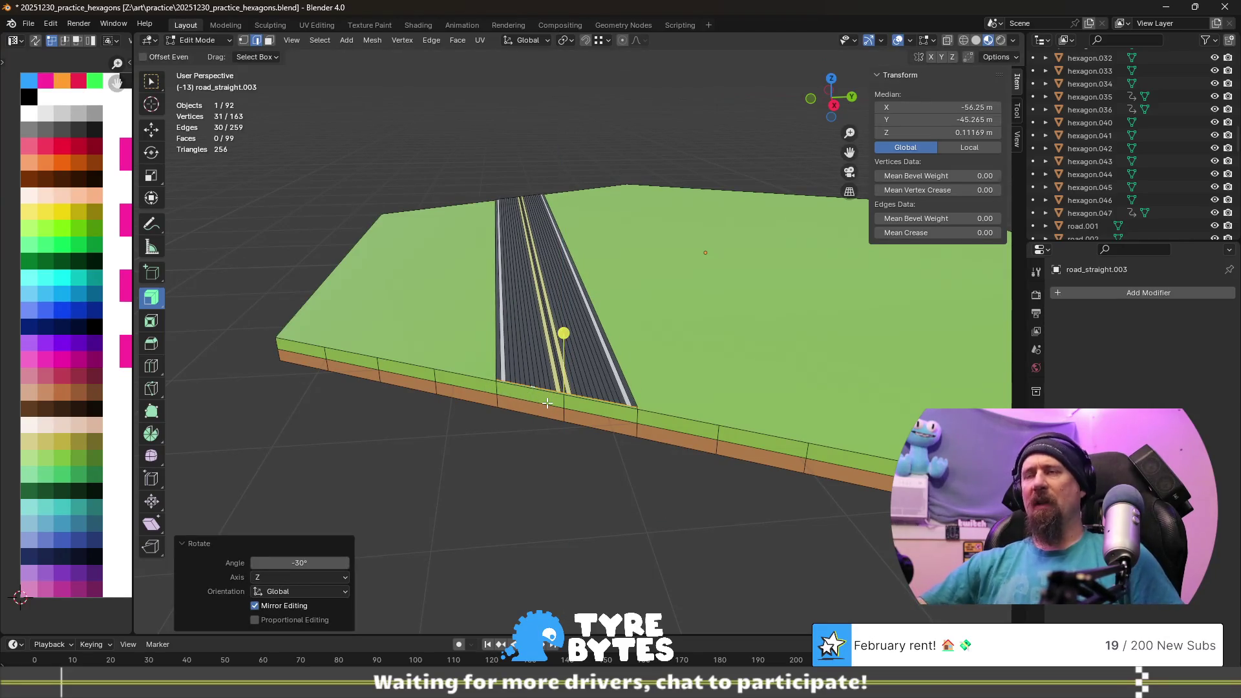
{"action": "scroll", "coordinate": [480, 393], "scroll_direction": "up", "scroll_amount": 2}
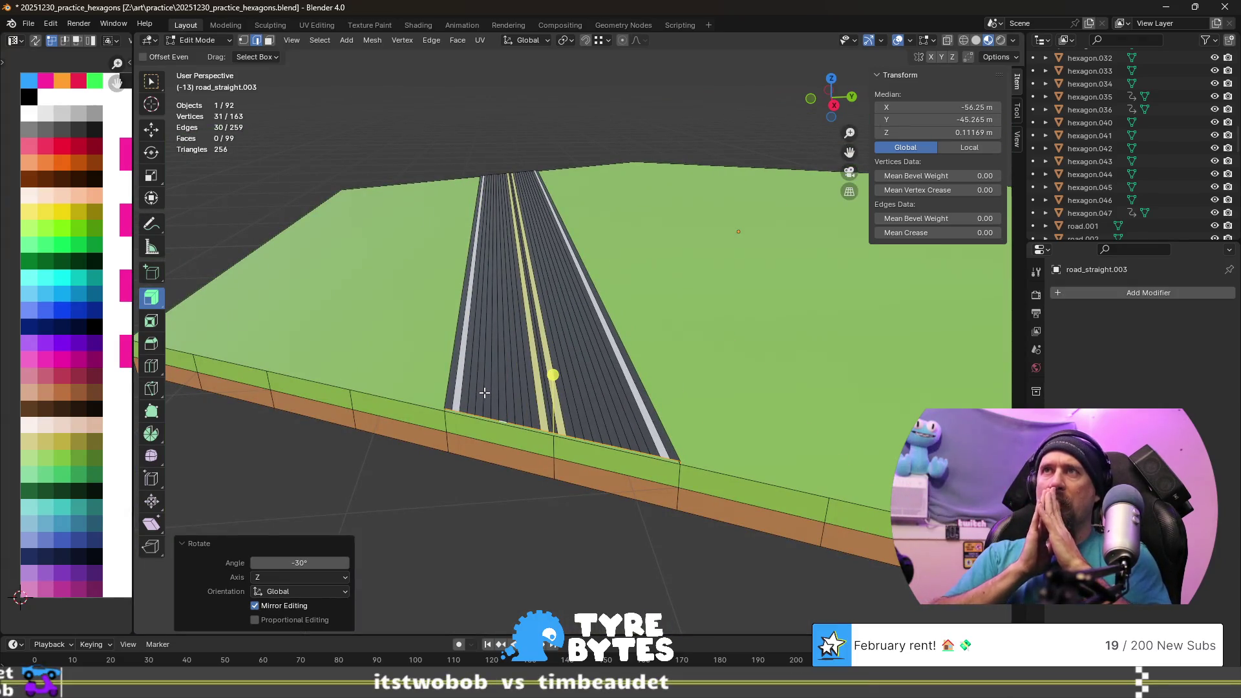
{"action": "key", "text": "ctrl+z"}
{"action": "key", "text": "ctrl+z"}
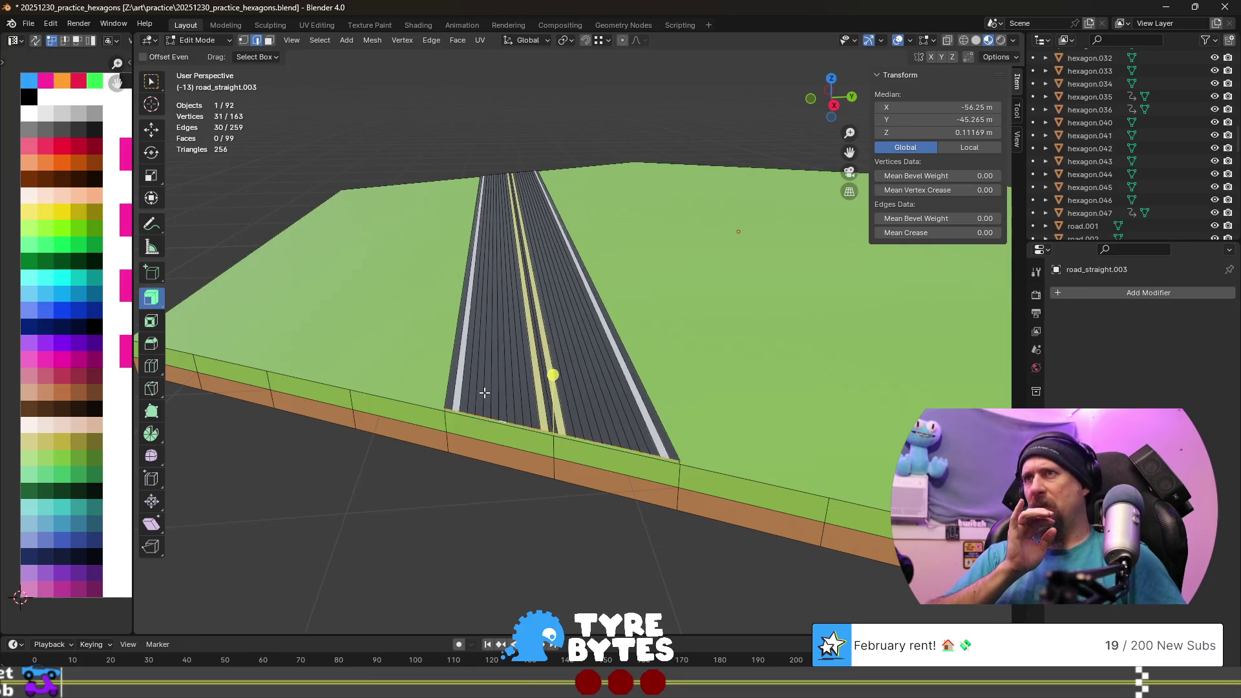
{"action": "key", "text": "ctrl+z"}
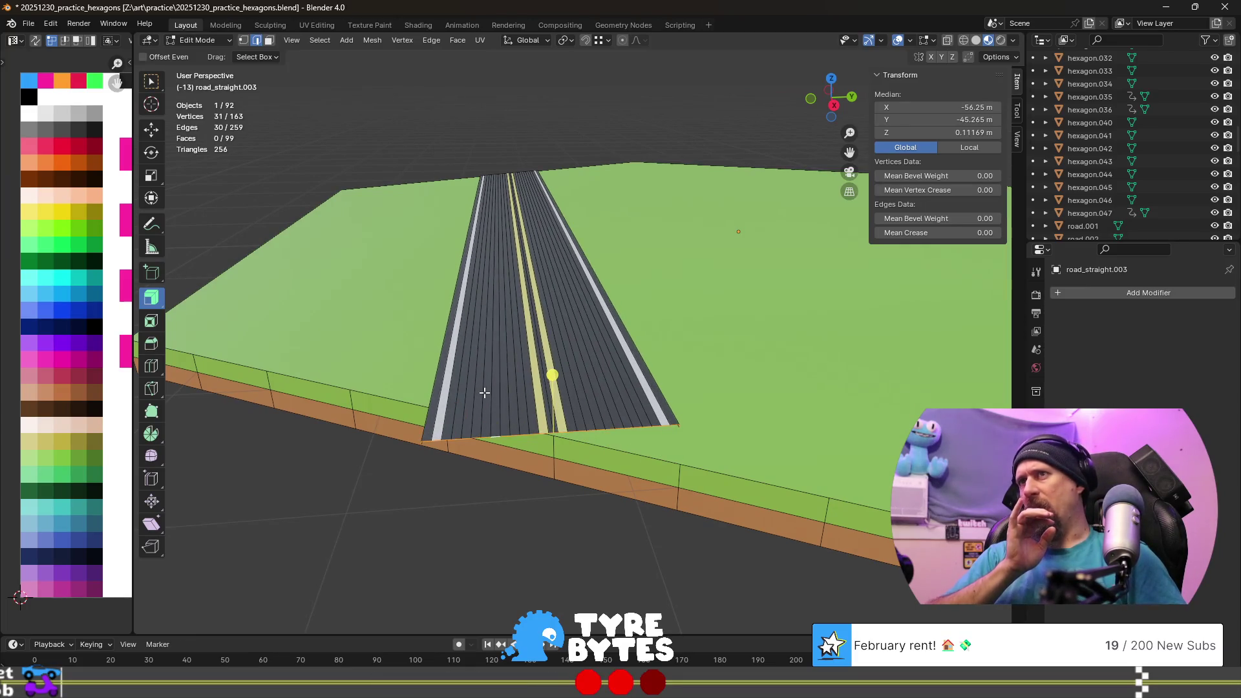
{"action": "key", "text": "ctrl+z"}
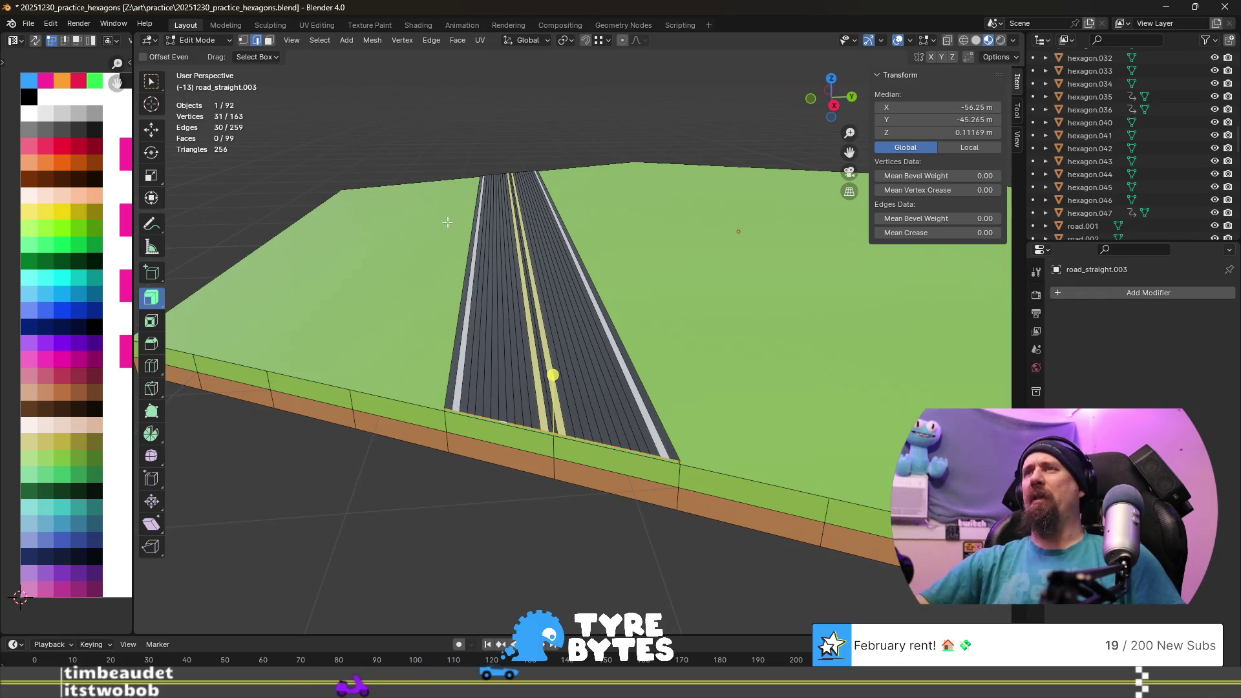
- From a top view, undo the slanted cuts so both road ends are straight again
{"action": "middle_click_drag", "start_coordinate": [484, 392], "coordinate": [549, 207]}
{"action": "scroll", "coordinate": [558, 207], "scroll_direction": "down", "scroll_amount": 3}
{"action": "middle_click_drag", "start_coordinate": [623, 175], "coordinate": [698, 192]}
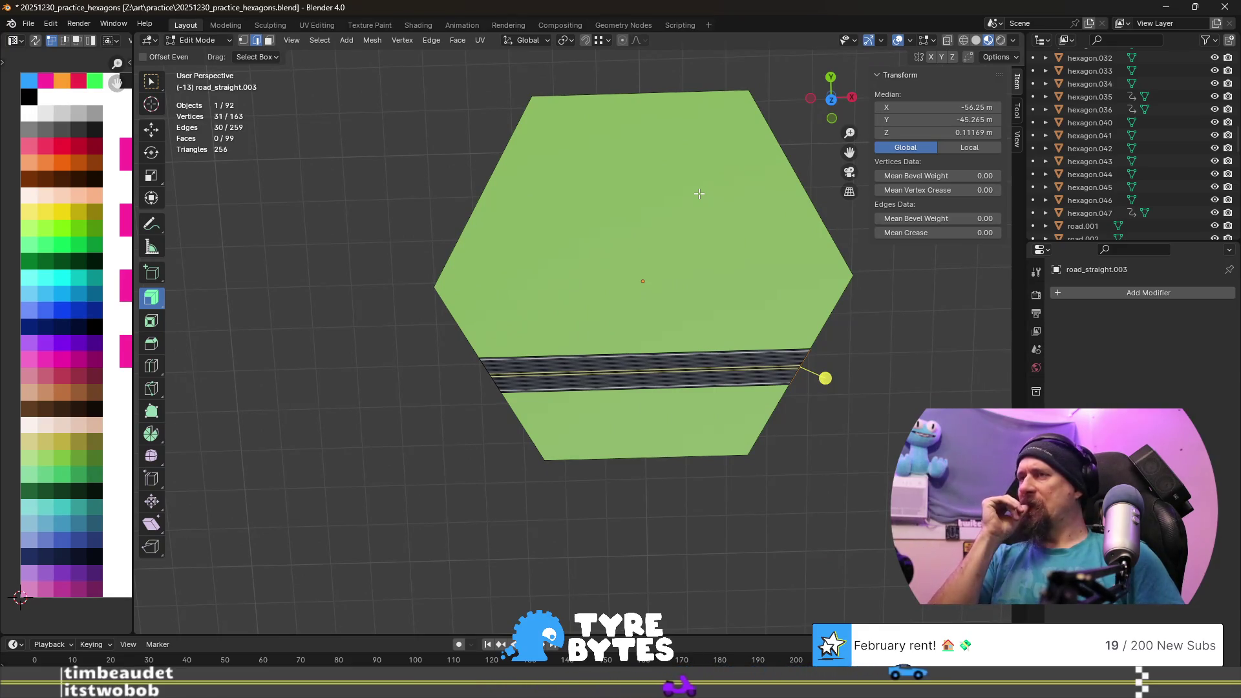
{"action": "key", "text": "ctrl+z"}
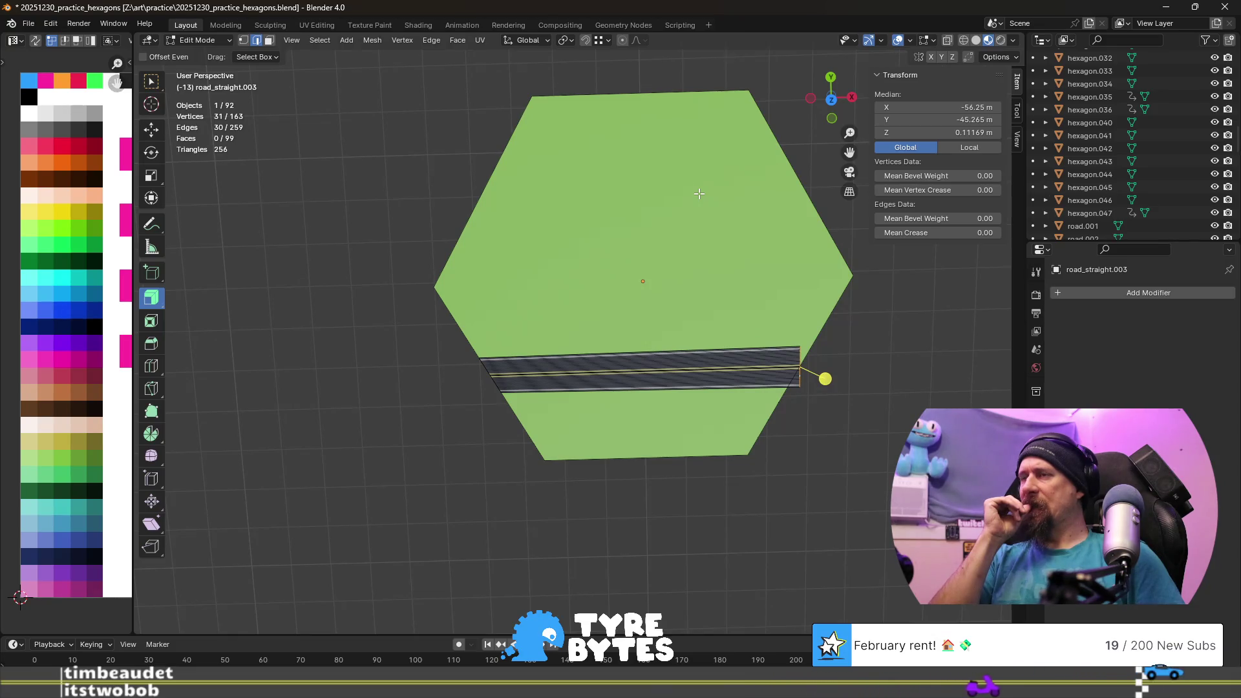
{"action": "key", "text": "ctrl+z"}
{"action": "key", "text": "ctrl+shift+z"}
{"action": "key", "text": "ctrl+z"}
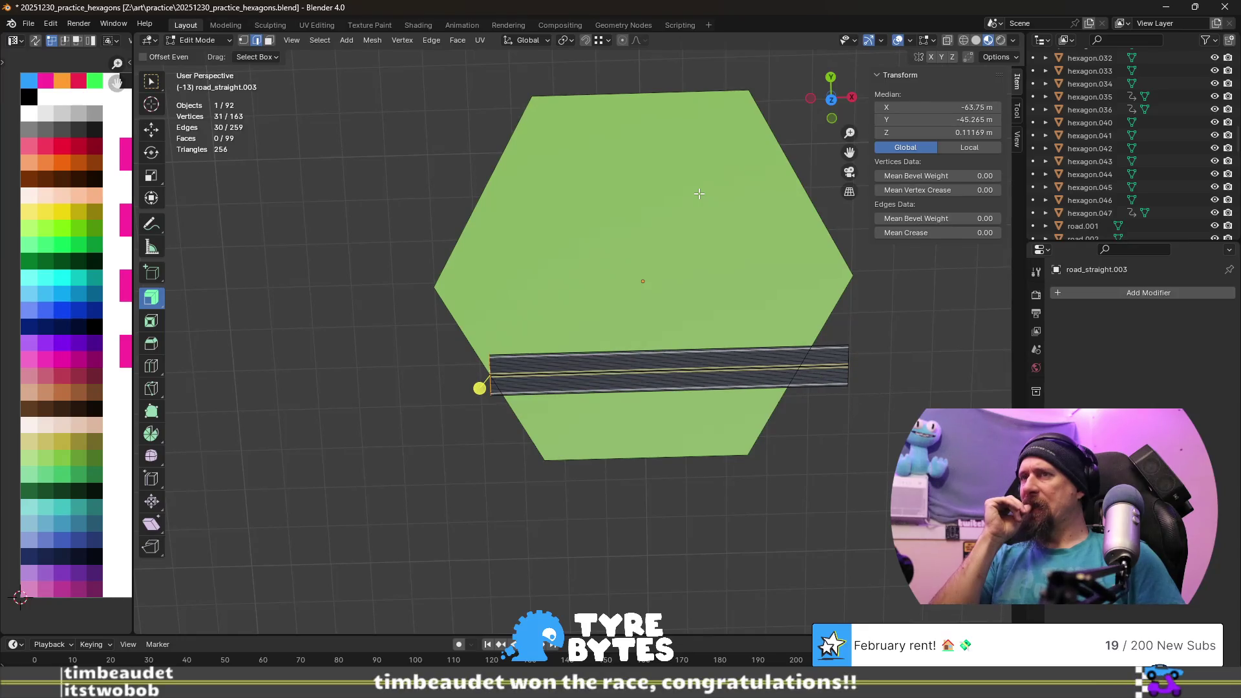
- Put the near end edge loop back at Median X −56.25 m
{"action": "mouse_move", "coordinate": [698, 193]}
{"action": "middle_mouse_down"}
{"action": "mouse_move", "coordinate": [778, 347]}
{"action": "mouse_move", "coordinate": [755, 374]}
{"action": "mouse_move", "coordinate": [487, 409]}
{"action": "middle_mouse_up"}
{"action": "scroll", "coordinate": [756, 374], "scroll_direction": "up", "scroll_amount": 2}
{"action": "scroll", "coordinate": [756, 375], "scroll_direction": "up", "scroll_amount": 2}
{"action": "left_click", "coordinate": [929, 109]}
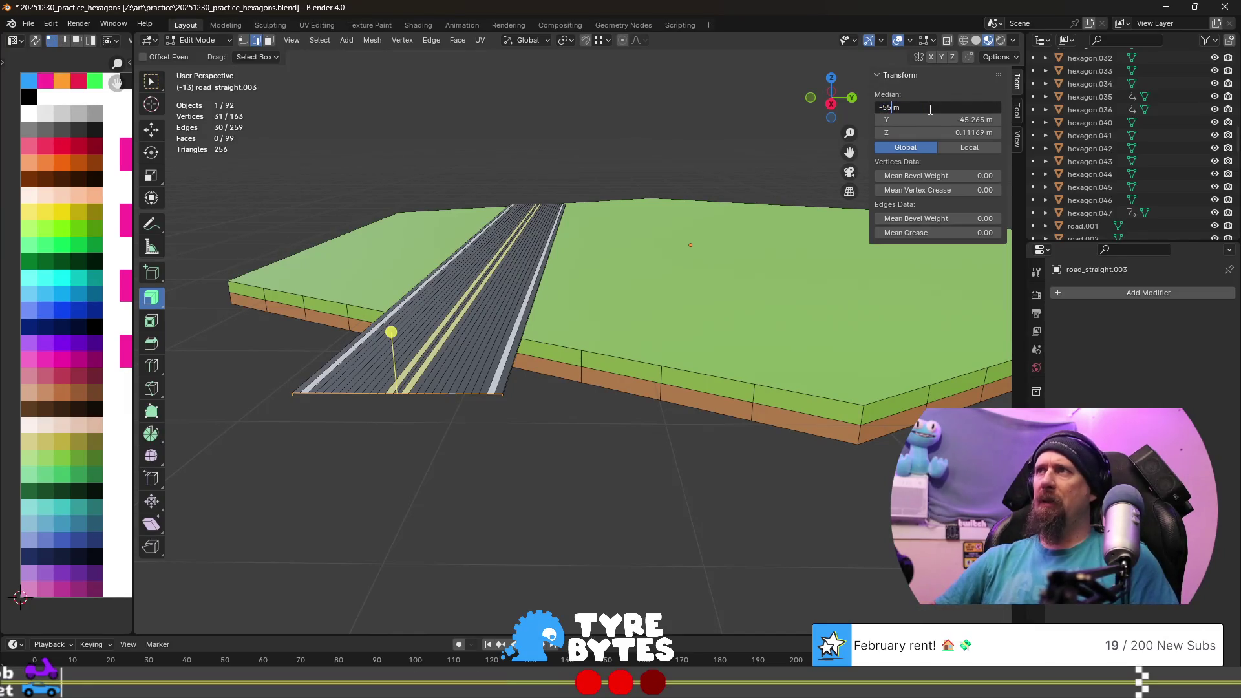
{"action": "type", "text": ".25"}
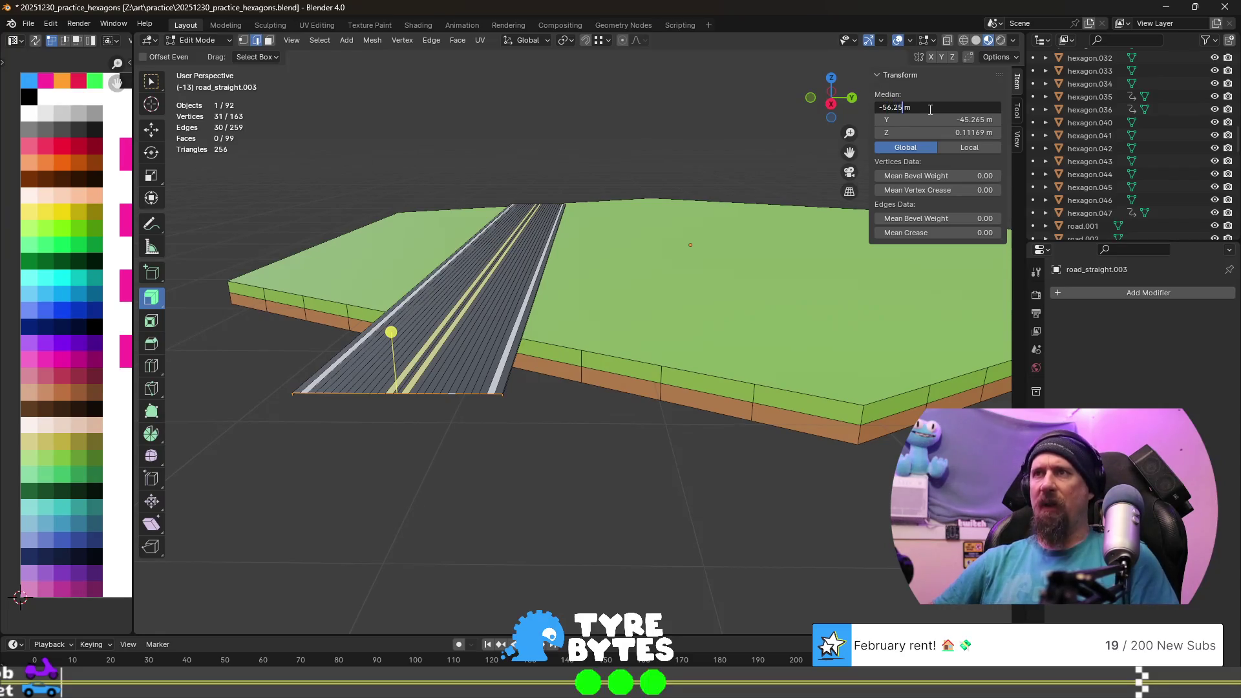
{"action": "key", "text": "Return"}
{"action": "scroll", "coordinate": [451, 450], "scroll_direction": "up", "scroll_amount": 5}
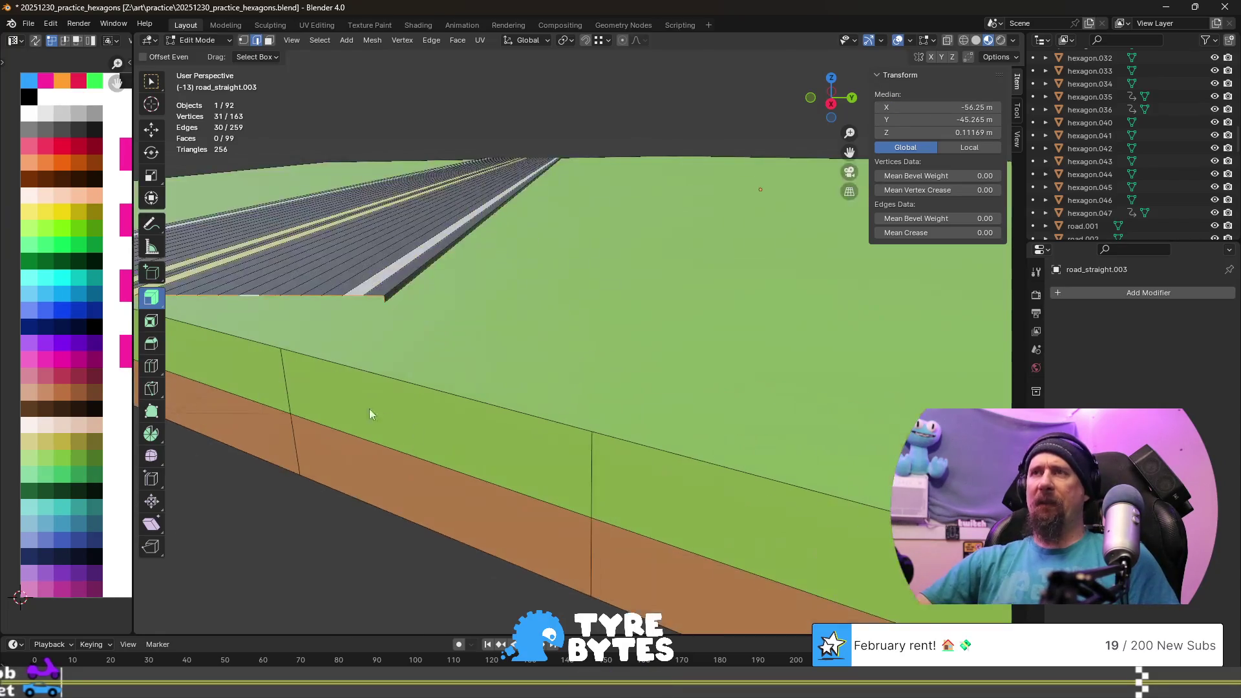
{"action": "middle_click_drag", "start_coordinate": [382, 412], "coordinate": [391, 416]}
{"action": "scroll", "coordinate": [391, 416], "scroll_direction": "down", "scroll_amount": 5}
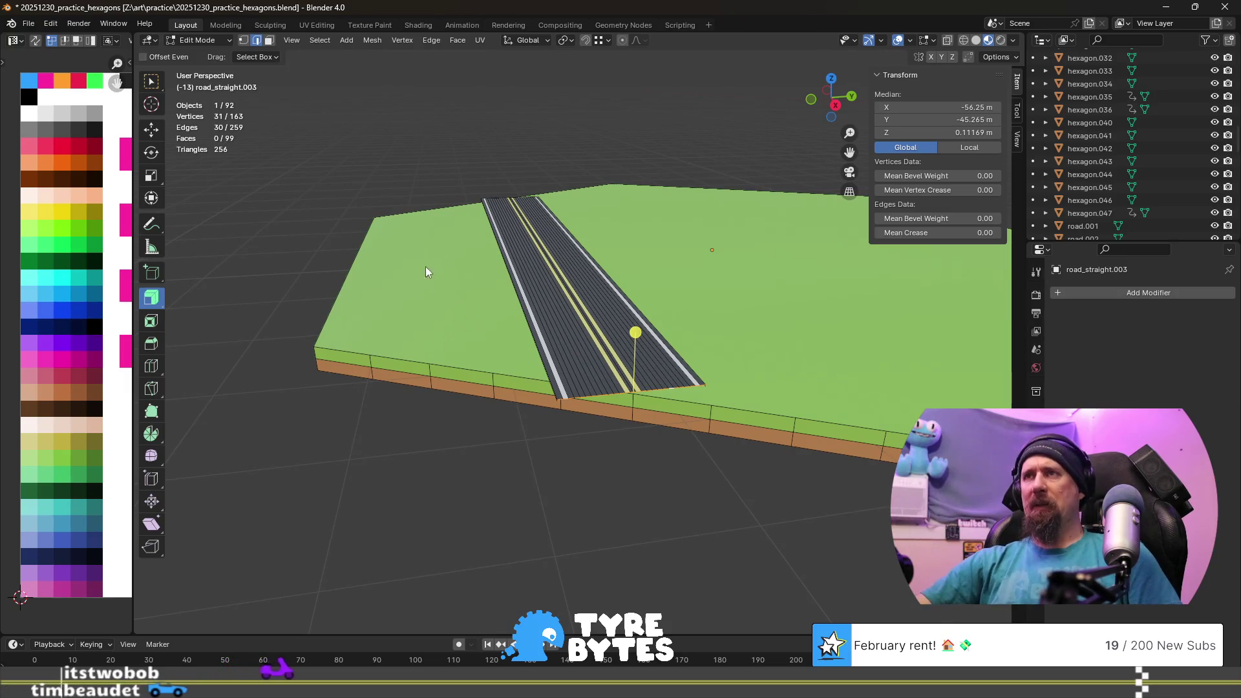
- Add six evenly spaced loop cuts across the road's length
{"action": "middle_click_drag", "start_coordinate": [425, 266], "coordinate": [568, 313]}
{"action": "key", "text": "ctrl+r"}
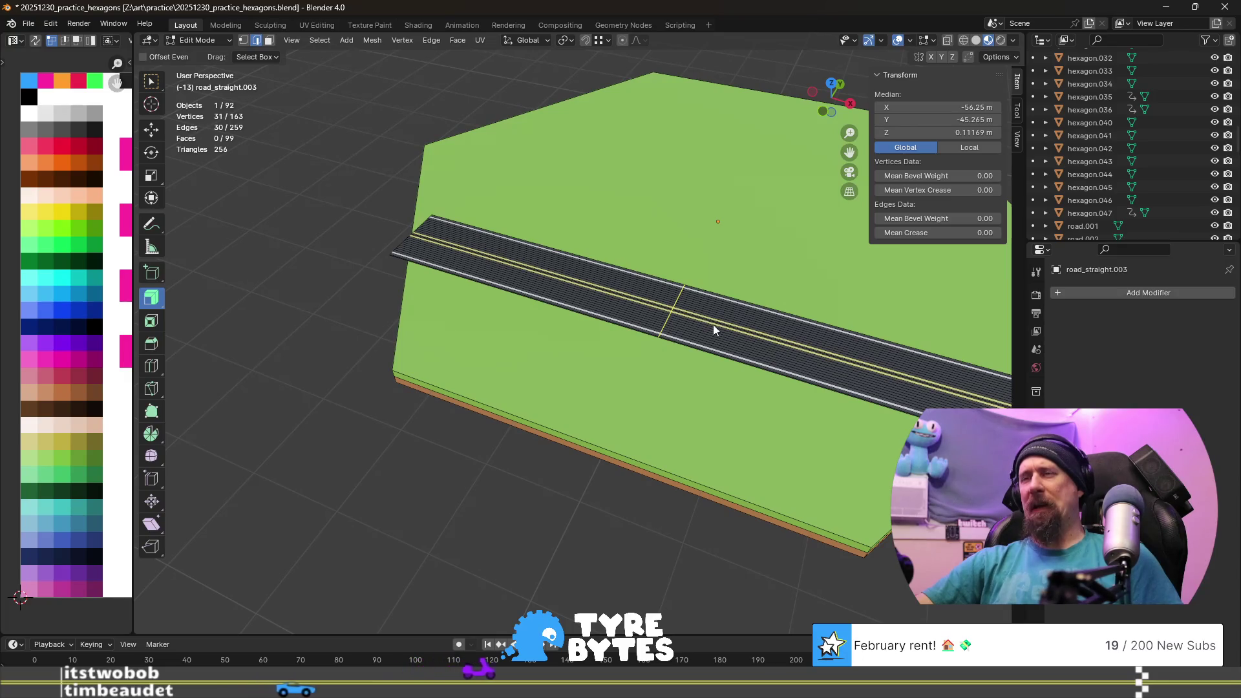
{"action": "scroll", "coordinate": [712, 325], "scroll_direction": "up", "scroll_amount": 6}
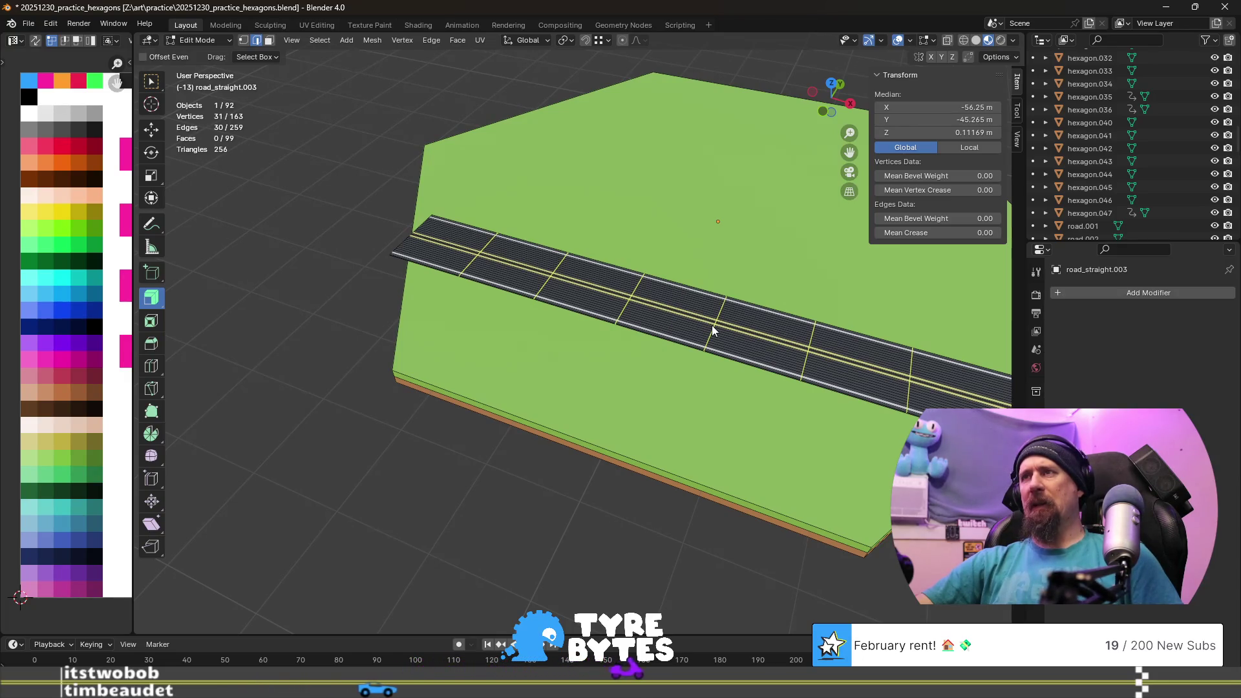
{"action": "left_click", "coordinate": [712, 325]}
{"action": "right_click", "coordinate": [773, 426]}
{"action": "scroll", "coordinate": [773, 425], "scroll_direction": "down", "scroll_amount": 4}
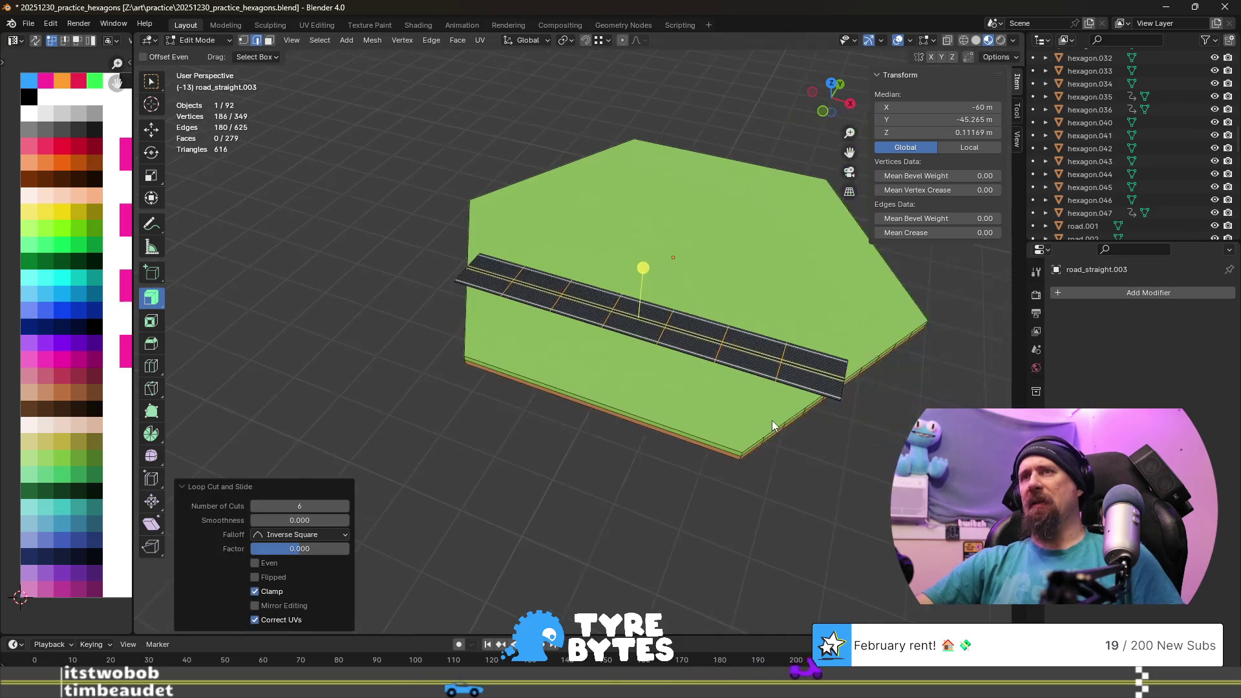
{"action": "scroll", "coordinate": [772, 423], "scroll_direction": "up", "scroll_amount": 3}
- Select both long edge loops of the road and start scaling them along X
{"action": "left_click", "coordinate": [834, 386], "text": "alt"}
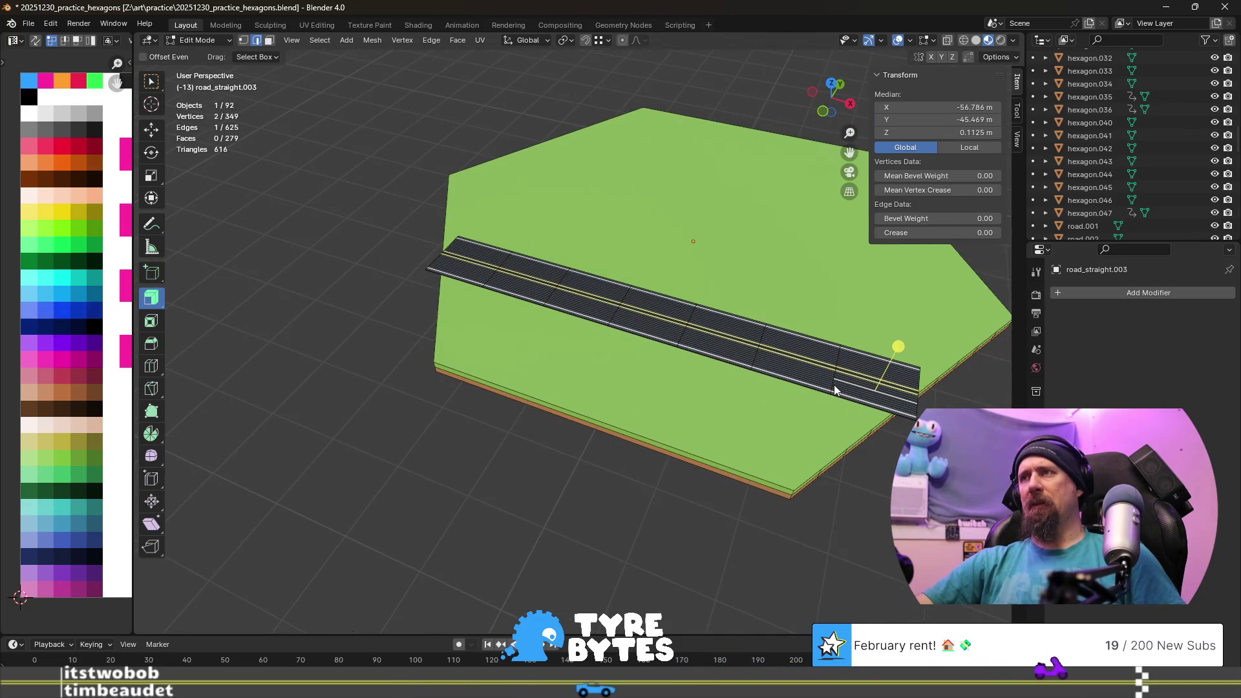
{"action": "left_click", "coordinate": [495, 282], "text": "alt+shift"}
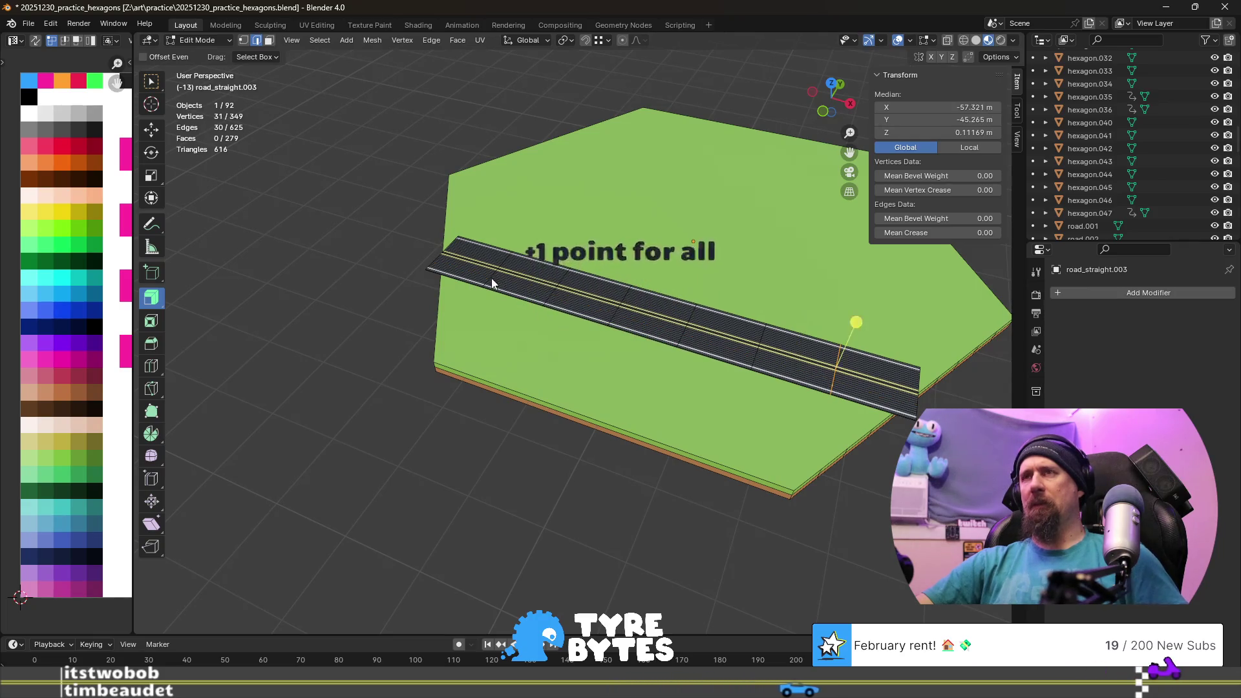
{"action": "left_click", "coordinate": [492, 282], "text": "alt+shift"}
{"action": "left_click", "coordinate": [492, 282], "text": "alt+shift"}
{"action": "scroll", "coordinate": [480, 287], "scroll_direction": "up", "scroll_amount": 6}
{"action": "left_click", "coordinate": [288, 155], "text": "alt+shift"}
{"action": "scroll", "coordinate": [649, 313], "scroll_direction": "down", "scroll_amount": 5}
{"action": "scroll", "coordinate": [649, 313], "scroll_direction": "down", "scroll_amount": 3}
{"action": "scroll", "coordinate": [689, 397], "scroll_direction": "down", "scroll_amount": 3}
{"action": "key", "text": "s"}
{"action": "key", "text": "x"}
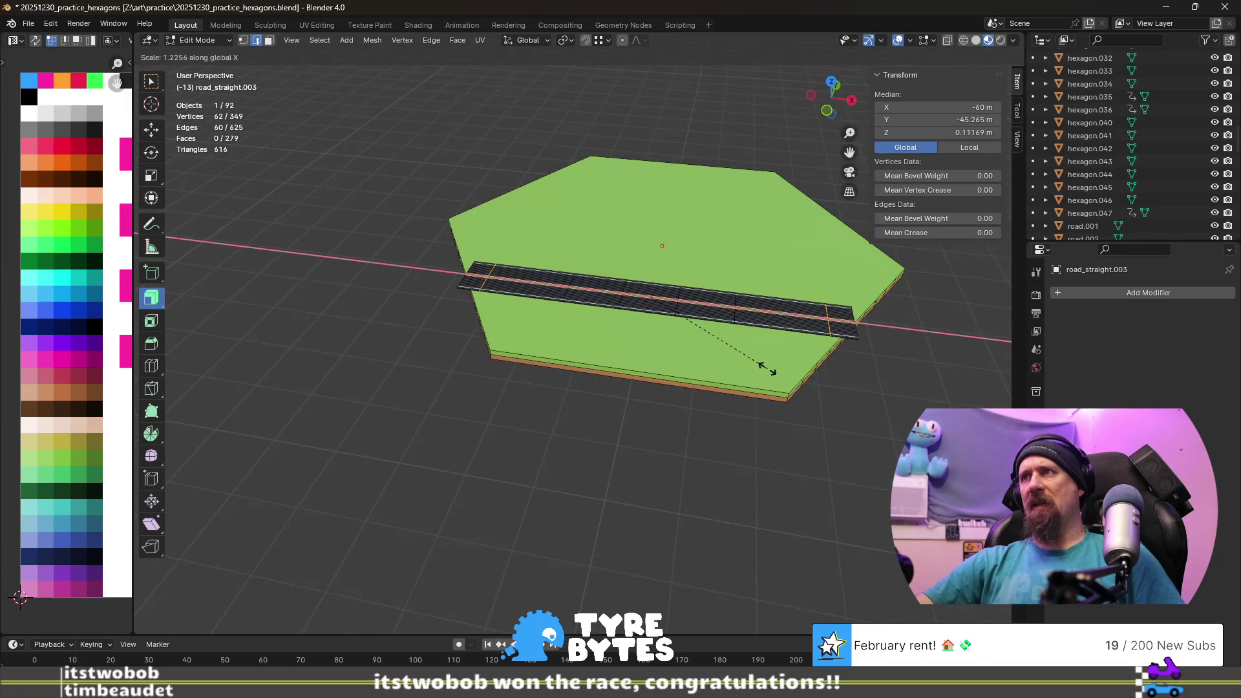
- Widen the road by 1.226 along X and select its whole front end edge loop
{"action": "left_click", "coordinate": [766, 368]}
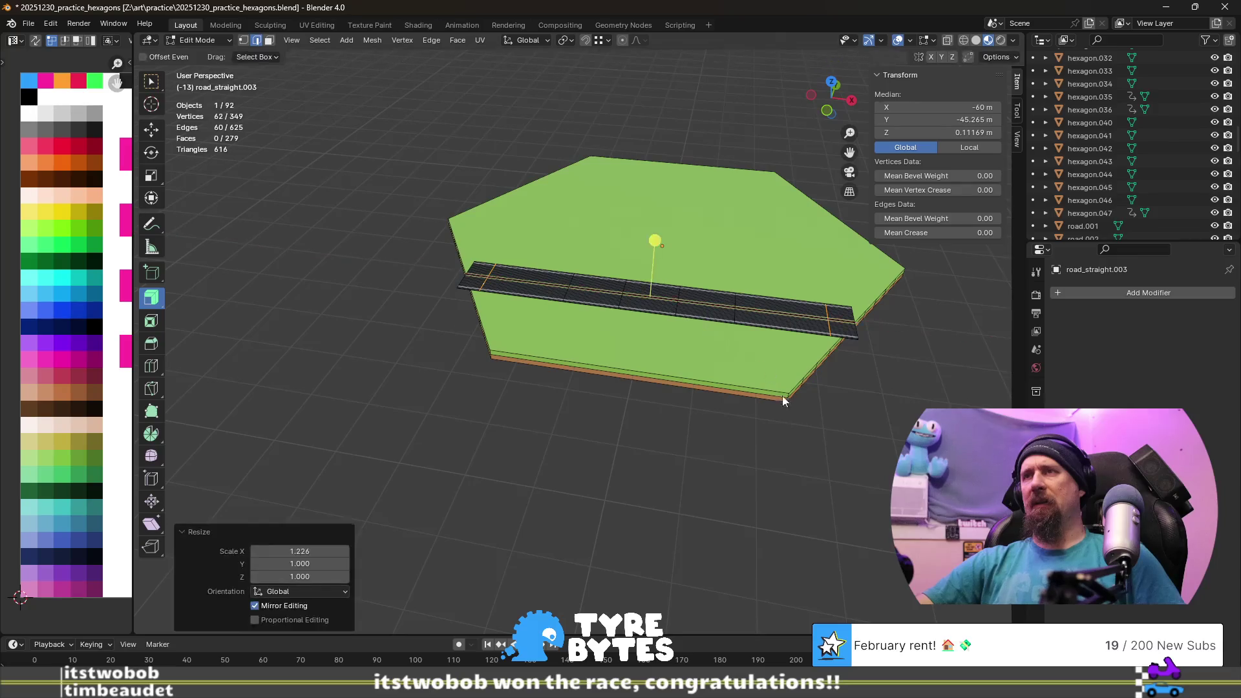
{"action": "scroll", "coordinate": [774, 387], "scroll_direction": "up", "scroll_amount": 3}
{"action": "mouse_move", "coordinate": [783, 409]}
{"action": "middle_mouse_down"}
{"action": "mouse_move", "coordinate": [757, 446]}
{"action": "mouse_move", "coordinate": [772, 465]}
{"action": "middle_mouse_up"}
{"action": "scroll", "coordinate": [755, 451], "scroll_direction": "up", "scroll_amount": 4}
{"action": "scroll", "coordinate": [755, 451], "scroll_direction": "down", "scroll_amount": 4}
{"action": "left_click", "coordinate": [751, 482]}
{"action": "left_click", "coordinate": [776, 497]}
{"action": "left_click", "coordinate": [793, 504], "text": "alt"}
{"action": "type", "text": "rz"}
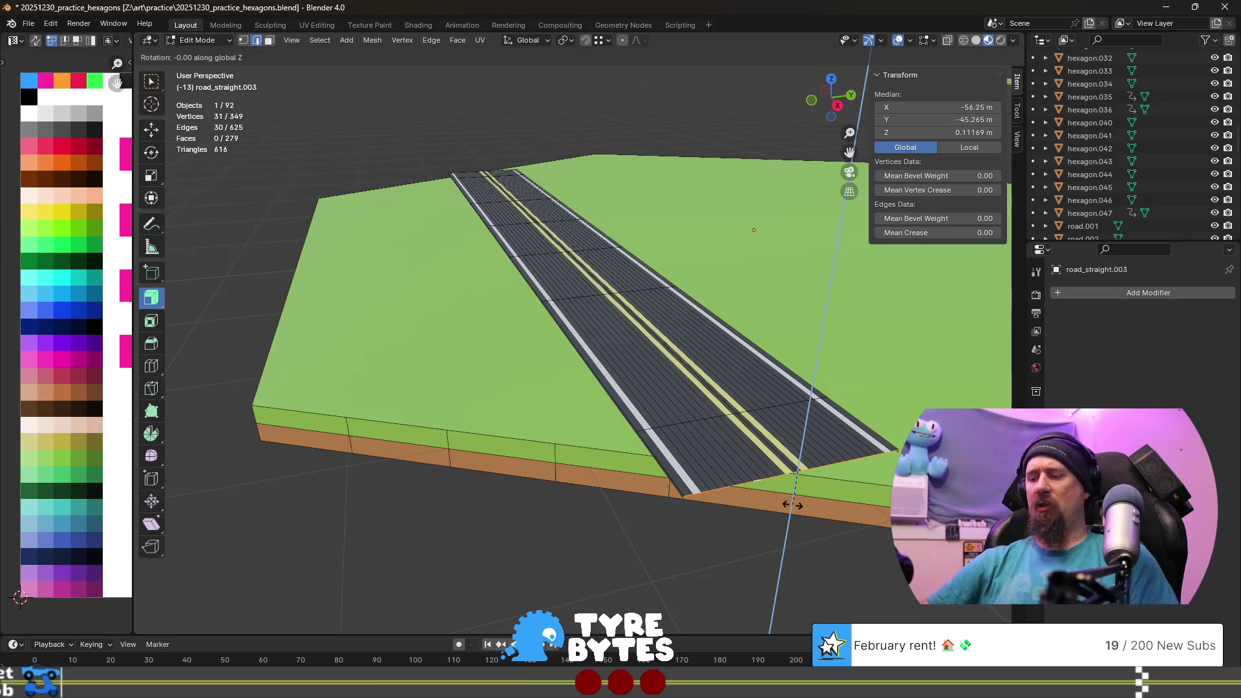
{"action": "type", "text": "-30"}
- Confirm the −30° Z rotation of the front end edge and view the road running vertically
{"action": "key", "text": "Return"}
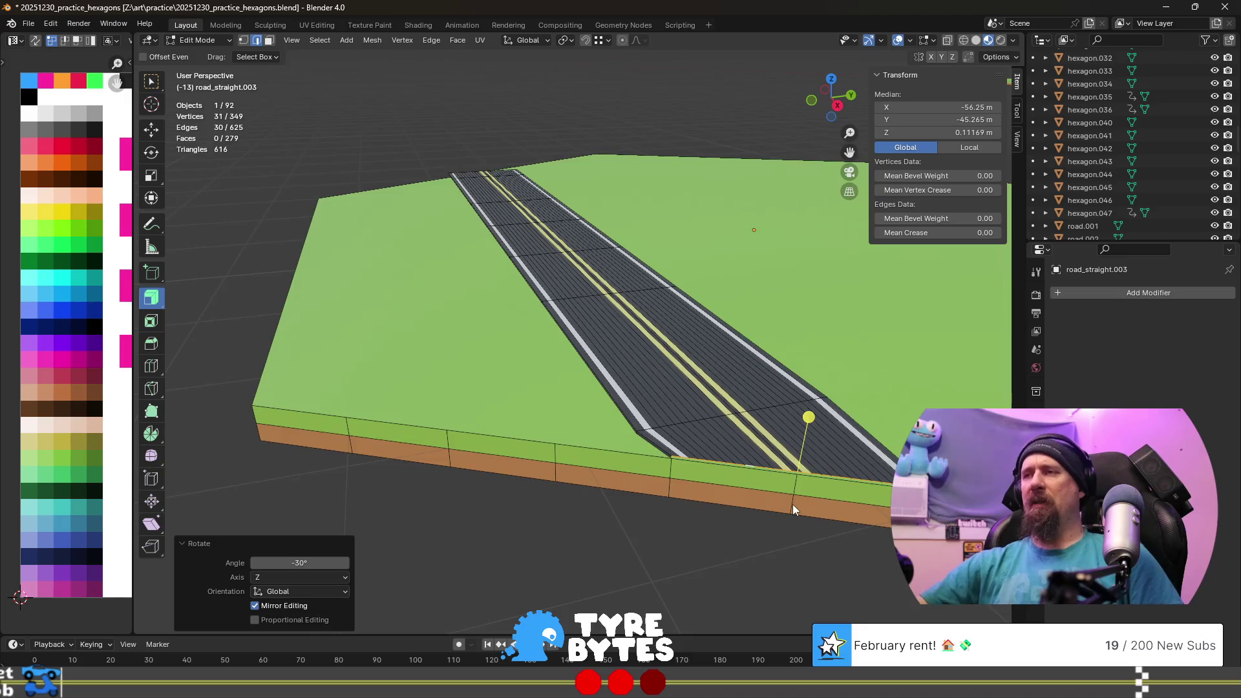
{"action": "scroll", "coordinate": [792, 504], "scroll_direction": "up", "scroll_amount": 3}
{"action": "scroll", "coordinate": [767, 538], "scroll_direction": "down", "scroll_amount": 4}
{"action": "mouse_move", "coordinate": [752, 526]}
{"action": "middle_mouse_down"}
{"action": "mouse_move", "coordinate": [602, 456]}
{"action": "mouse_move", "coordinate": [564, 390]}
{"action": "middle_mouse_up"}
{"action": "scroll", "coordinate": [514, 384], "scroll_direction": "up", "scroll_amount": 2}
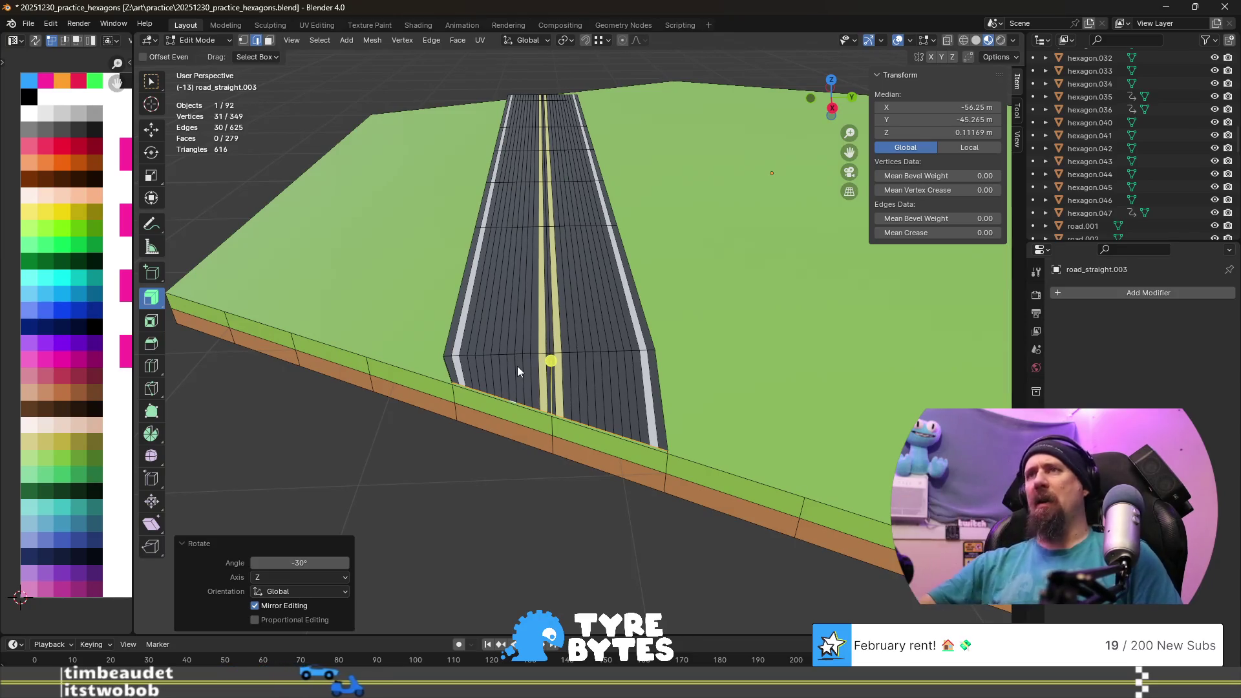
{"action": "scroll", "coordinate": [517, 365], "scroll_direction": "down", "scroll_amount": 5}
{"action": "scroll", "coordinate": [517, 366], "scroll_direction": "down", "scroll_amount": 2}
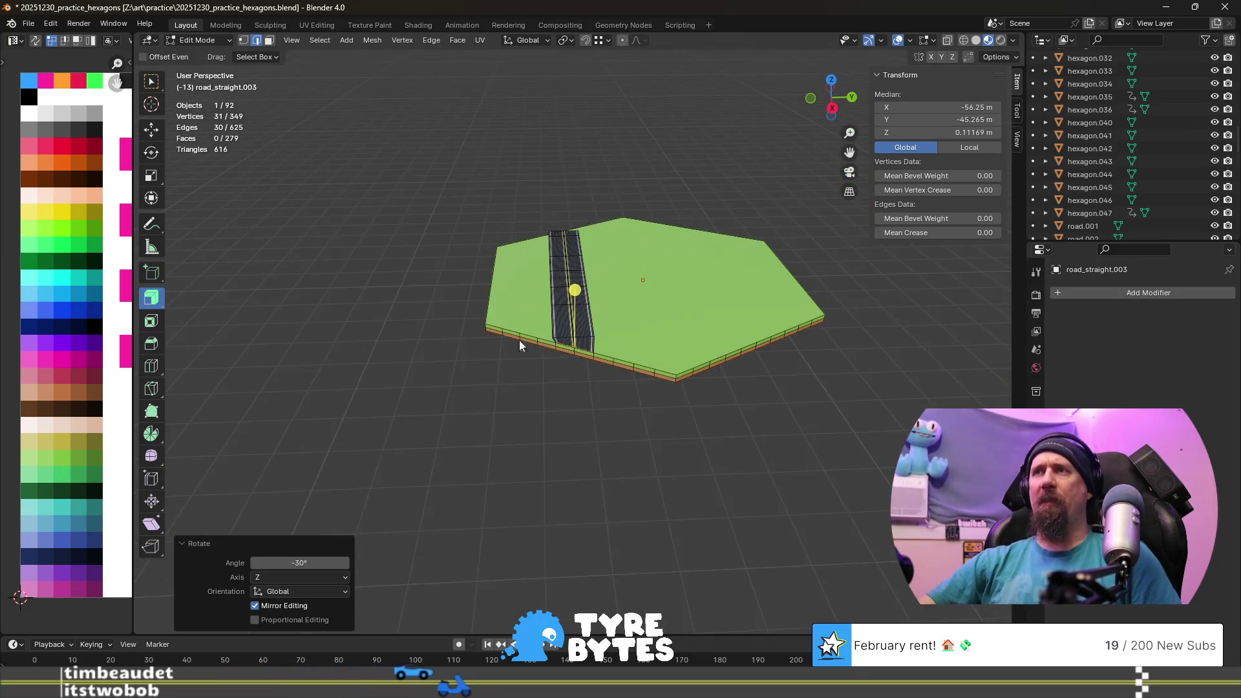
{"action": "scroll", "coordinate": [517, 365], "scroll_direction": "down", "scroll_amount": 1}
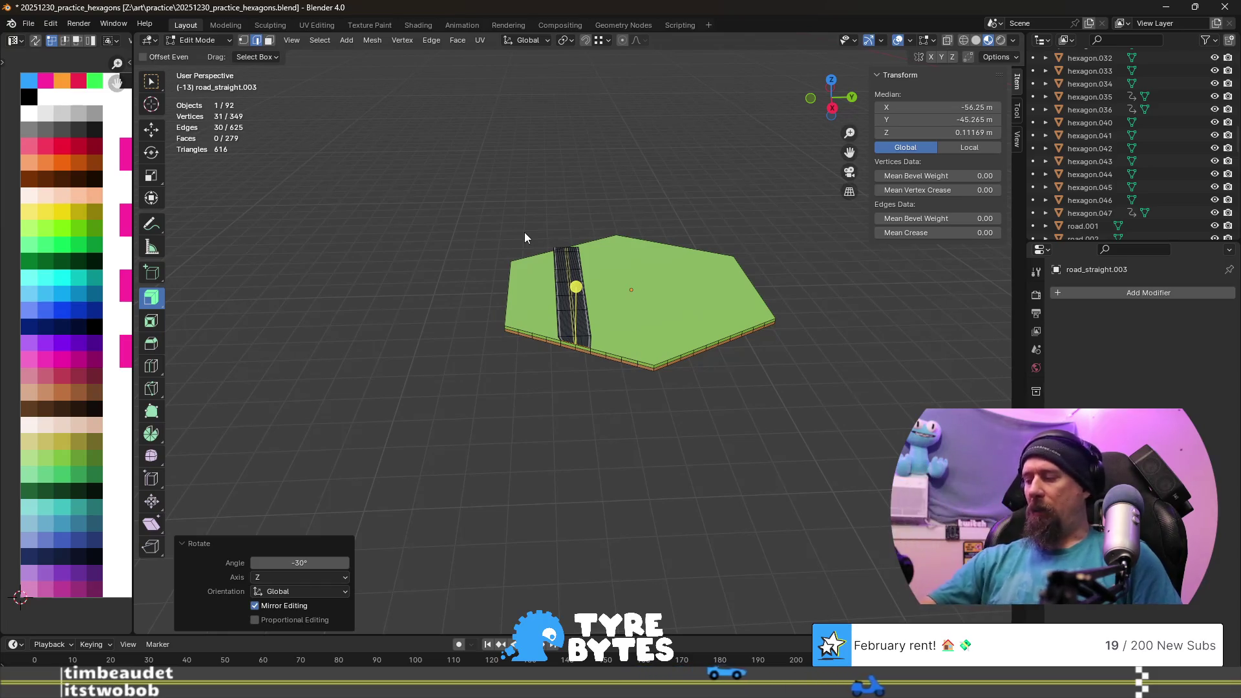
{"action": "scroll", "coordinate": [524, 232], "scroll_direction": "down", "scroll_amount": 5}
{"action": "mouse_move", "coordinate": [566, 229]}
{"action": "middle_mouse_down"}
{"action": "mouse_move", "coordinate": [730, 297]}
{"action": "mouse_move", "coordinate": [322, 337]}
{"action": "mouse_move", "coordinate": [645, 370]}
{"action": "middle_mouse_up"}
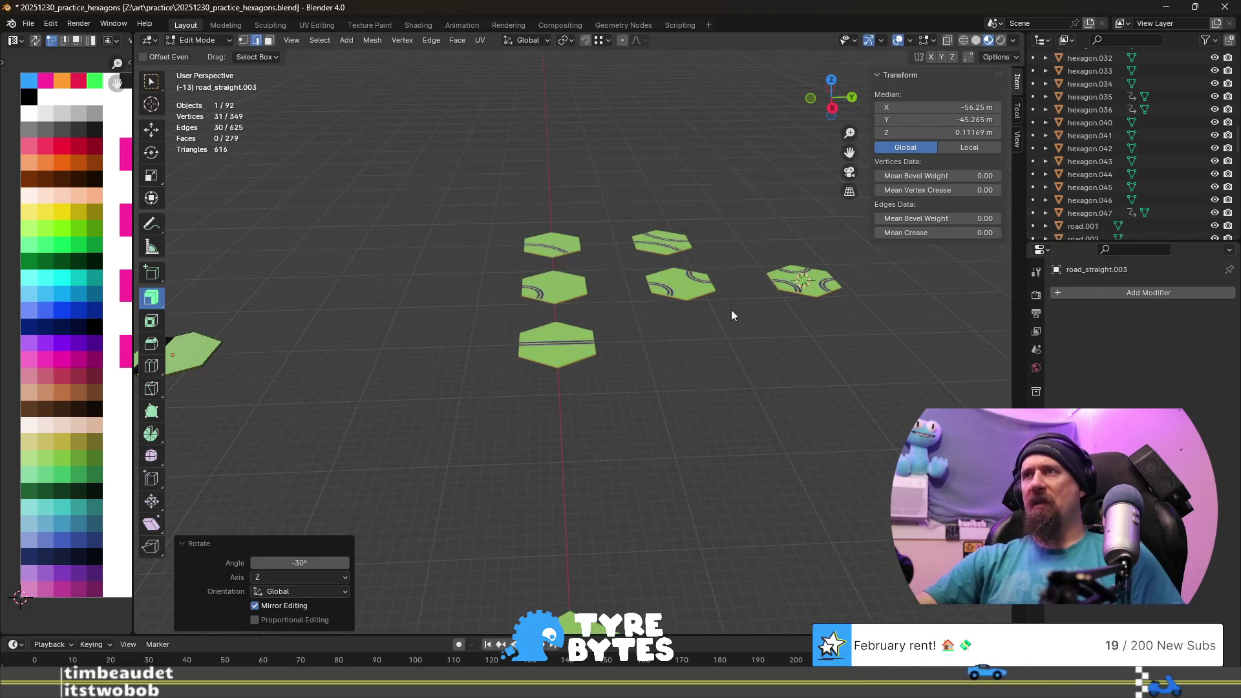
{"action": "middle_click_drag", "start_coordinate": [549, 272], "coordinate": [699, 342]}
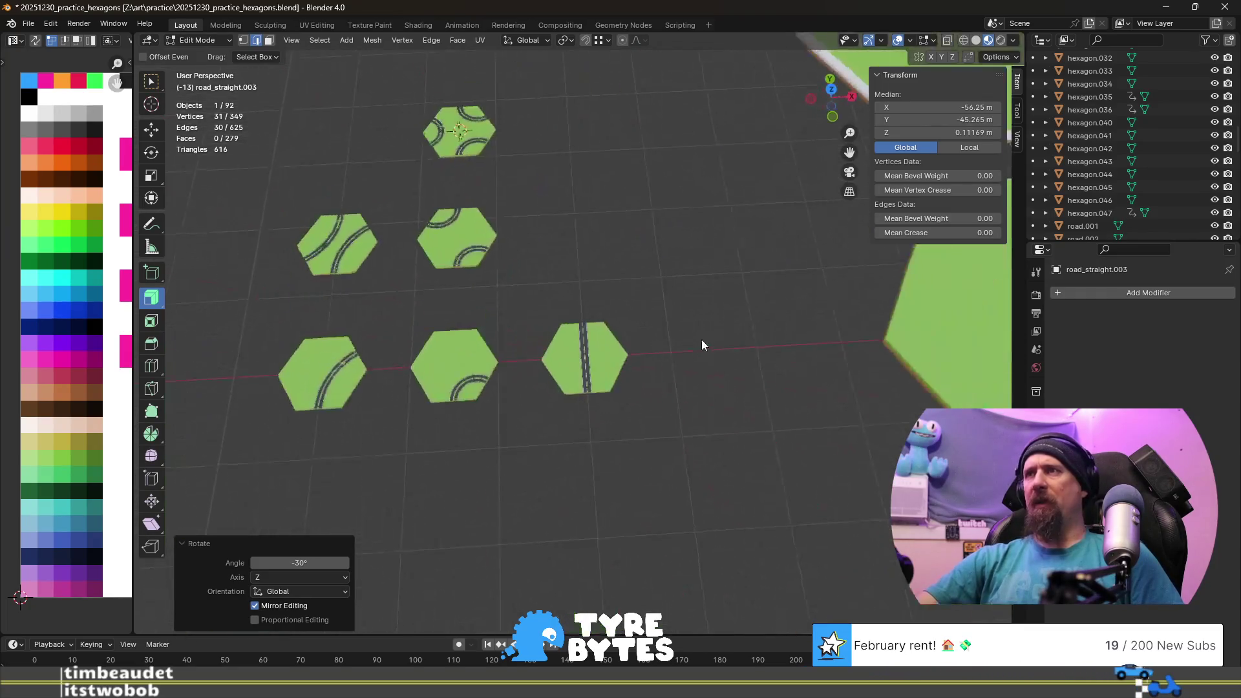
{"action": "scroll", "coordinate": [531, 338], "scroll_direction": "up", "scroll_amount": 3}
{"action": "scroll", "coordinate": [515, 353], "scroll_direction": "down", "scroll_amount": 2}
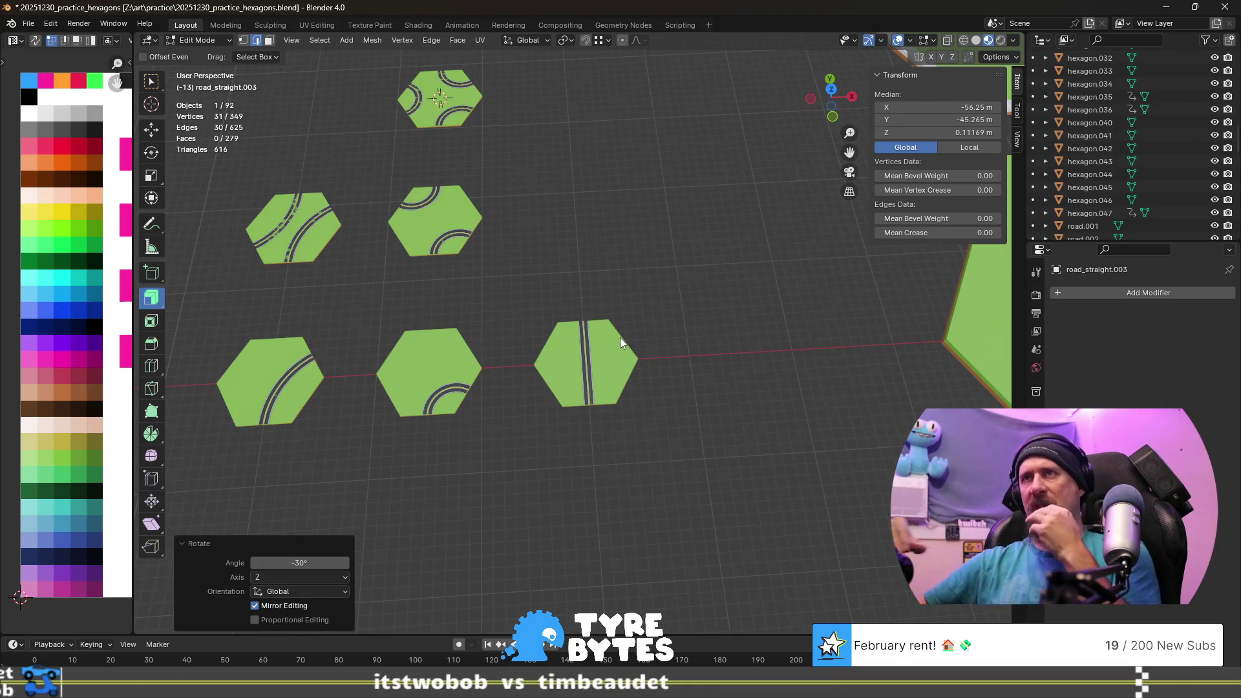
{"action": "scroll", "coordinate": [620, 338], "scroll_direction": "down", "scroll_amount": 5}
{"action": "mouse_move", "coordinate": [579, 429]}
{"action": "middle_mouse_down", "text": "shift"}
{"action": "mouse_move", "coordinate": [569, 341]}
{"action": "mouse_move", "coordinate": [507, 315]}
{"action": "mouse_move", "coordinate": [502, 249]}
{"action": "middle_mouse_up", "text": "shift"}
{"action": "scroll", "coordinate": [508, 315], "scroll_direction": "up", "scroll_amount": 6}
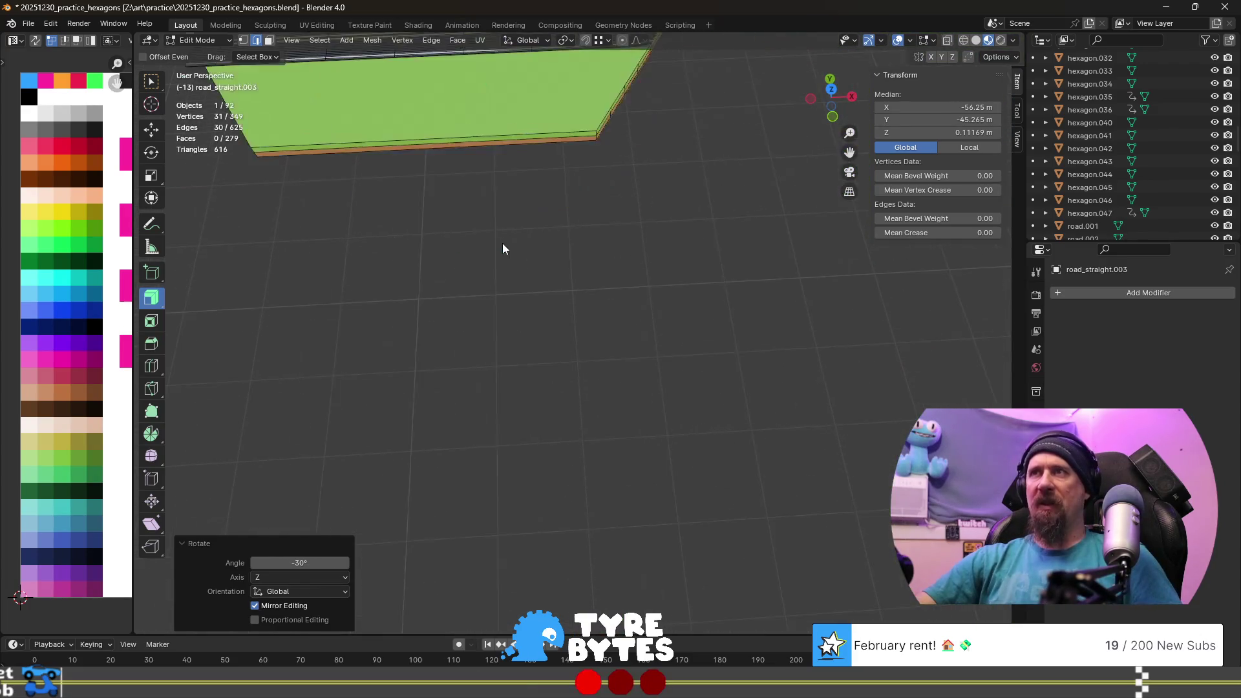
{"action": "scroll", "coordinate": [592, 225], "scroll_direction": "down", "scroll_amount": 2}
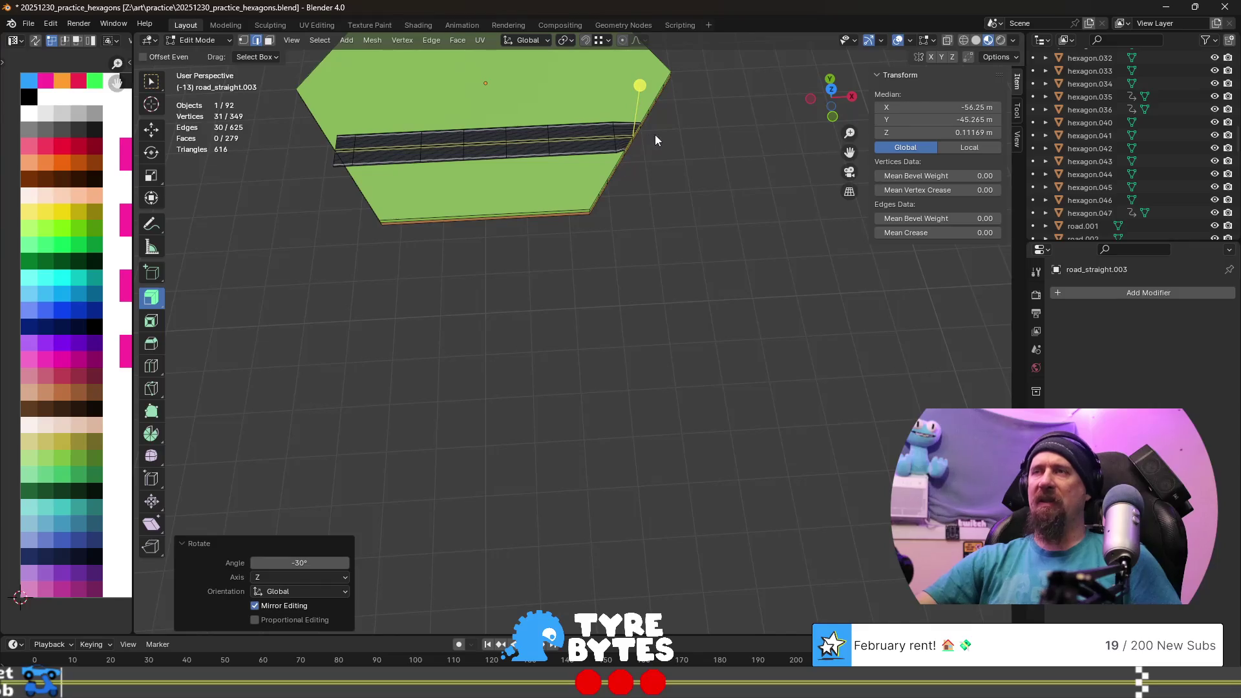
{"action": "middle_click_drag", "start_coordinate": [654, 140], "coordinate": [514, 179]}
{"action": "middle_click_drag", "start_coordinate": [440, 142], "coordinate": [507, 338]}
{"action": "scroll", "coordinate": [508, 346], "scroll_direction": "up", "scroll_amount": 5}
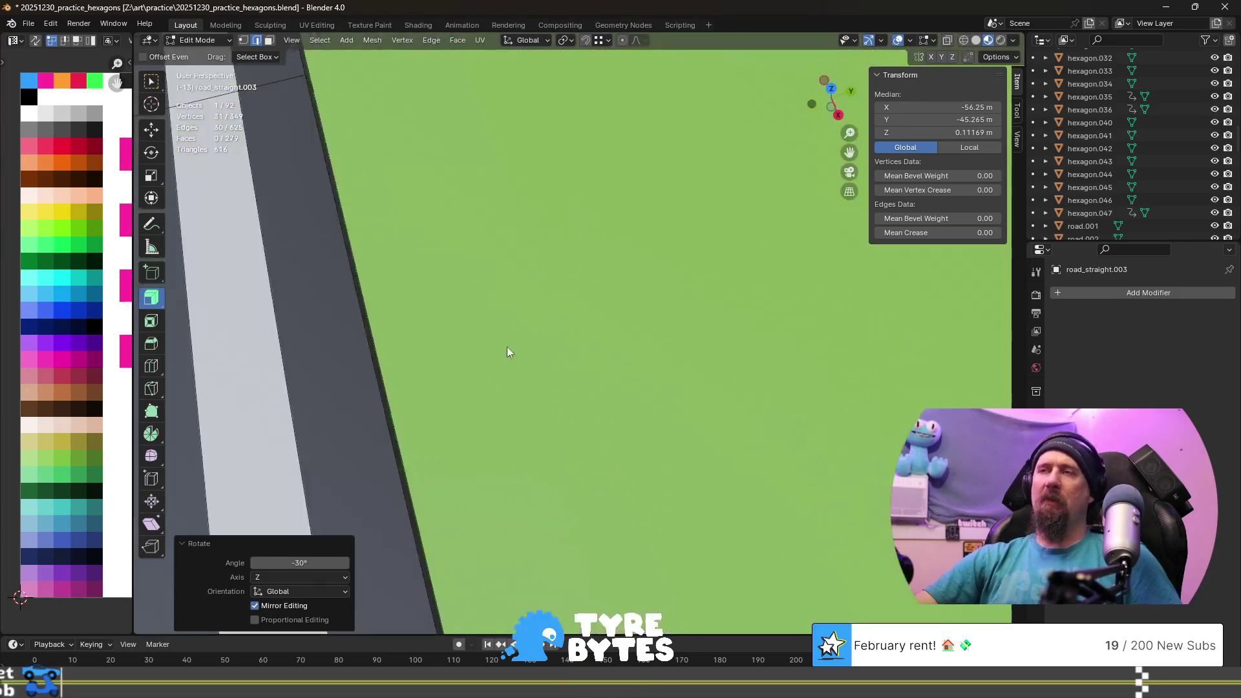
{"action": "scroll", "coordinate": [508, 351], "scroll_direction": "down", "scroll_amount": 5}
{"action": "middle_click_drag", "start_coordinate": [526, 405], "coordinate": [585, 461]}
{"action": "scroll", "coordinate": [584, 452], "scroll_direction": "down", "scroll_amount": 1}
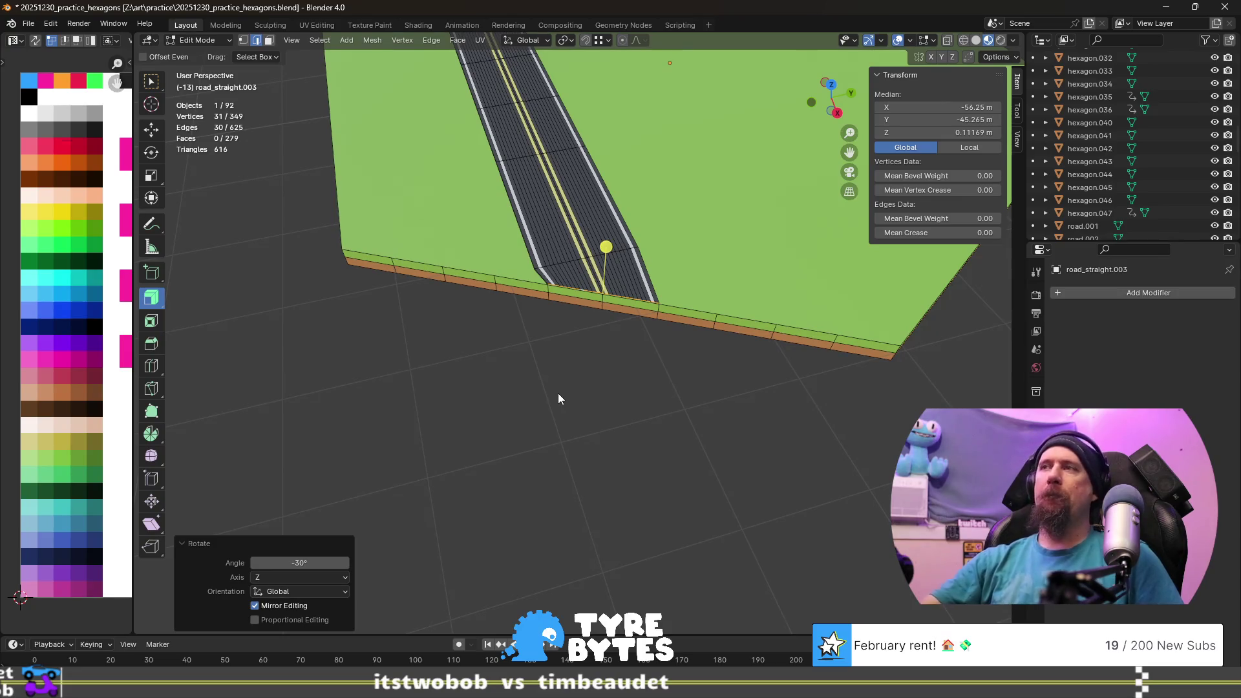
{"action": "scroll", "coordinate": [560, 327], "scroll_direction": "up", "scroll_amount": 3}
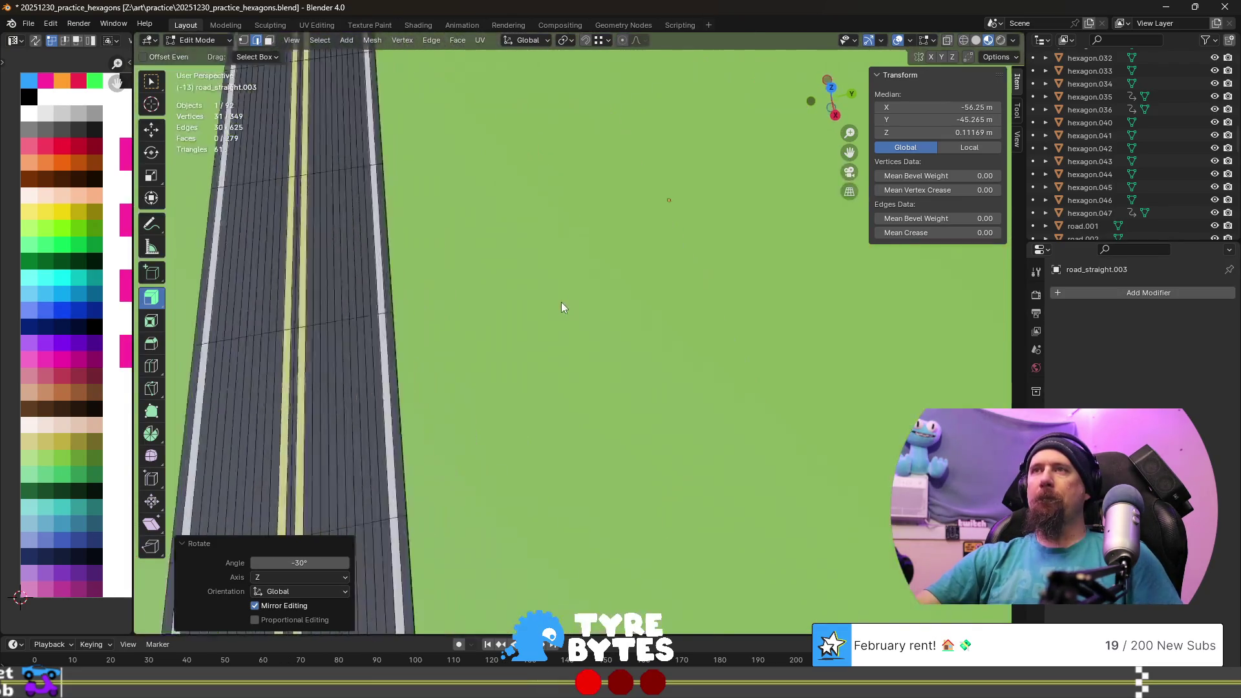
{"action": "mouse_move", "coordinate": [570, 289]}
{"action": "middle_mouse_down"}
{"action": "mouse_move", "coordinate": [569, 327]}
{"action": "mouse_move", "coordinate": [554, 318]}
{"action": "mouse_move", "coordinate": [563, 391]}
{"action": "middle_mouse_up"}
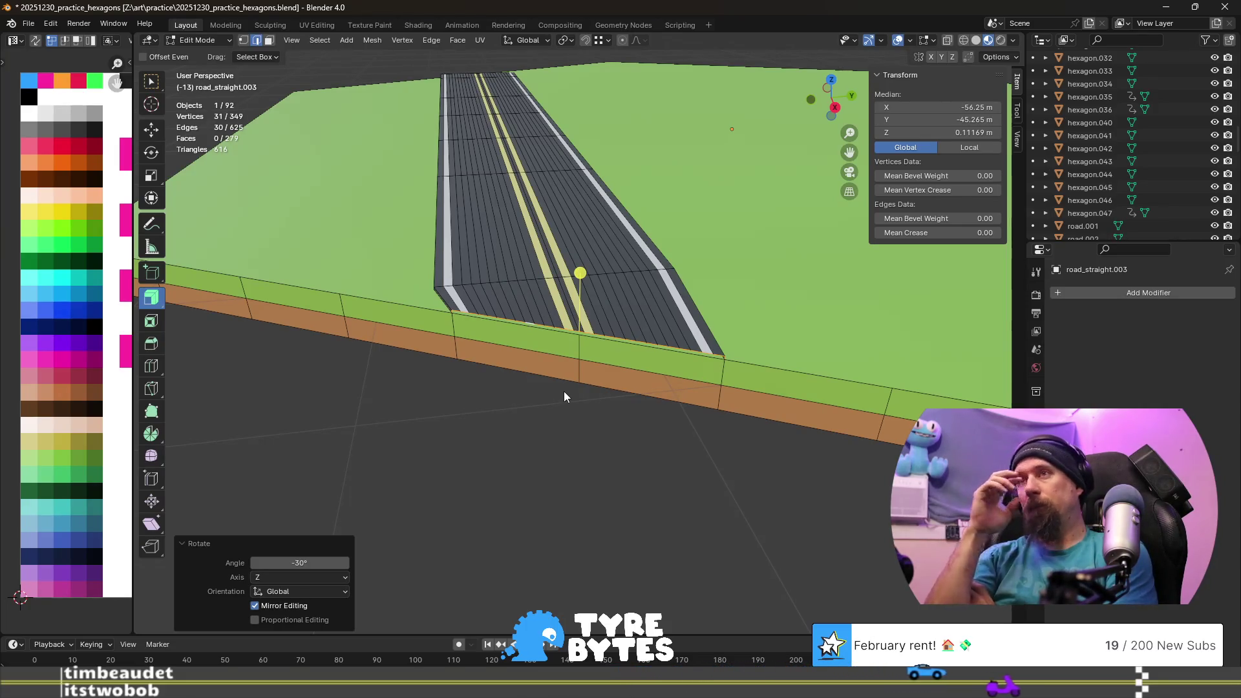
{"action": "scroll", "coordinate": [564, 395], "scroll_direction": "up", "scroll_amount": 2}
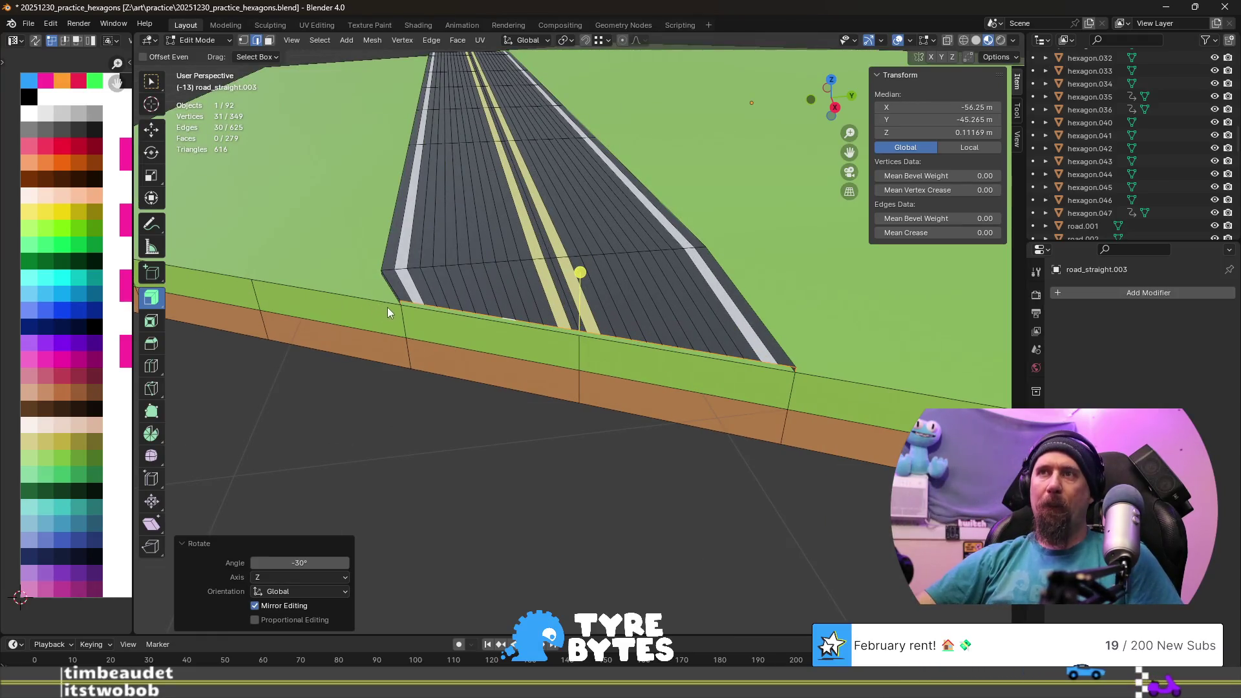
{"action": "left_click", "coordinate": [404, 318]}
- With snapping on, edge-slide the road's left corner edge to factor 0.333 along the tile side
{"action": "mouse_move", "coordinate": [405, 318]}
{"action": "middle_mouse_down"}
{"action": "mouse_move", "coordinate": [430, 281]}
{"action": "mouse_move", "coordinate": [399, 276]}
{"action": "middle_mouse_up"}
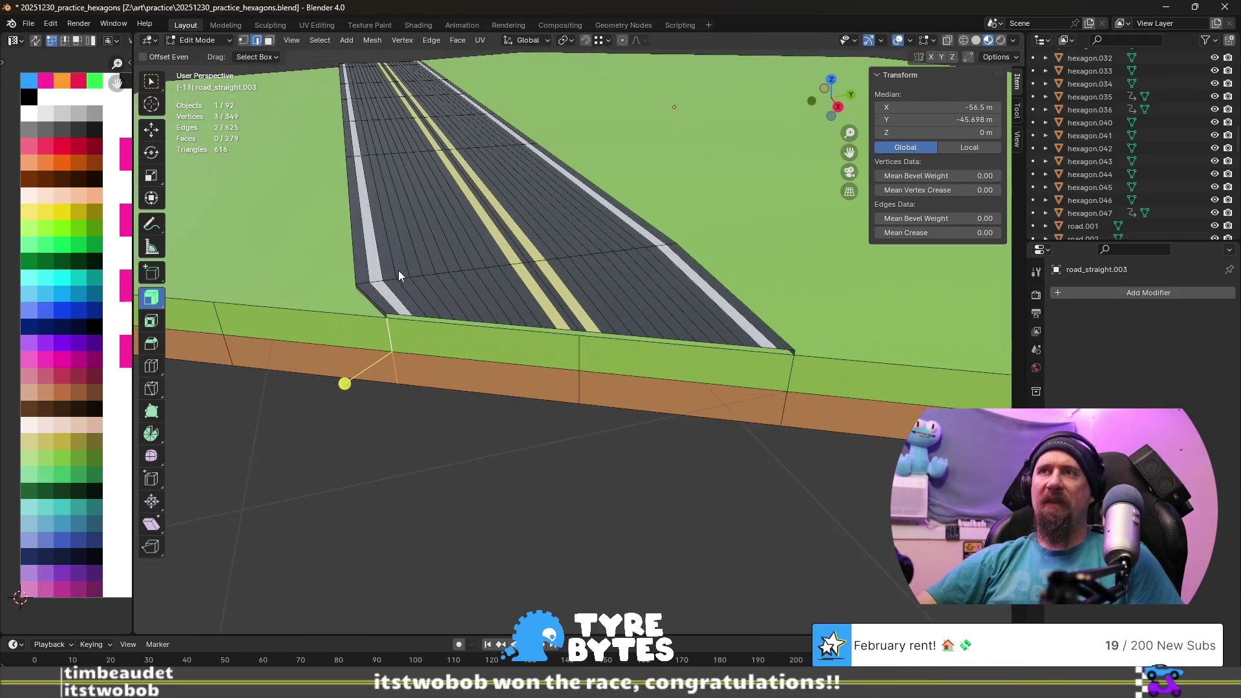
{"action": "key", "text": "g"}
{"action": "key", "text": "g"}
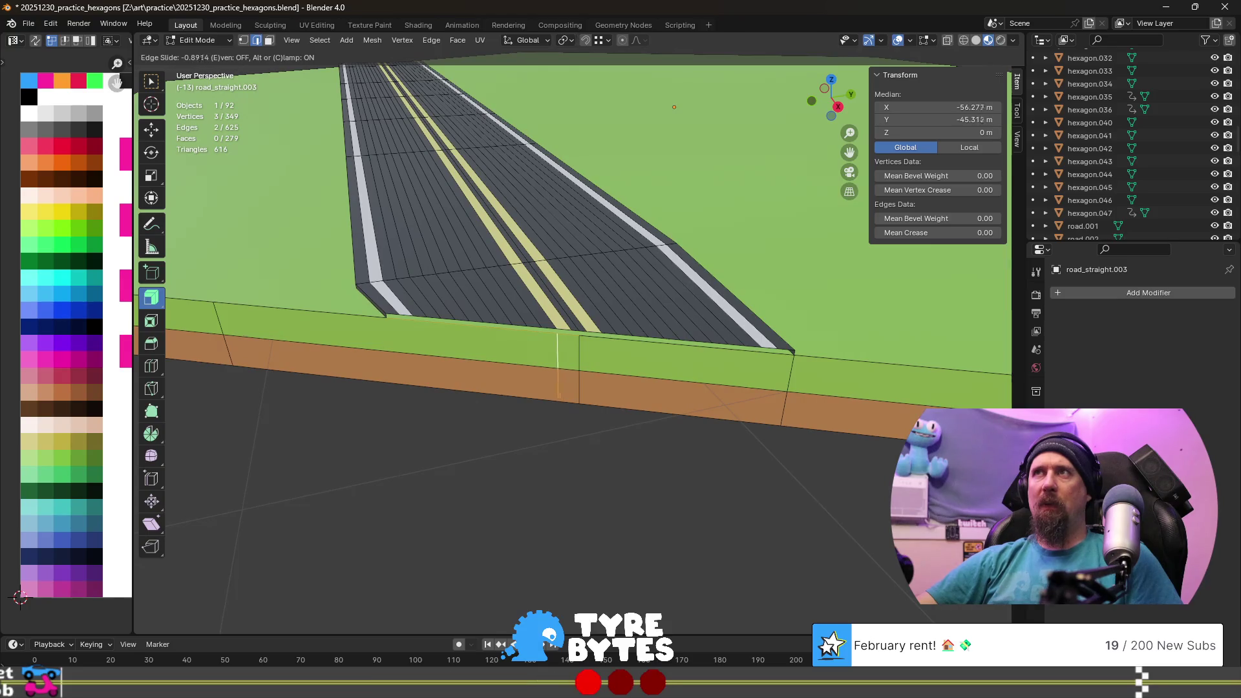
{"action": "key", "text": "Escape"}
{"action": "left_click", "coordinate": [588, 42]}
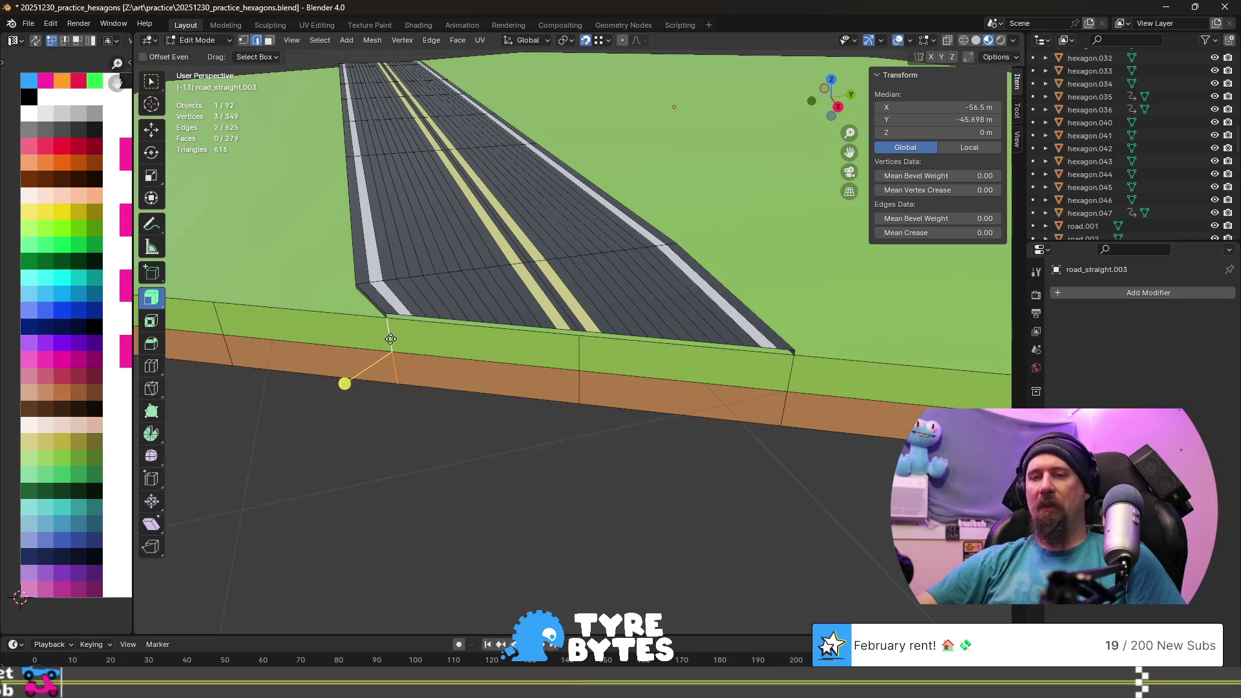
{"action": "key", "text": "g"}
{"action": "key", "text": "g"}
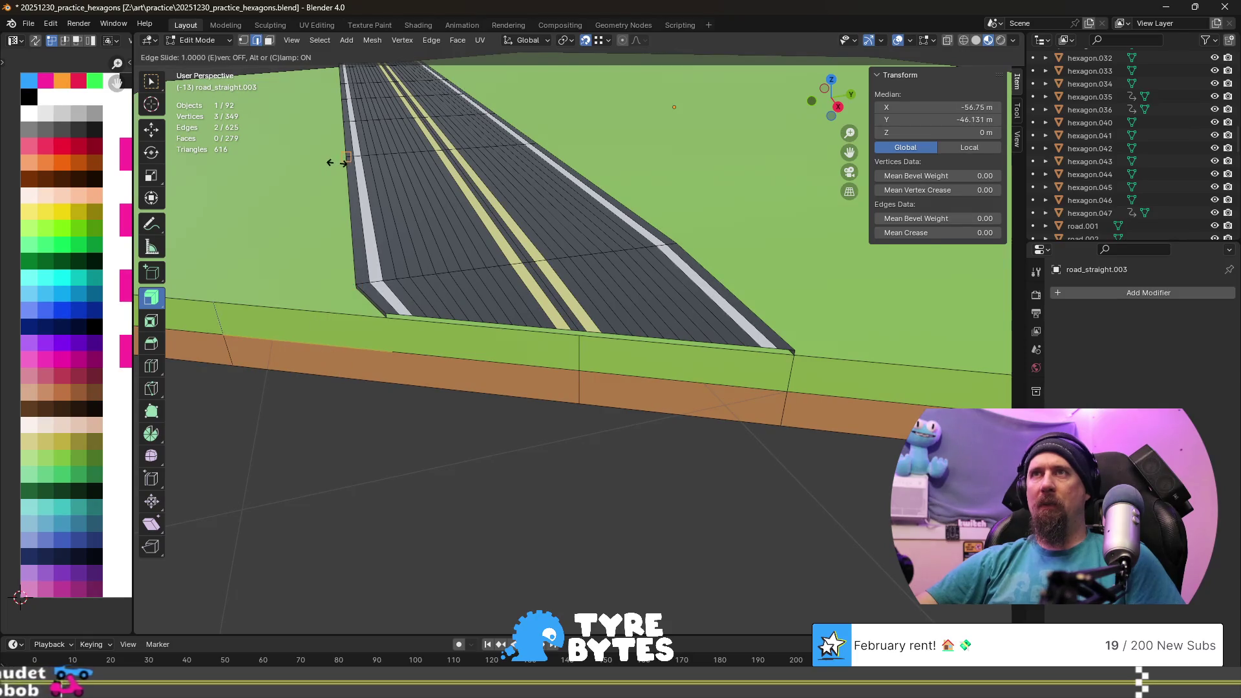
{"action": "left_click", "coordinate": [280, 374]}
- Deselect everything and check the tile from the right side view before returning to perspective
{"action": "mouse_move", "coordinate": [279, 375]}
{"action": "middle_mouse_down"}
{"action": "mouse_move", "coordinate": [469, 378]}
{"action": "mouse_move", "coordinate": [414, 372]}
{"action": "mouse_move", "coordinate": [454, 246]}
{"action": "middle_mouse_up"}
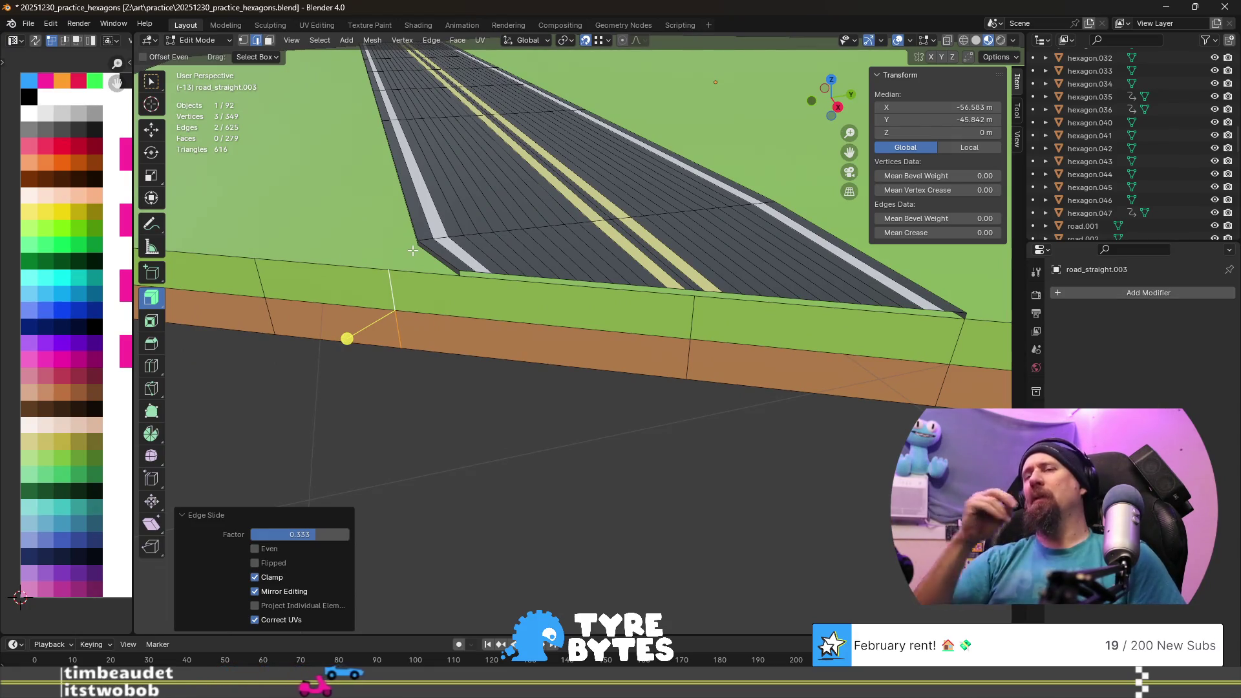
{"action": "middle_click_drag", "start_coordinate": [412, 250], "coordinate": [534, 251]}
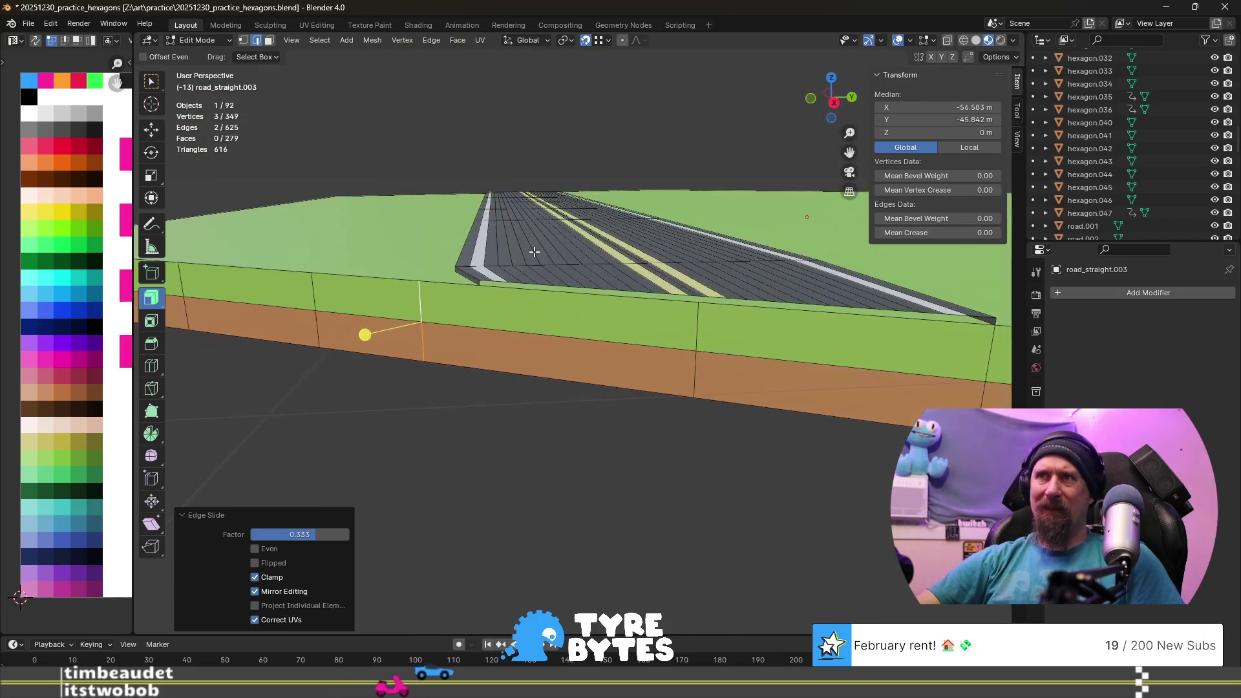
{"action": "key", "text": "alt+a"}
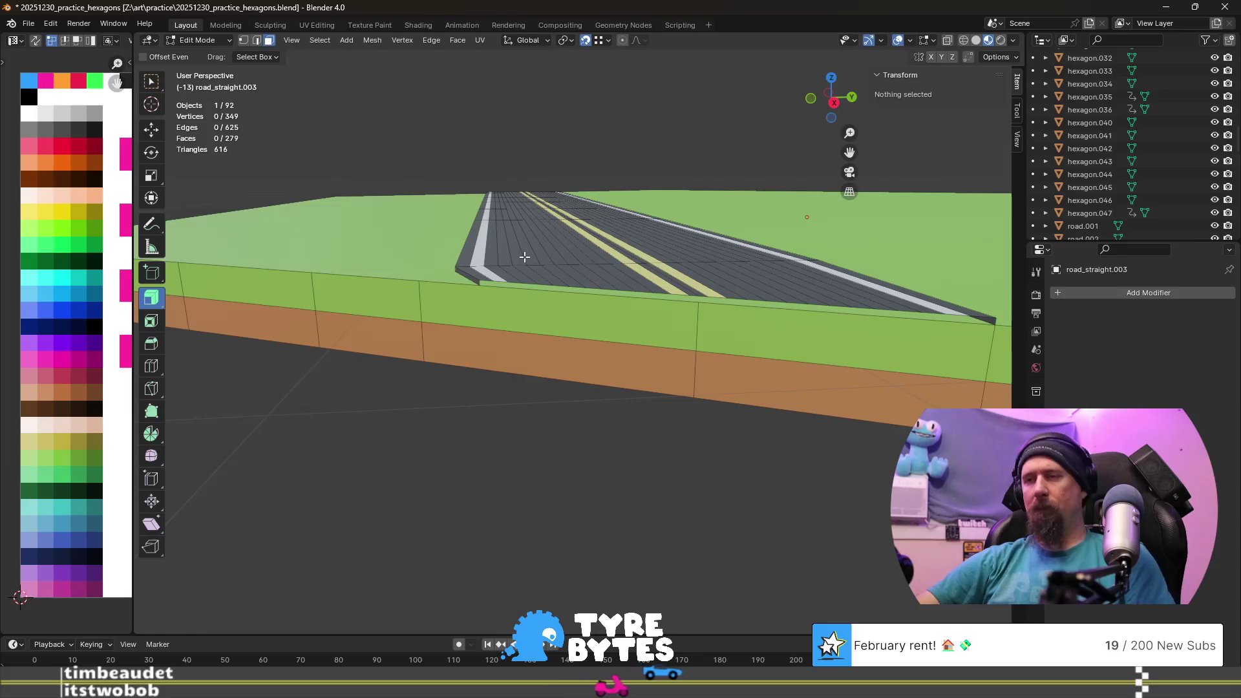
{"action": "key", "text": "KP_3"}
{"action": "key", "text": "KP_4"}
{"action": "key", "text": "KP_4"}
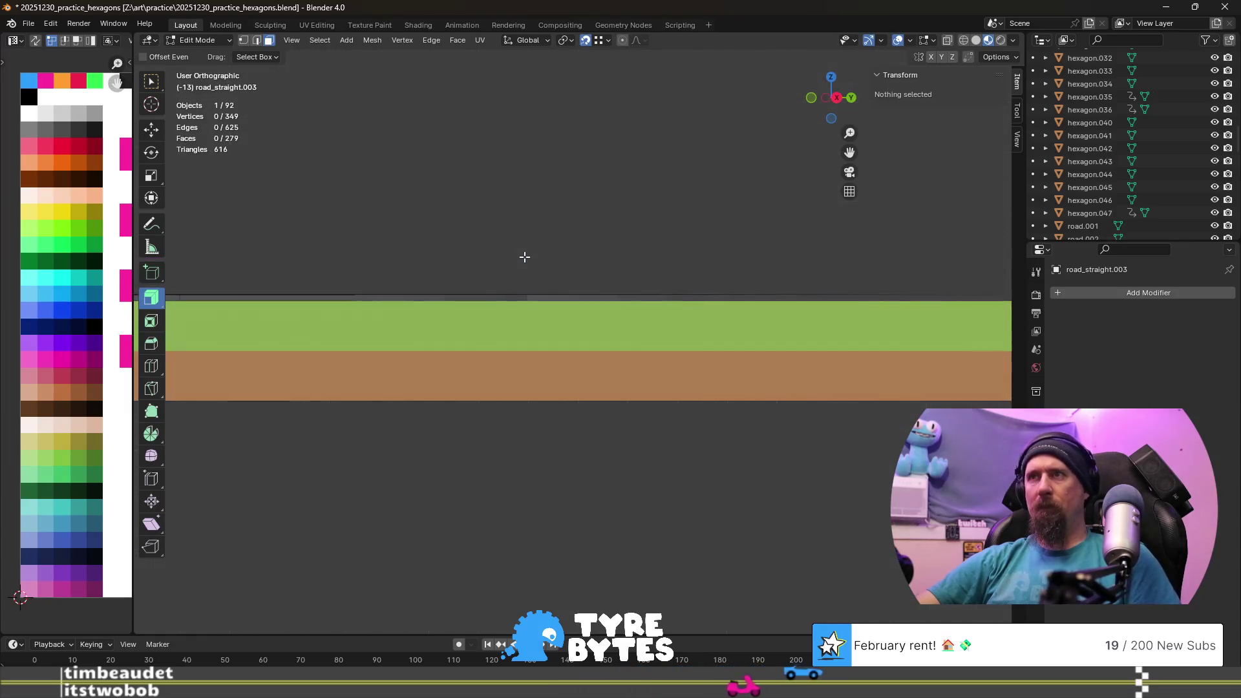
{"action": "key", "text": "KP_4"}
{"action": "key", "text": "KP_4"}
{"action": "key", "text": "KP_4"}
{"action": "key", "text": "KP_4"}
{"action": "middle_click_drag", "start_coordinate": [476, 233], "coordinate": [368, 264]}
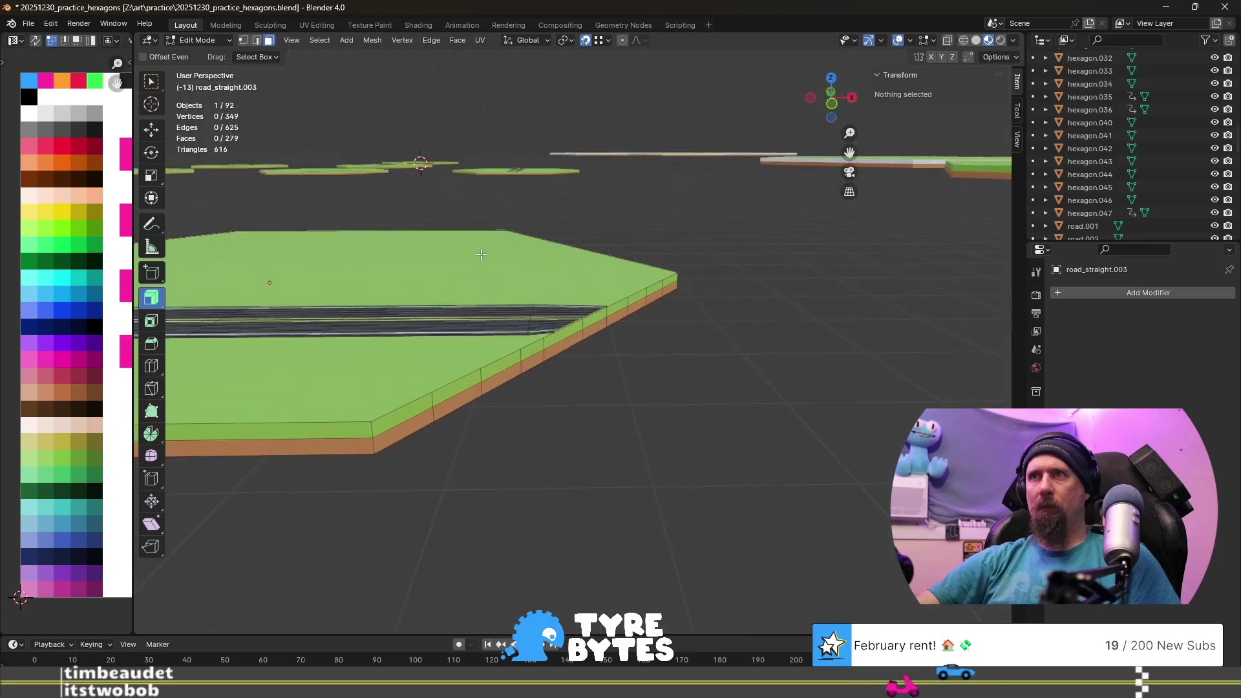
{"action": "scroll", "coordinate": [368, 264], "scroll_direction": "up", "scroll_amount": 2}
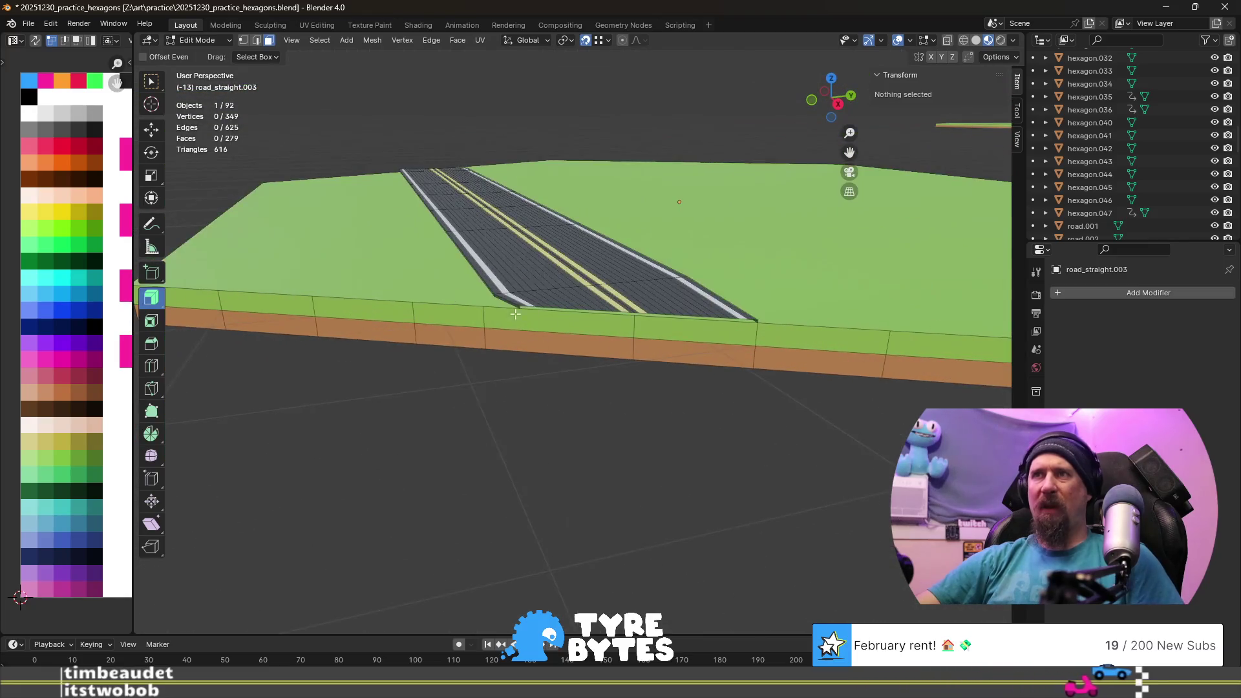
{"action": "scroll", "coordinate": [387, 282], "scroll_direction": "up", "scroll_amount": 2}
- Zoom to the curb and select a vertex on the tile's side wall below the road end
{"action": "middle_click_drag", "start_coordinate": [408, 300], "coordinate": [437, 330]}
{"action": "scroll", "coordinate": [462, 355], "scroll_direction": "up", "scroll_amount": 3}
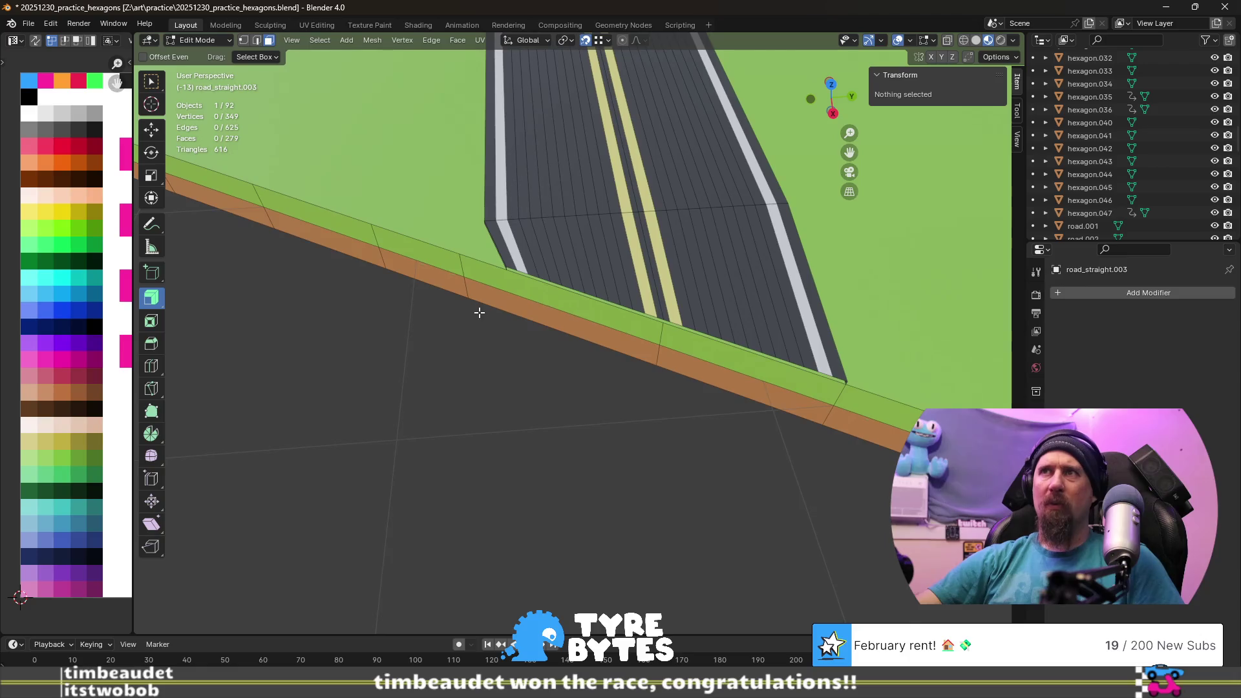
{"action": "scroll", "coordinate": [478, 311], "scroll_direction": "up", "scroll_amount": 1}
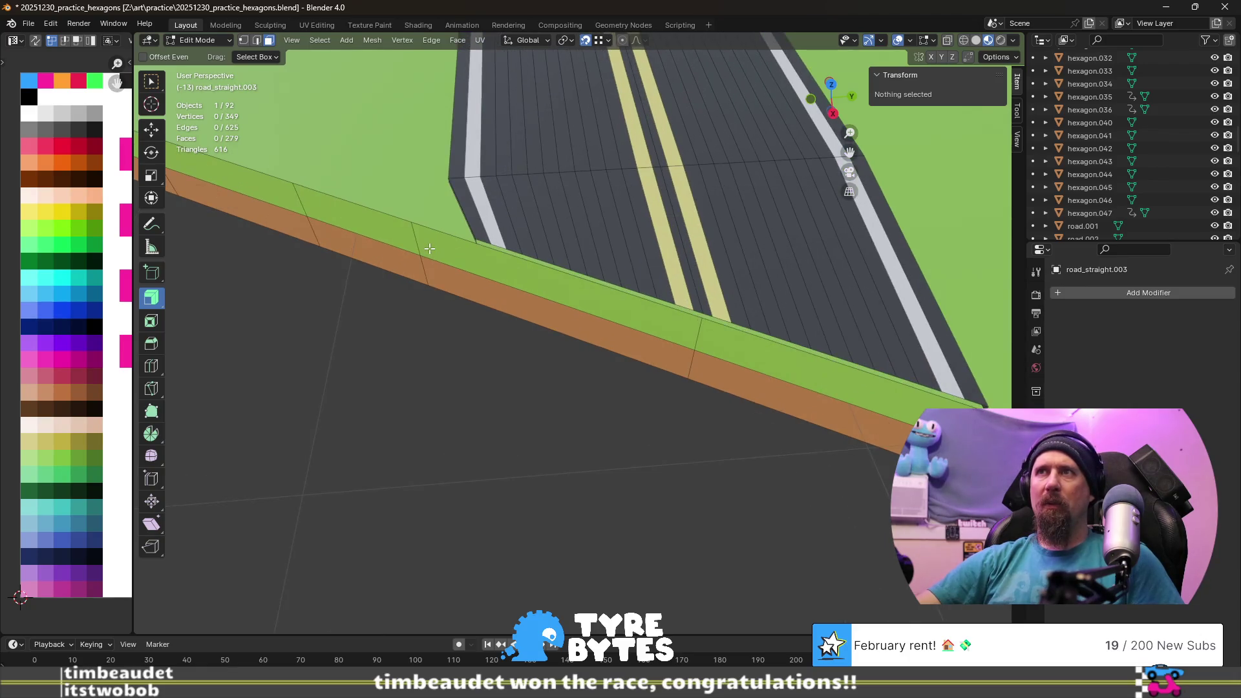
{"action": "scroll", "coordinate": [428, 249], "scroll_direction": "up", "scroll_amount": 1}
{"action": "scroll", "coordinate": [495, 261], "scroll_direction": "up", "scroll_amount": 2}
{"action": "mouse_move", "coordinate": [499, 262]}
{"action": "middle_mouse_down"}
{"action": "mouse_move", "coordinate": [686, 265]}
{"action": "mouse_move", "coordinate": [615, 450]}
{"action": "mouse_move", "coordinate": [673, 380]}
{"action": "mouse_move", "coordinate": [542, 381]}
{"action": "mouse_move", "coordinate": [402, 278]}
{"action": "mouse_move", "coordinate": [530, 210]}
{"action": "middle_mouse_up"}
{"action": "left_click", "coordinate": [578, 206]}
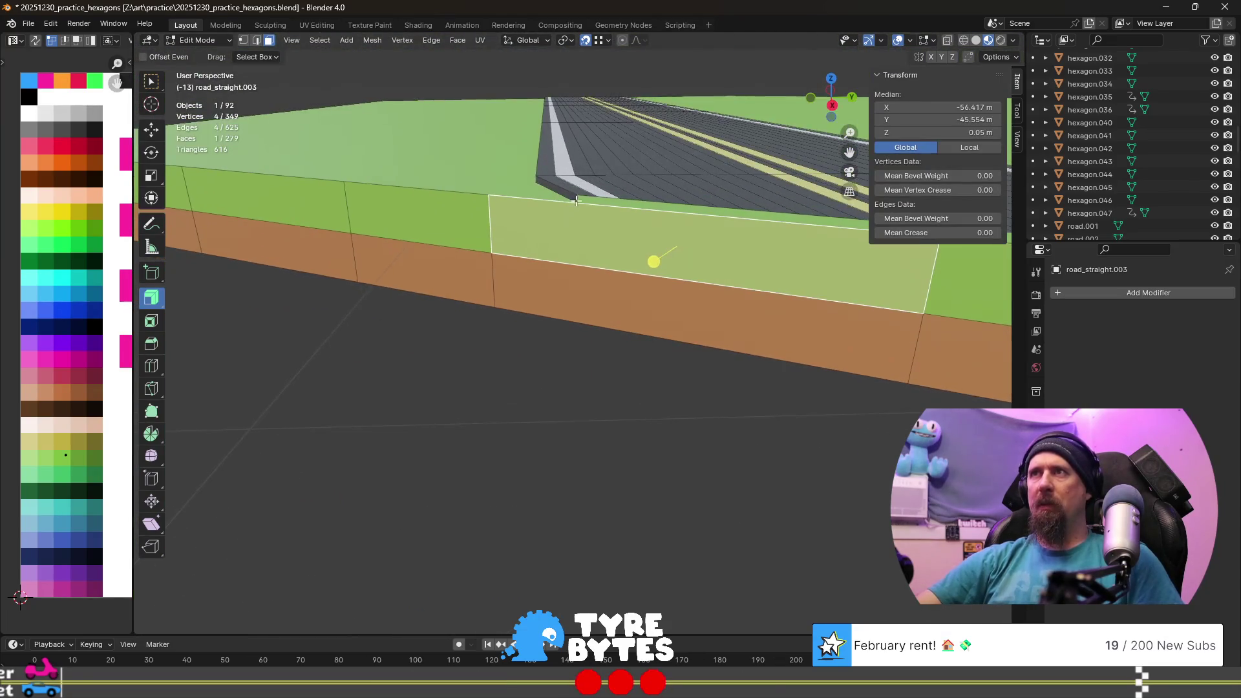
{"action": "key", "text": "1"}
{"action": "left_click", "coordinate": [581, 206]}
{"action": "middle_click_drag", "start_coordinate": [572, 201], "coordinate": [521, 203]}
- Edge-slide the new vertical wall edge to X −56.5 m, directly beneath the road's corner
{"action": "key", "text": "g"}
{"action": "key", "text": "g"}
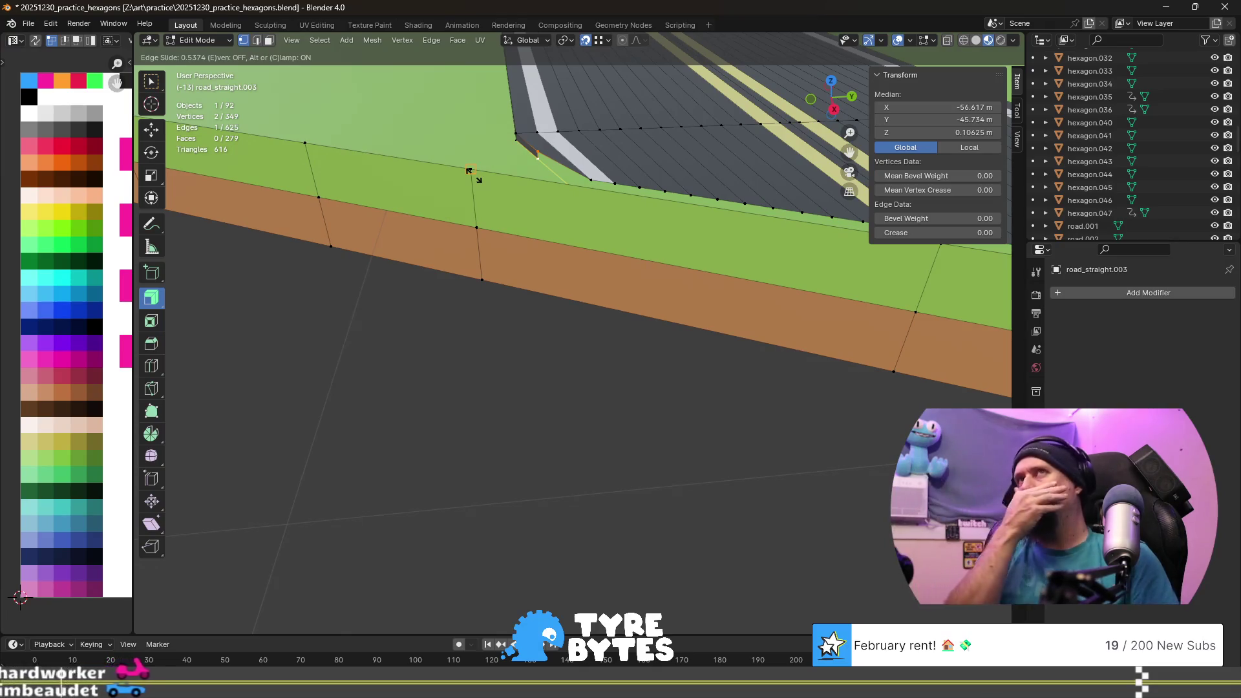
{"action": "left_click", "coordinate": [473, 174]}
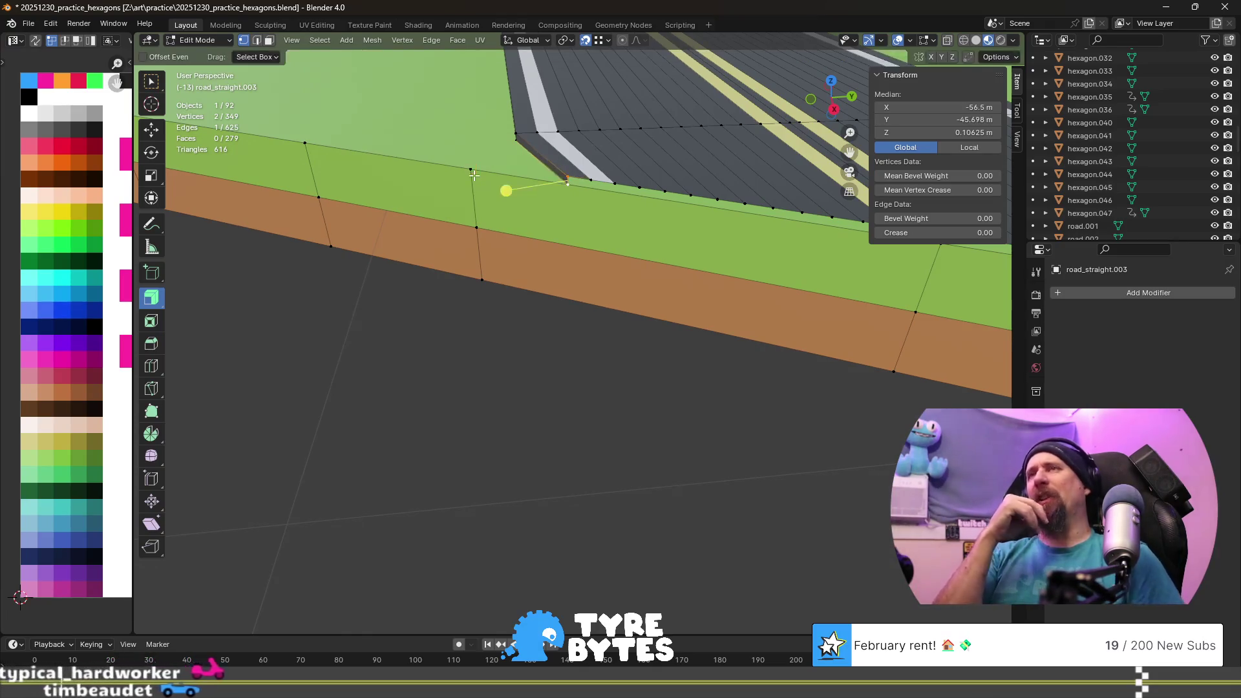
{"action": "key", "text": "2"}
{"action": "left_click", "coordinate": [473, 175], "text": "shift"}
{"action": "key", "text": "ctrl+z"}
{"action": "middle_click_drag", "start_coordinate": [473, 175], "coordinate": [596, 327]}
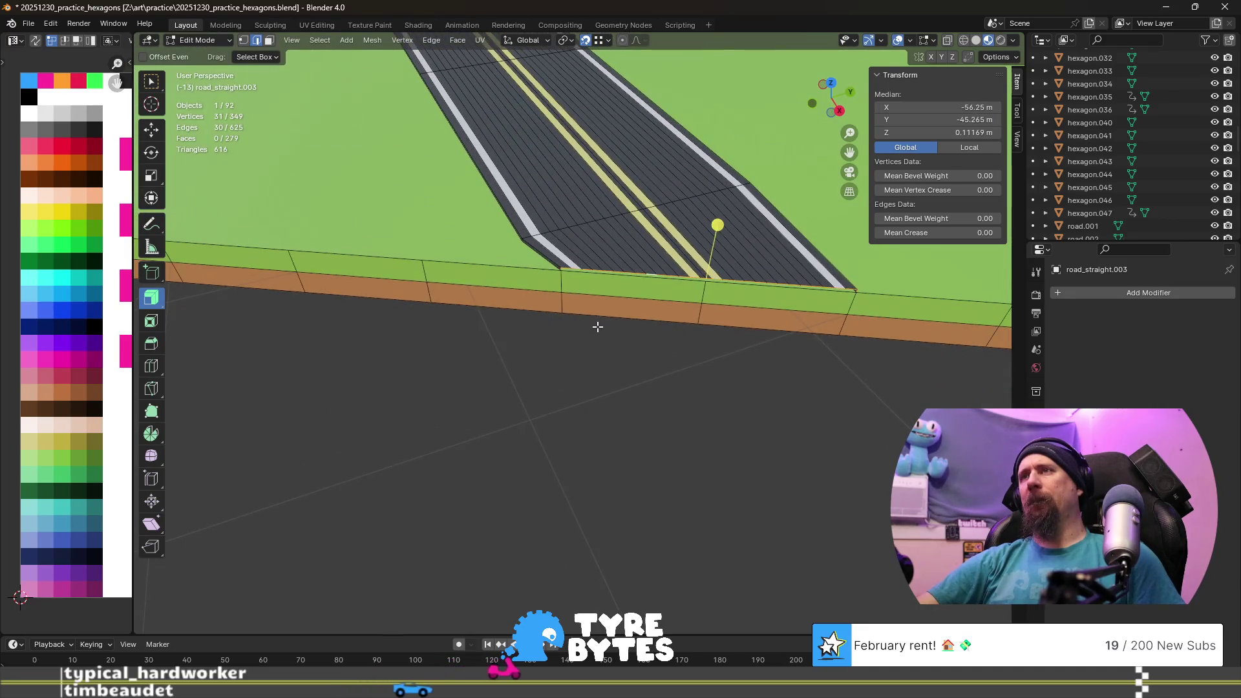
- Rotate the road's bottom edge loop −30° about global Z so it follows the angled tile edge
{"action": "left_click", "coordinate": [598, 327], "text": "alt"}
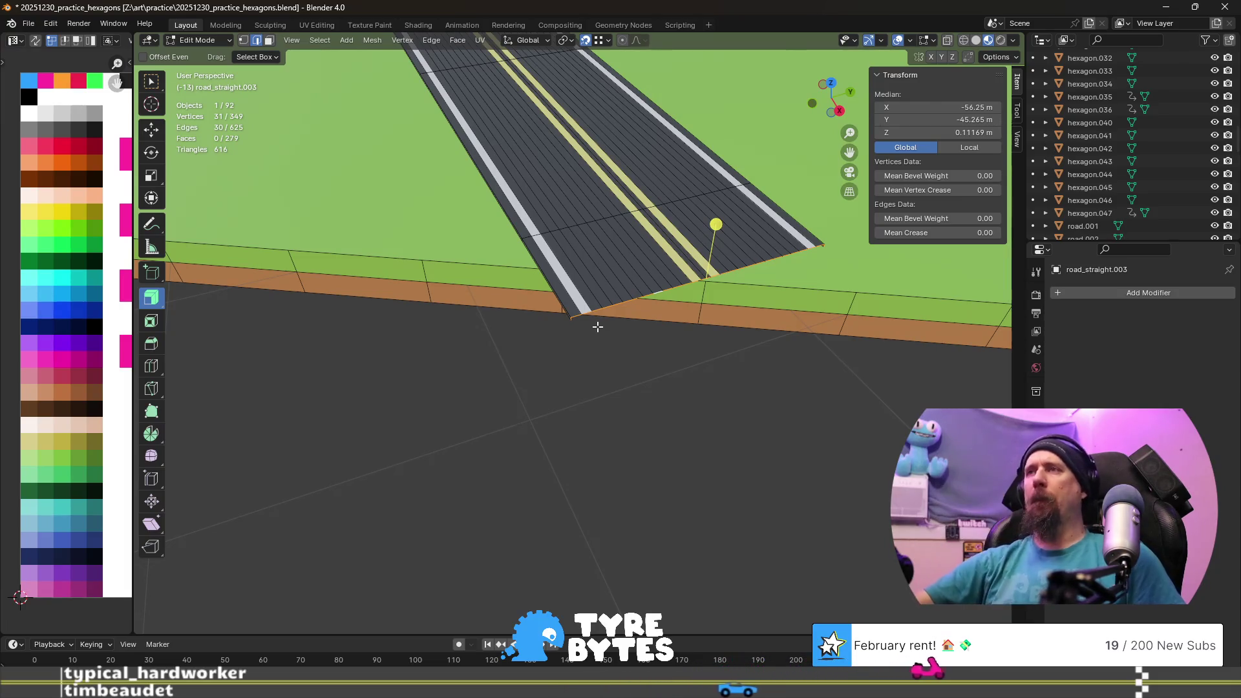
{"action": "scroll", "coordinate": [597, 327], "scroll_direction": "up", "scroll_amount": 1}
{"action": "middle_click_drag", "start_coordinate": [597, 326], "coordinate": [572, 327]}
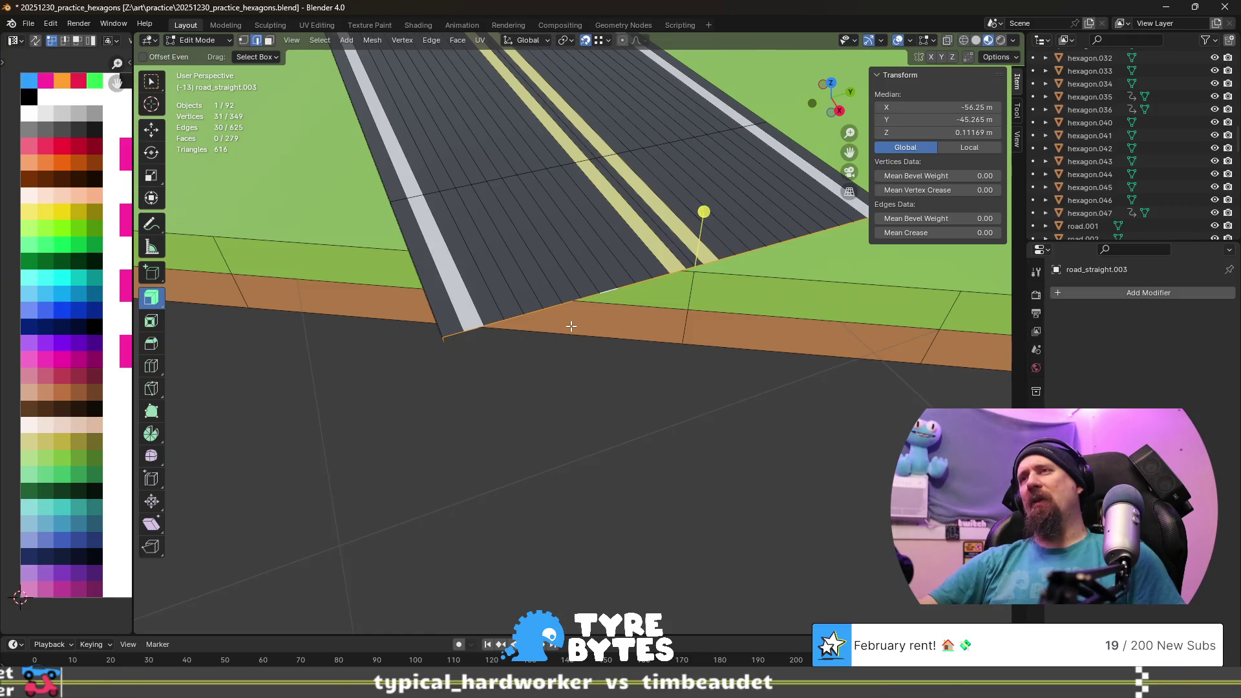
{"action": "type", "text": "z"}
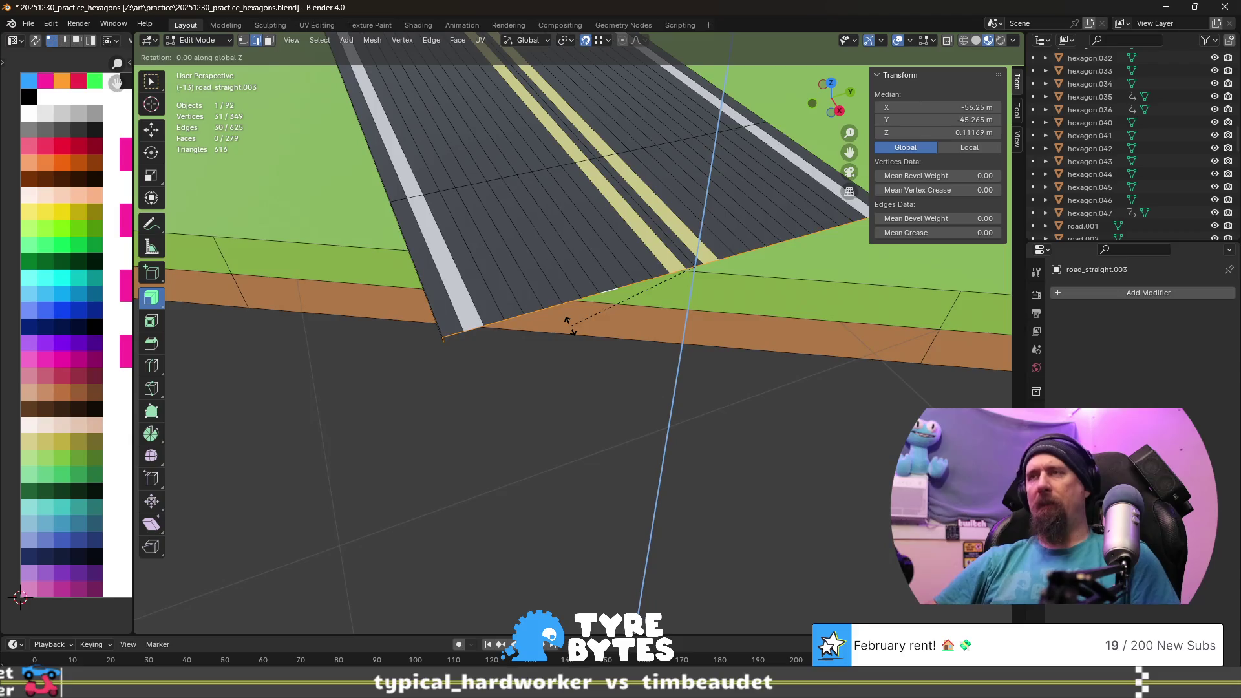
{"action": "type", "text": "30"}
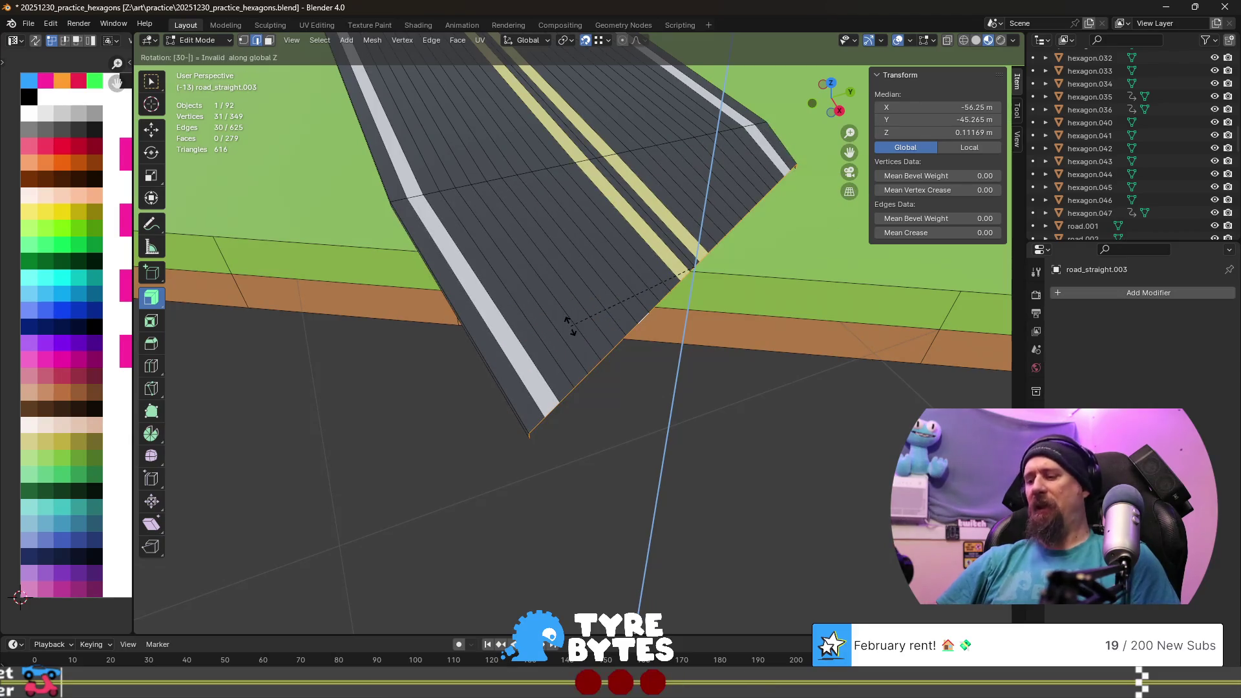
{"action": "key", "text": "Escape"}
{"action": "type", "text": "z"}
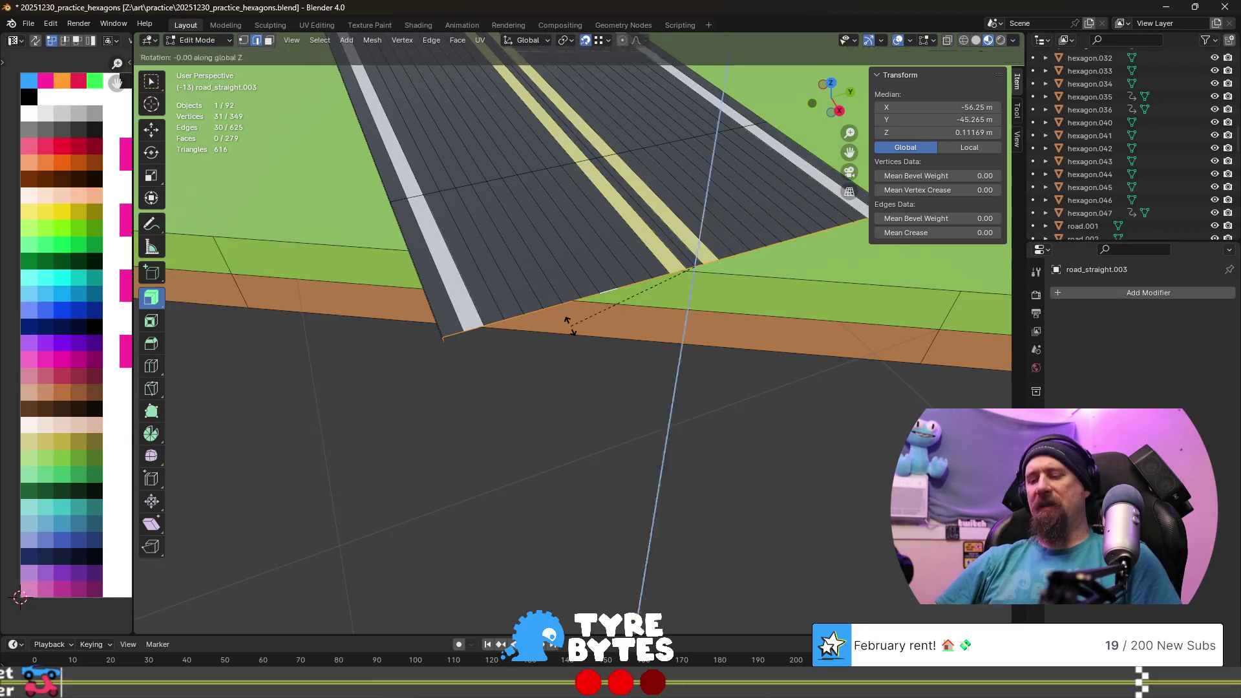
{"action": "type", "text": "-30"}
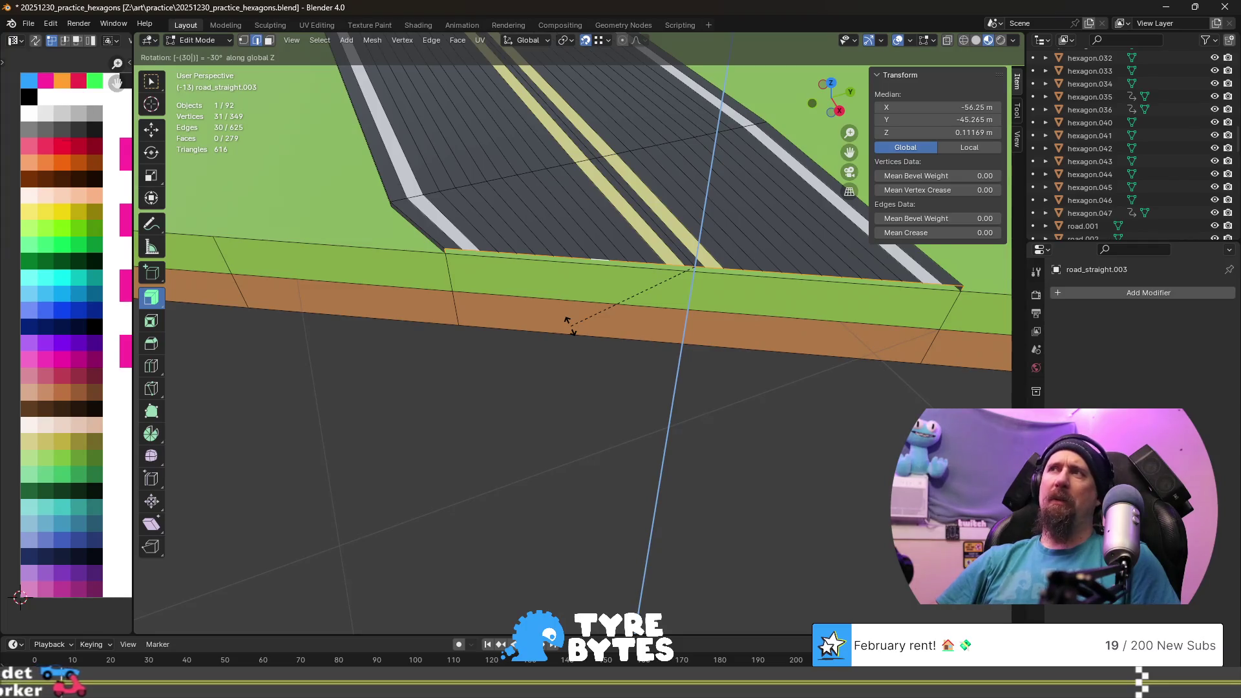
{"action": "key", "text": "Return"}
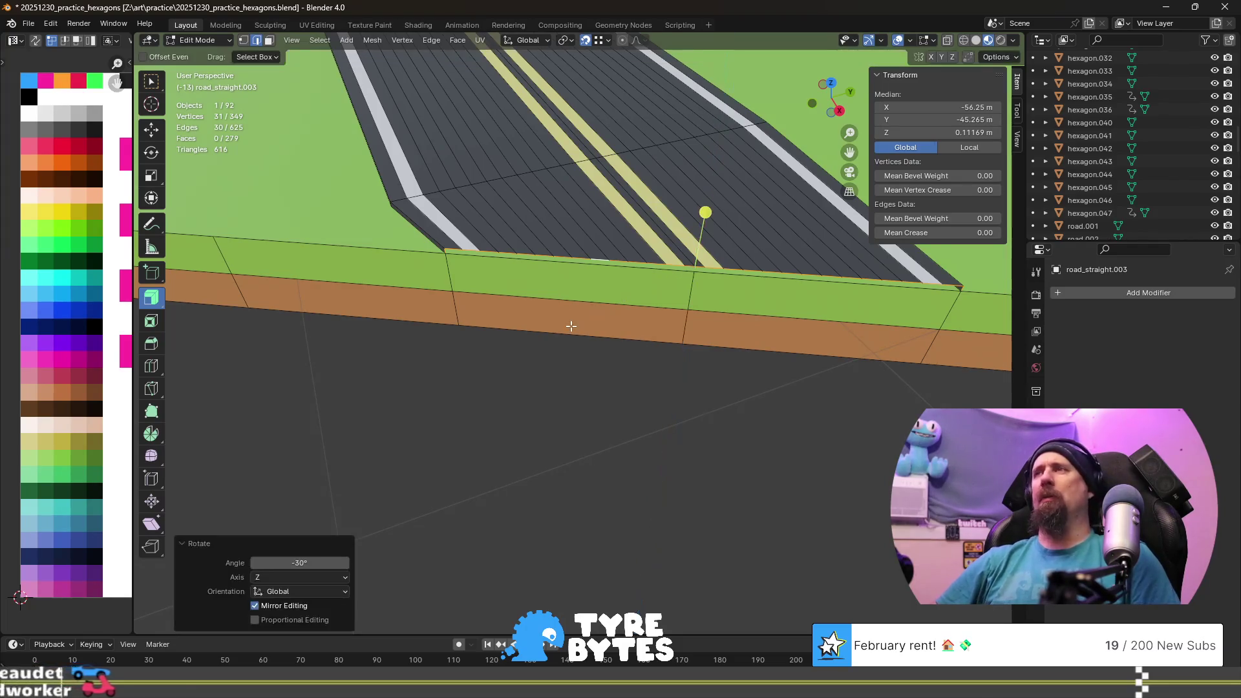
{"action": "mouse_move", "coordinate": [707, 402]}
{"action": "middle_mouse_down"}
{"action": "mouse_move", "coordinate": [614, 375]}
{"action": "mouse_move", "coordinate": [685, 430]}
{"action": "middle_mouse_up"}
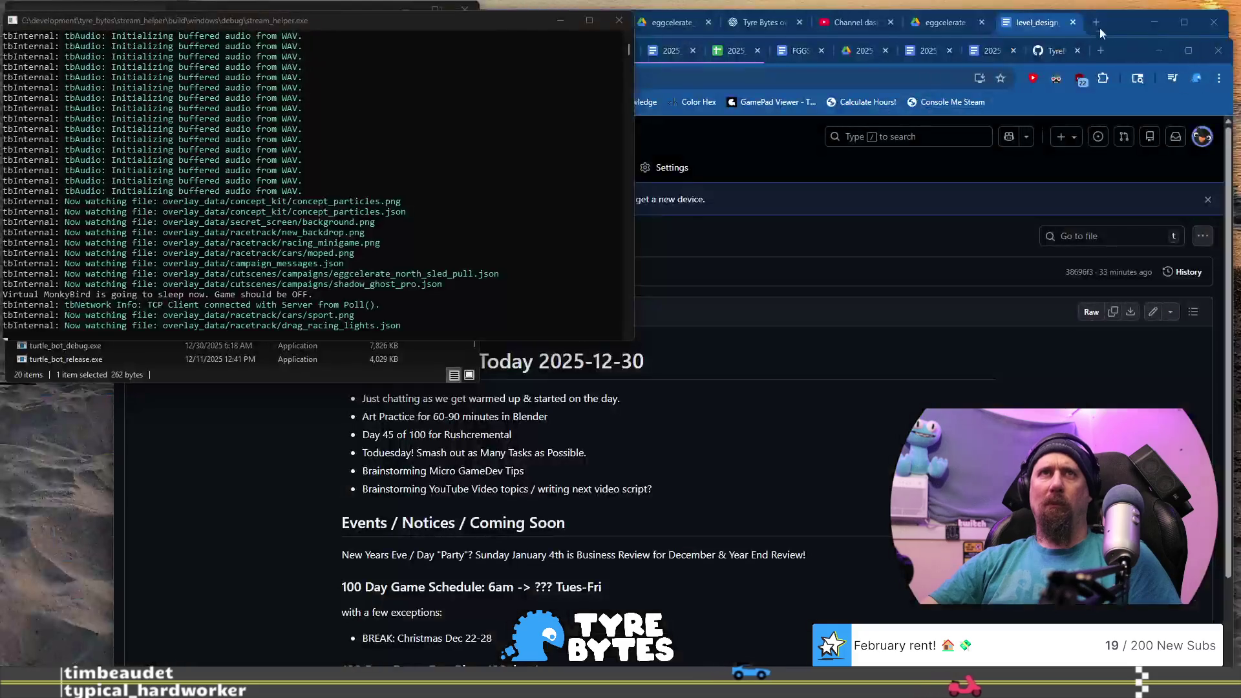
{"action": "left_click", "coordinate": [1096, 23]}
{"action": "type", "text": "s"}
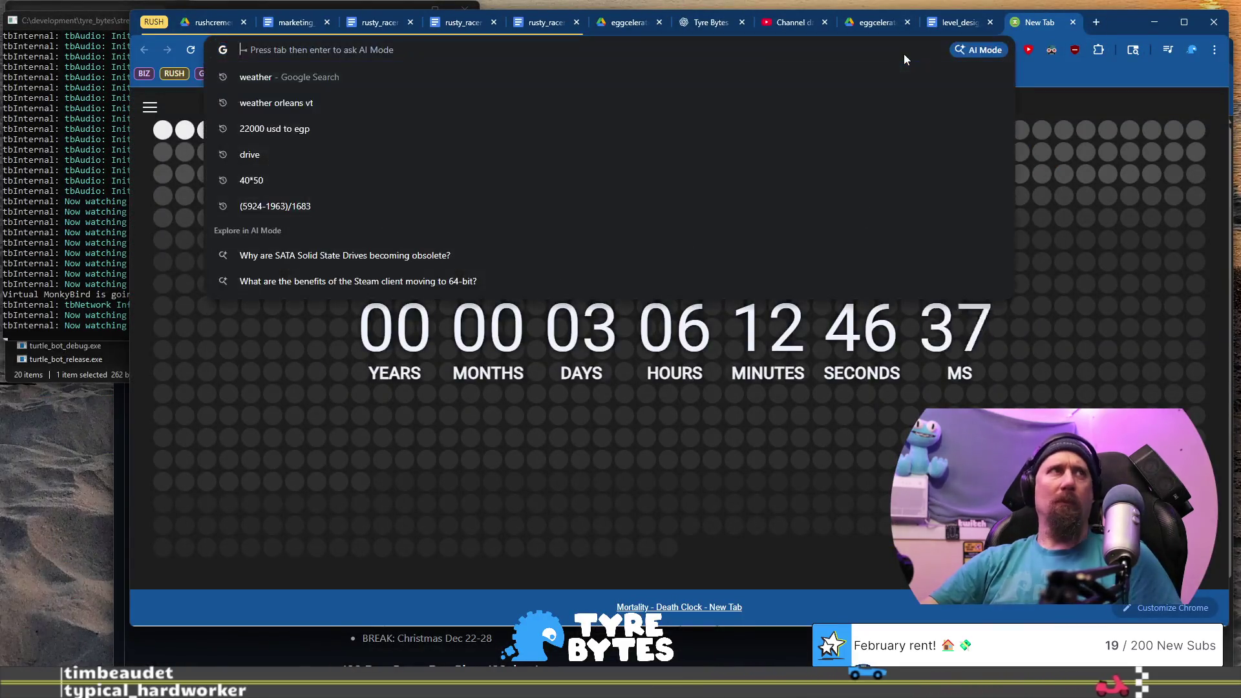
{"action": "type", "text": "in"}
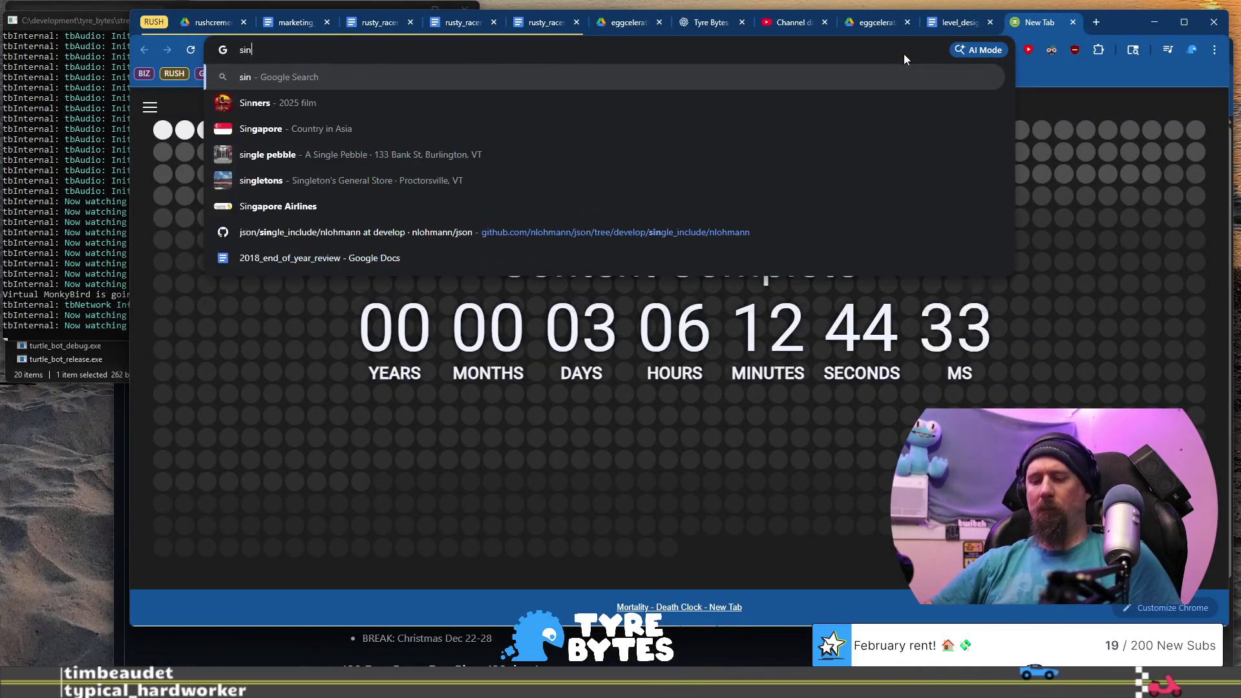
{"action": "type", "text": "(30*"}
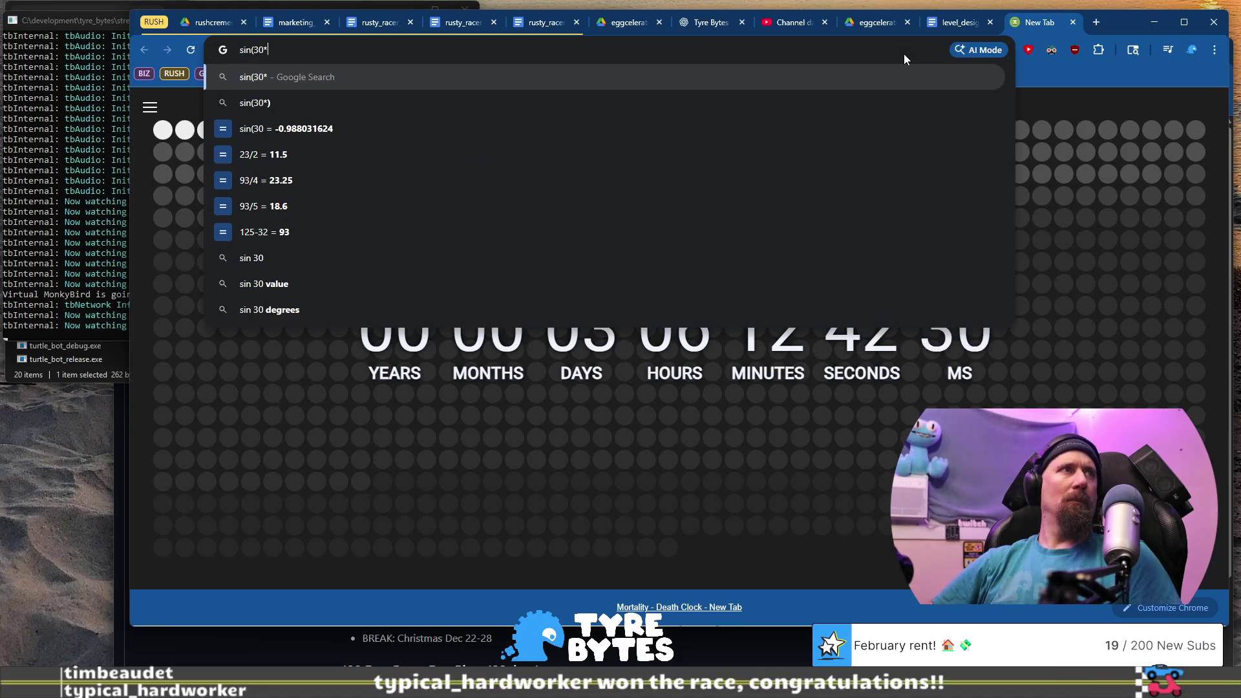
{"action": "type", "text": ")"}
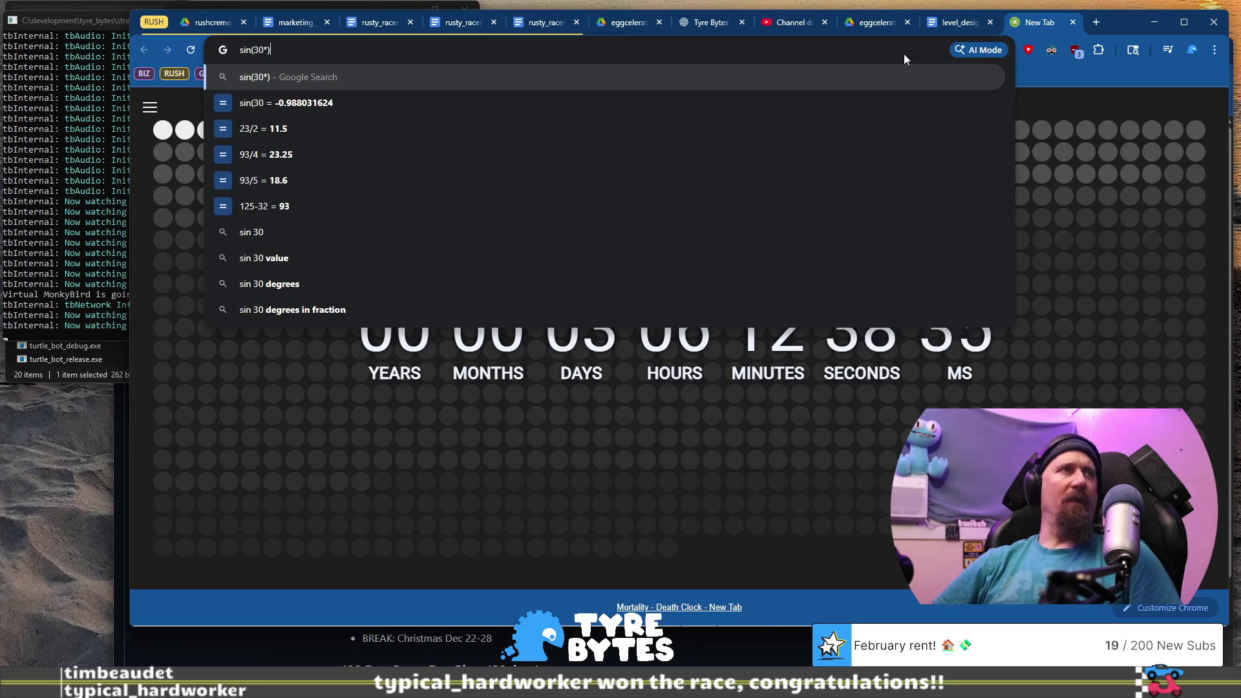
- Compute 1 / cos(30 degrees) in Chrome, select the 1.1547 result and return to Blender
{"action": "key", "text": "BackSpace"}
{"action": "key", "text": "BackSpace"}
{"action": "type", "text": "degre"}
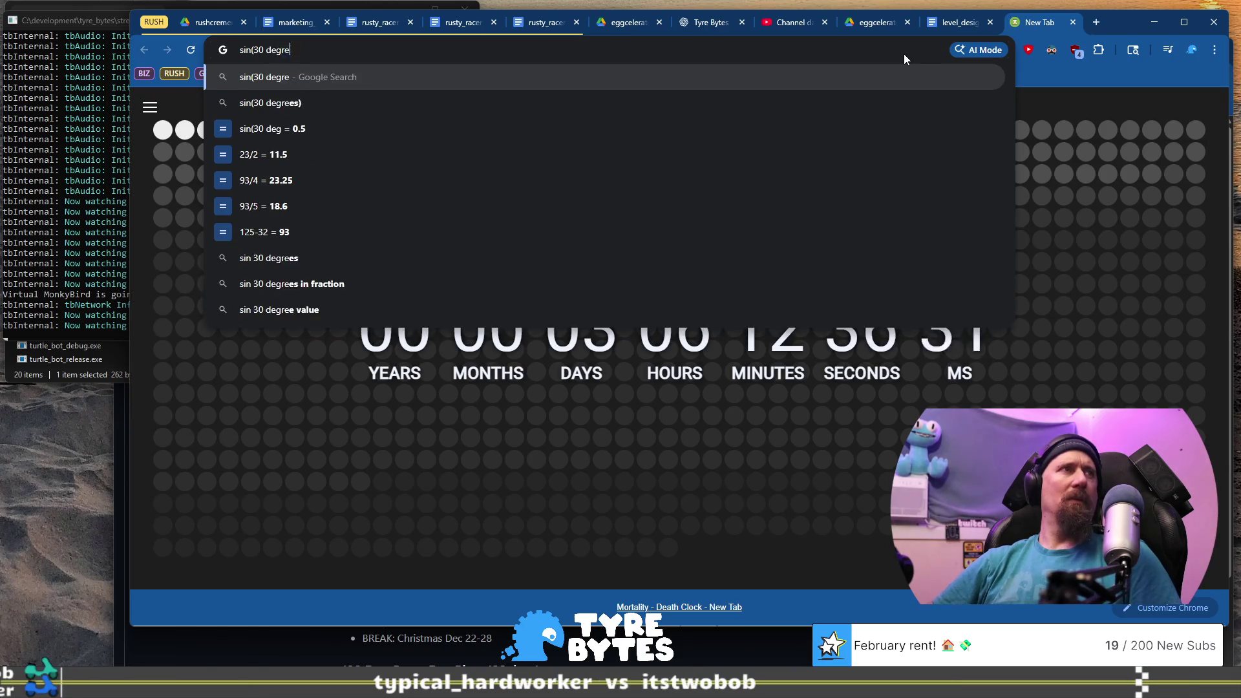
{"action": "type", "text": "es)"}
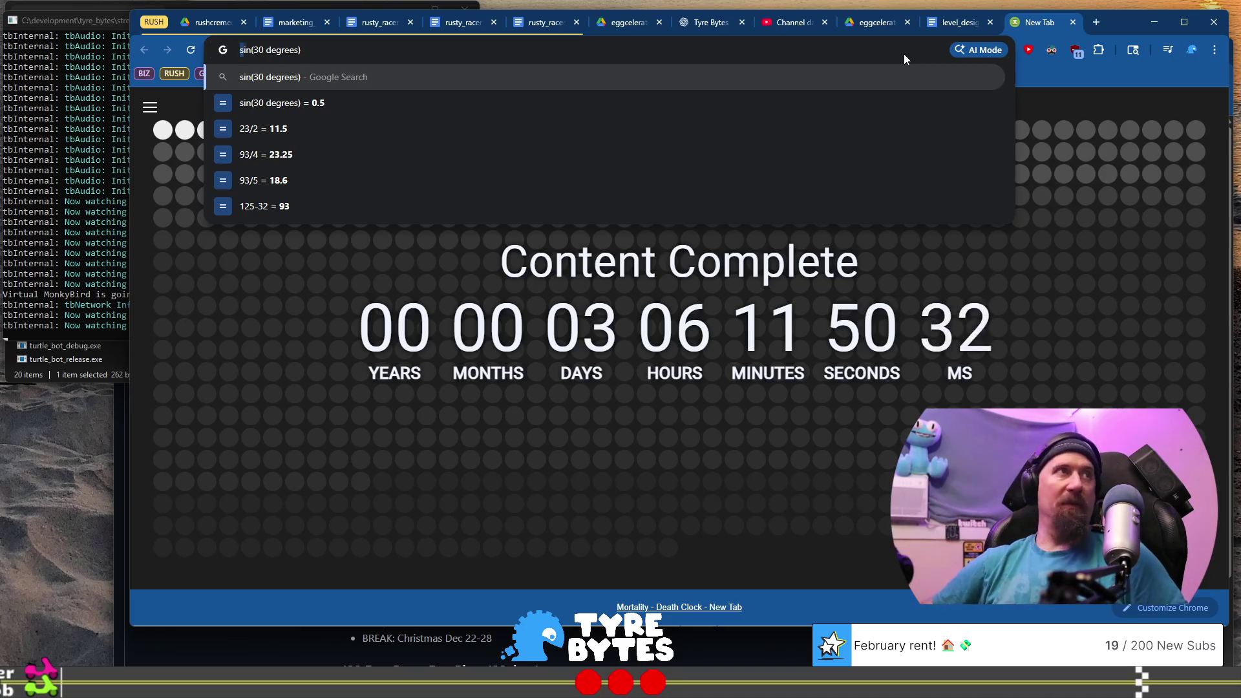
{"action": "key", "text": "Delete"}
{"action": "key", "text": "Delete"}
{"action": "key", "text": "Delete"}
{"action": "type", "text": "cos"}
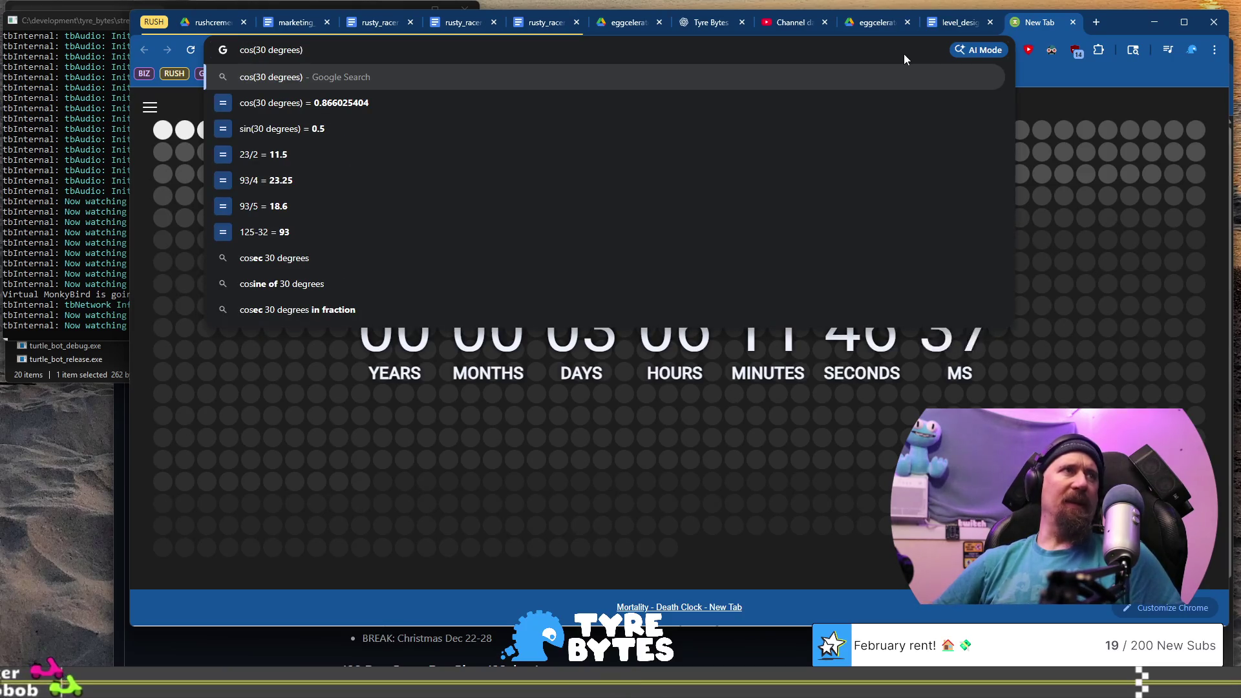
{"action": "type", "text": "1 /"}
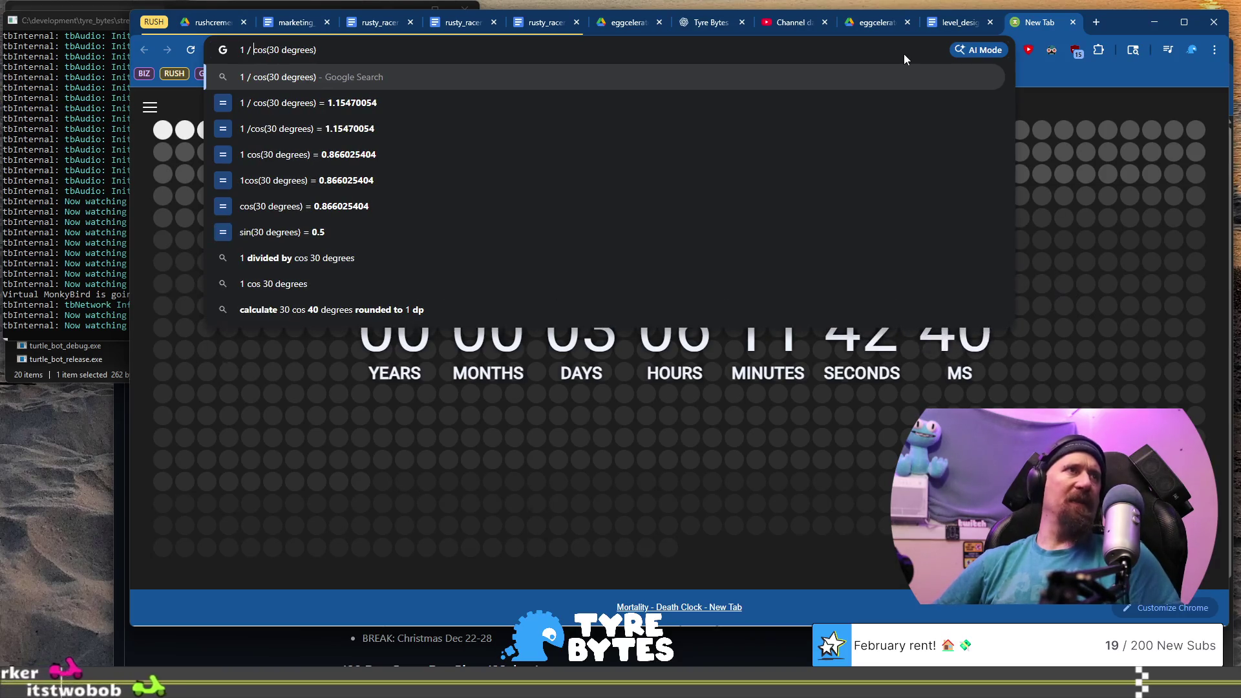
{"action": "key", "text": "Return"}
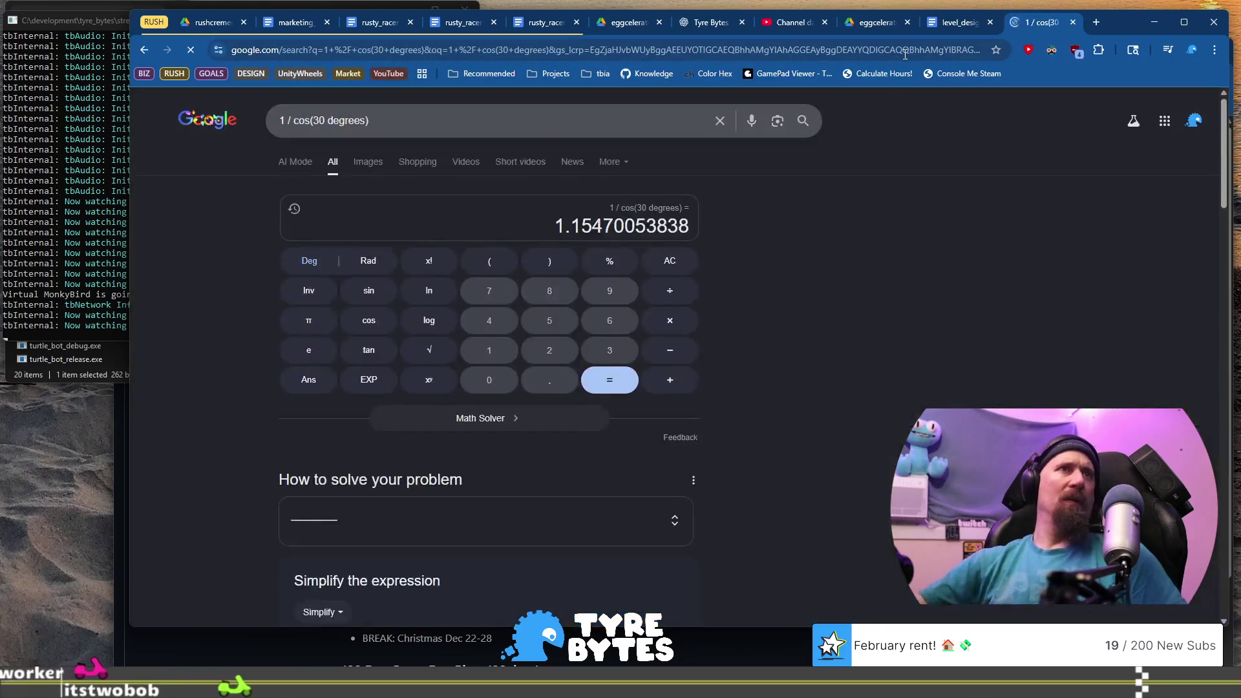
{"action": "left_click_drag", "start_coordinate": [608, 226], "coordinate": [514, 225]}
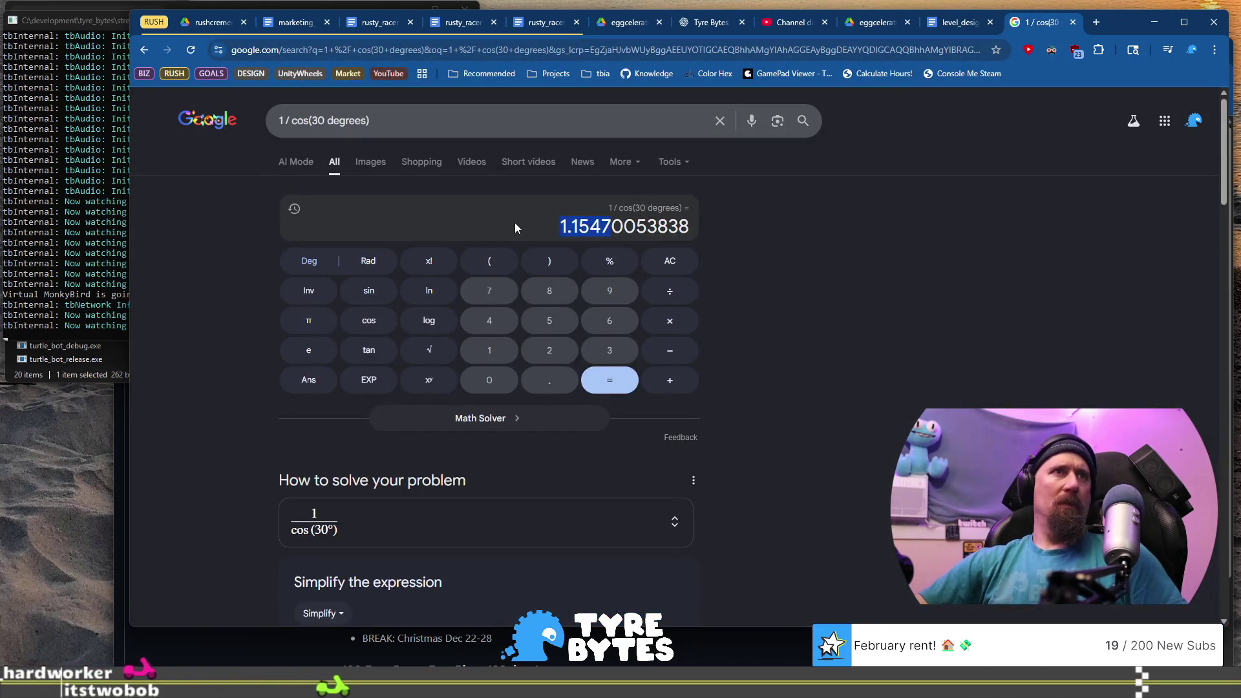
{"action": "key", "text": "alt+Tab"}
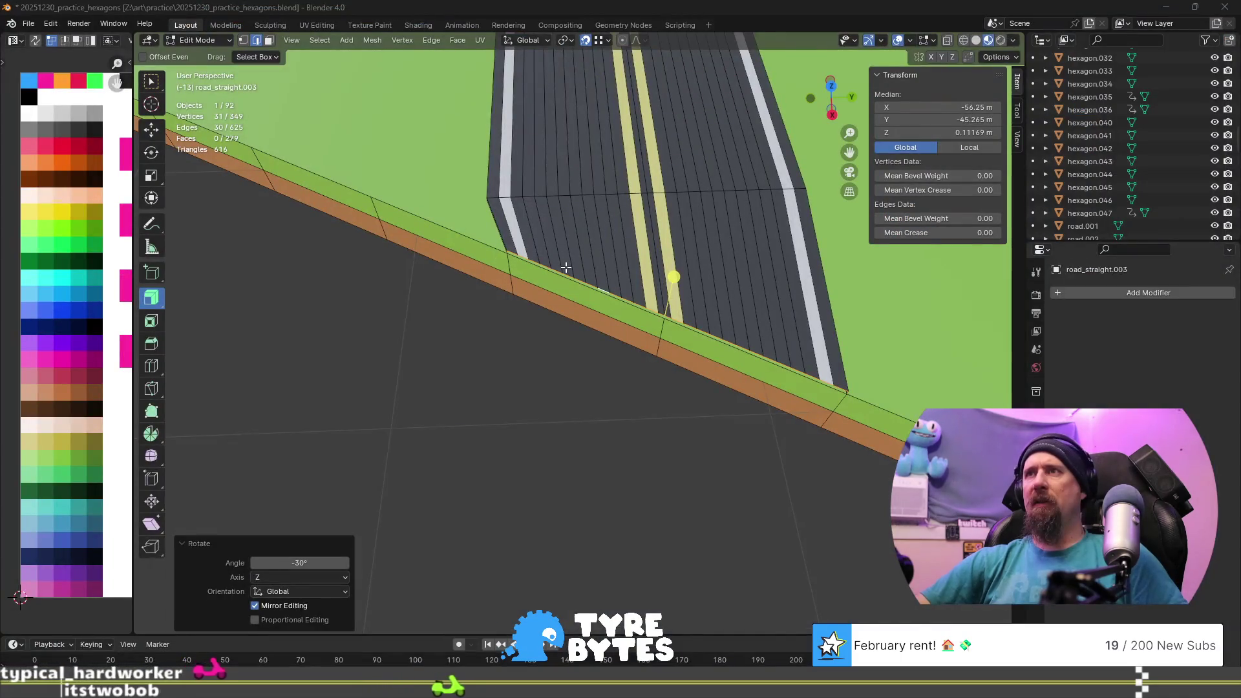
{"action": "scroll", "coordinate": [652, 285], "scroll_direction": "up", "scroll_amount": 2}
- Scale the selected road end by 1.155 horizontally with Z held at 1
{"action": "mouse_move", "coordinate": [652, 286]}
{"action": "middle_mouse_down"}
{"action": "mouse_move", "coordinate": [662, 272]}
{"action": "mouse_move", "coordinate": [583, 303]}
{"action": "middle_mouse_up"}
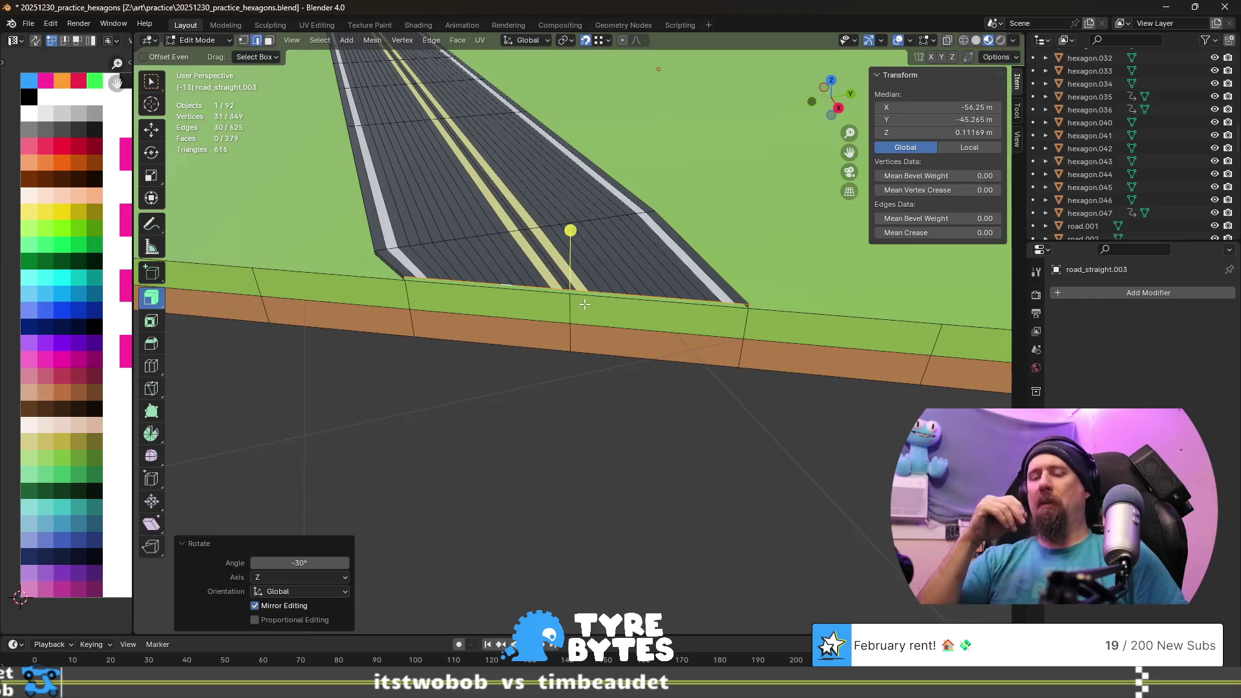
{"action": "key", "text": "s"}
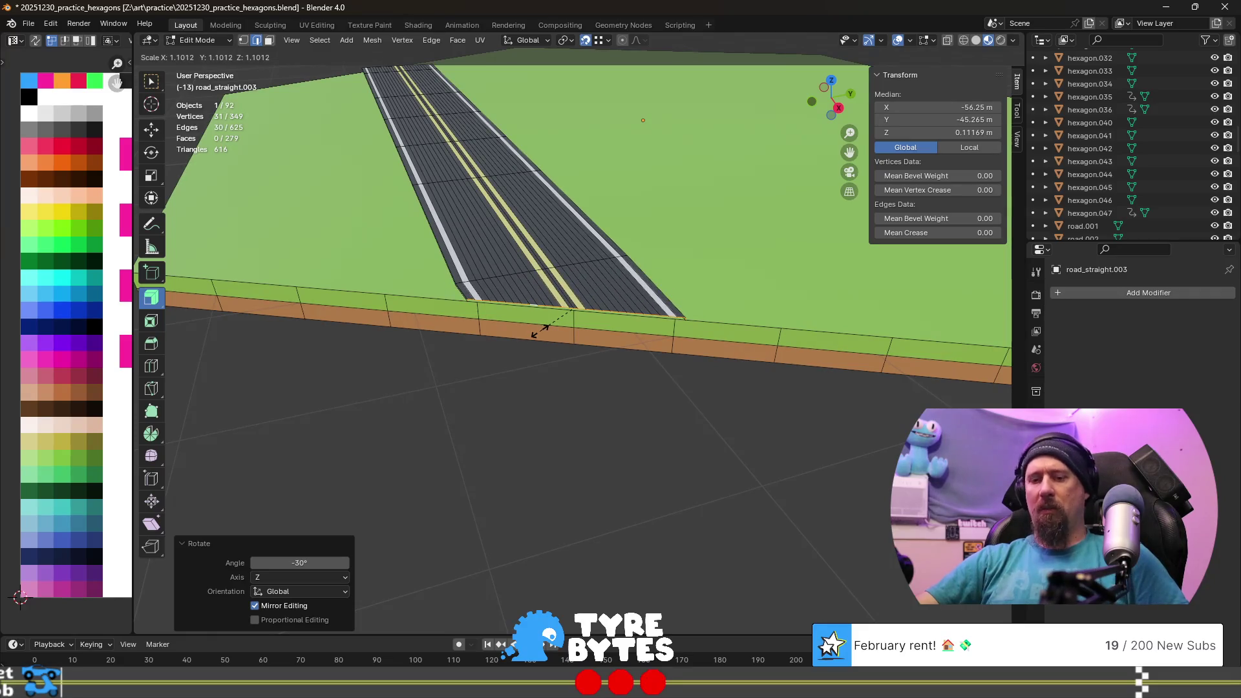
{"action": "type", "text": "1.2"}
{"action": "key", "text": "Return"}
{"action": "mouse_move", "coordinate": [539, 330]}
{"action": "middle_mouse_down"}
{"action": "mouse_move", "coordinate": [616, 345]}
{"action": "mouse_move", "coordinate": [620, 360]}
{"action": "mouse_move", "coordinate": [707, 401]}
{"action": "mouse_move", "coordinate": [738, 338]}
{"action": "mouse_move", "coordinate": [495, 359]}
{"action": "mouse_move", "coordinate": [378, 326]}
{"action": "mouse_move", "coordinate": [385, 355]}
{"action": "mouse_move", "coordinate": [476, 398]}
{"action": "mouse_move", "coordinate": [537, 410]}
{"action": "middle_mouse_up"}
{"action": "scroll", "coordinate": [617, 344], "scroll_direction": "up", "scroll_amount": 3}
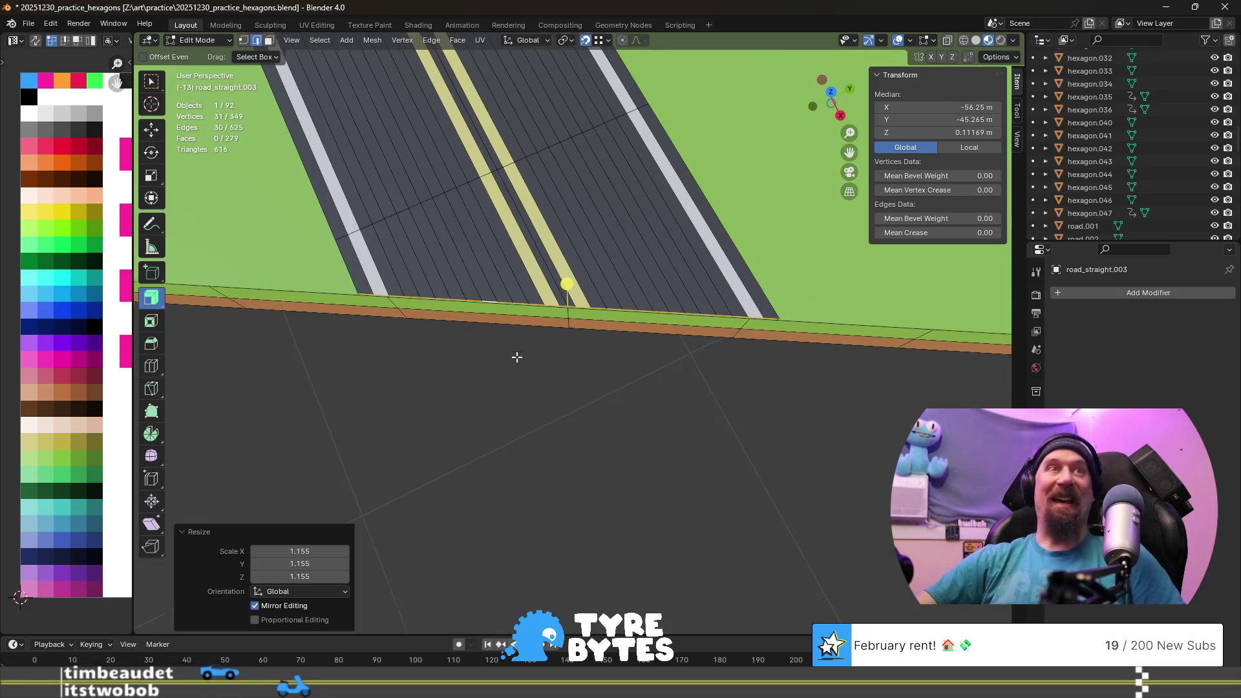
- Scale the two side-wall edges outward by 1.155 with height unchanged
{"action": "middle_click_drag", "start_coordinate": [517, 369], "coordinate": [405, 303]}
{"action": "left_click", "coordinate": [405, 302]}
{"action": "left_click", "coordinate": [758, 336], "text": "shift"}
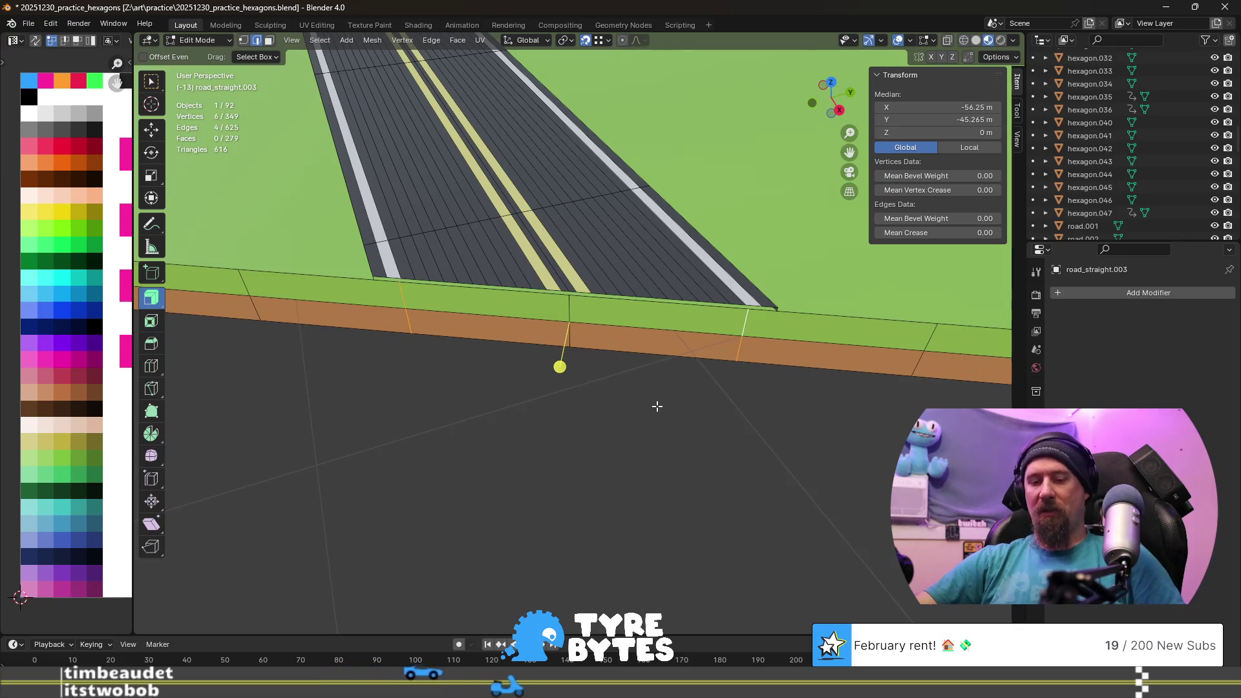
{"action": "key", "text": "s"}
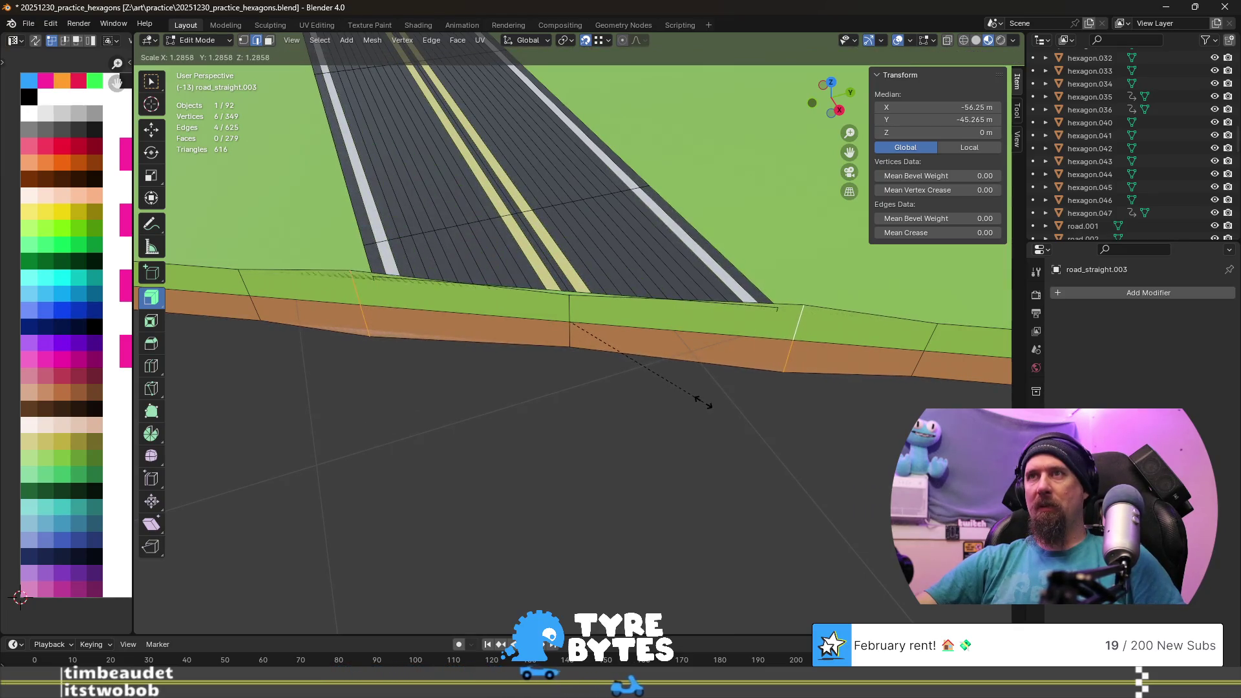
{"action": "key", "text": "shift+z"}
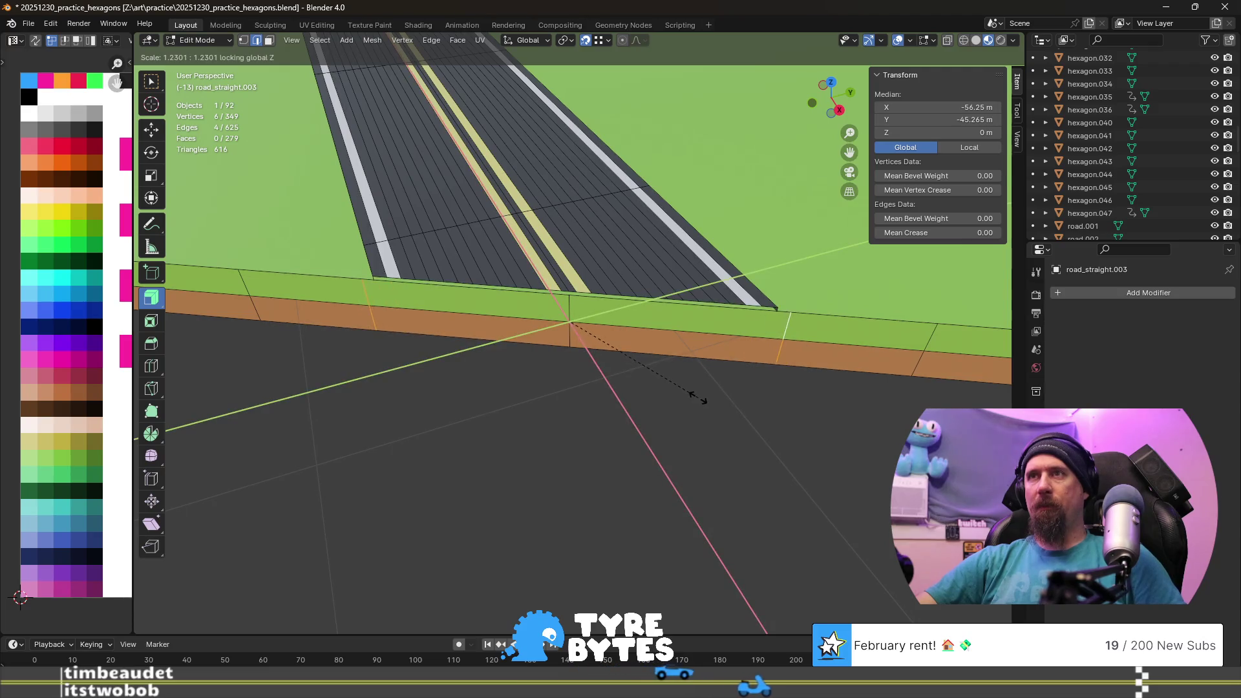
{"action": "type", "text": "1.2"}
{"action": "key", "text": "Return"}
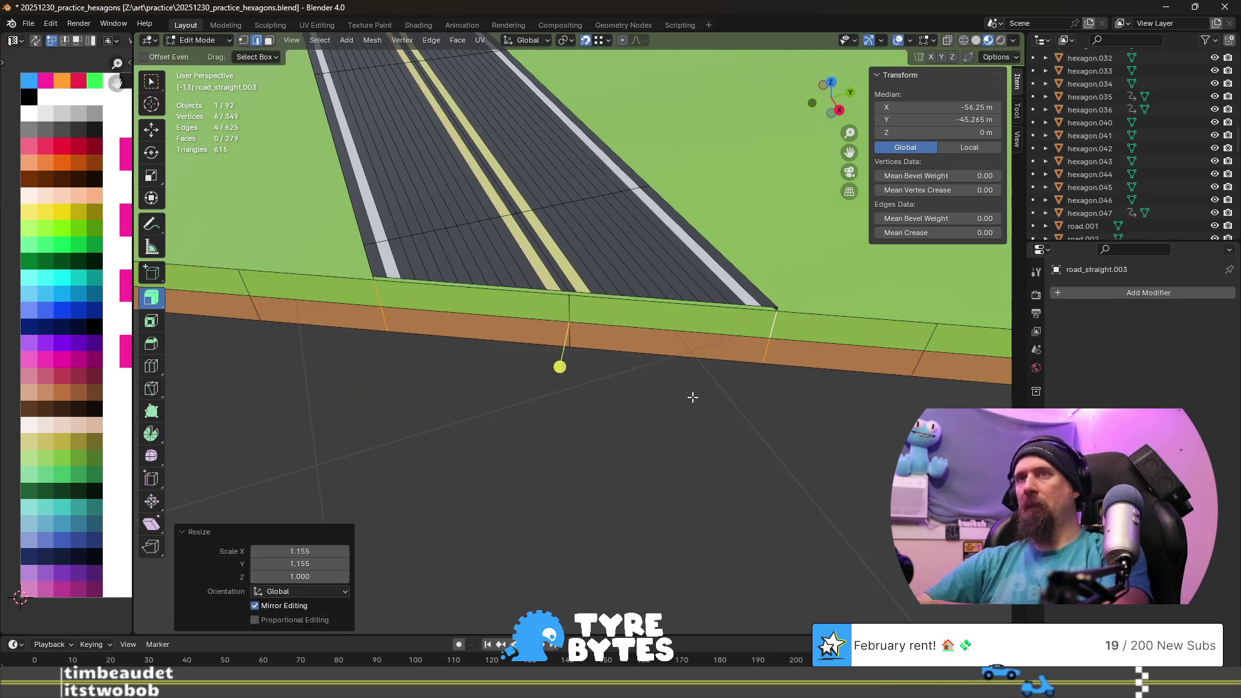
{"action": "mouse_move", "coordinate": [604, 401]}
{"action": "middle_mouse_down"}
{"action": "mouse_move", "coordinate": [632, 338]}
{"action": "mouse_move", "coordinate": [526, 488]}
{"action": "mouse_move", "coordinate": [587, 435]}
{"action": "mouse_move", "coordinate": [607, 398]}
{"action": "mouse_move", "coordinate": [552, 462]}
{"action": "middle_mouse_up"}
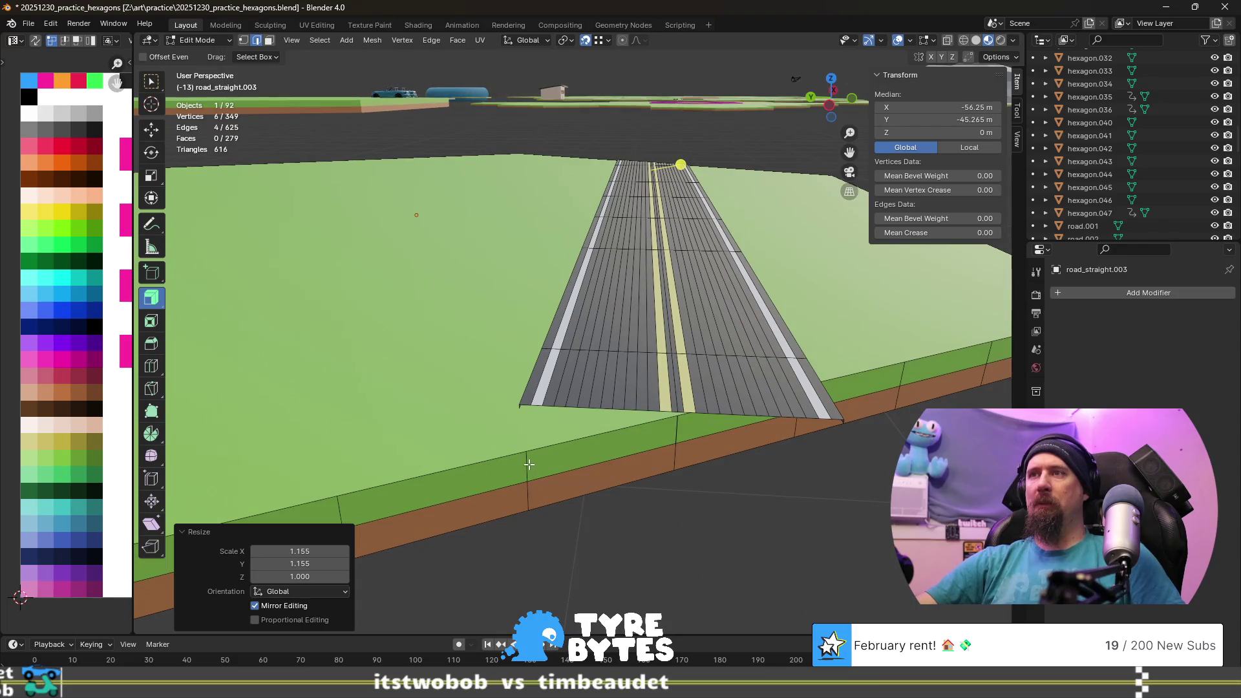
- Widen the tile's vertical side edge by 1.155 horizontally
{"action": "left_click", "coordinate": [528, 465], "text": "alt"}
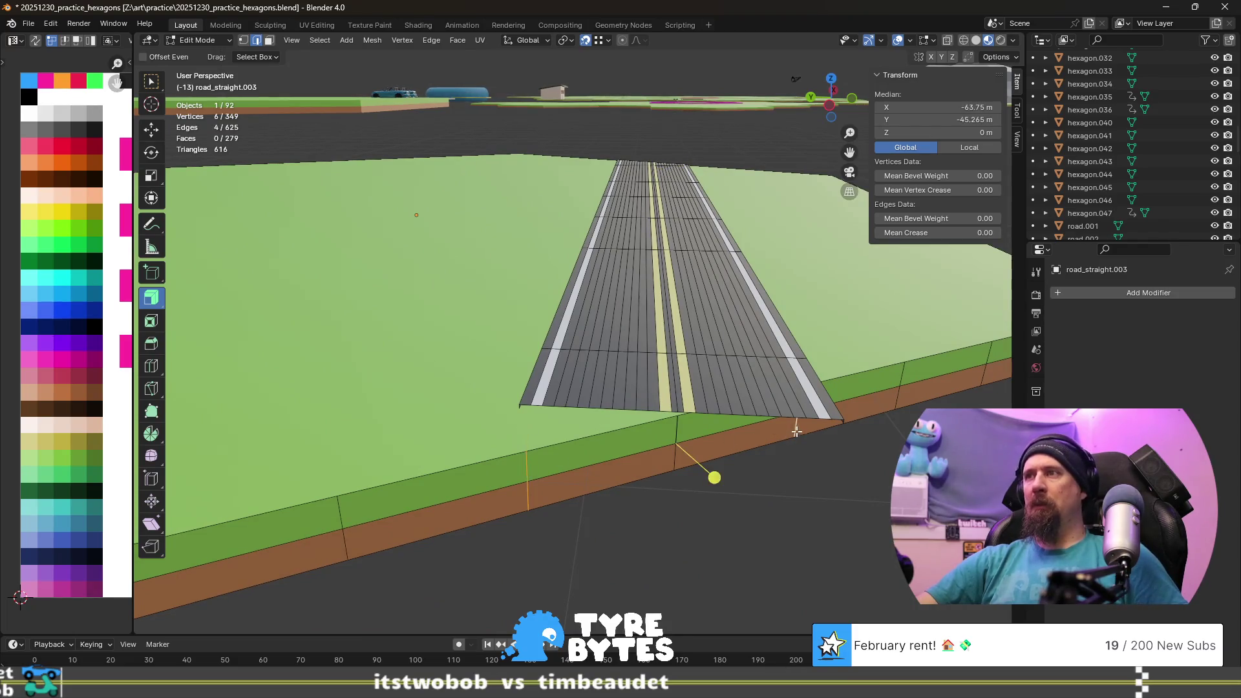
{"action": "key", "text": "s"}
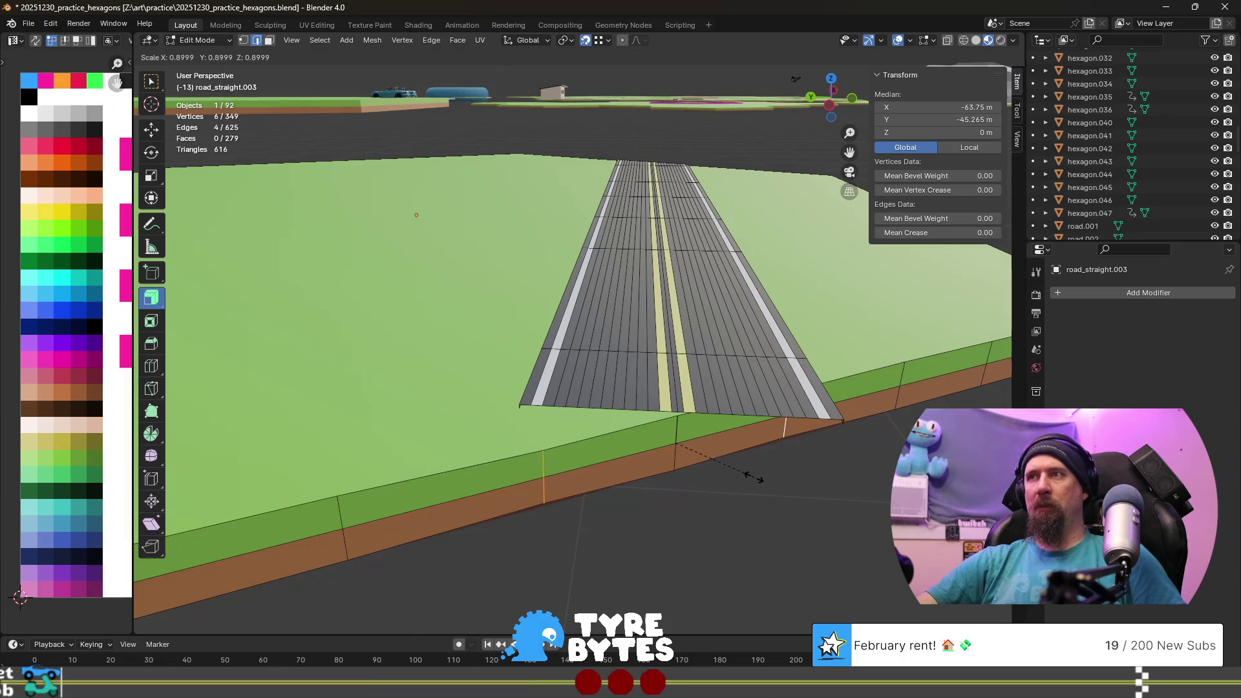
{"action": "key", "text": "shift+z"}
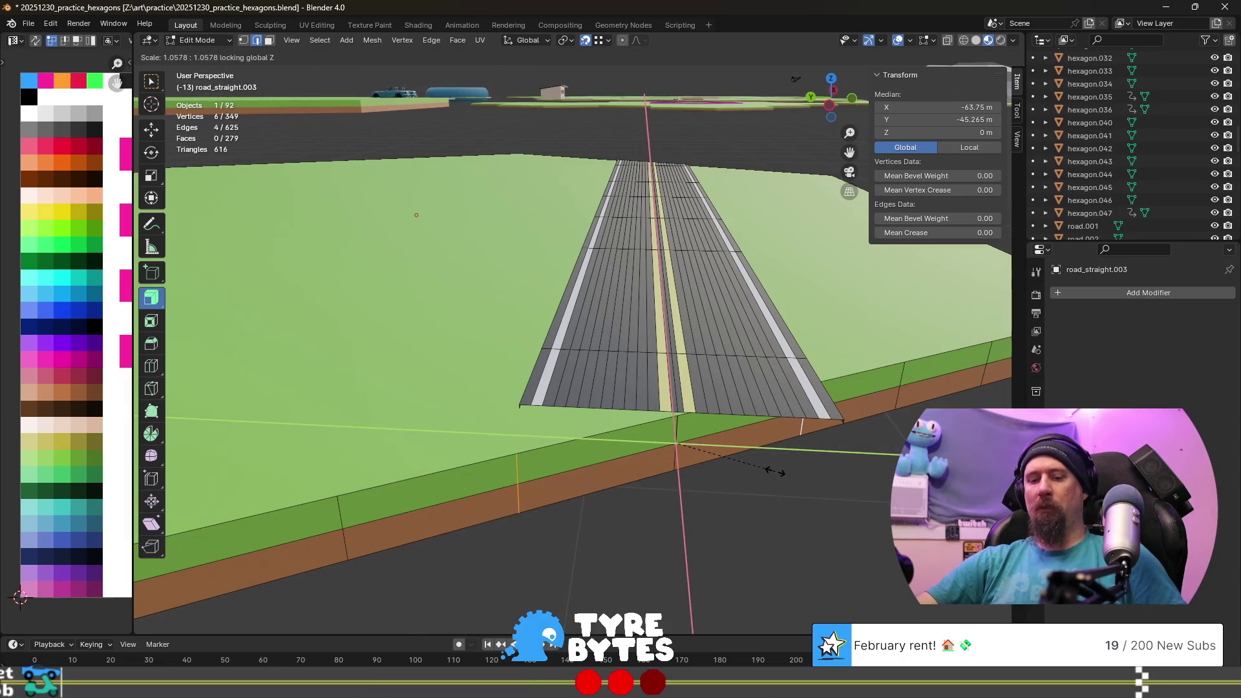
{"action": "left_click", "coordinate": [771, 472]}
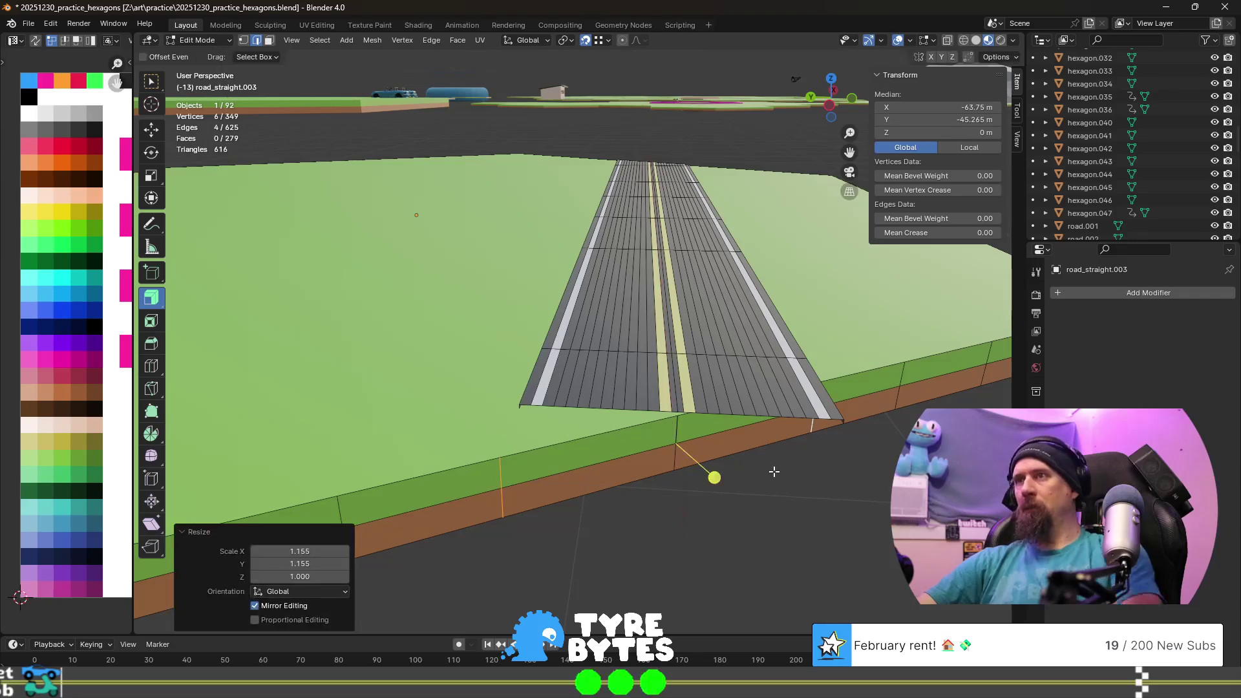
- Rotate the road's bottom edge loop 30° about Z and scale it 1.155 horizontally to meet the hexagon edge
{"action": "left_click", "coordinate": [749, 417], "text": "alt"}
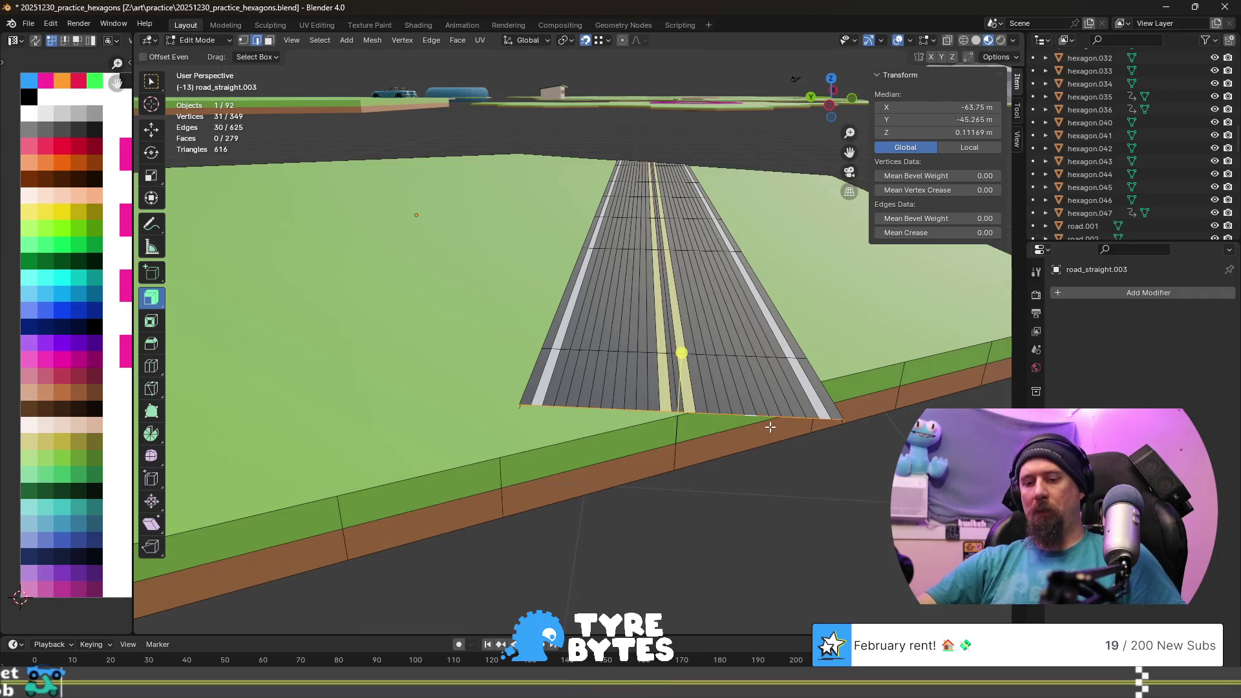
{"action": "key", "text": "r"}
{"action": "key", "text": "z"}
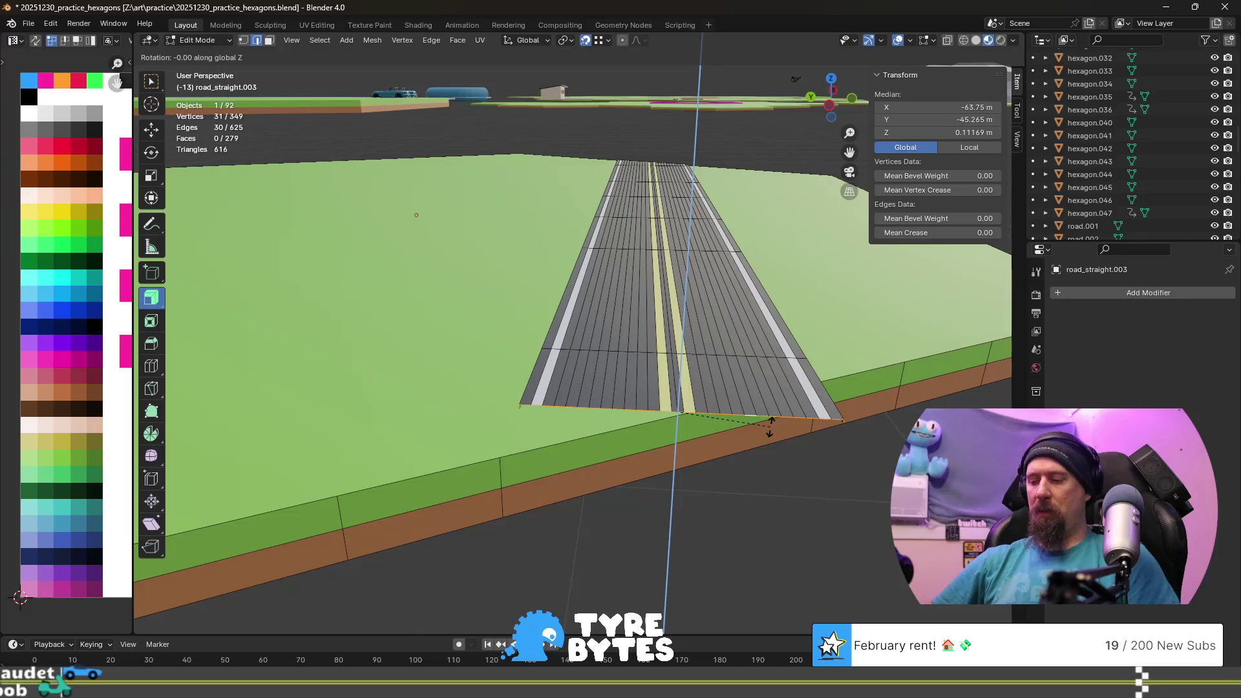
{"action": "type", "text": "30"}
{"action": "key", "text": "Return"}
{"action": "key", "text": "s"}
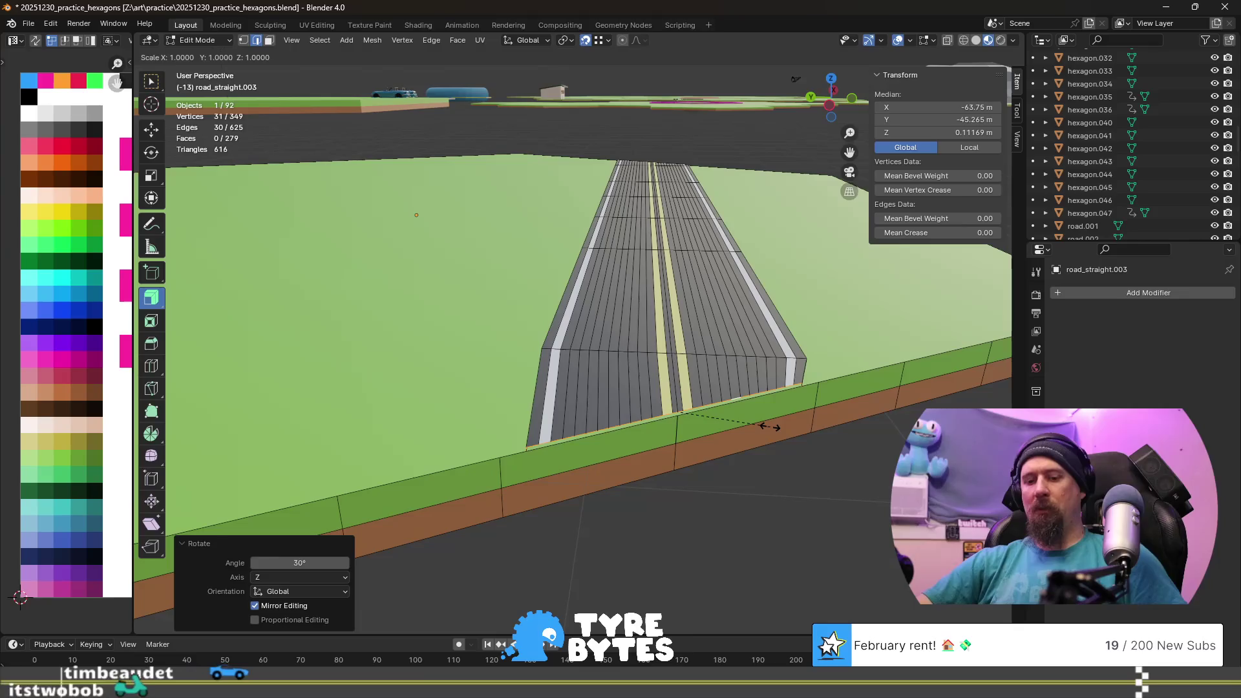
{"action": "key", "text": "shift+z"}
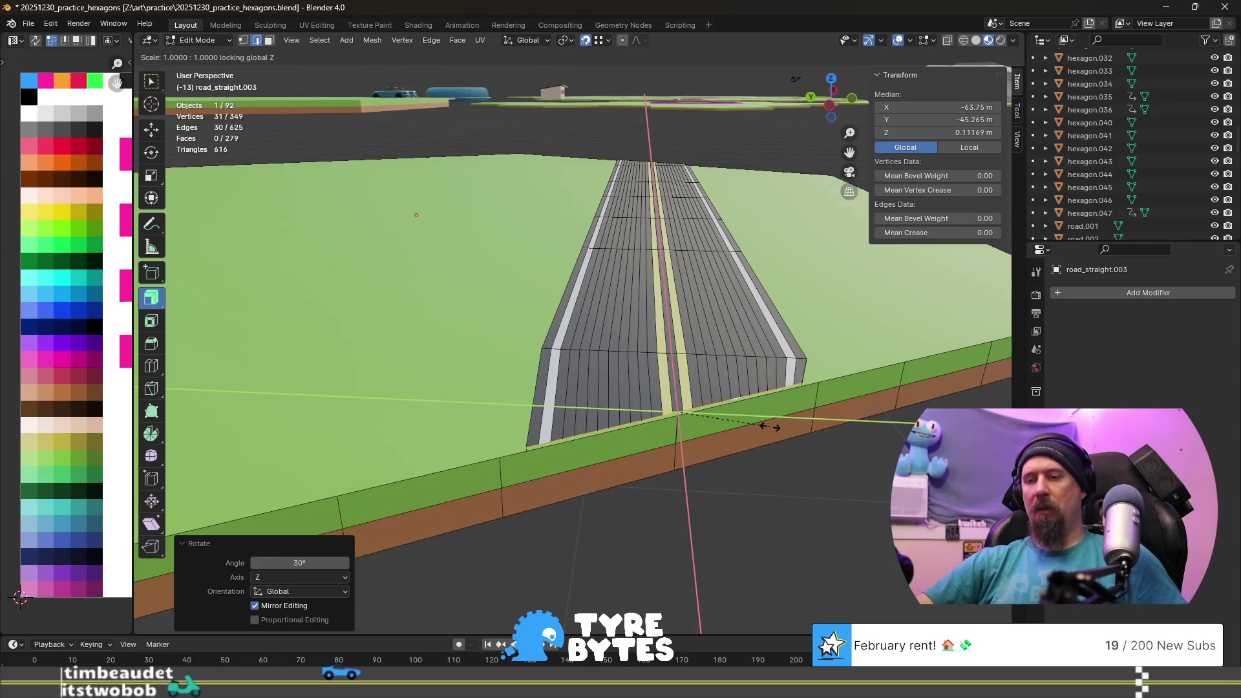
{"action": "type", "text": "1.155"}
{"action": "key", "text": "Return"}
{"action": "mouse_move", "coordinate": [769, 426]}
{"action": "middle_mouse_down"}
{"action": "mouse_move", "coordinate": [770, 416]}
{"action": "mouse_move", "coordinate": [579, 436]}
{"action": "mouse_move", "coordinate": [486, 299]}
{"action": "mouse_move", "coordinate": [478, 191]}
{"action": "mouse_move", "coordinate": [499, 333]}
{"action": "mouse_move", "coordinate": [669, 475]}
{"action": "mouse_move", "coordinate": [763, 493]}
{"action": "mouse_move", "coordinate": [635, 452]}
{"action": "mouse_move", "coordinate": [588, 456]}
{"action": "middle_mouse_up"}
{"action": "key", "text": "KP_Decimal"}
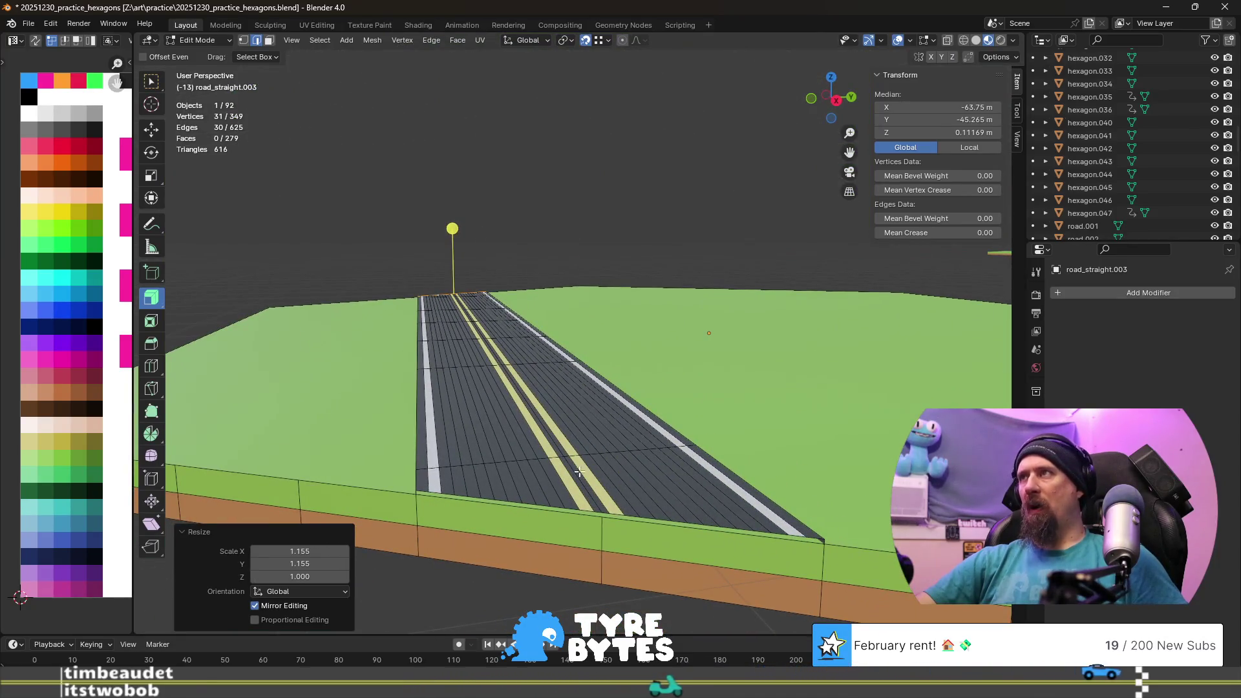
- Select another edge loop across the road and view it from low and top angles
{"action": "left_click", "coordinate": [514, 499], "text": "alt"}
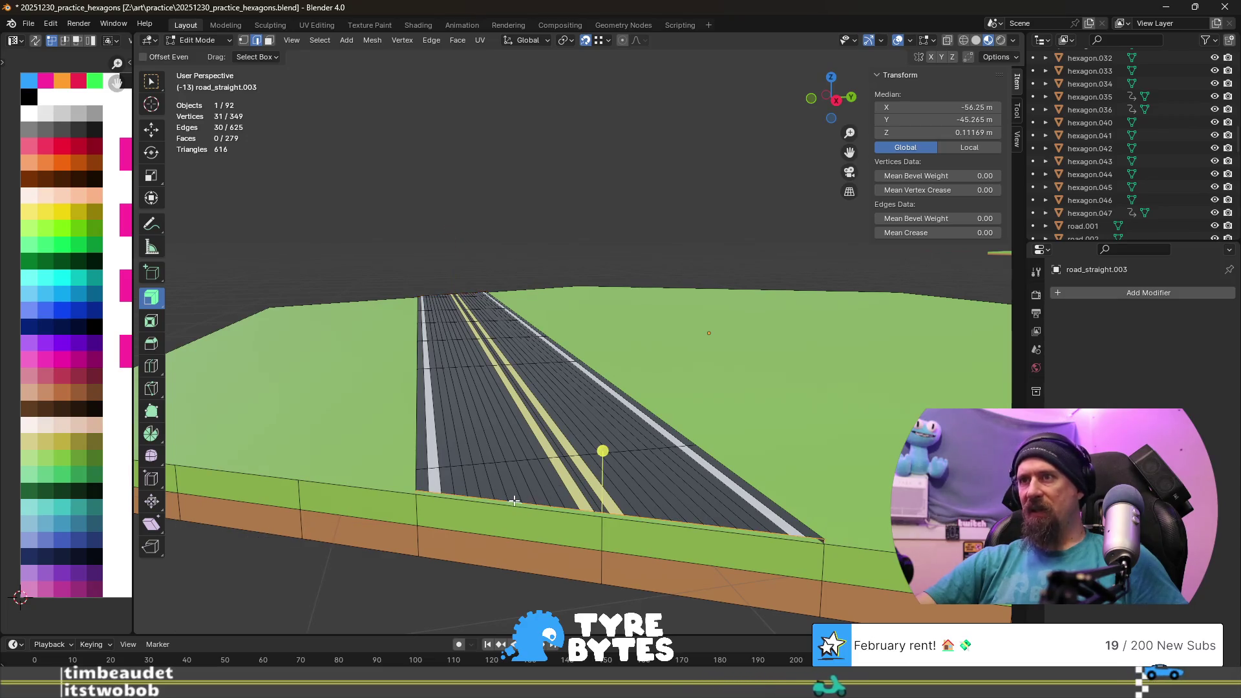
{"action": "middle_click_drag", "start_coordinate": [453, 512], "coordinate": [455, 484]}
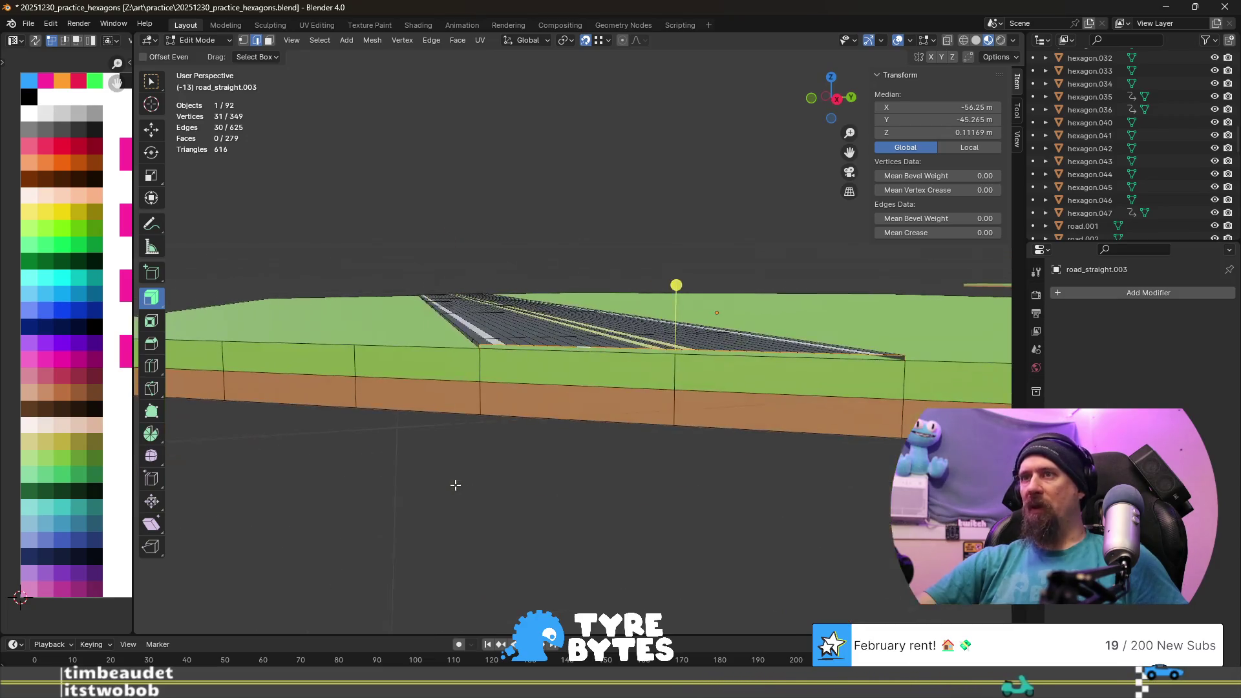
{"action": "middle_click_drag", "start_coordinate": [468, 403], "coordinate": [478, 399]}
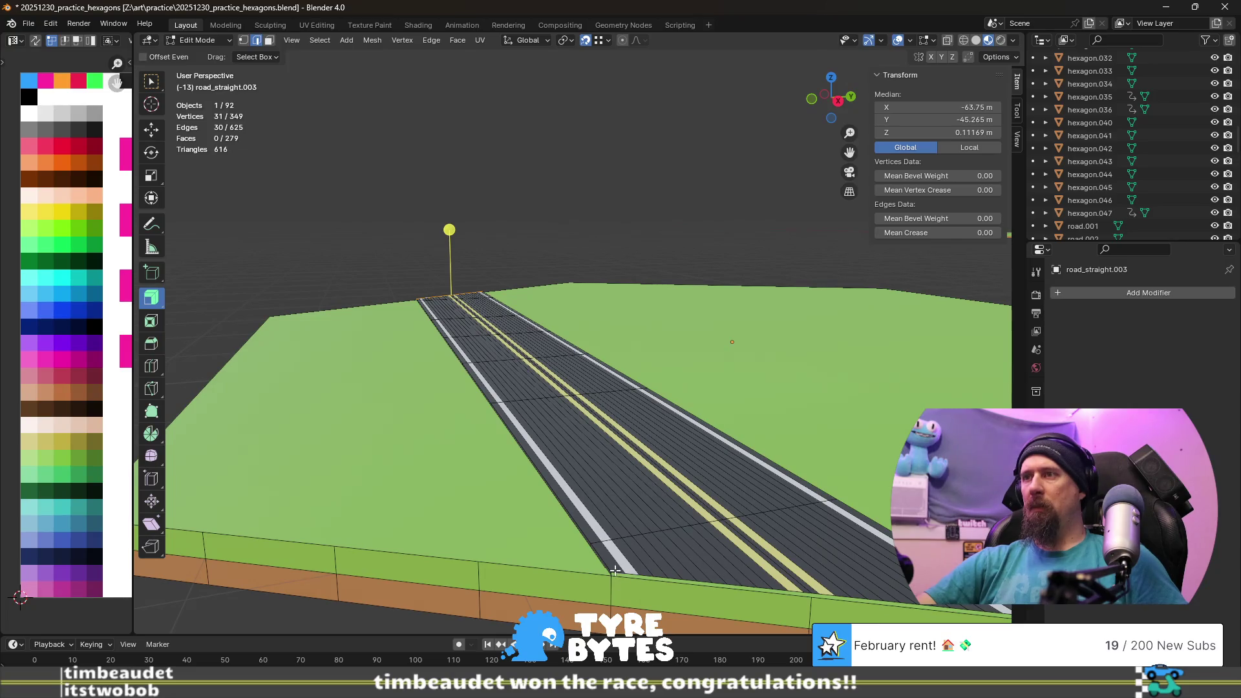
- In vertex select mode, try shortest-path selections along the road edge
{"action": "left_click", "coordinate": [613, 571], "text": "alt"}
{"action": "key", "text": "1"}
{"action": "left_click", "coordinate": [616, 582]}
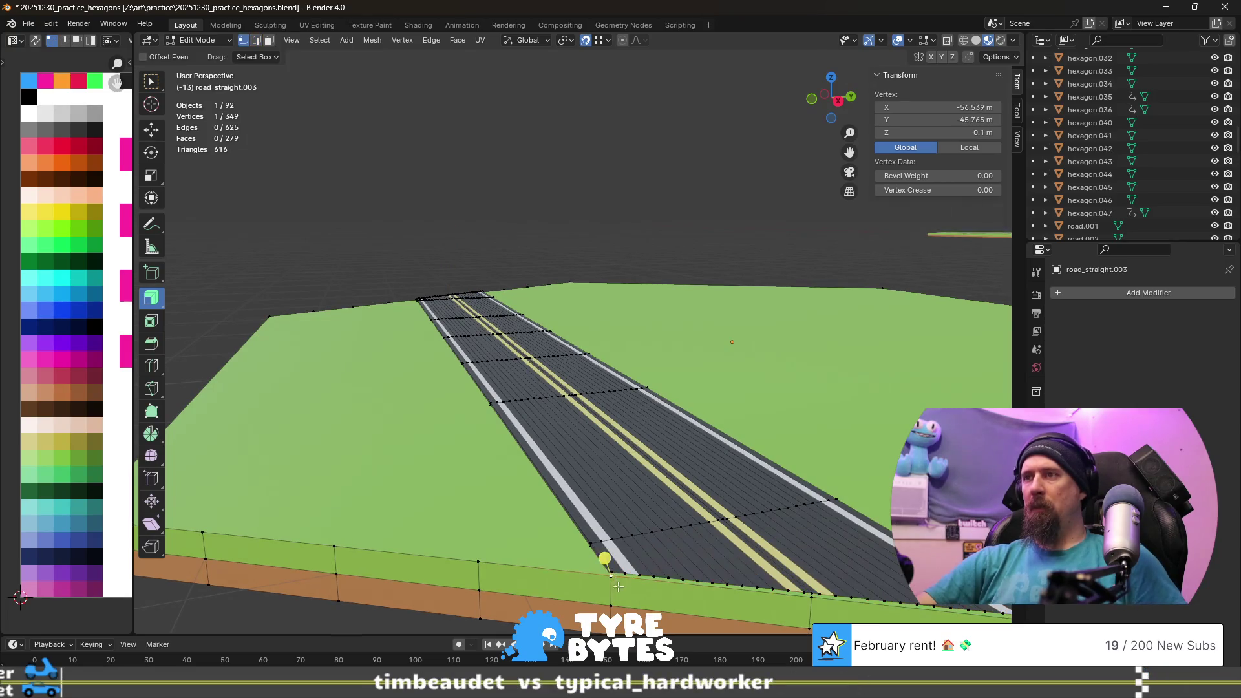
{"action": "left_click", "coordinate": [650, 576], "text": "alt"}
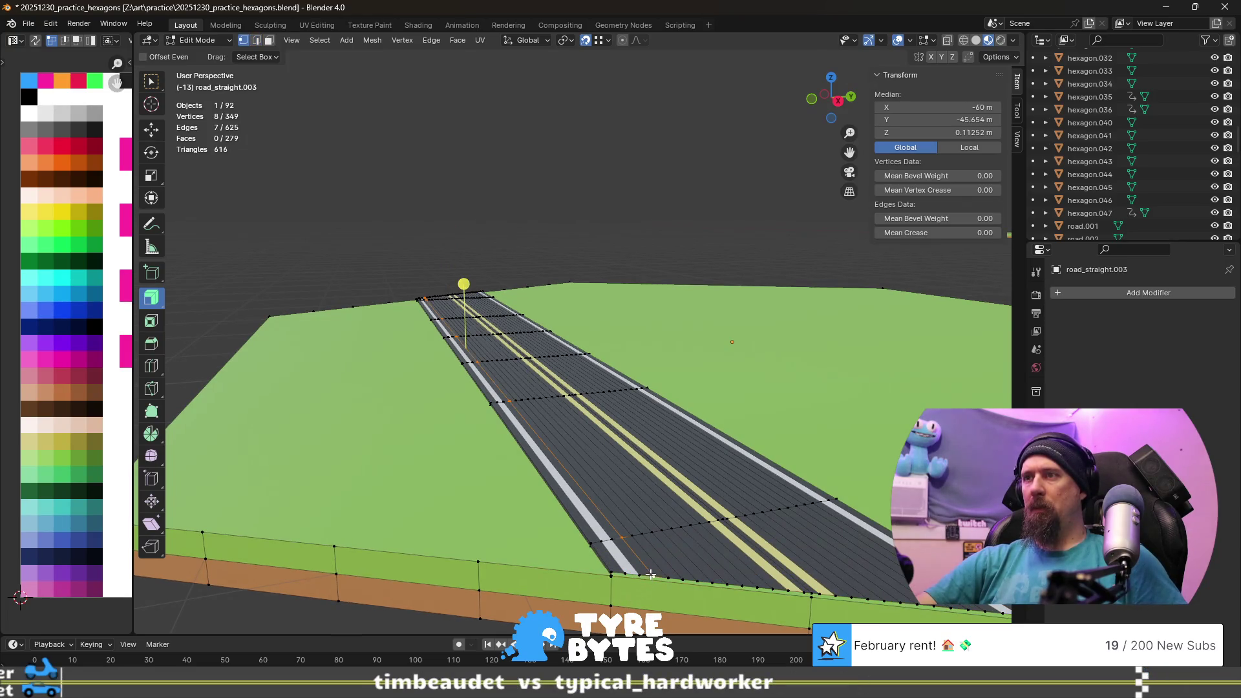
{"action": "left_click", "coordinate": [613, 568]}
{"action": "middle_click_drag", "start_coordinate": [613, 567], "coordinate": [464, 410]}
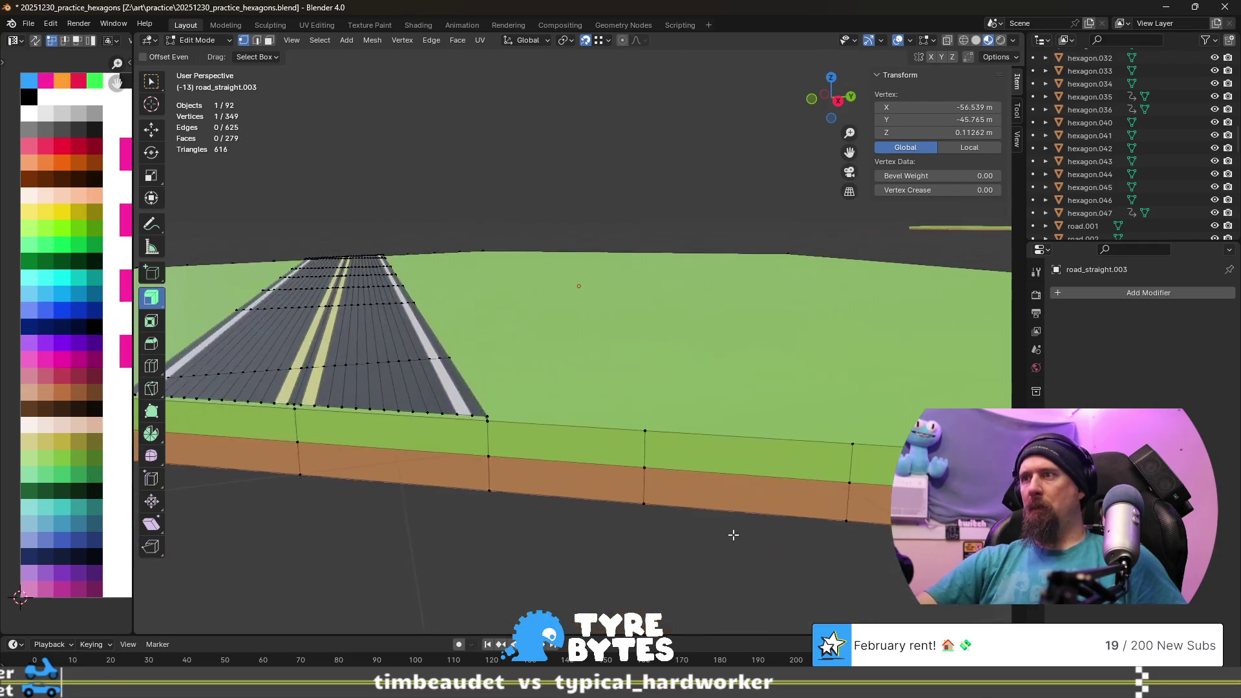
{"action": "left_click", "coordinate": [486, 411], "text": "ctrl+shift"}
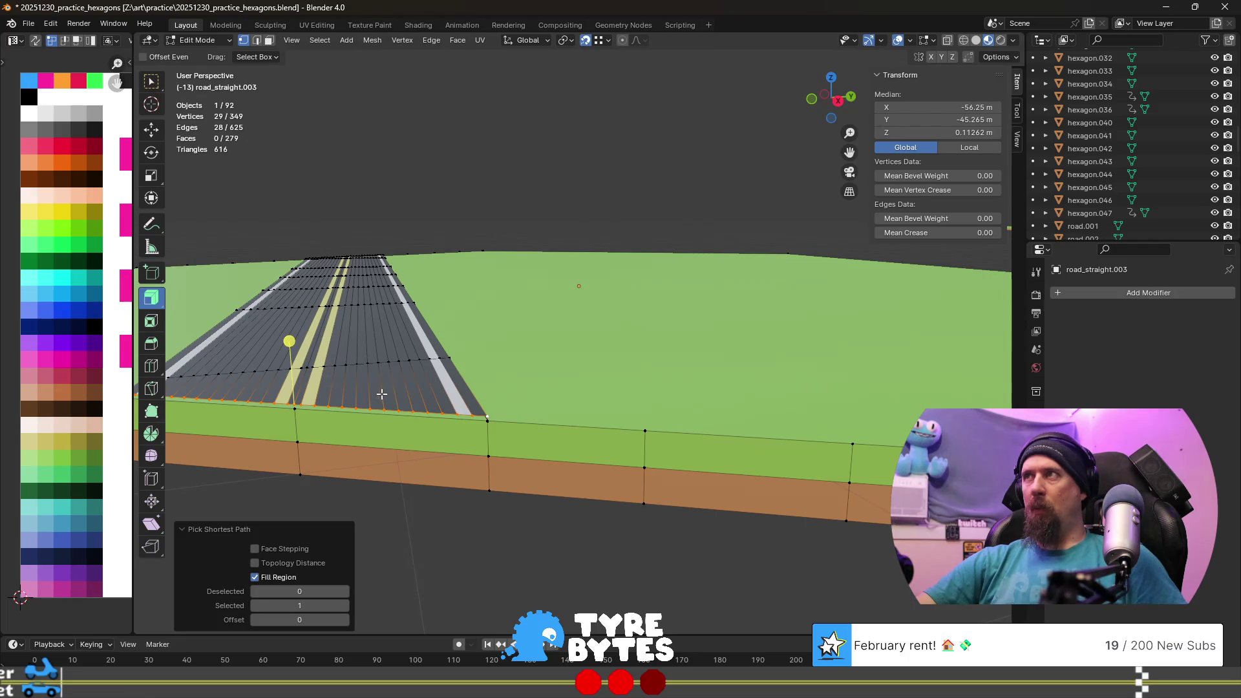
{"action": "middle_click_drag", "start_coordinate": [379, 395], "coordinate": [683, 337]}
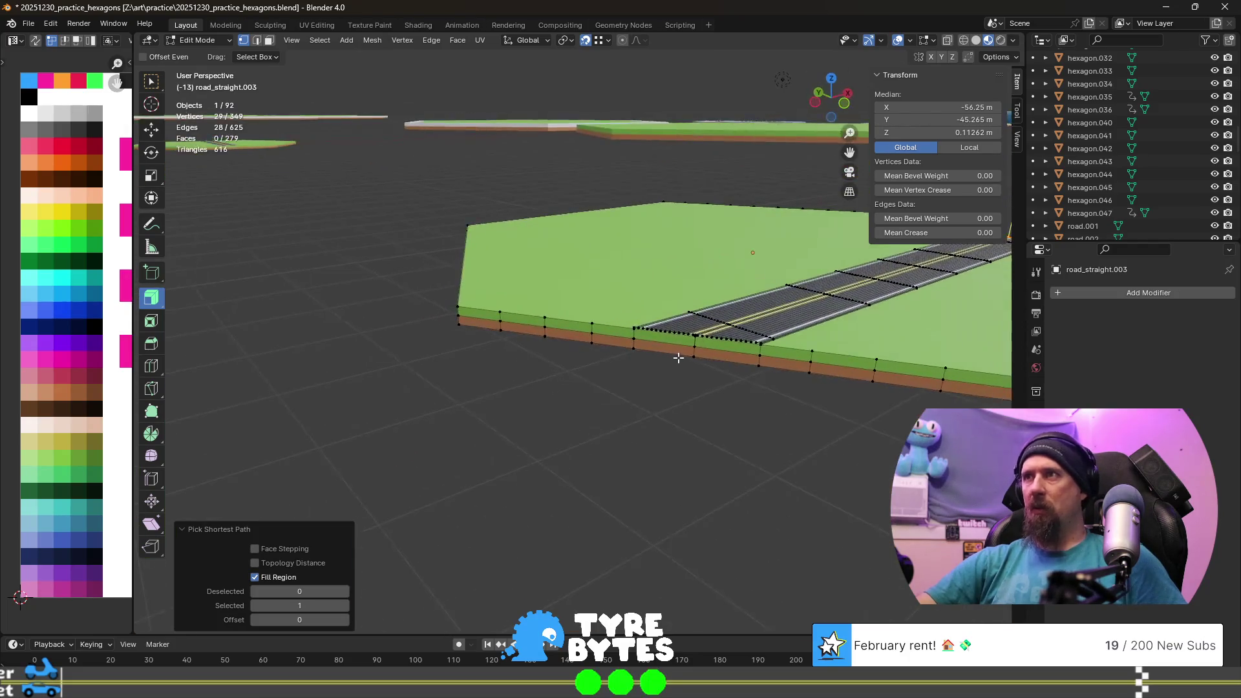
{"action": "left_click", "coordinate": [685, 318], "text": "shift"}
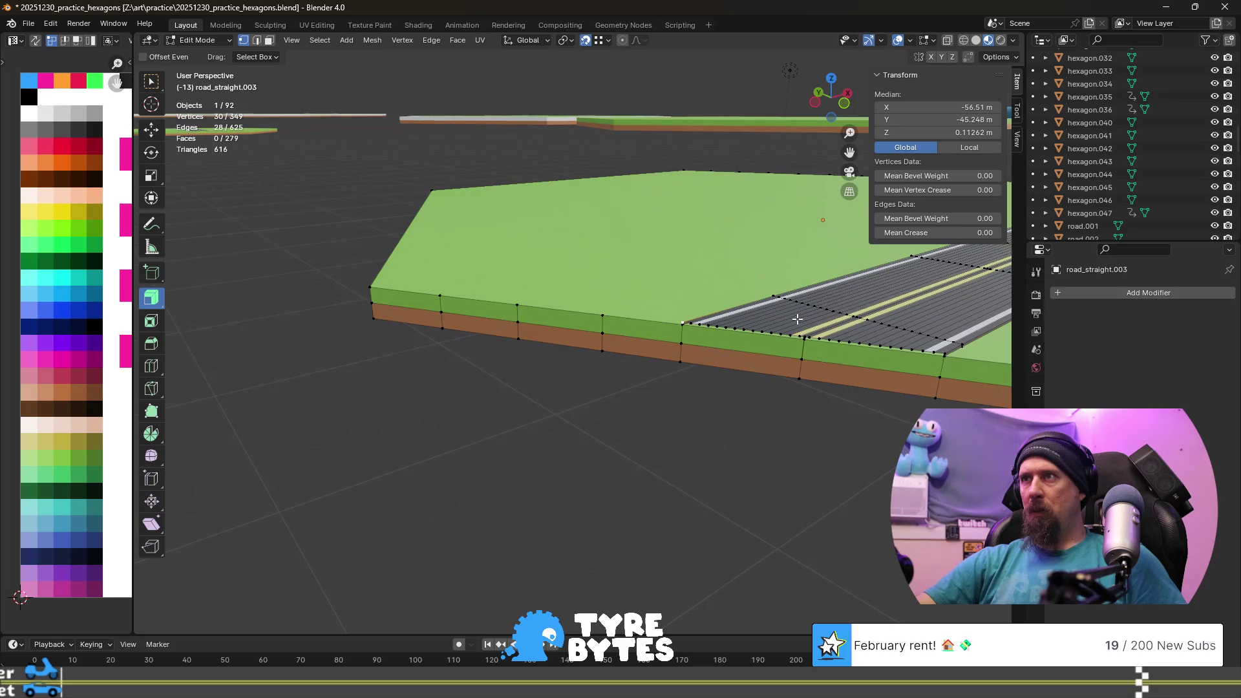
{"action": "left_click", "coordinate": [946, 348], "text": "ctrl+shift"}
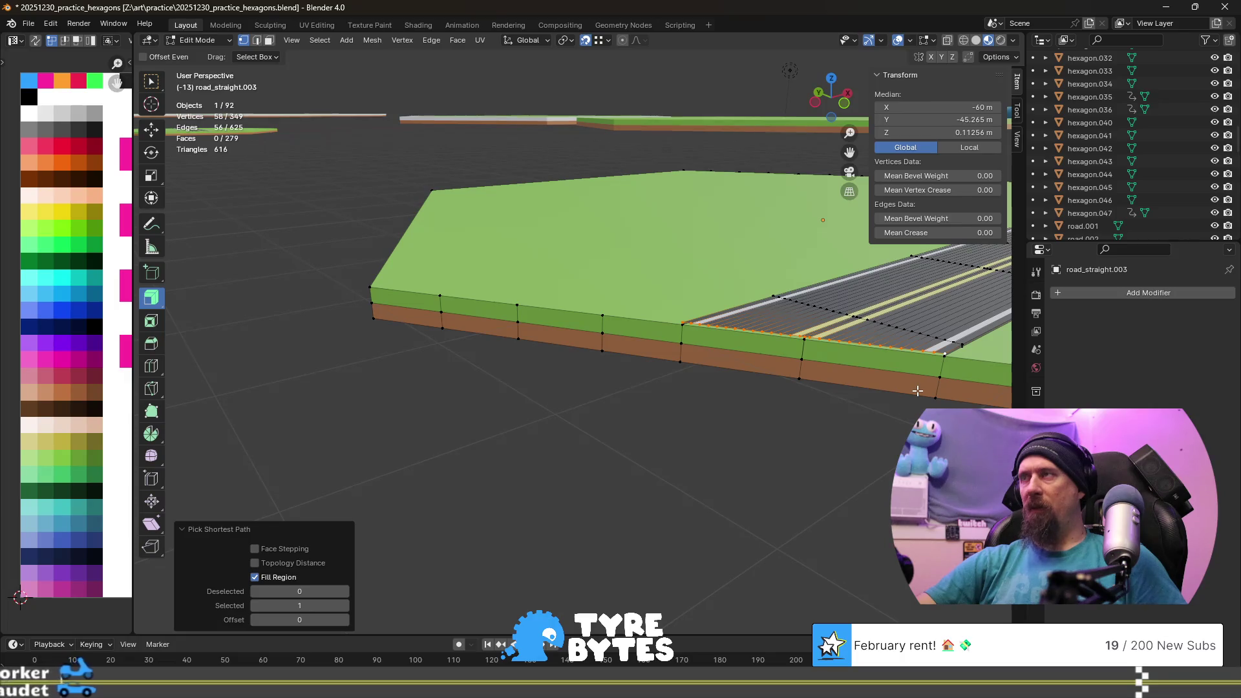
{"action": "scroll", "coordinate": [915, 389], "scroll_direction": "up", "scroll_amount": 3}
{"action": "scroll", "coordinate": [770, 382], "scroll_direction": "up", "scroll_amount": 3}
{"action": "scroll", "coordinate": [771, 382], "scroll_direction": "up", "scroll_amount": 1}
{"action": "scroll", "coordinate": [727, 388], "scroll_direction": "down", "scroll_amount": 4}
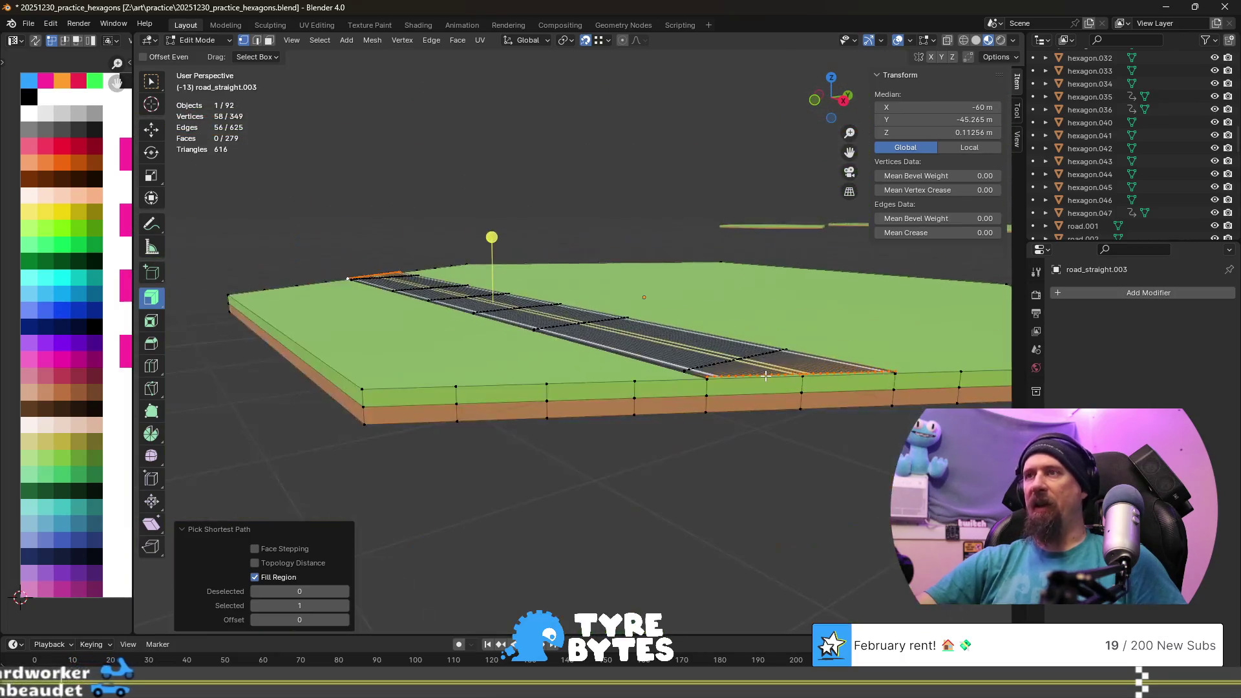
{"action": "scroll", "coordinate": [694, 393], "scroll_direction": "down", "scroll_amount": 1}
- Select the 29 vertices along the road's front edge ready to edit their shared Z height
{"action": "middle_click_drag", "start_coordinate": [694, 392], "coordinate": [532, 476]}
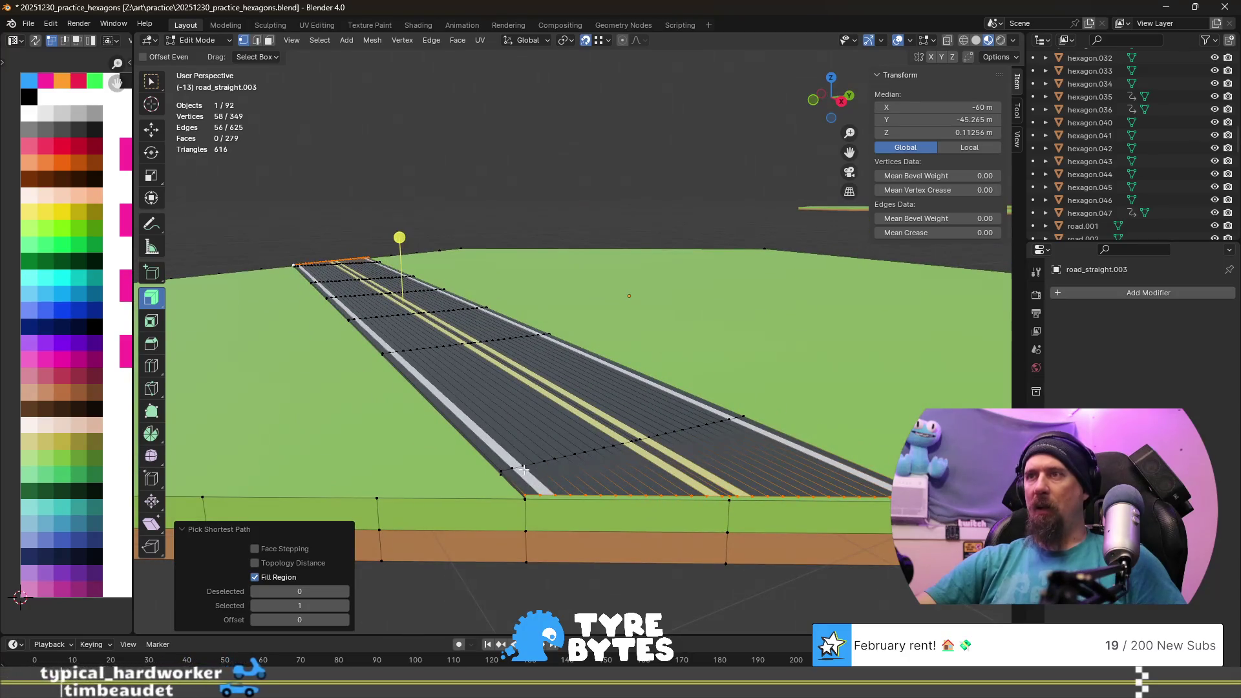
{"action": "left_click", "coordinate": [524, 493]}
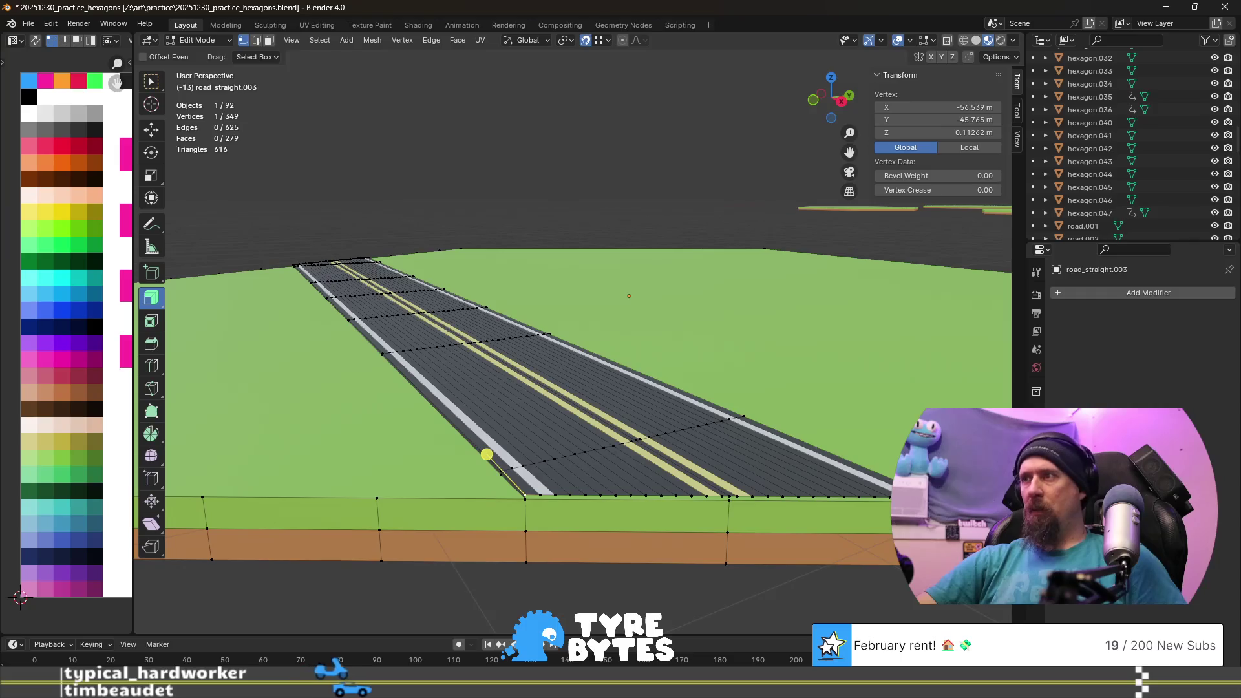
{"action": "left_click", "coordinate": [727, 497], "text": "ctrl"}
{"action": "mouse_move", "coordinate": [443, 336]}
{"action": "middle_mouse_down"}
{"action": "mouse_move", "coordinate": [810, 321]}
{"action": "mouse_move", "coordinate": [735, 316]}
{"action": "middle_mouse_up"}
{"action": "left_click", "coordinate": [752, 306]}
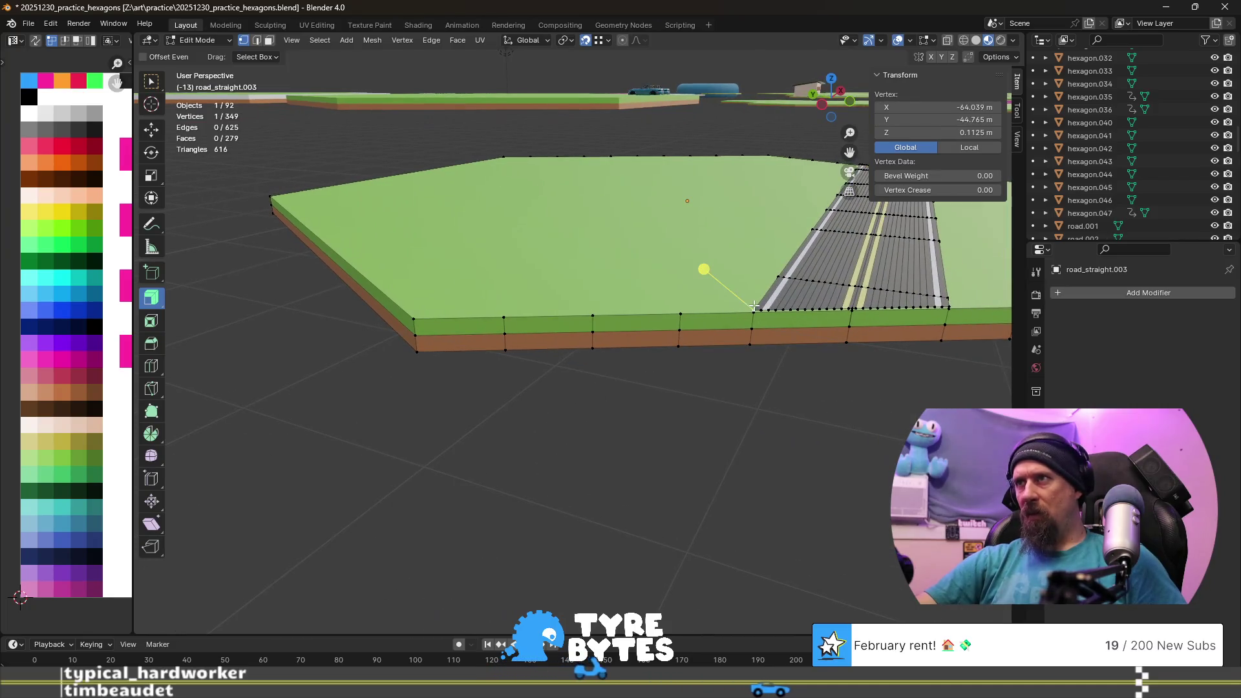
{"action": "left_click", "coordinate": [949, 306], "text": "ctrl+shift"}
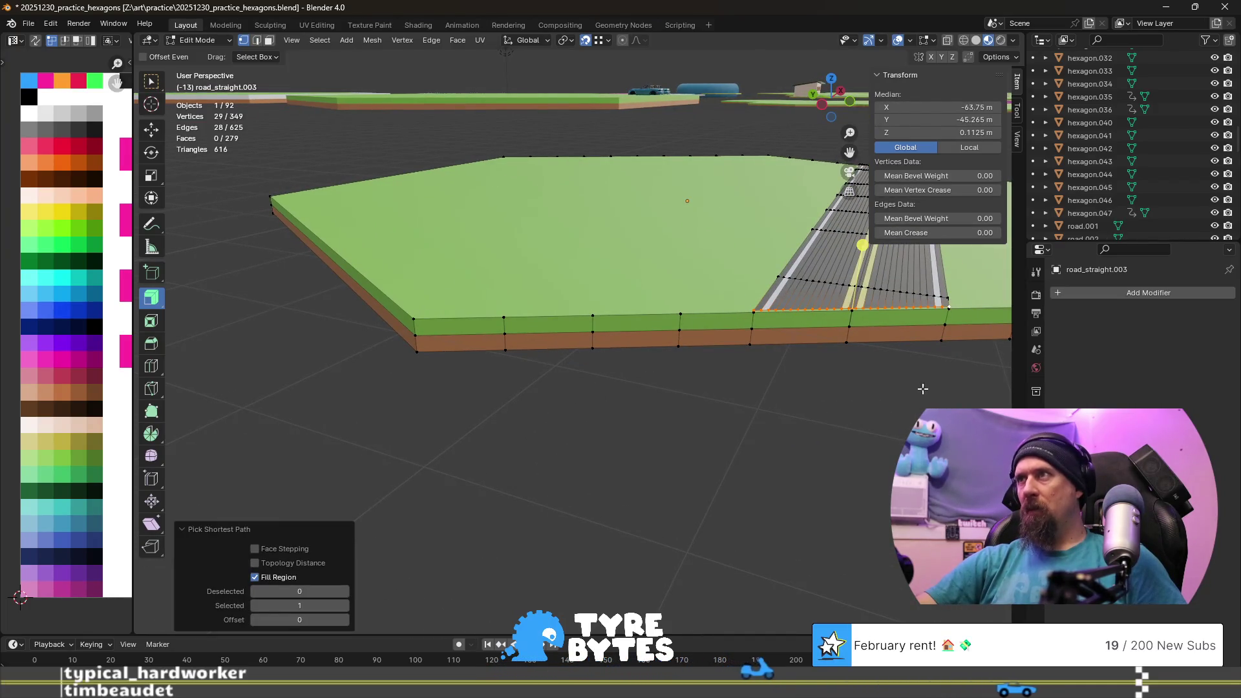
{"action": "scroll", "coordinate": [928, 386], "scroll_direction": "down", "scroll_amount": 5}
{"action": "mouse_move", "coordinate": [928, 387]}
{"action": "middle_mouse_down"}
{"action": "mouse_move", "coordinate": [576, 342]}
{"action": "mouse_move", "coordinate": [591, 407]}
{"action": "mouse_move", "coordinate": [611, 426]}
{"action": "mouse_move", "coordinate": [430, 275]}
{"action": "mouse_move", "coordinate": [452, 307]}
{"action": "middle_mouse_up"}
{"action": "left_click", "coordinate": [522, 339]}
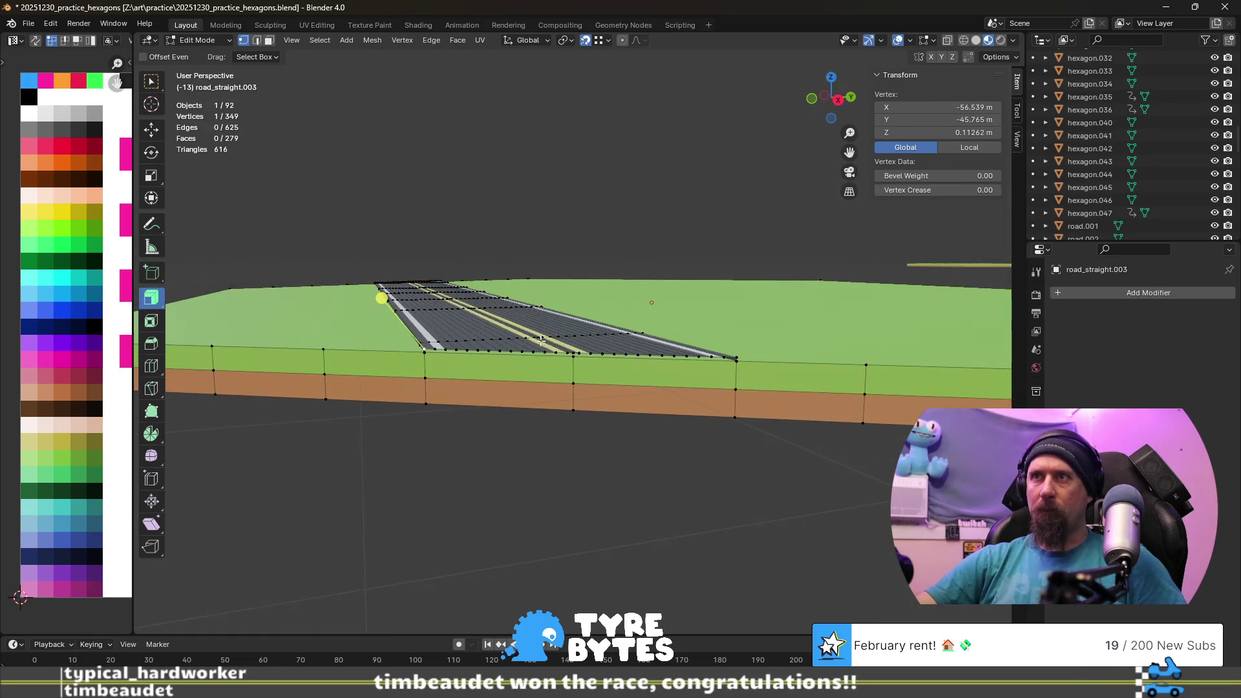
{"action": "left_click", "coordinate": [737, 357], "text": "ctrl"}
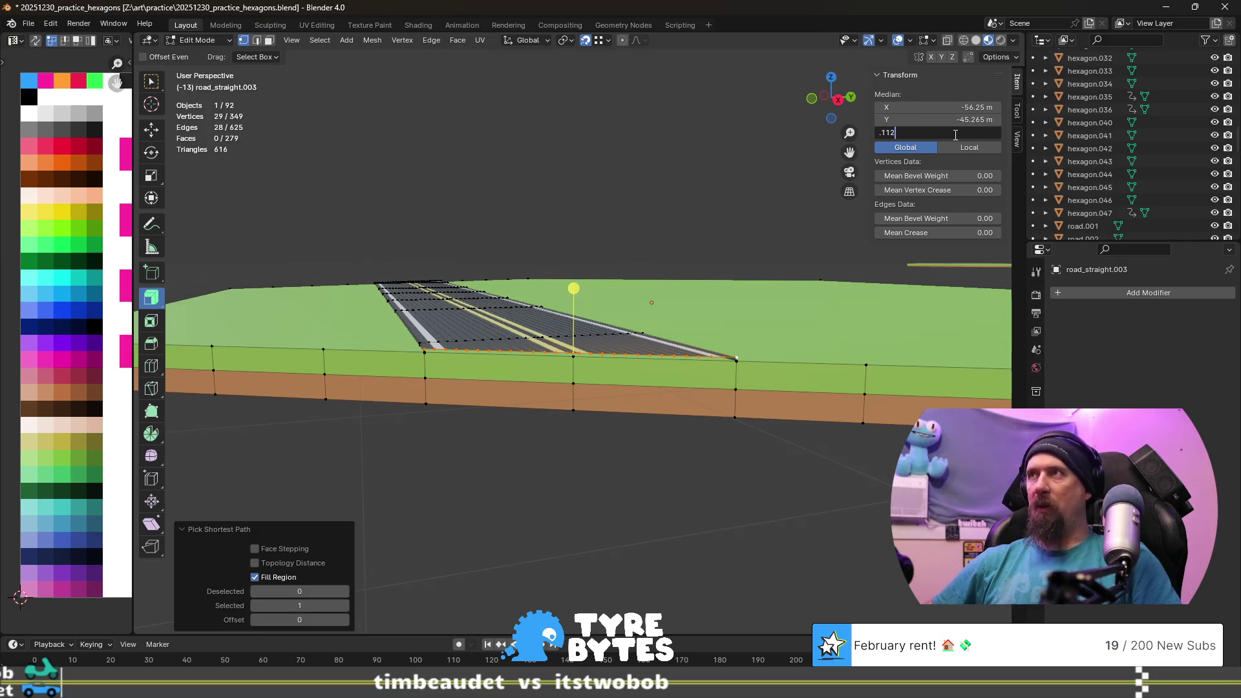
{"action": "type", "text": "5"}
- Set the selected vertices' height to 0.1125 m, then select only the road-edge corner vertex
{"action": "key", "text": "Return"}
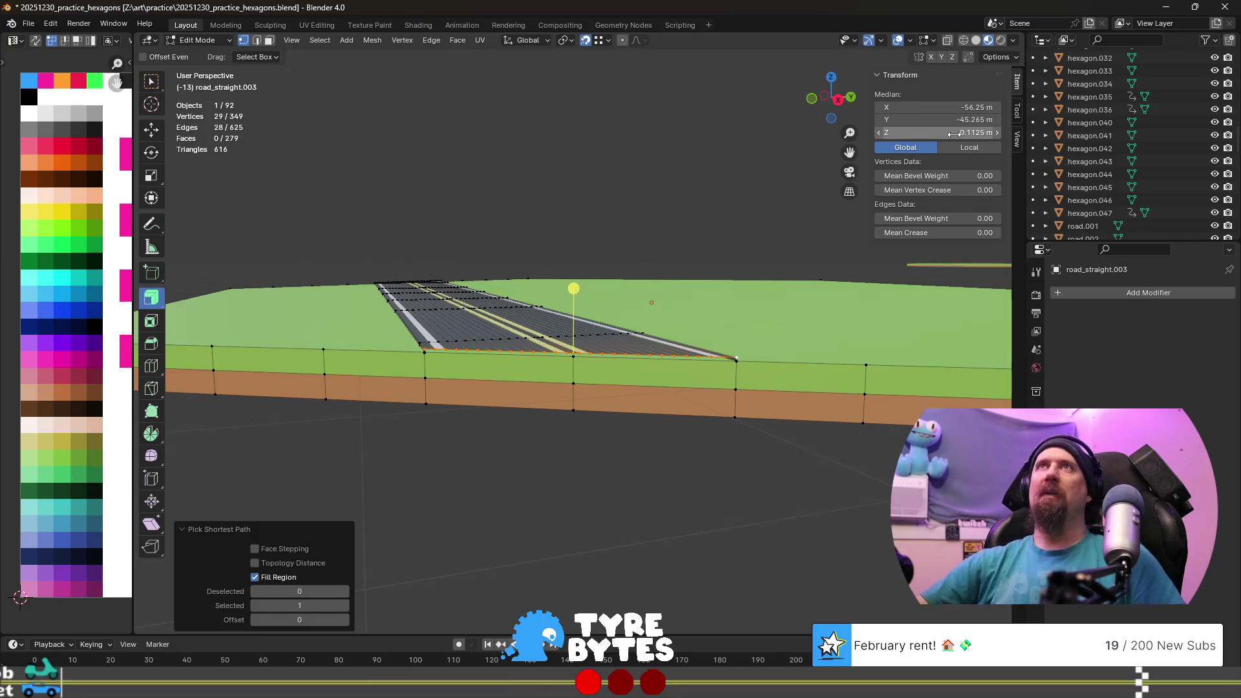
{"action": "middle_click_drag", "start_coordinate": [349, 232], "coordinate": [574, 268]}
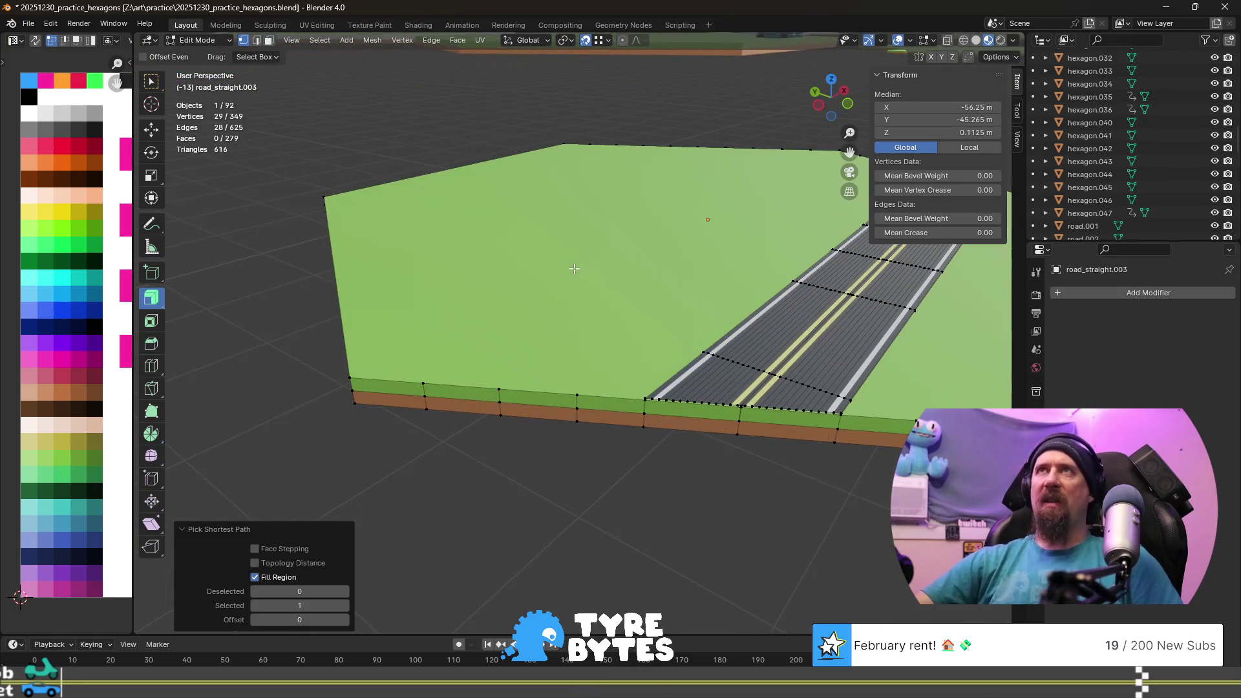
{"action": "scroll", "coordinate": [581, 286], "scroll_direction": "up", "scroll_amount": 1}
{"action": "scroll", "coordinate": [587, 309], "scroll_direction": "up", "scroll_amount": 1}
{"action": "scroll", "coordinate": [588, 309], "scroll_direction": "up", "scroll_amount": 2}
{"action": "scroll", "coordinate": [543, 340], "scroll_direction": "up", "scroll_amount": 1}
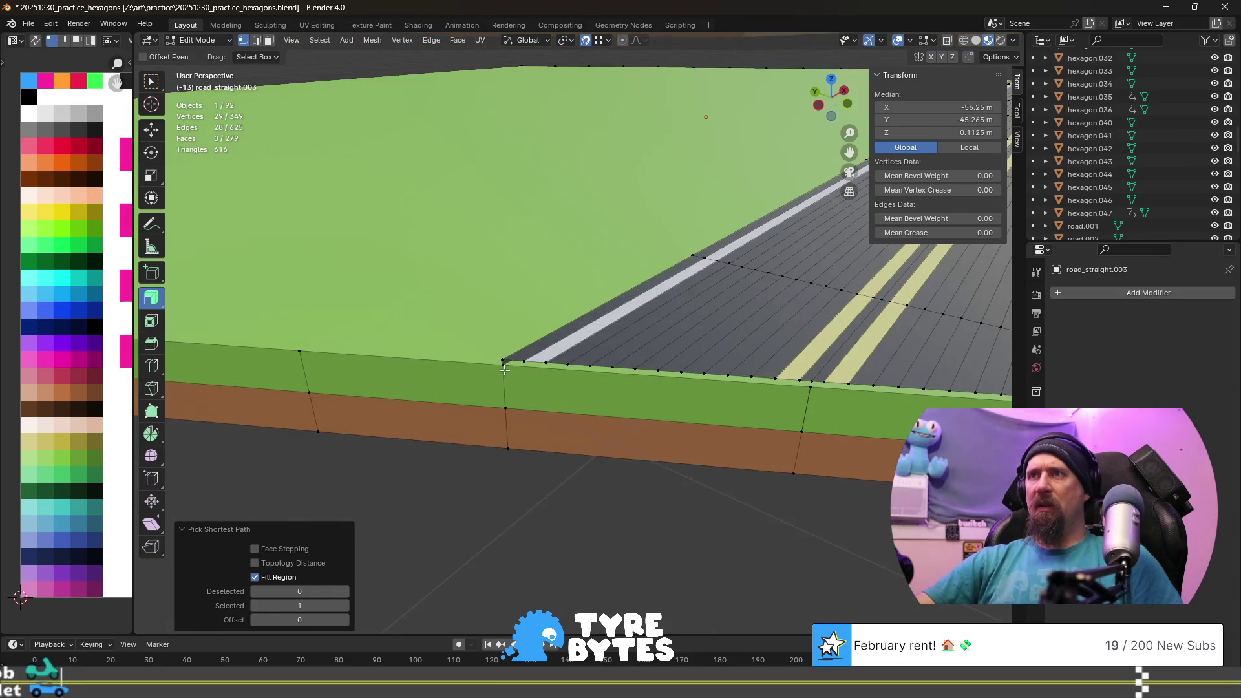
{"action": "left_click", "coordinate": [502, 367]}
{"action": "middle_click_drag", "start_coordinate": [720, 386], "coordinate": [599, 339]}
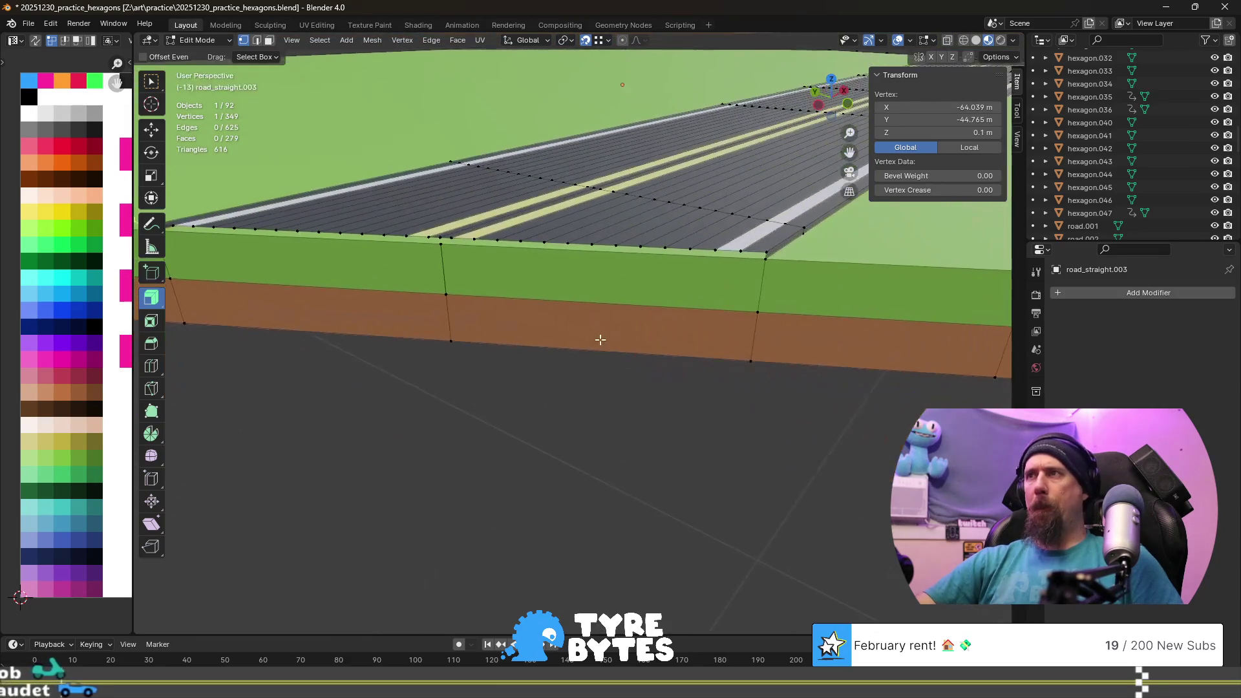
- Add the road's other corner vertex to the selection and inspect the junction from several angles
{"action": "left_click", "coordinate": [765, 257], "text": "shift"}
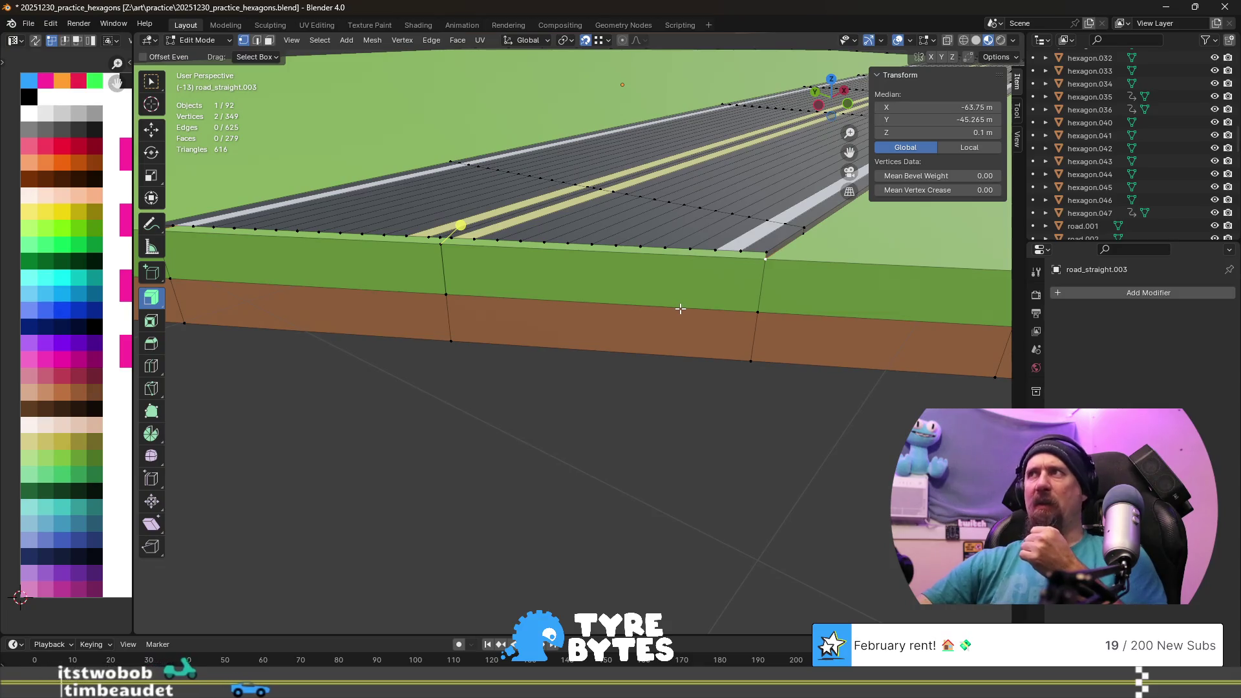
{"action": "scroll", "coordinate": [681, 309], "scroll_direction": "down", "scroll_amount": 3}
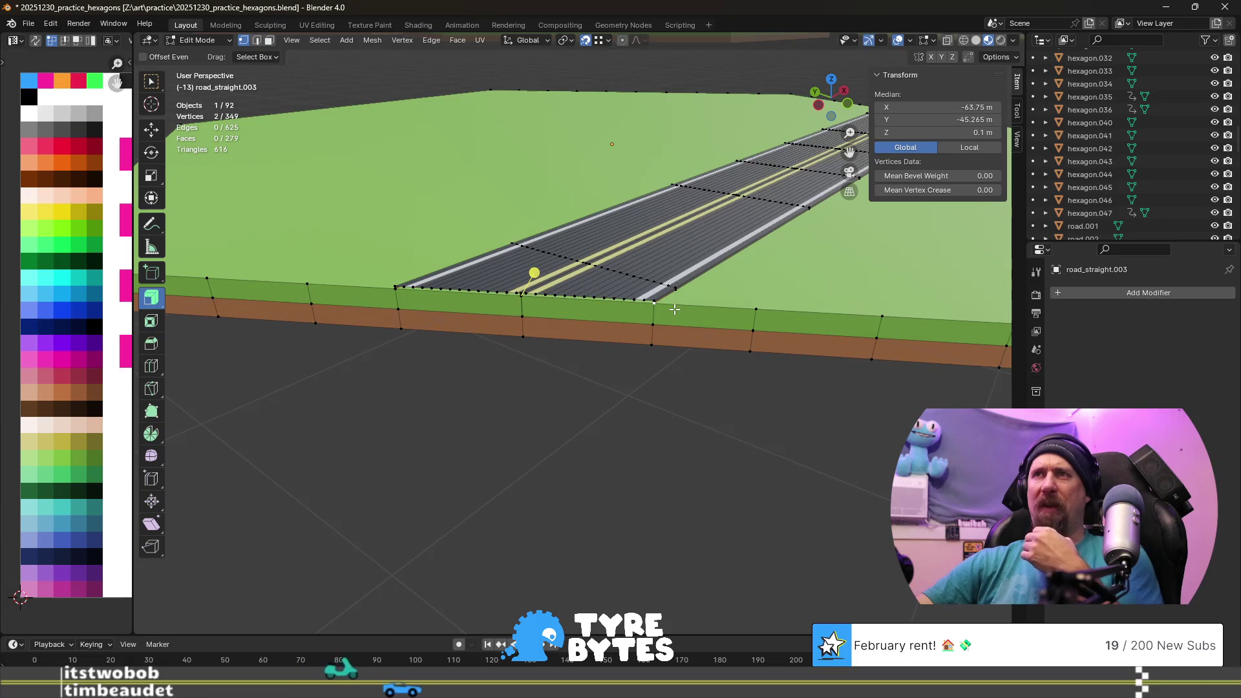
{"action": "middle_click_drag", "start_coordinate": [674, 308], "coordinate": [522, 311]}
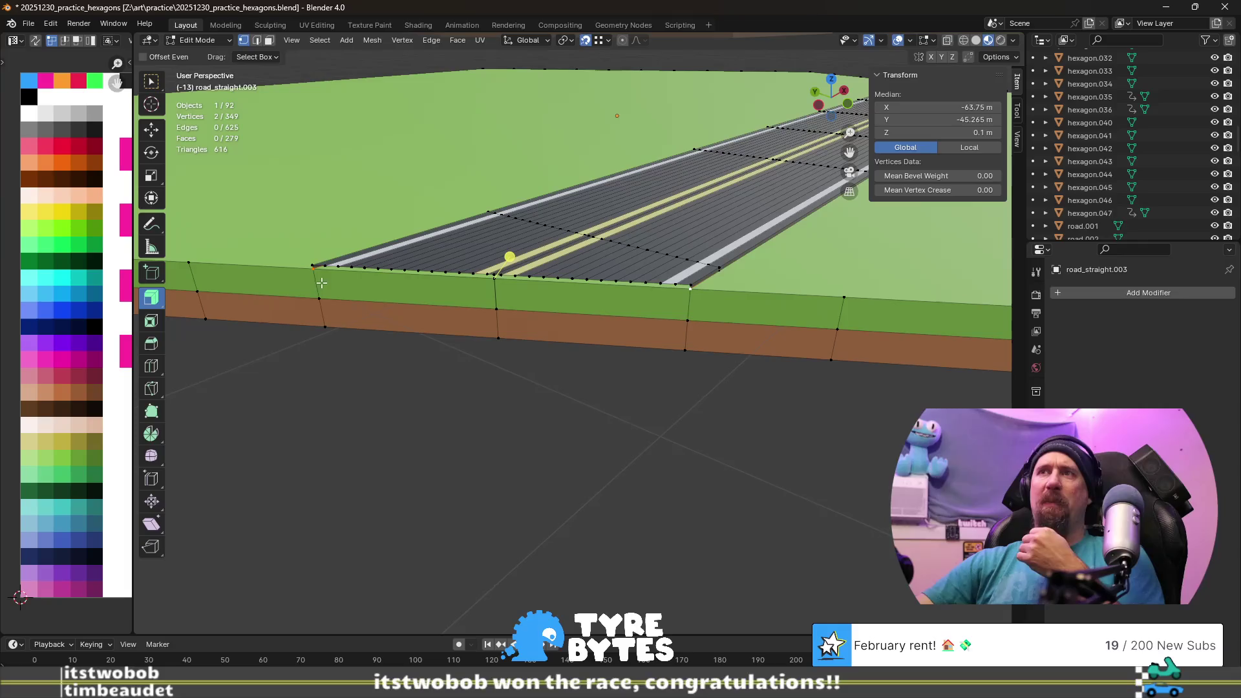
{"action": "scroll", "coordinate": [319, 291], "scroll_direction": "down", "scroll_amount": 3}
{"action": "scroll", "coordinate": [318, 291], "scroll_direction": "down", "scroll_amount": 2}
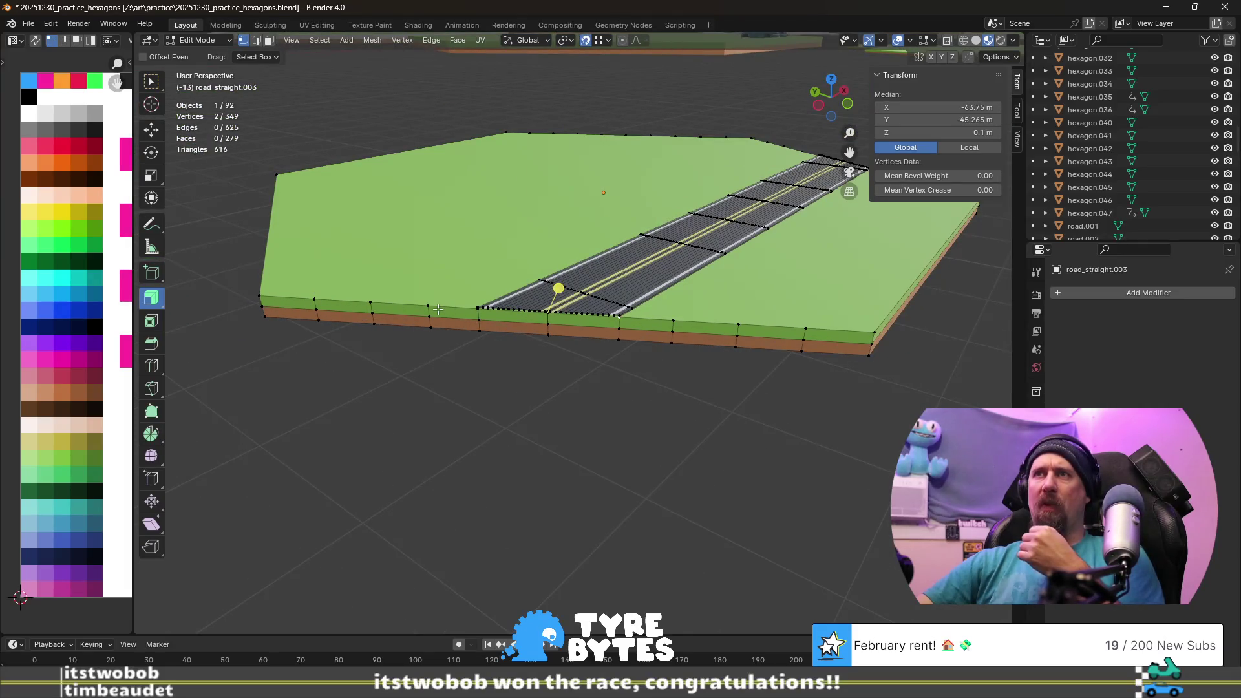
{"action": "scroll", "coordinate": [437, 309], "scroll_direction": "up", "scroll_amount": 2}
{"action": "scroll", "coordinate": [437, 267], "scroll_direction": "up", "scroll_amount": 2}
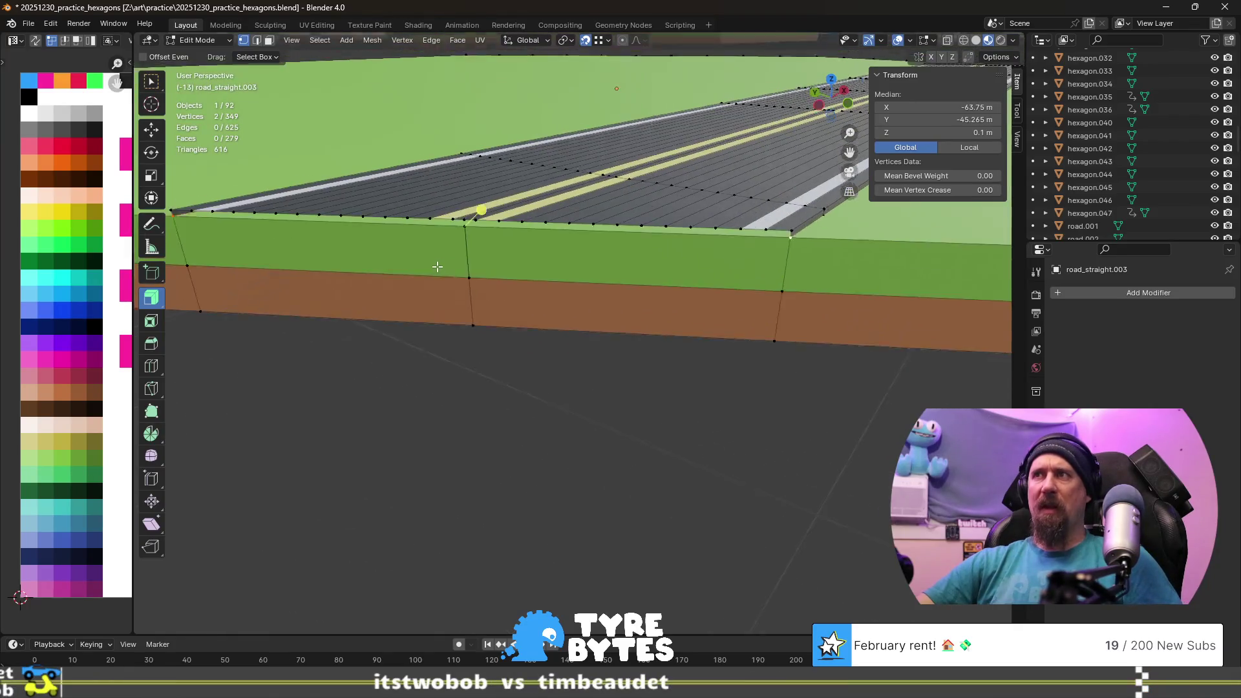
{"action": "middle_click_drag", "start_coordinate": [437, 266], "coordinate": [441, 266]}
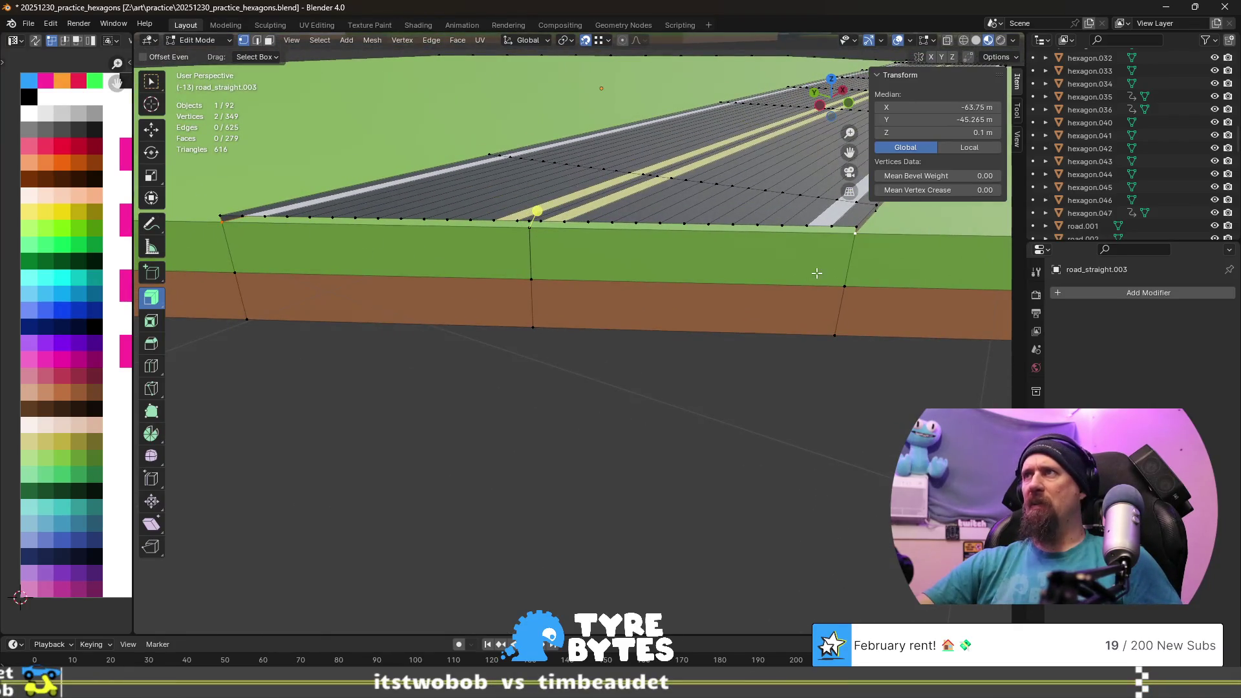
{"action": "scroll", "coordinate": [816, 274], "scroll_direction": "down", "scroll_amount": 3}
{"action": "mouse_move", "coordinate": [816, 273]}
{"action": "middle_mouse_down"}
{"action": "mouse_move", "coordinate": [688, 268]}
{"action": "mouse_move", "coordinate": [629, 403]}
{"action": "middle_mouse_up"}
{"action": "scroll", "coordinate": [737, 272], "scroll_direction": "up", "scroll_amount": 2}
{"action": "scroll", "coordinate": [688, 267], "scroll_direction": "down", "scroll_amount": 2}
- Nudge a road-edge vertex along Z and pick vertices around the road corner and wall bottom
{"action": "left_click", "coordinate": [562, 400]}
{"action": "key", "text": "g"}
{"action": "key", "text": "z"}
{"action": "left_click", "coordinate": [800, 437]}
{"action": "left_click", "coordinate": [801, 427], "text": "shift"}
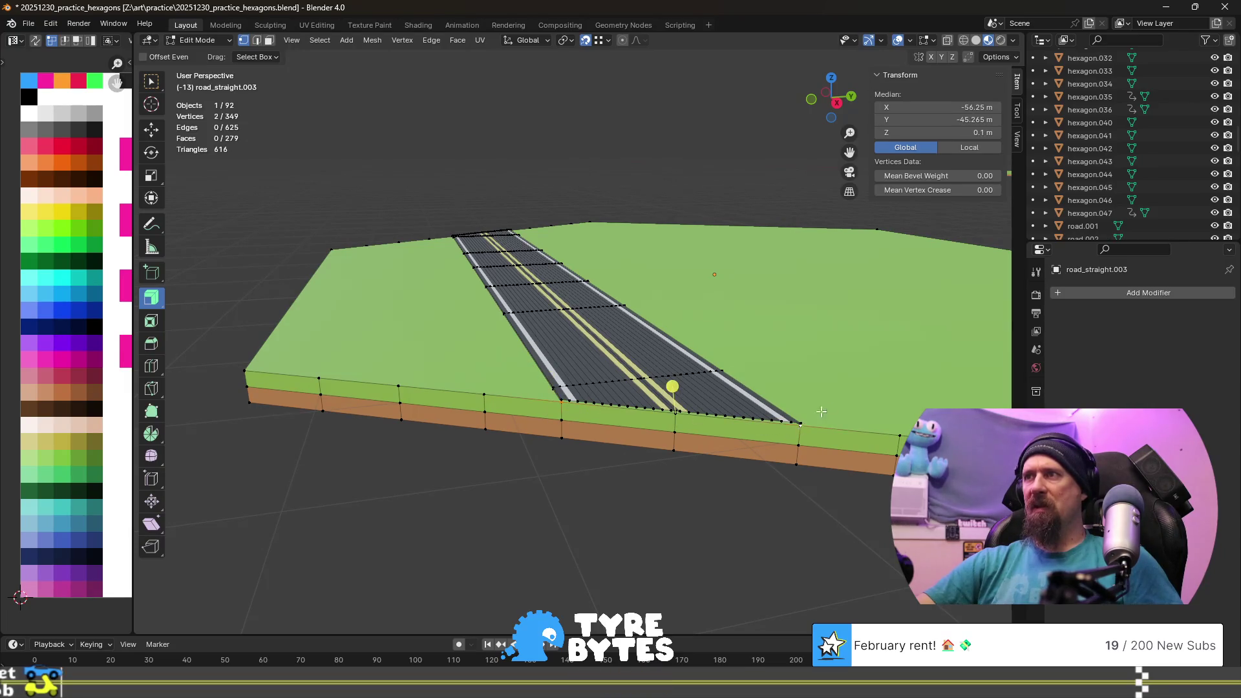
{"action": "scroll", "coordinate": [693, 448], "scroll_direction": "up", "scroll_amount": 5}
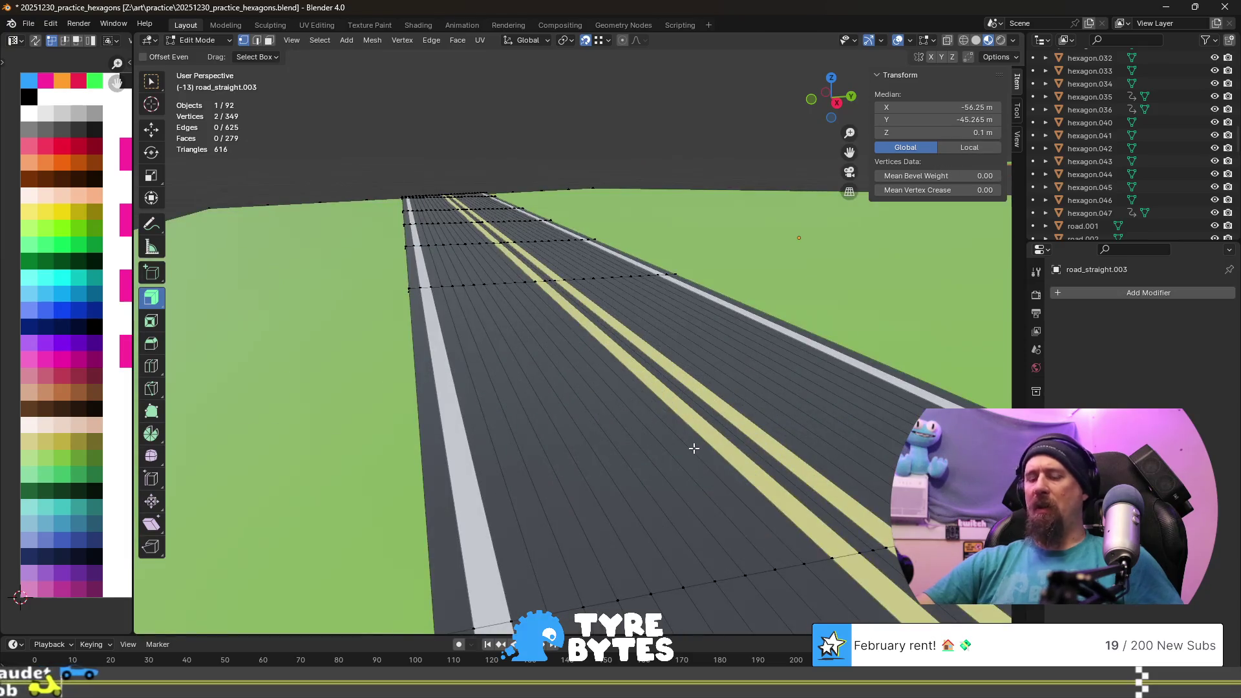
{"action": "scroll", "coordinate": [693, 448], "scroll_direction": "down", "scroll_amount": 4}
{"action": "mouse_move", "coordinate": [609, 443]}
{"action": "middle_mouse_down"}
{"action": "mouse_move", "coordinate": [572, 388]}
{"action": "mouse_move", "coordinate": [657, 414]}
{"action": "mouse_move", "coordinate": [685, 408]}
{"action": "mouse_move", "coordinate": [565, 394]}
{"action": "middle_mouse_up"}
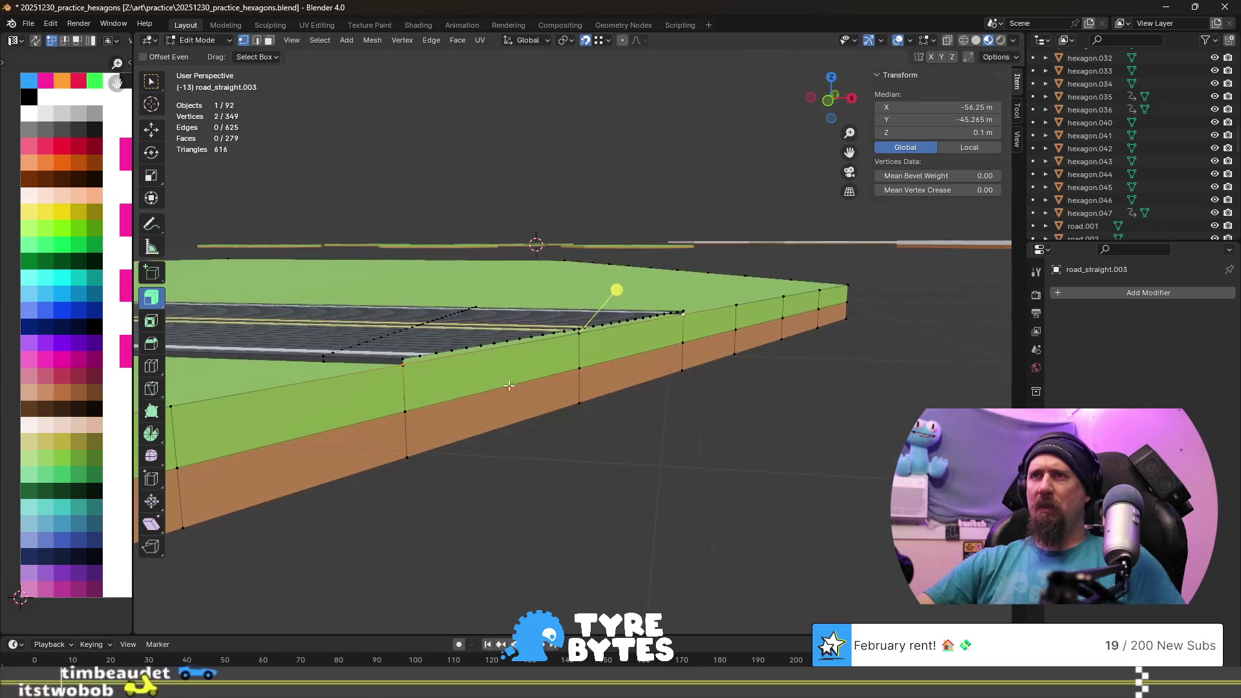
{"action": "left_click", "coordinate": [326, 356], "text": "ctrl"}
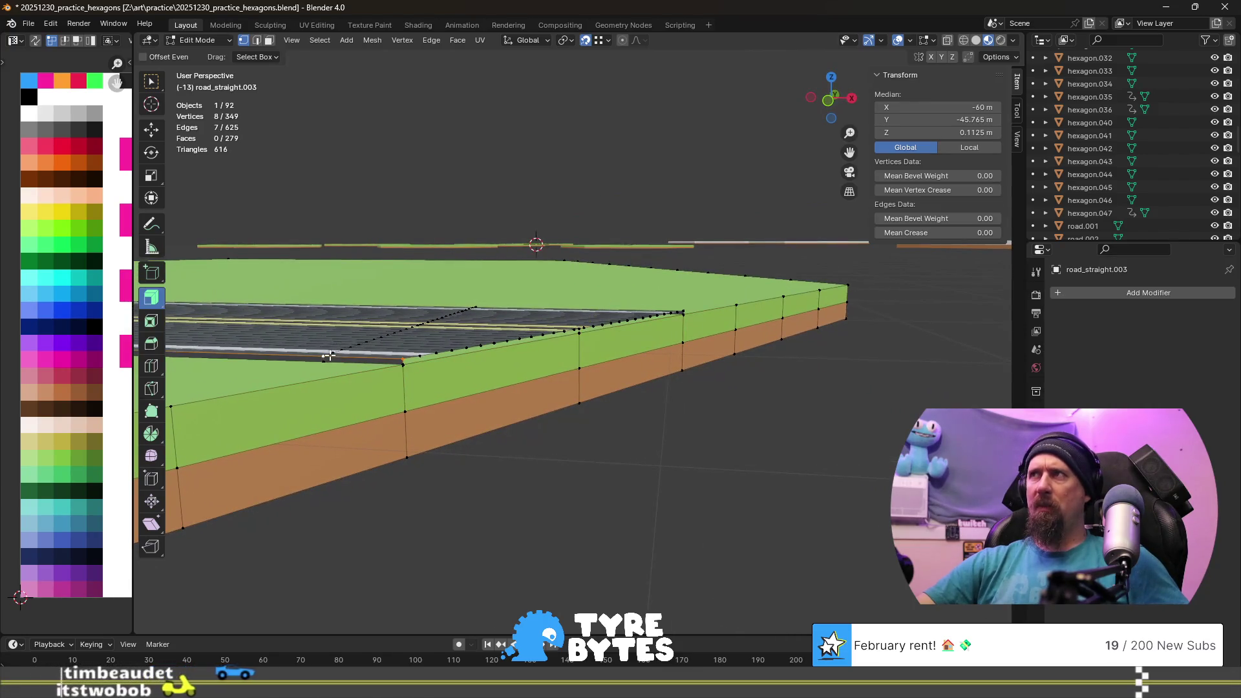
{"action": "left_click", "coordinate": [372, 336]}
{"action": "middle_click_drag", "start_coordinate": [424, 317], "coordinate": [572, 418]}
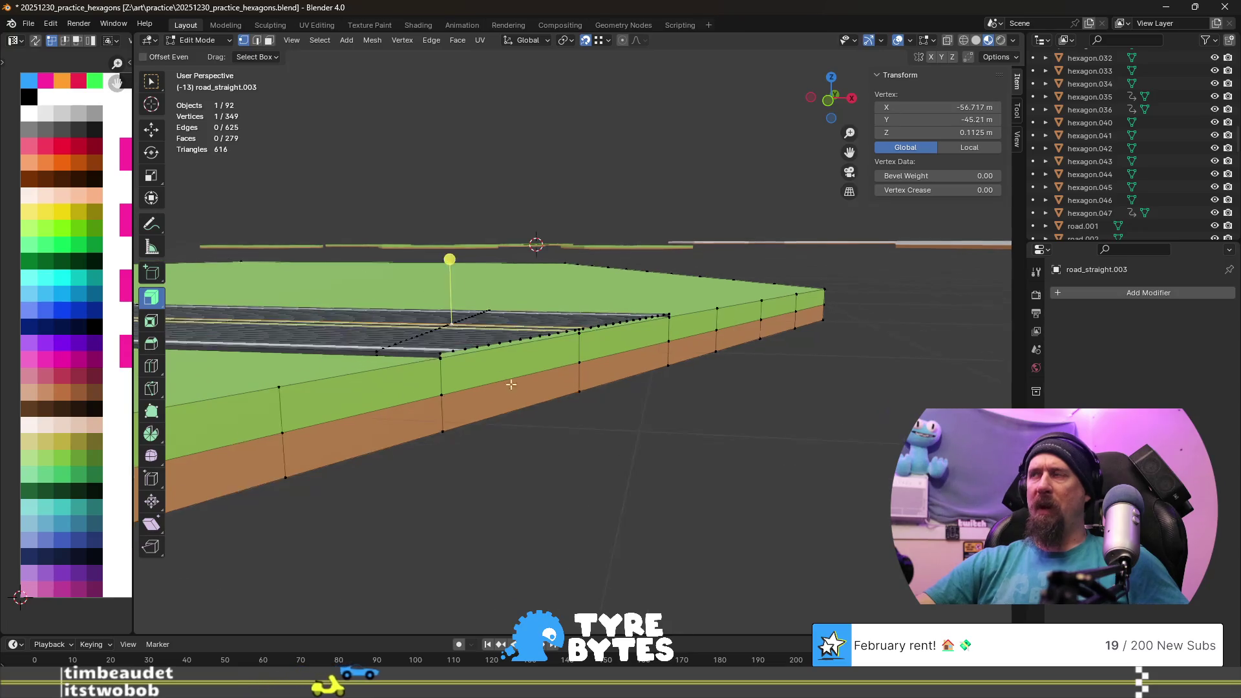
{"action": "left_click", "coordinate": [579, 383]}
{"action": "mouse_move", "coordinate": [512, 294]}
{"action": "middle_mouse_down"}
{"action": "mouse_move", "coordinate": [447, 386]}
{"action": "mouse_move", "coordinate": [524, 397]}
{"action": "mouse_move", "coordinate": [468, 427]}
{"action": "mouse_move", "coordinate": [550, 407]}
{"action": "middle_mouse_up"}
- Scale two pairs of vertical side-wall edge columns outward by 1.155, height unchanged
{"action": "left_click", "coordinate": [550, 409], "text": "ctrl"}
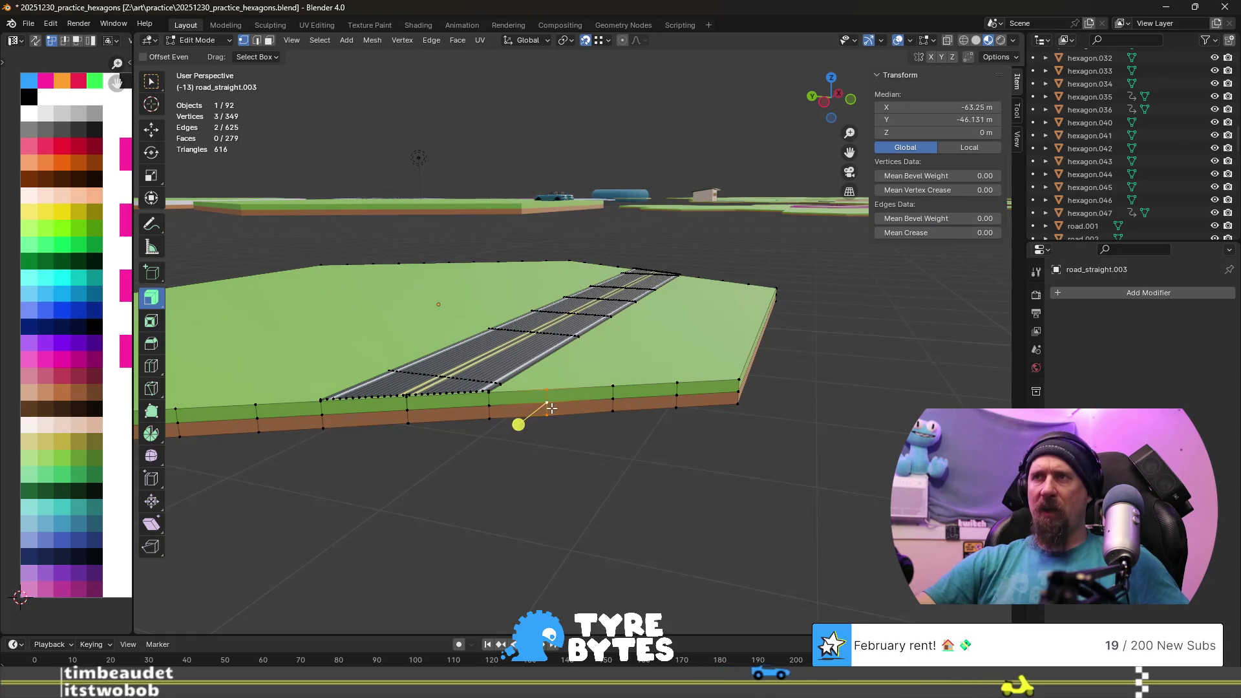
{"action": "left_click", "coordinate": [264, 423], "text": "alt"}
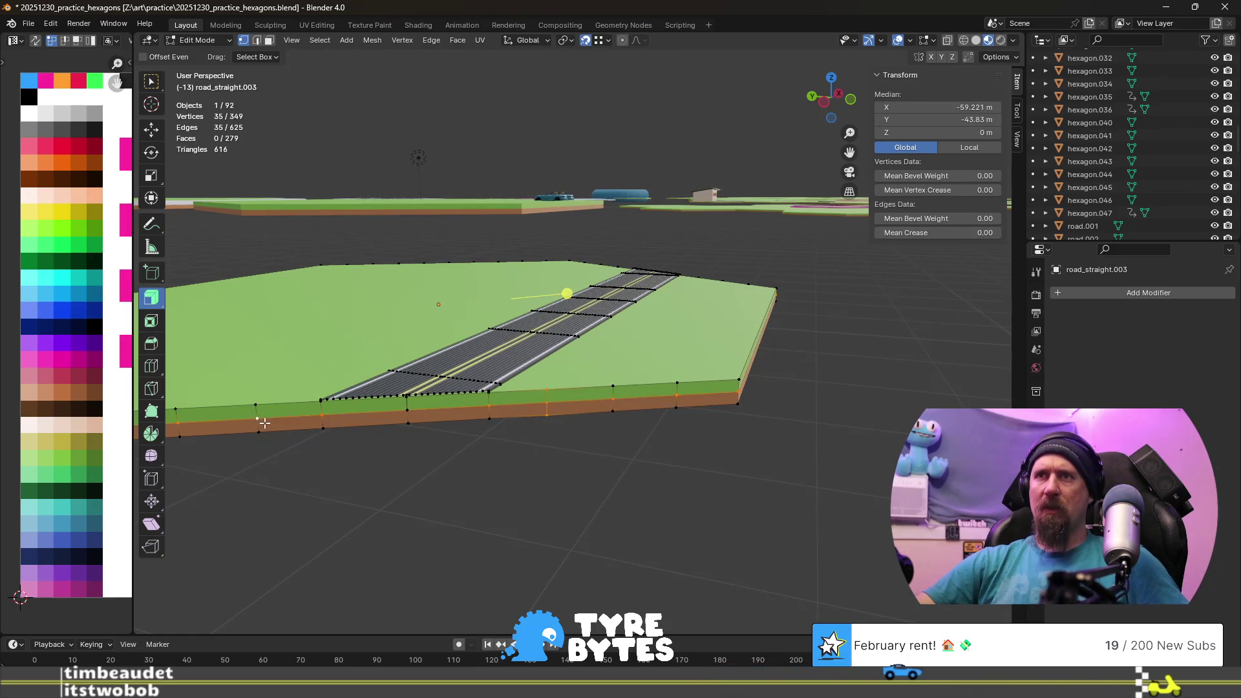
{"action": "key", "text": "ctrl+z"}
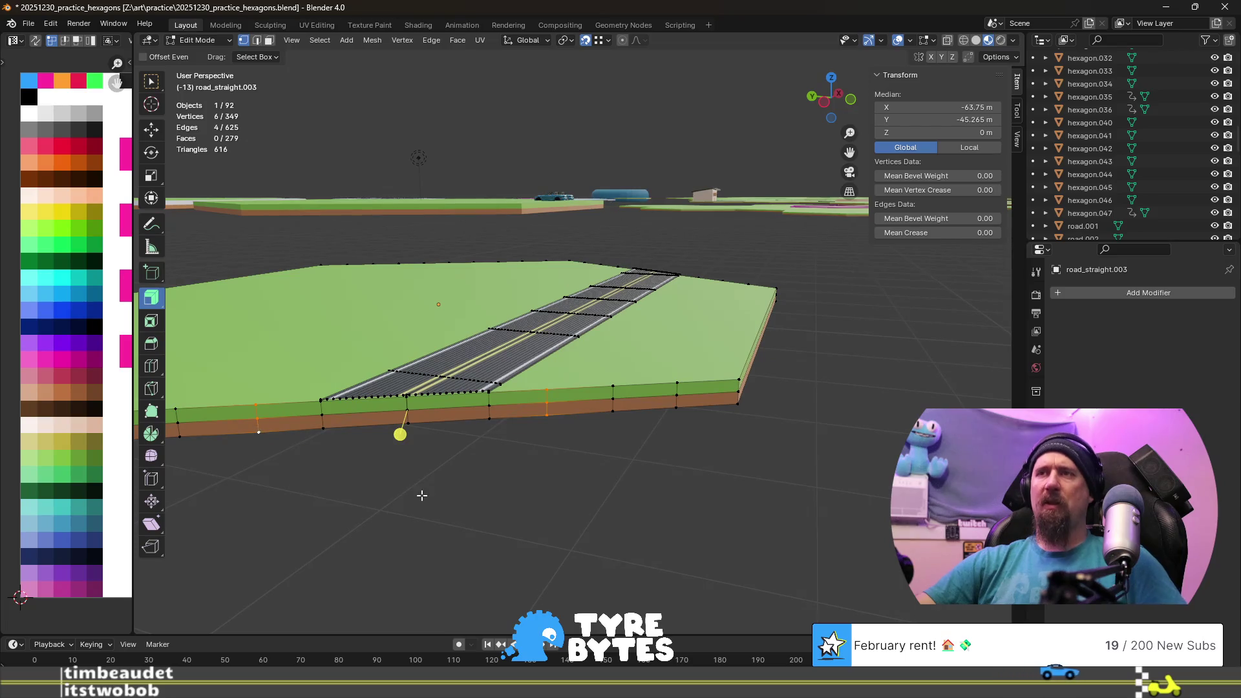
{"action": "key", "text": "shift+z"}
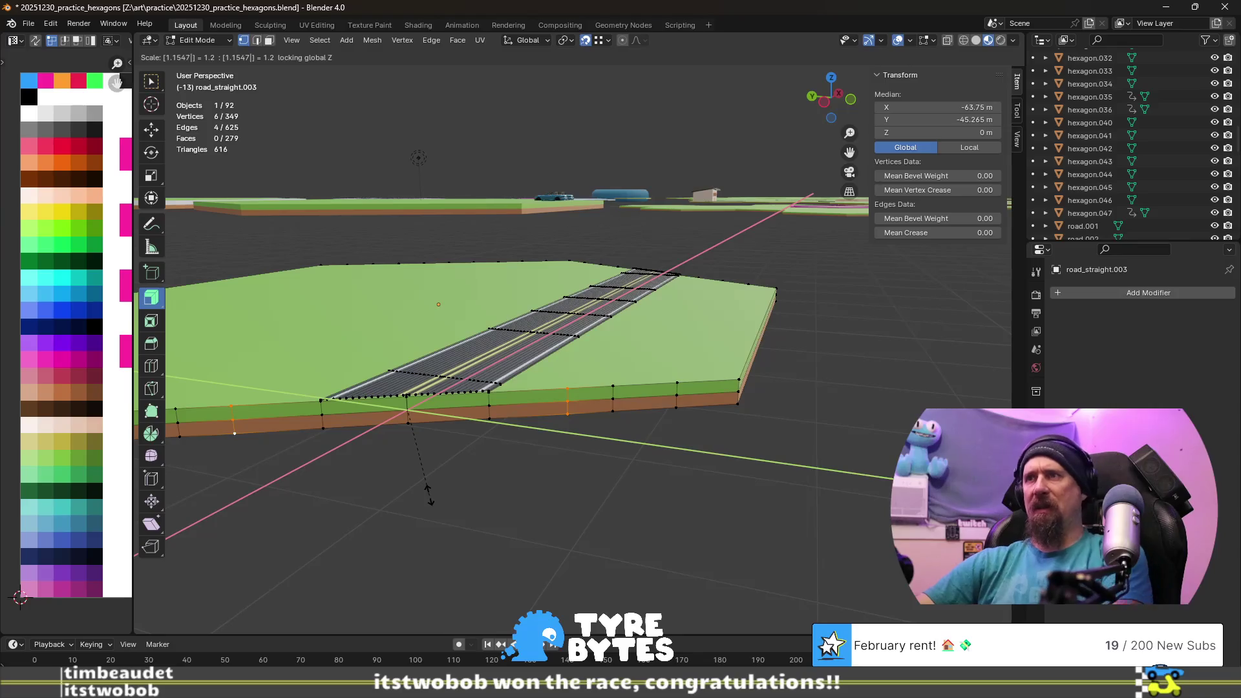
{"action": "left_click", "coordinate": [428, 492]}
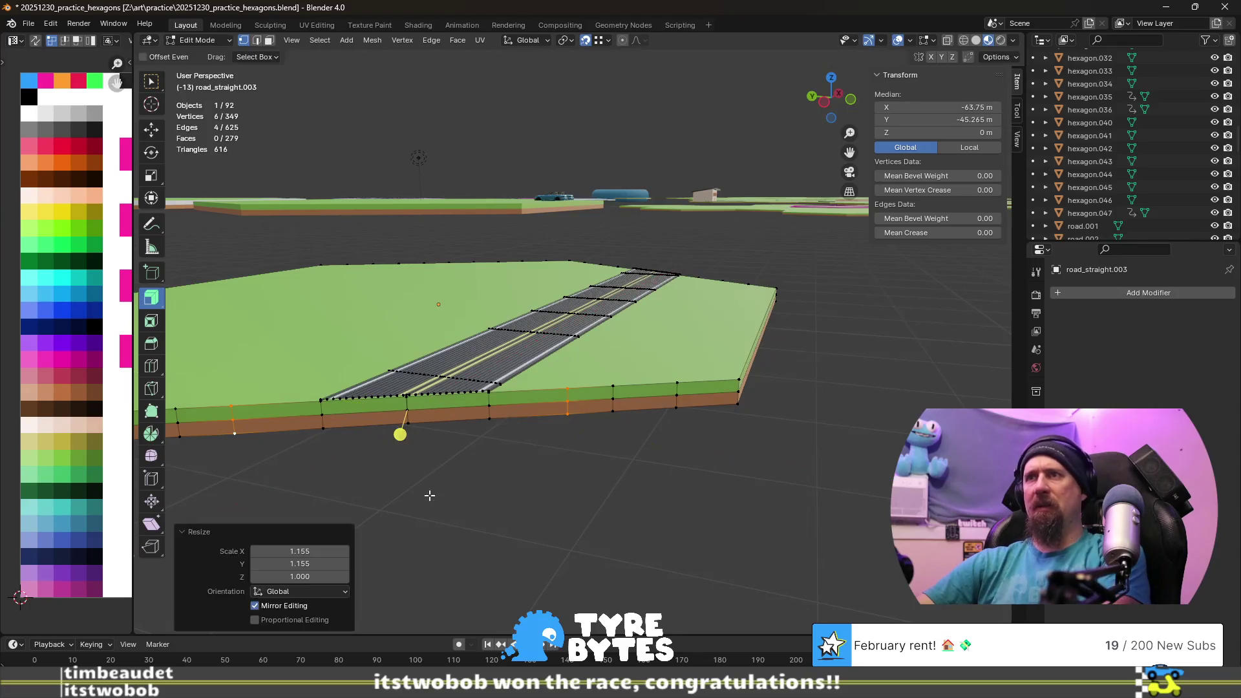
{"action": "left_click", "coordinate": [611, 406], "text": "alt"}
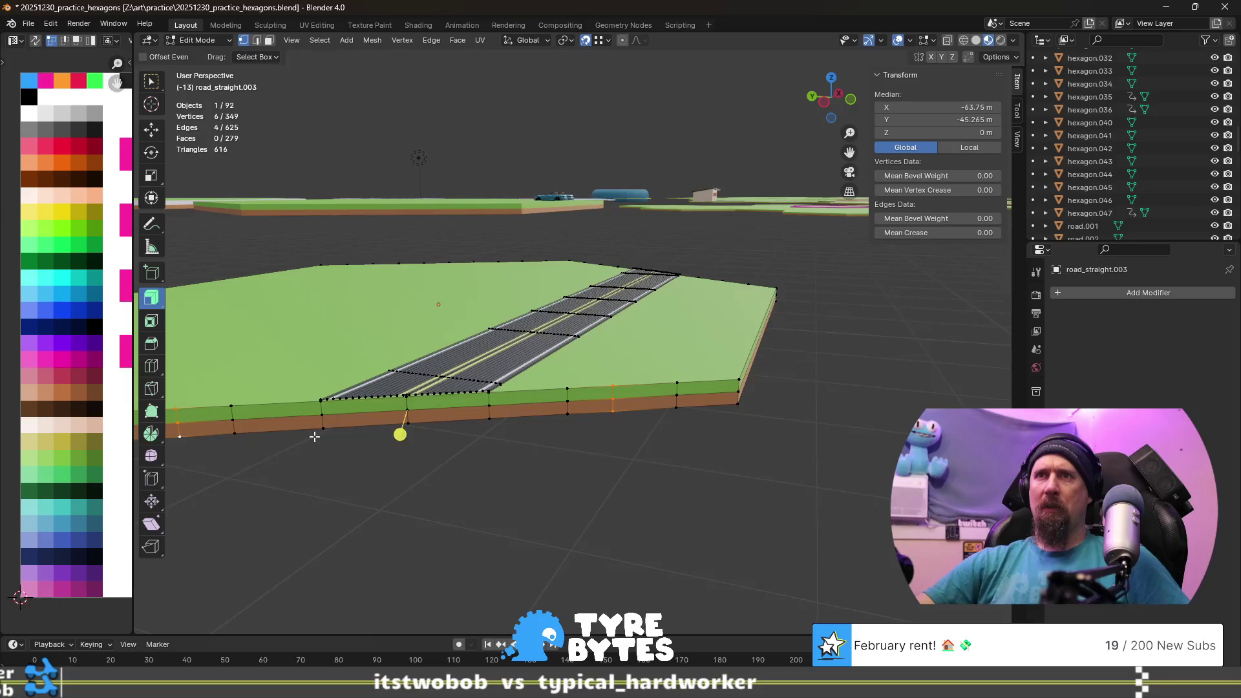
{"action": "scroll", "coordinate": [314, 437], "scroll_direction": "down", "scroll_amount": 2}
{"action": "key", "text": "s"}
{"action": "key", "text": "shift+z"}
{"action": "left_click", "coordinate": [364, 429]}
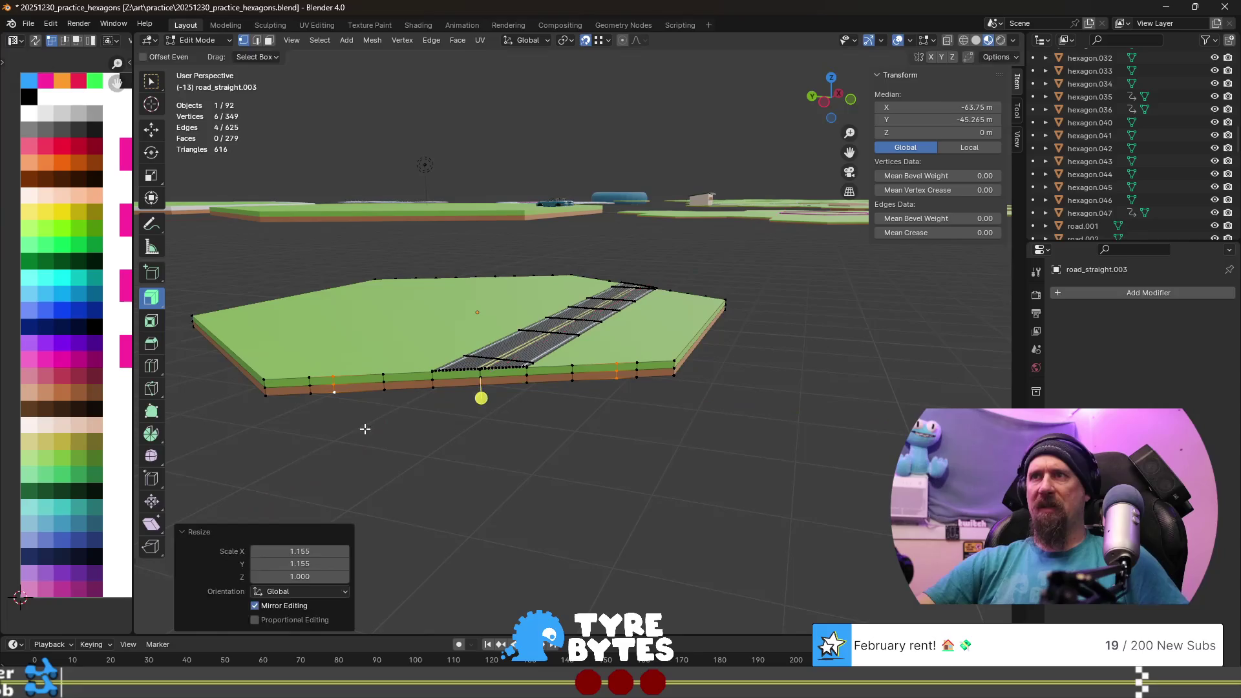
- Scale another vertical edge column outward by 1.1547 horizontally
{"action": "left_click", "coordinate": [313, 391], "text": "alt"}
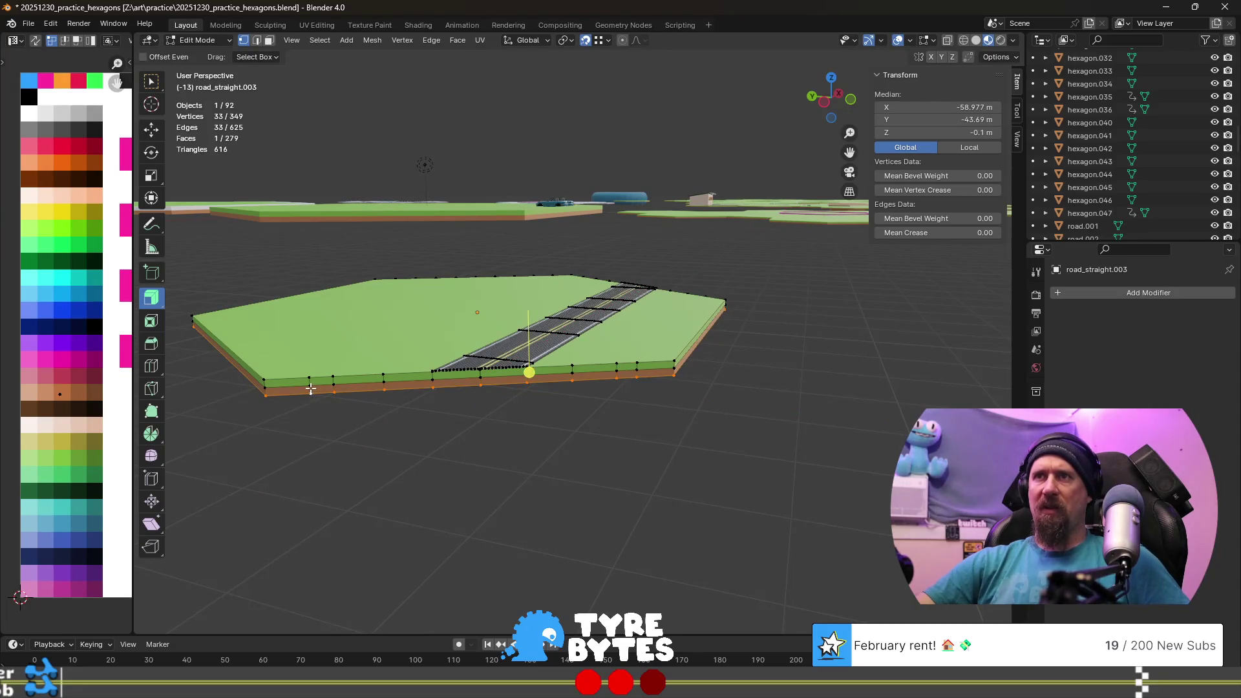
{"action": "left_click", "coordinate": [311, 389]}
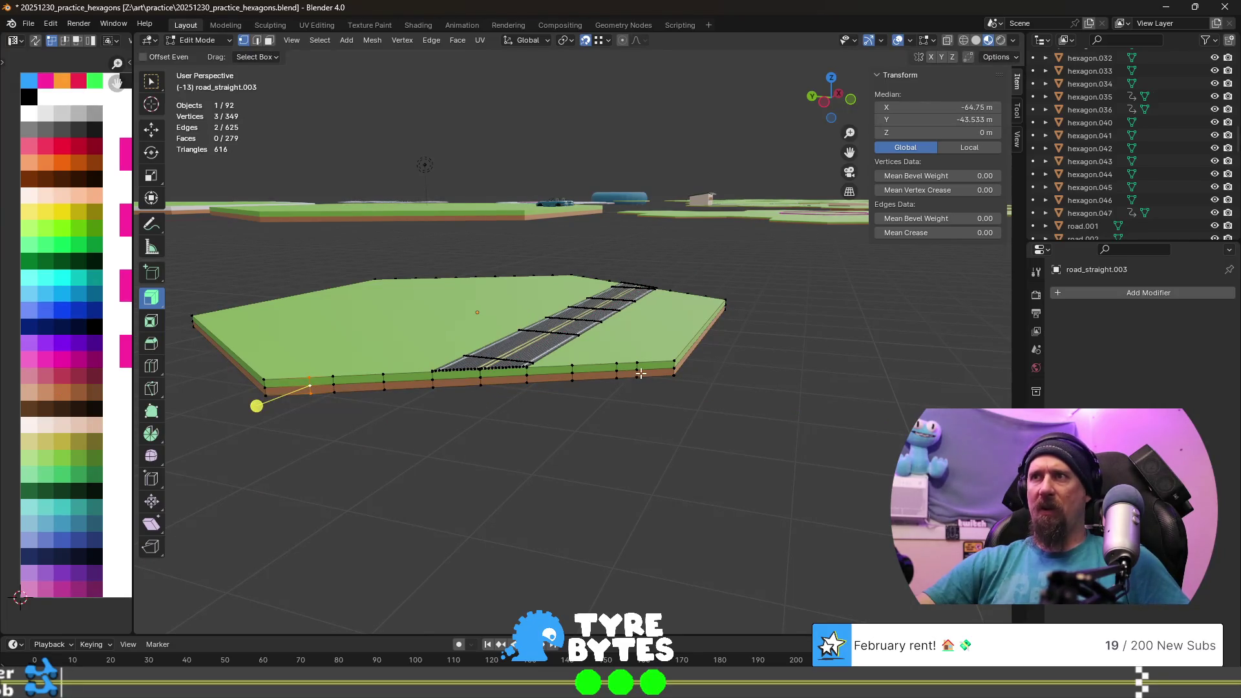
{"action": "key", "text": "s"}
{"action": "key", "text": "shift+z"}
{"action": "type", "text": "1.1547"}
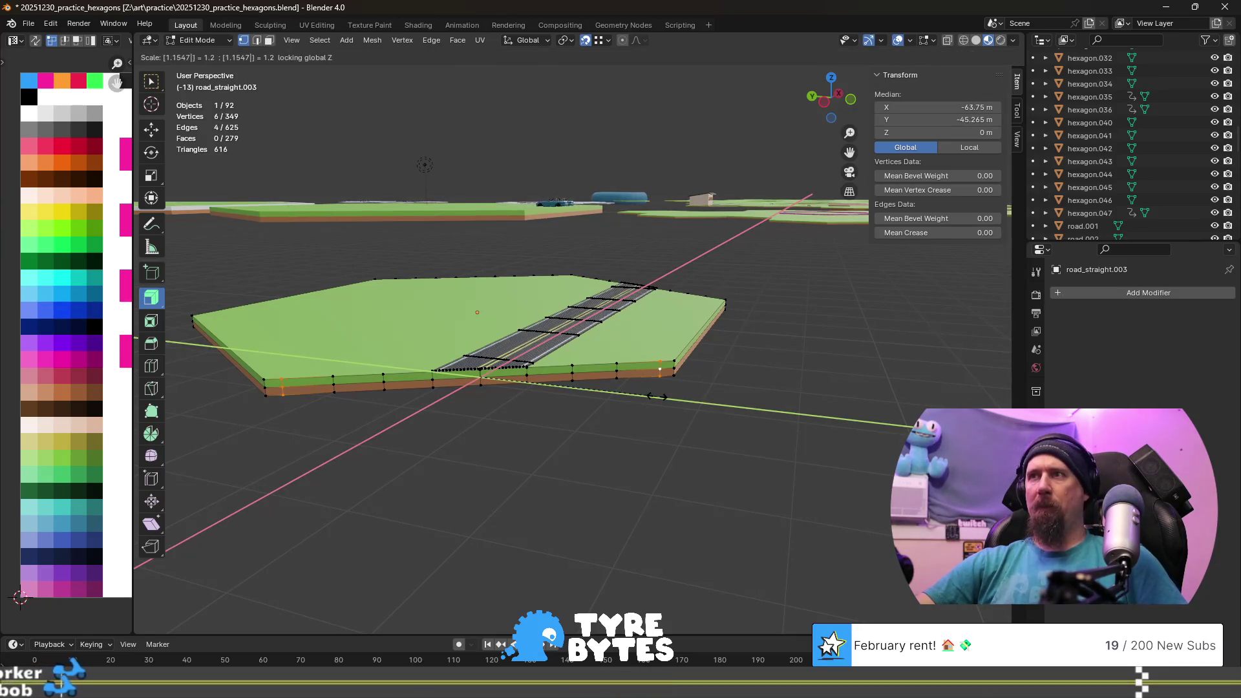
{"action": "key", "text": "Return"}
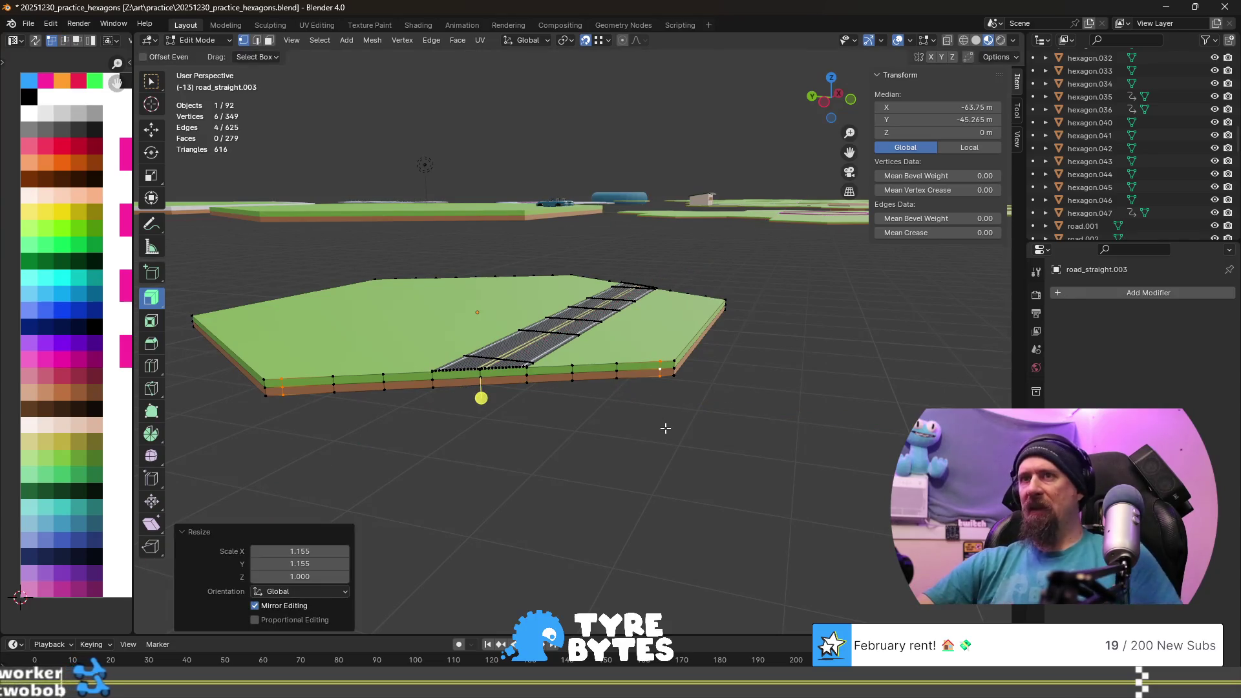
{"action": "middle_click_drag", "start_coordinate": [687, 390], "coordinate": [405, 447]}
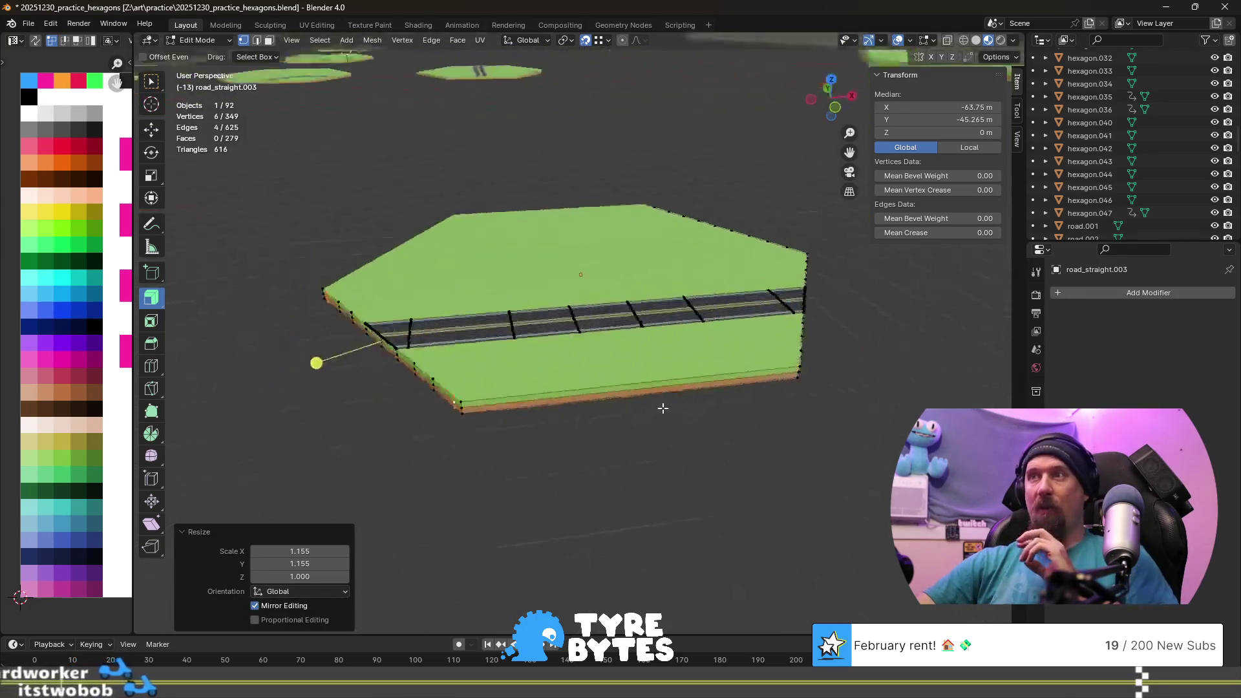
{"action": "scroll", "coordinate": [404, 447], "scroll_direction": "up", "scroll_amount": 2}
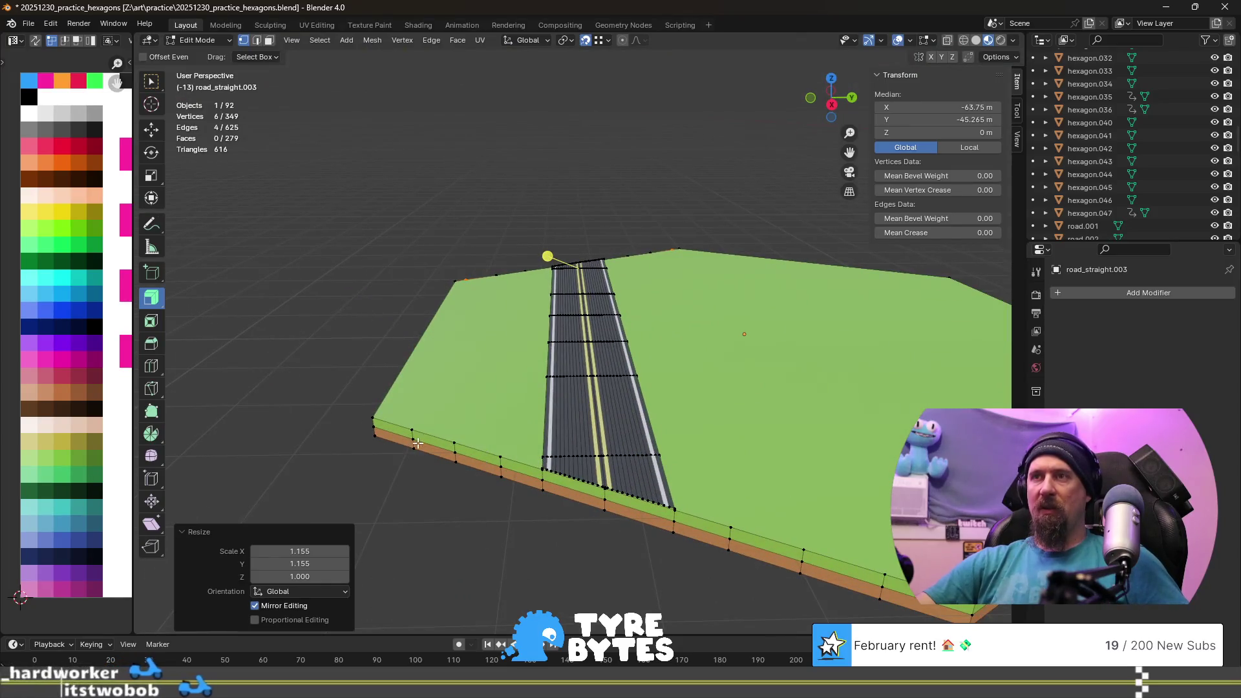
- Scale two front-side vertical edge columns by 1.155 horizontally
{"action": "left_click", "coordinate": [439, 451]}
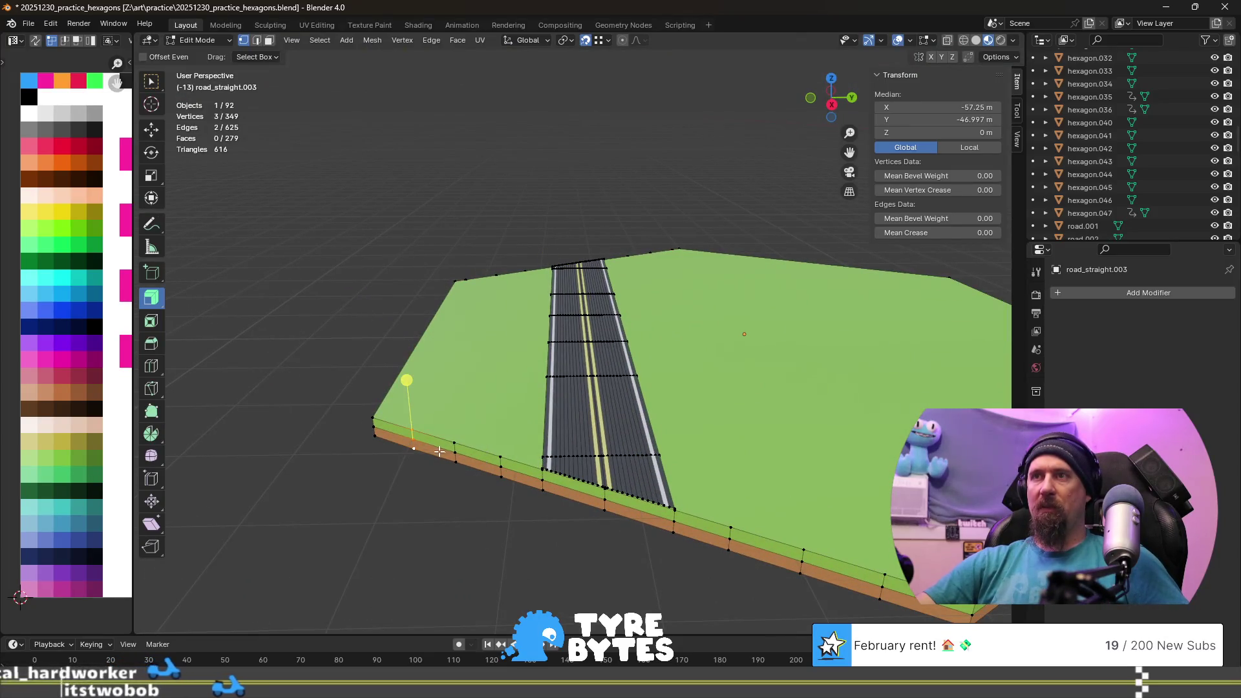
{"action": "left_click", "coordinate": [883, 586], "text": "ctrl"}
{"action": "scroll", "coordinate": [696, 527], "scroll_direction": "down", "scroll_amount": 1}
{"action": "scroll", "coordinate": [636, 521], "scroll_direction": "down", "scroll_amount": 1}
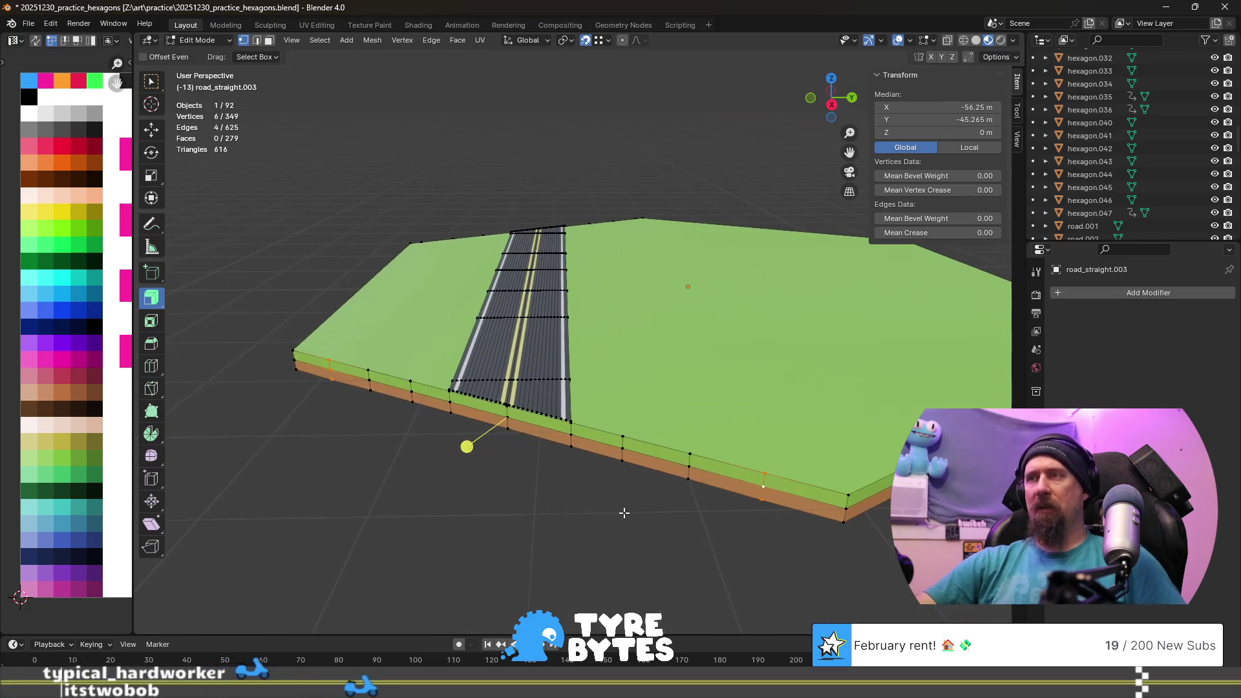
{"action": "key", "text": "s"}
{"action": "key", "text": "shift+z"}
{"action": "type", "text": "1.2"}
{"action": "key", "text": "Return"}
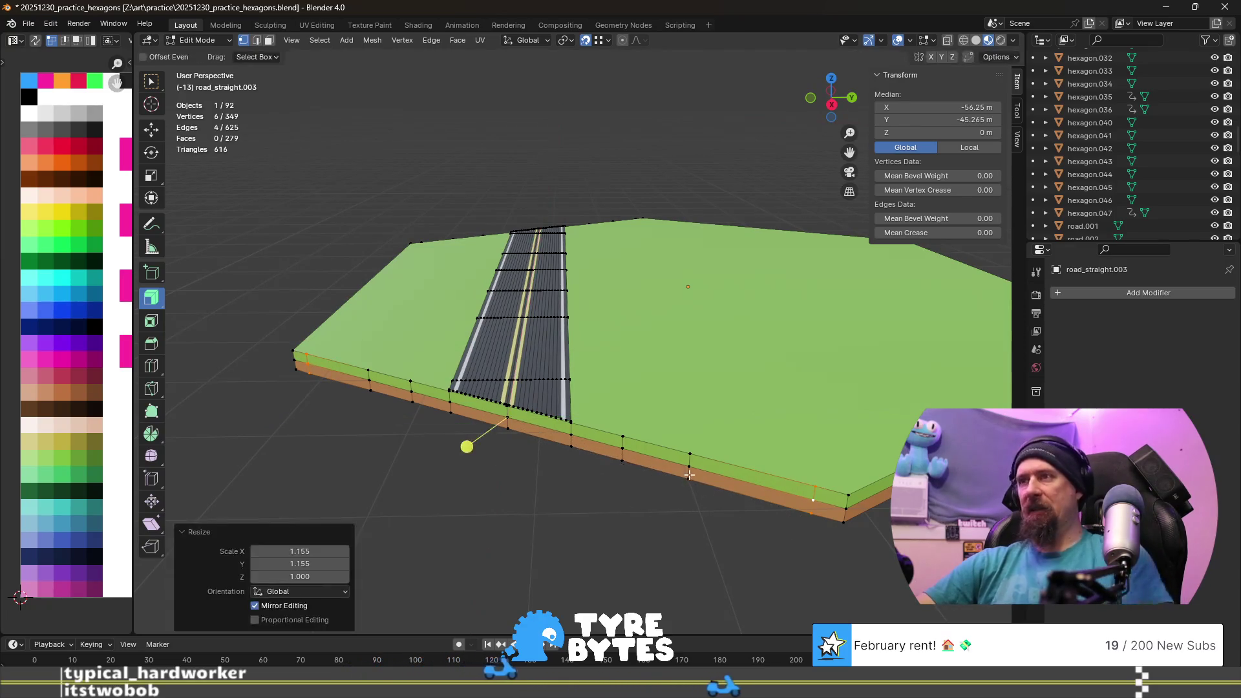
- Scale the far-corner pair of vertical edges by 1.155 horizontally
{"action": "left_click", "coordinate": [689, 465]}
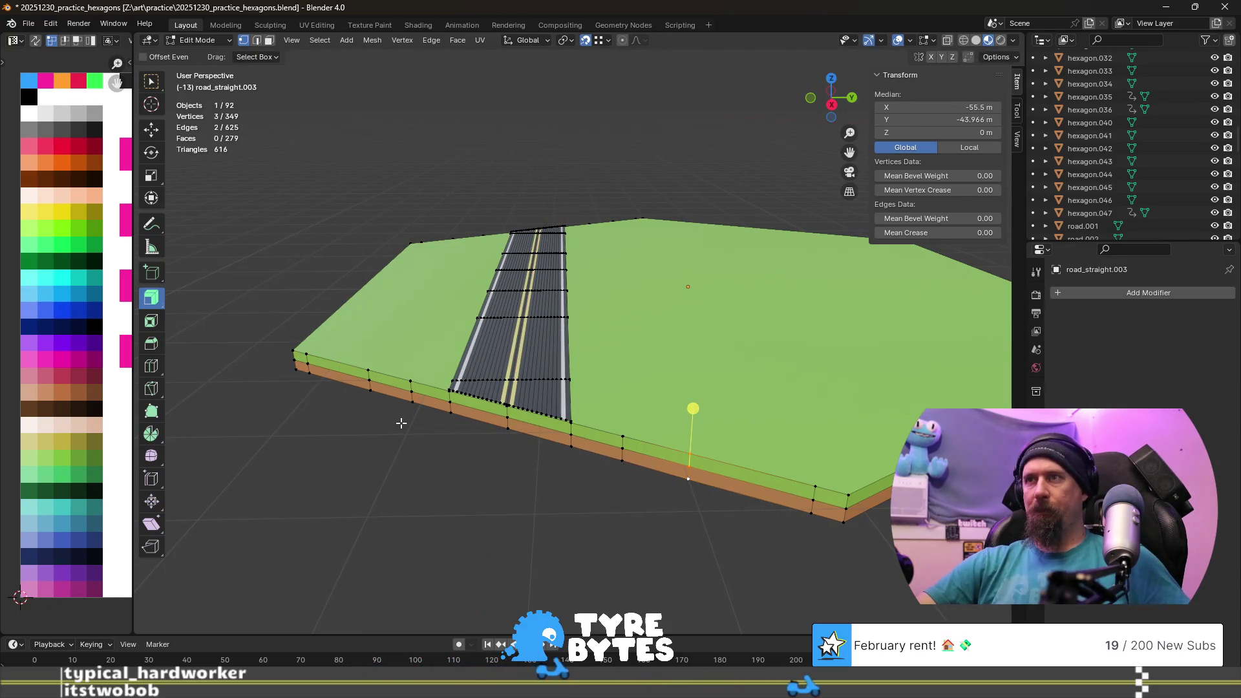
{"action": "left_click", "coordinate": [370, 385], "text": "shift"}
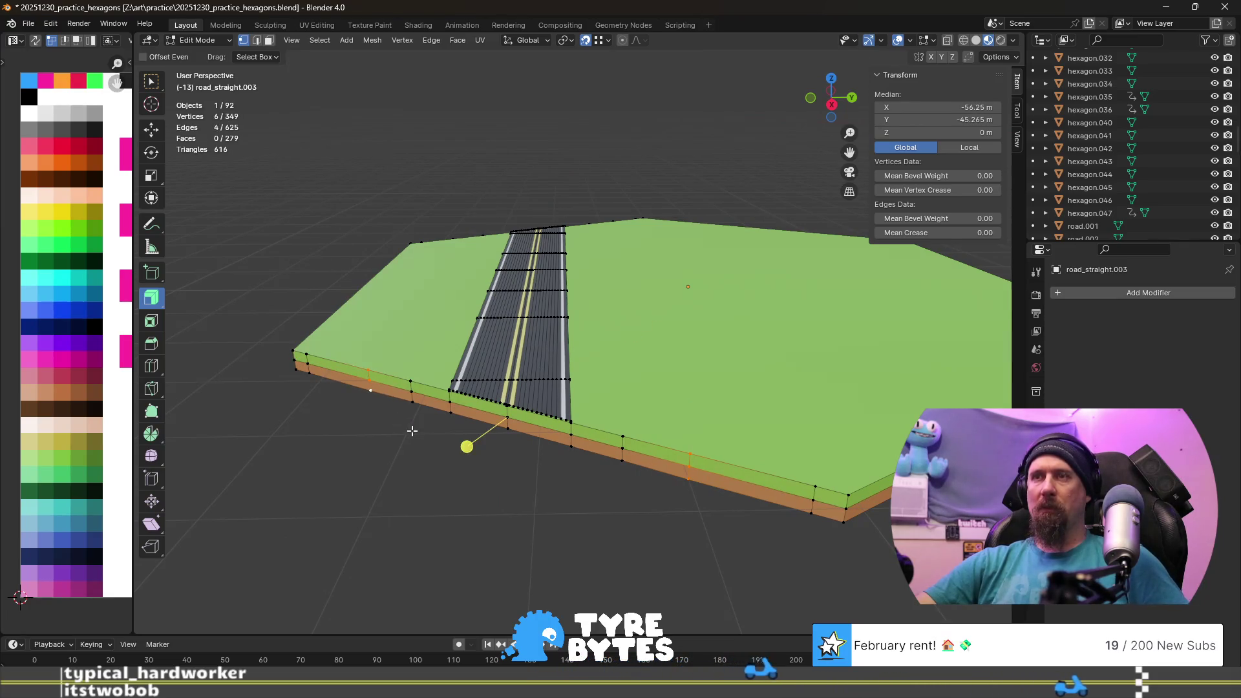
{"action": "key", "text": "s"}
{"action": "key", "text": "shift+z"}
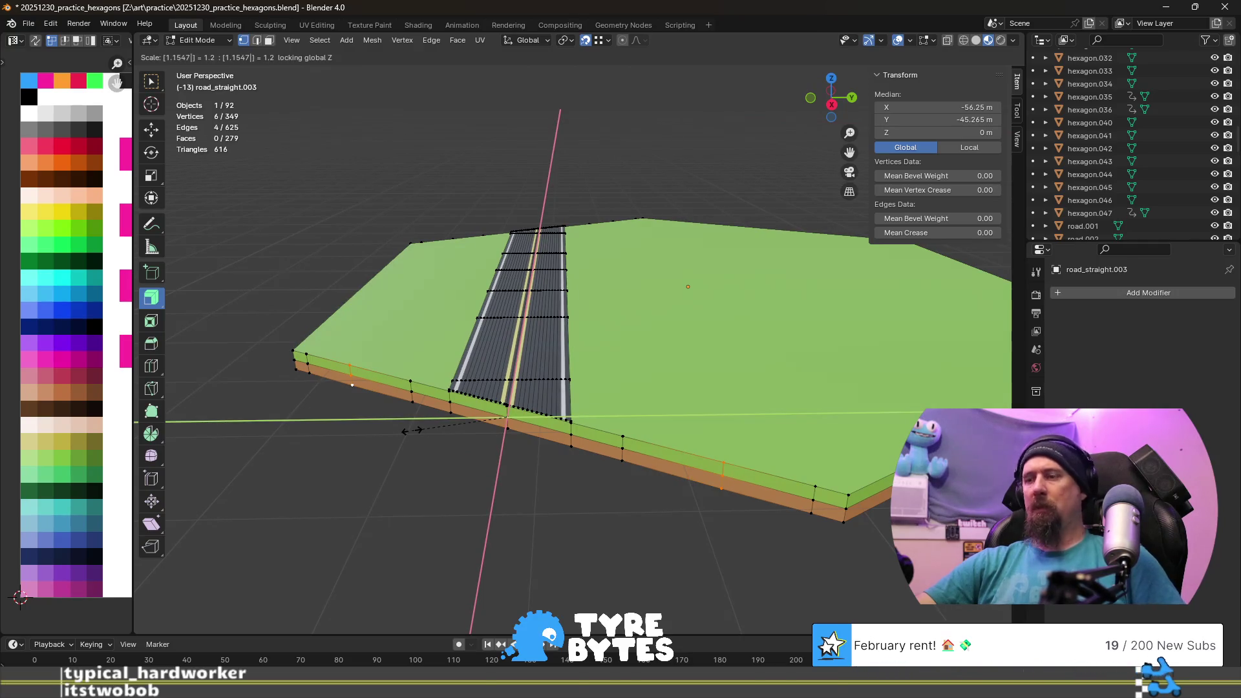
{"action": "left_click", "coordinate": [411, 431]}
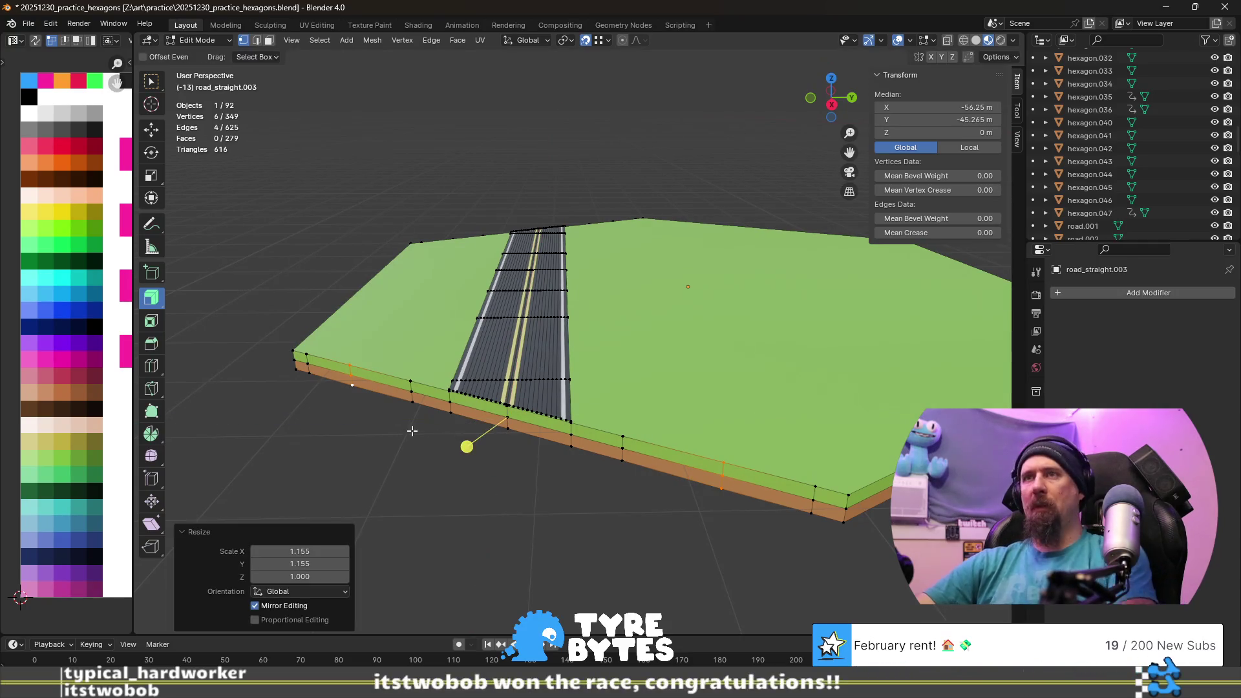
- Scale a smaller group of edge vertices by 1.155 with height unchanged, then deselect
{"action": "left_click", "coordinate": [413, 397]}
{"action": "key", "text": "s"}
{"action": "key", "text": "shift+z"}
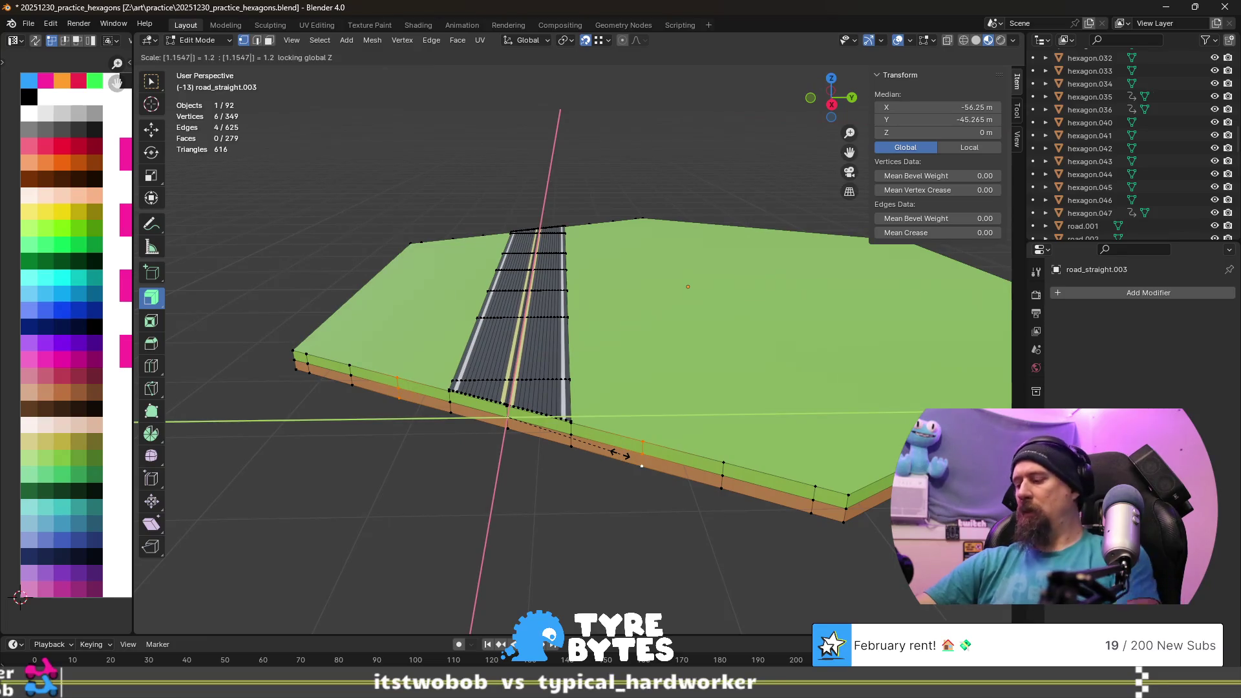
{"action": "left_click", "coordinate": [618, 452]}
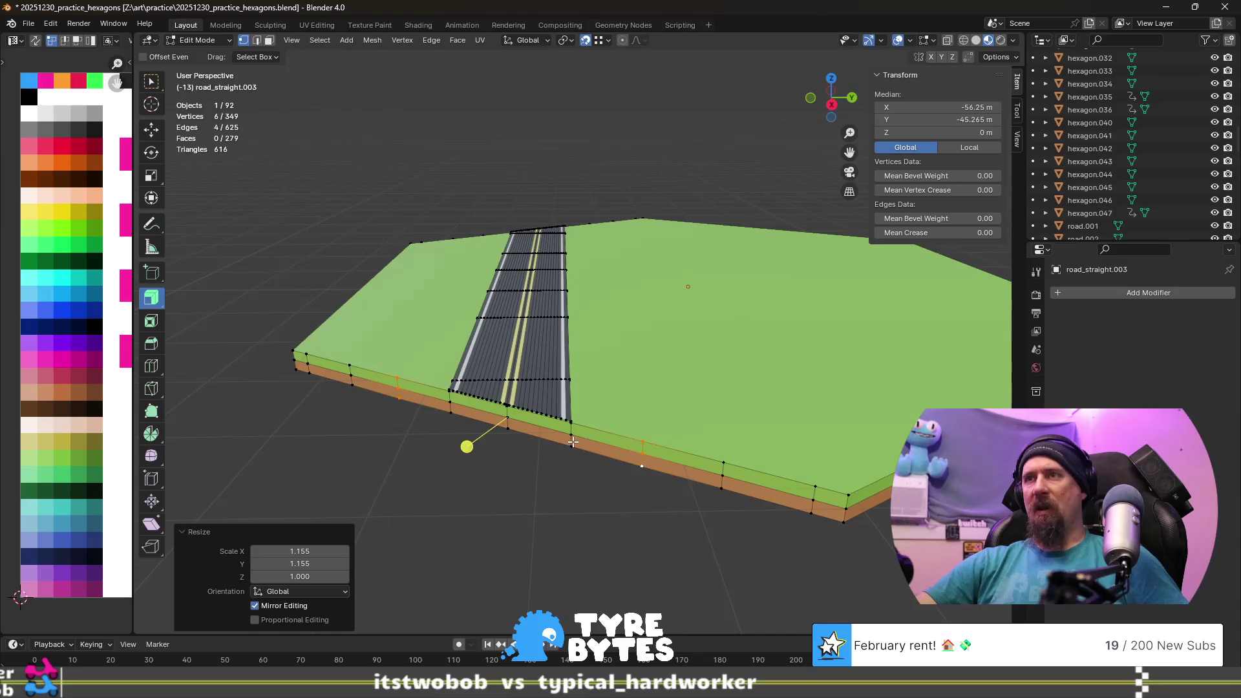
{"action": "left_click", "coordinate": [589, 523]}
{"action": "scroll", "coordinate": [546, 512], "scroll_direction": "down", "scroll_amount": 2}
{"action": "mouse_move", "coordinate": [430, 472]}
{"action": "middle_mouse_down"}
{"action": "mouse_move", "coordinate": [507, 448]}
{"action": "mouse_move", "coordinate": [499, 467]}
{"action": "mouse_move", "coordinate": [448, 478]}
{"action": "middle_mouse_up"}
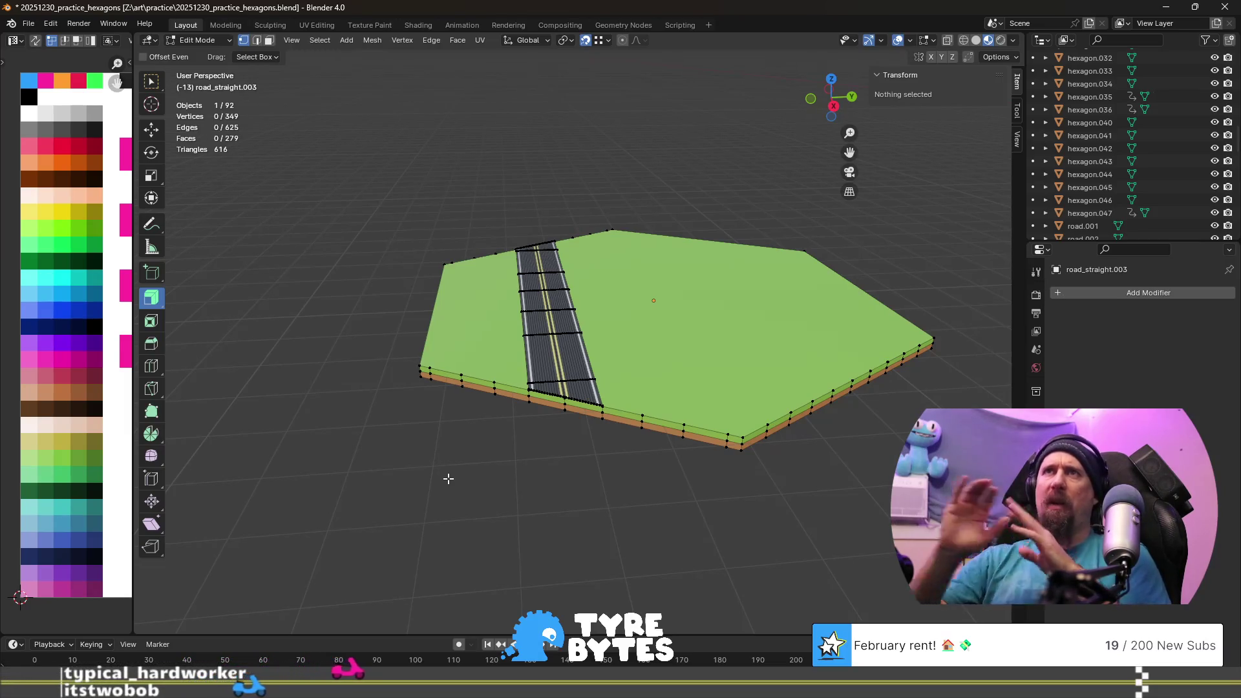
- View the road_straight.003 tile from above and leave mesh editing for Object Mode
{"action": "mouse_move", "coordinate": [371, 377]}
{"action": "middle_mouse_down"}
{"action": "mouse_move", "coordinate": [462, 438]}
{"action": "mouse_move", "coordinate": [534, 407]}
{"action": "middle_mouse_up"}
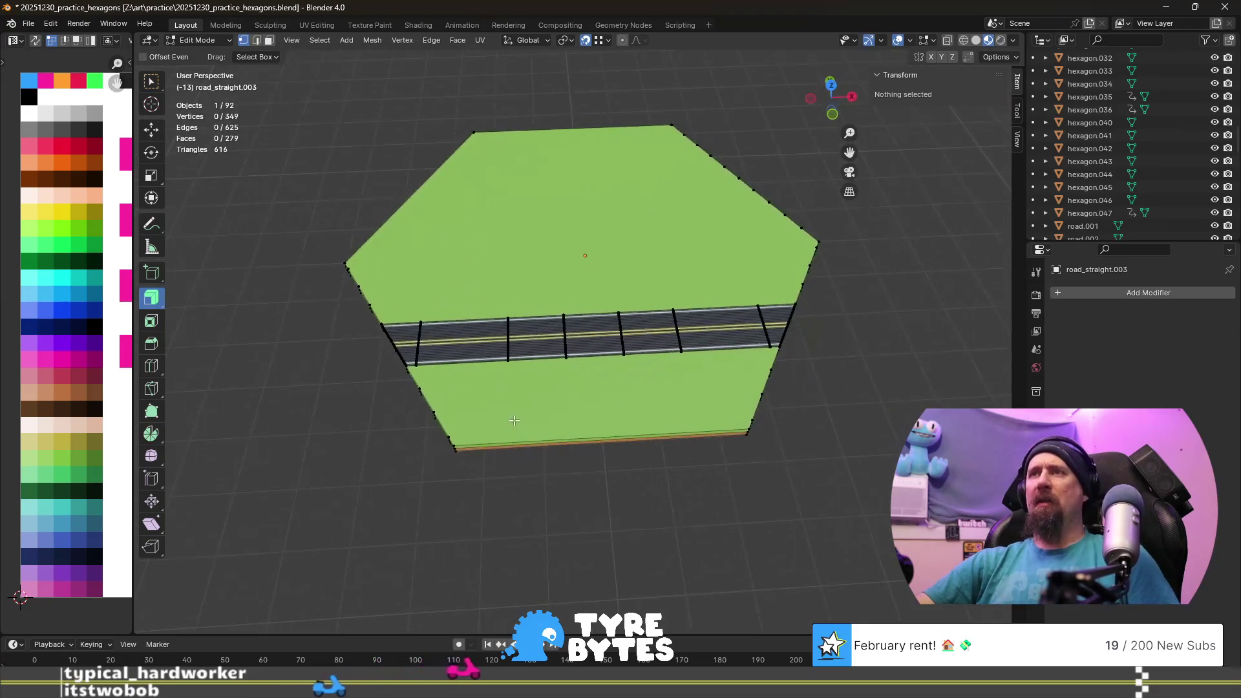
{"action": "scroll", "coordinate": [533, 406], "scroll_direction": "down", "scroll_amount": 3}
{"action": "middle_click_drag", "start_coordinate": [598, 383], "coordinate": [512, 401], "text": "shift"}
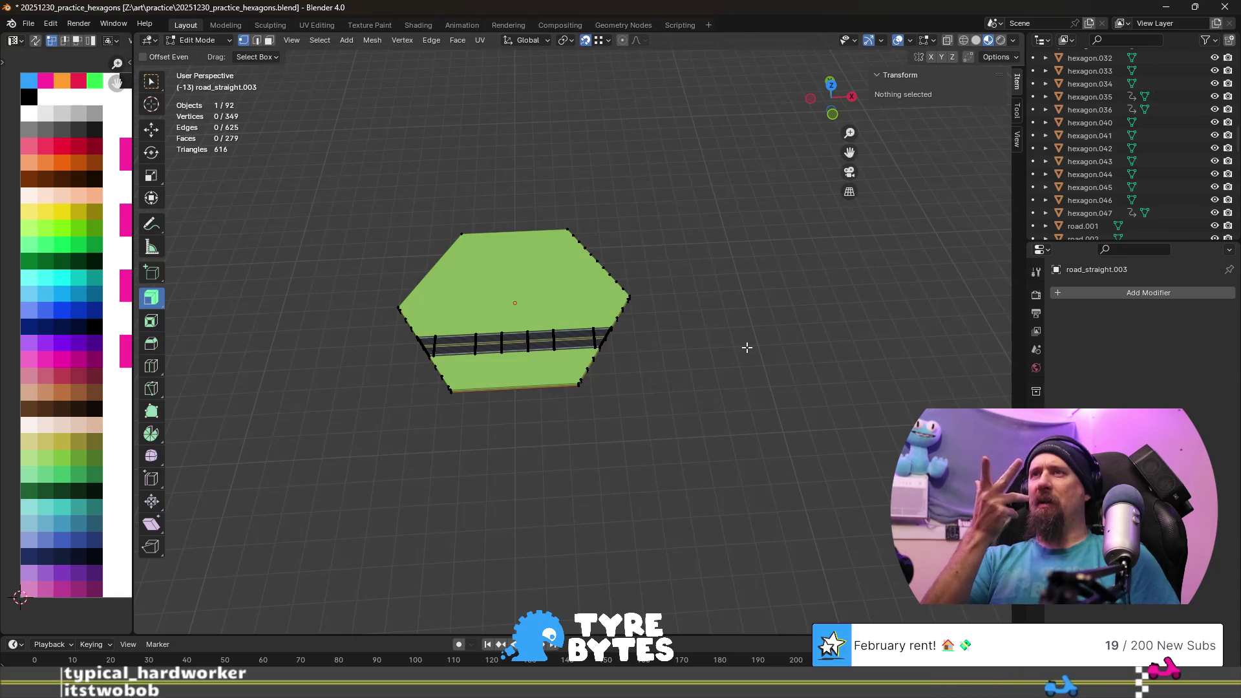
{"action": "key", "text": "Tab"}
{"action": "key", "text": "Tab"}
{"action": "key", "text": "Tab"}
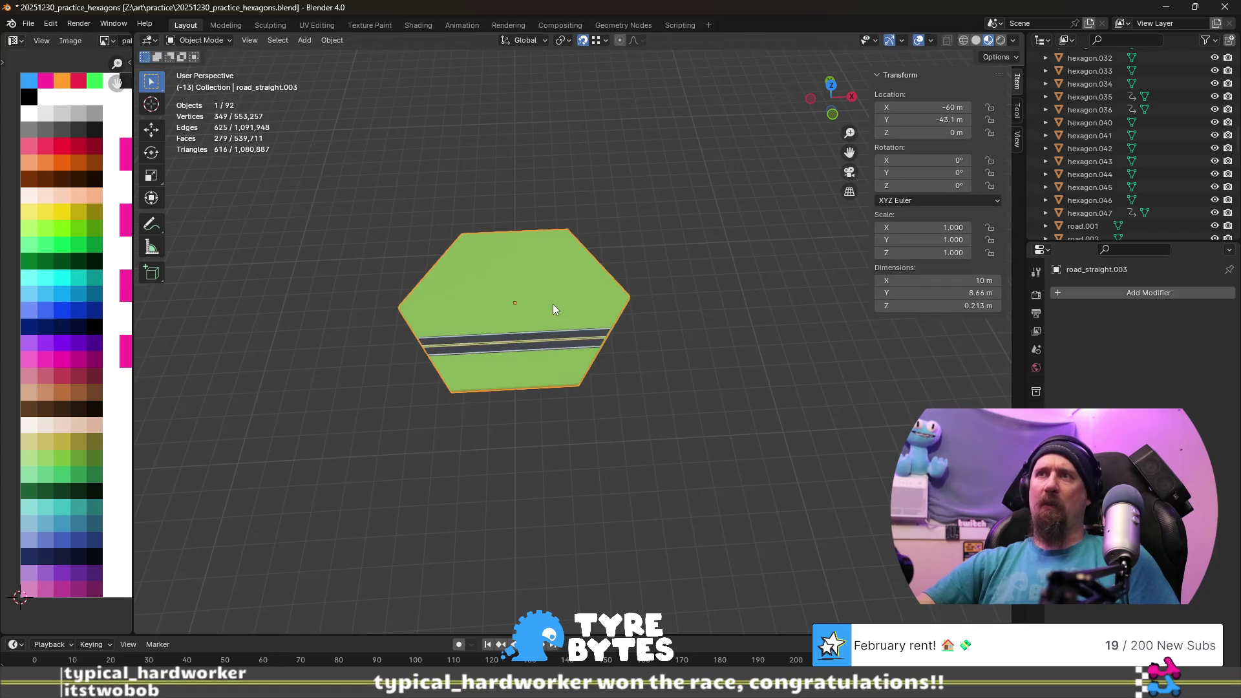
{"action": "scroll", "coordinate": [553, 309], "scroll_direction": "down", "scroll_amount": 3}
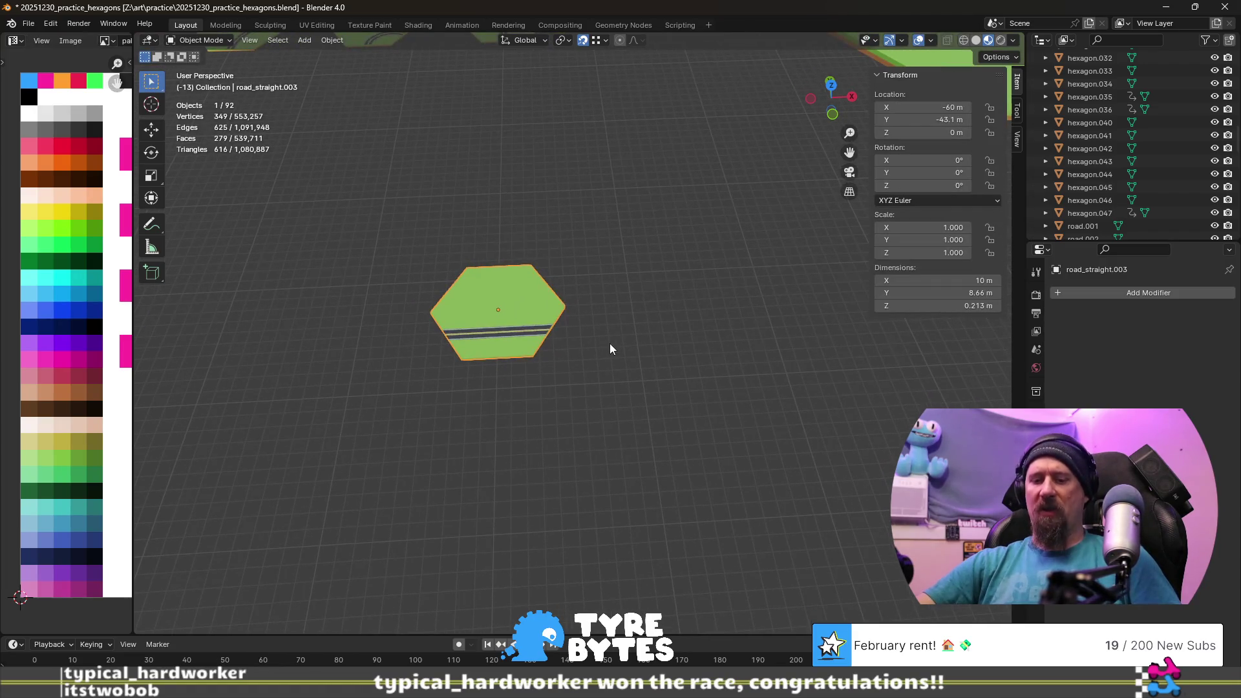
- Duplicate the tile as road_straight.004, shifted X 7.5 m, Y -4.33 m, rotated 180° about Z, then deselect it
{"action": "key", "text": "shift+d"}
{"action": "key", "text": "Escape"}
{"action": "type", "text": "gx"}
{"action": "type", "text": "7"}
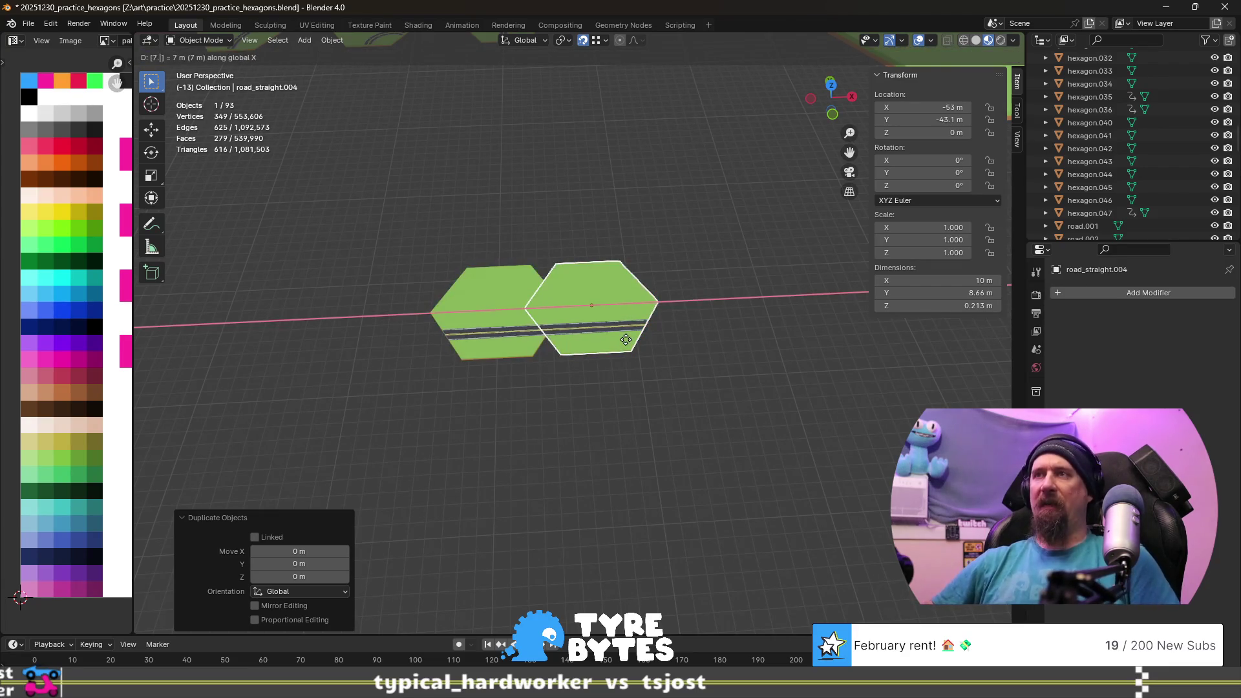
{"action": "type", "text": ".5"}
{"action": "key", "text": "Return"}
{"action": "type", "text": "gy"}
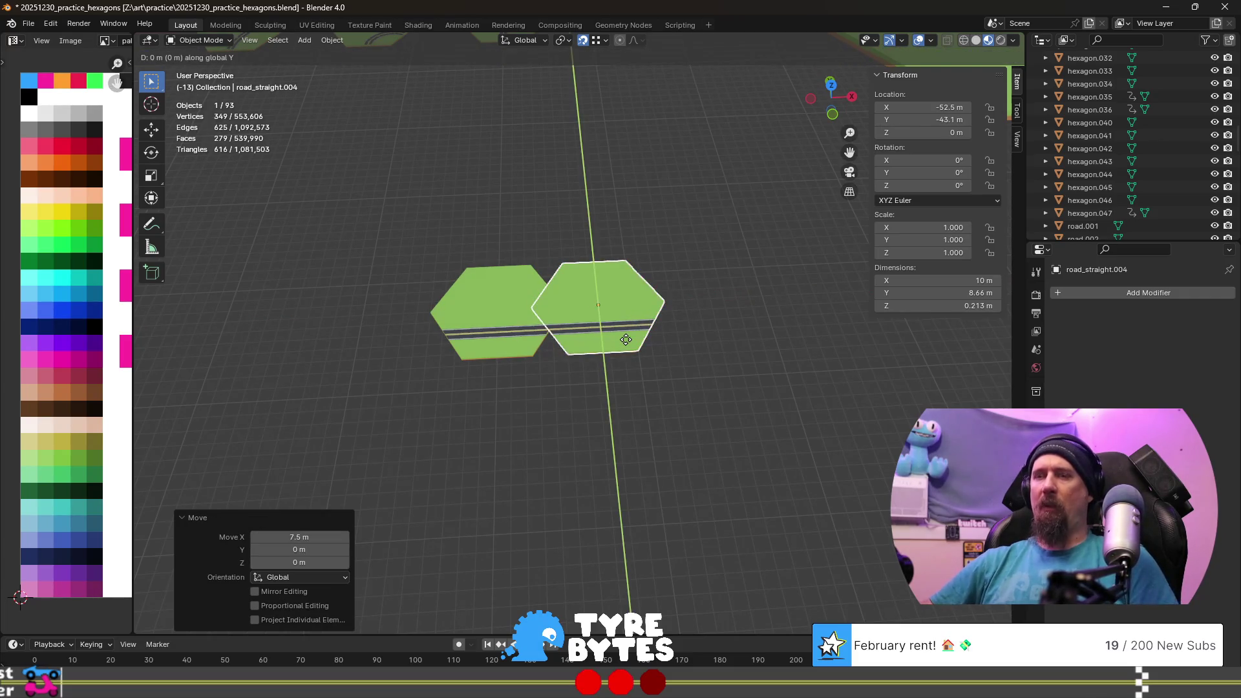
{"action": "type", "text": "4.33"}
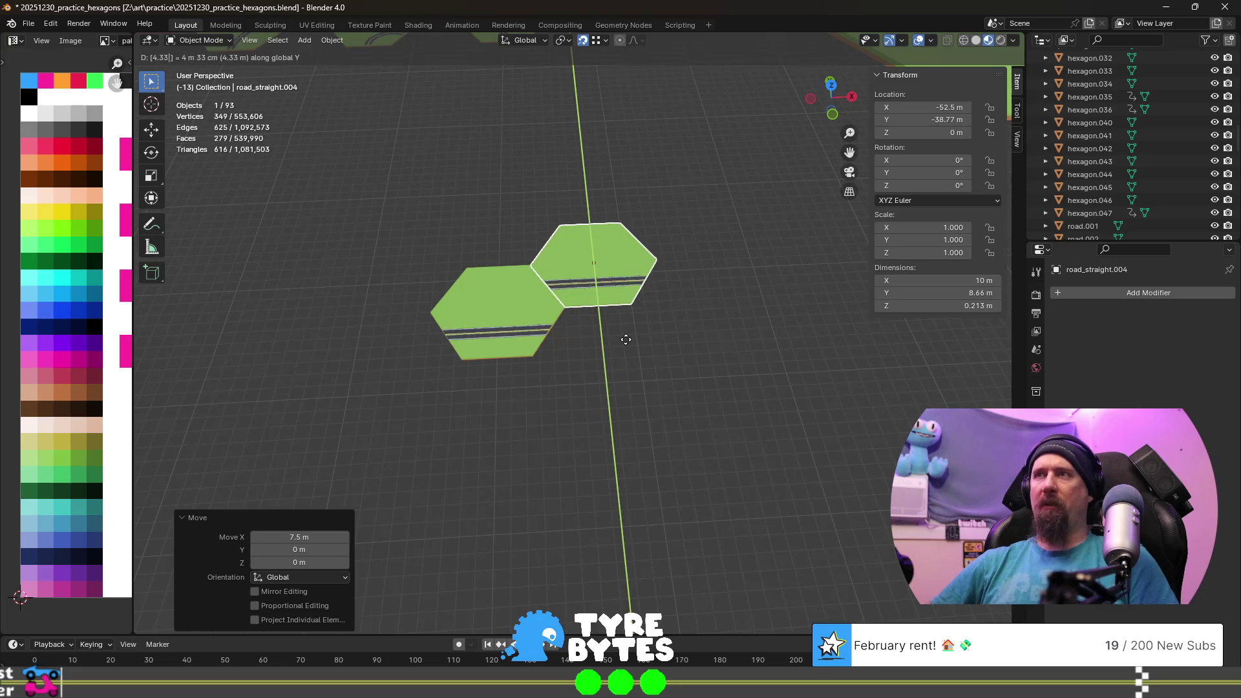
{"action": "type", "text": "-"}
{"action": "key", "text": "Return"}
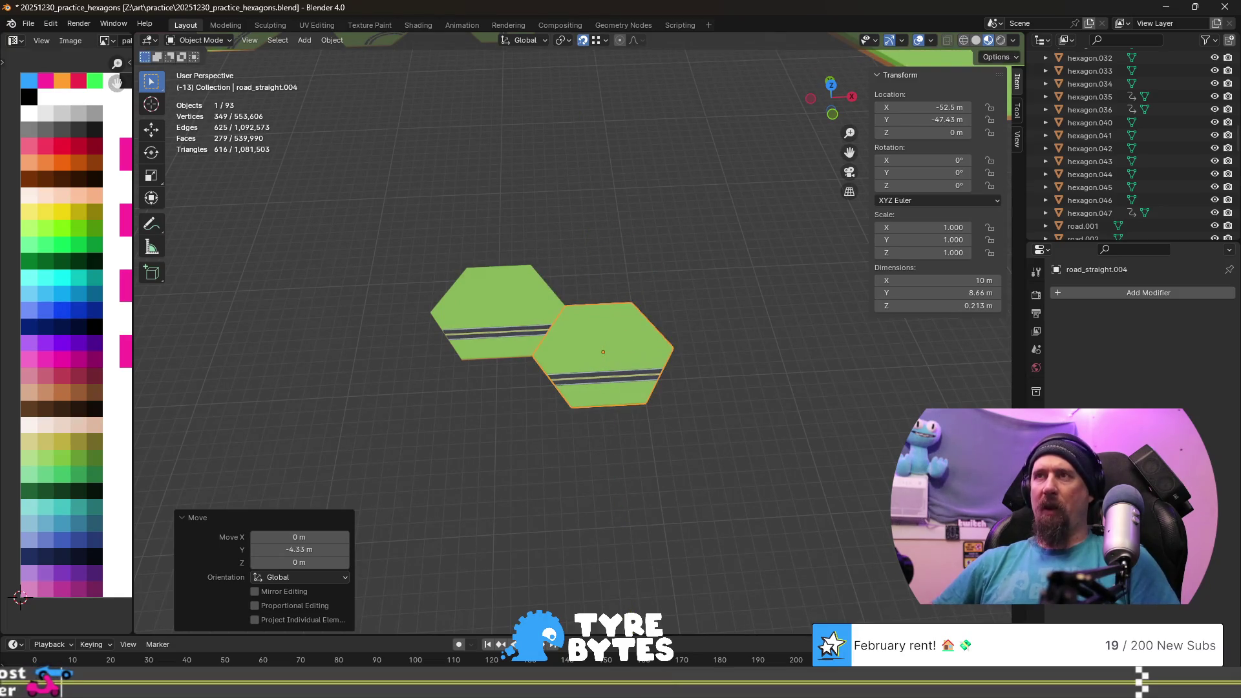
{"action": "type", "text": "rz1"}
{"action": "type", "text": "8"}
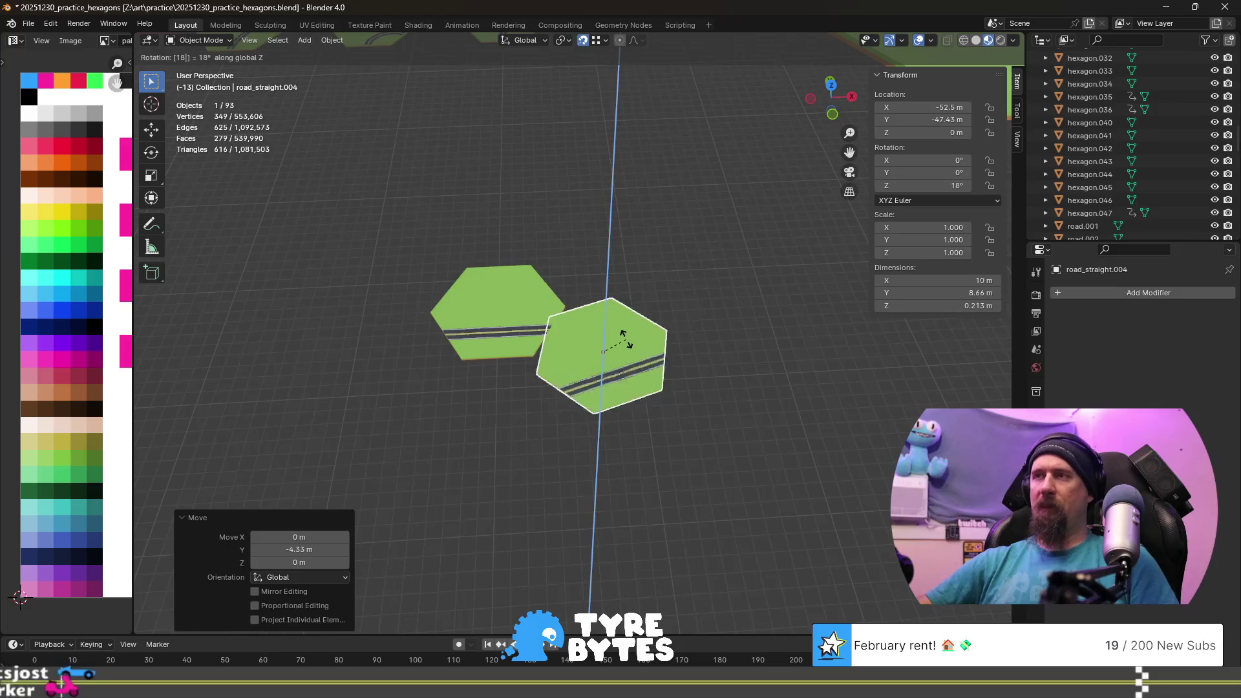
{"action": "type", "text": "0"}
{"action": "key", "text": "Return"}
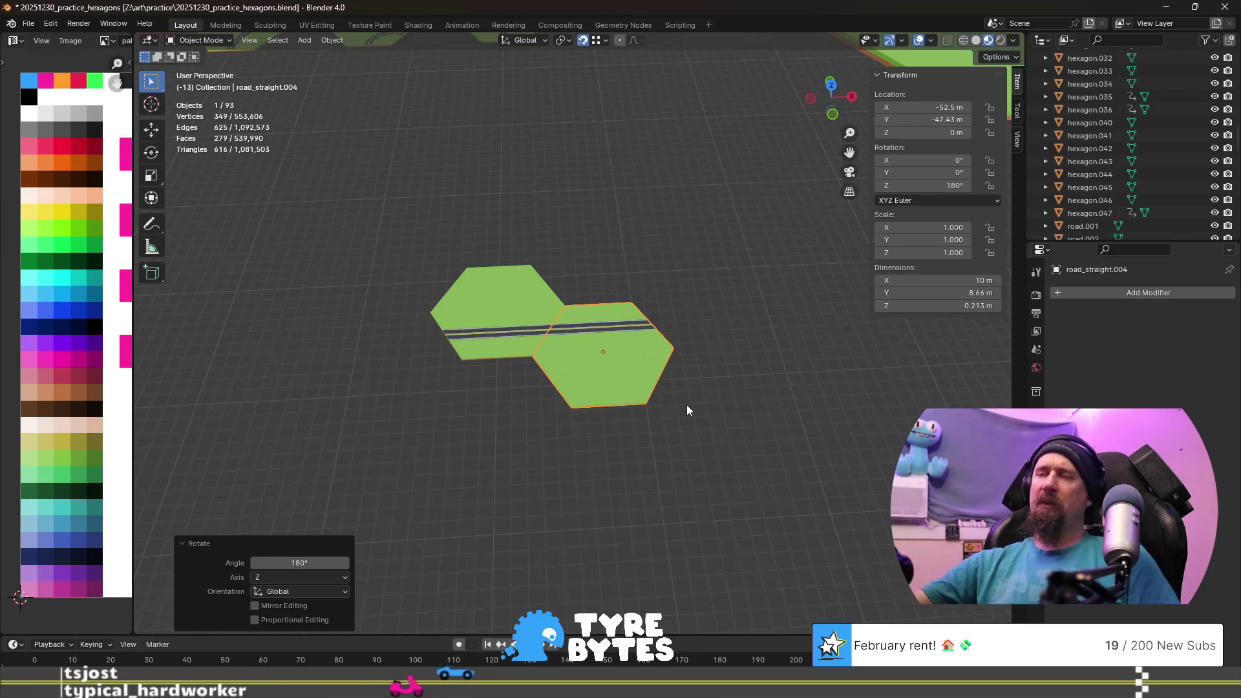
{"action": "left_click", "coordinate": [687, 407]}
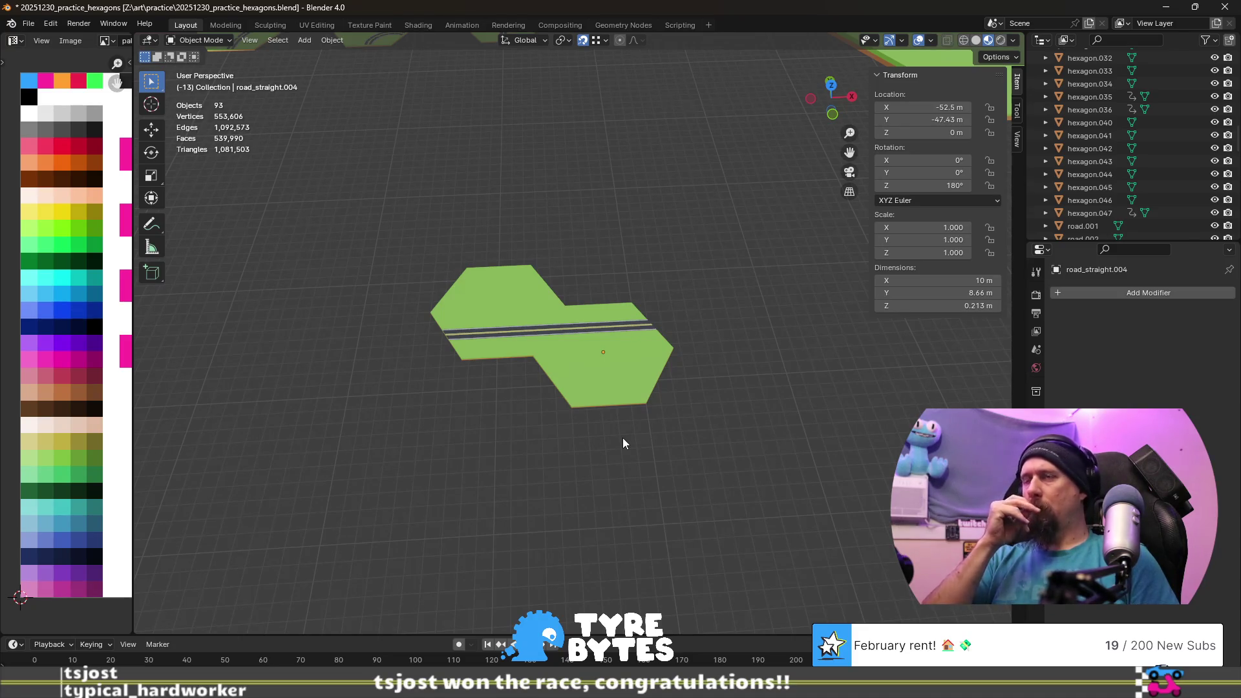
- Select the original road_straight.003 tile and start renaming it with 'other' in front
{"action": "left_click", "coordinate": [491, 310]}
{"action": "key", "text": "F2"}
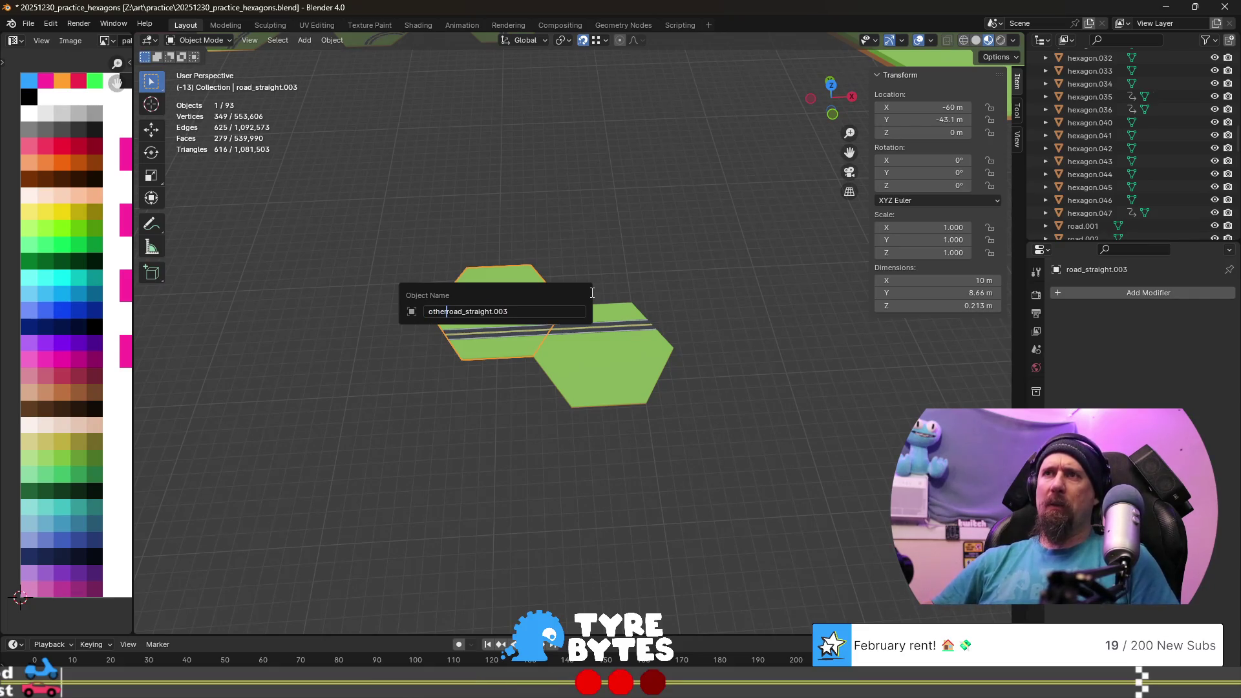
- Confirm the name other_road_straight and delete the offset copy road_straight.004
{"action": "key", "text": "BackSpace"}
{"action": "key", "text": "BackSpace"}
{"action": "key", "text": "Return"}
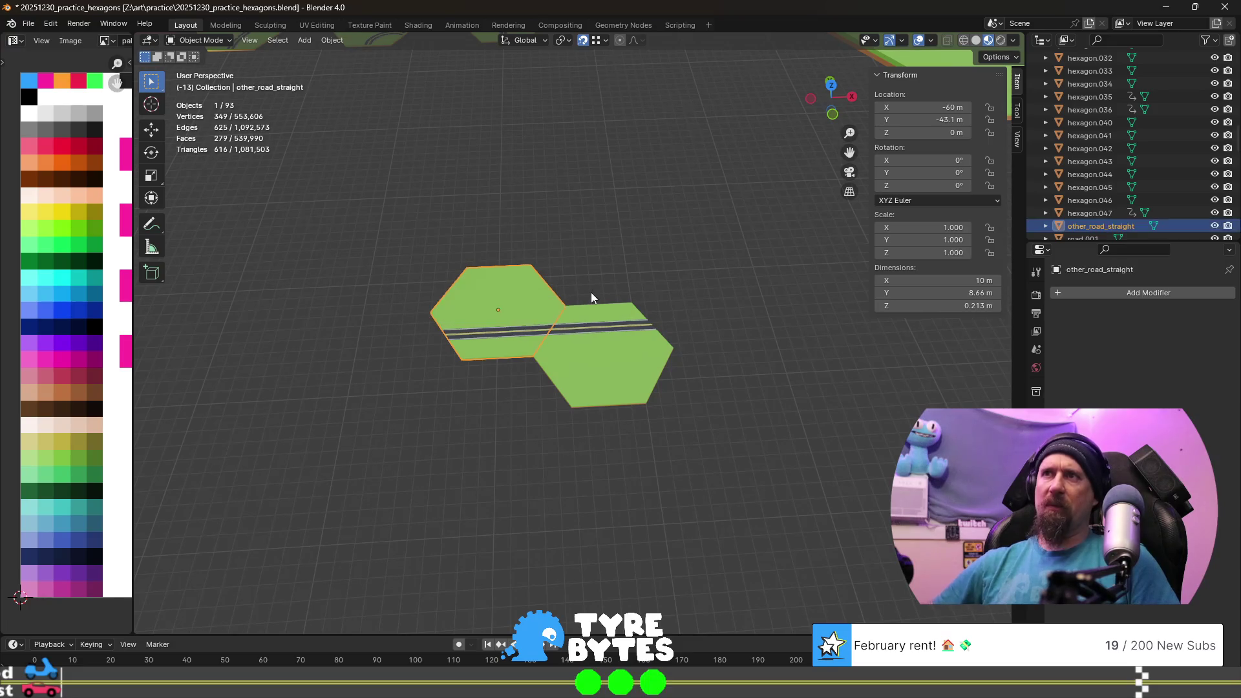
{"action": "left_click", "coordinate": [620, 367]}
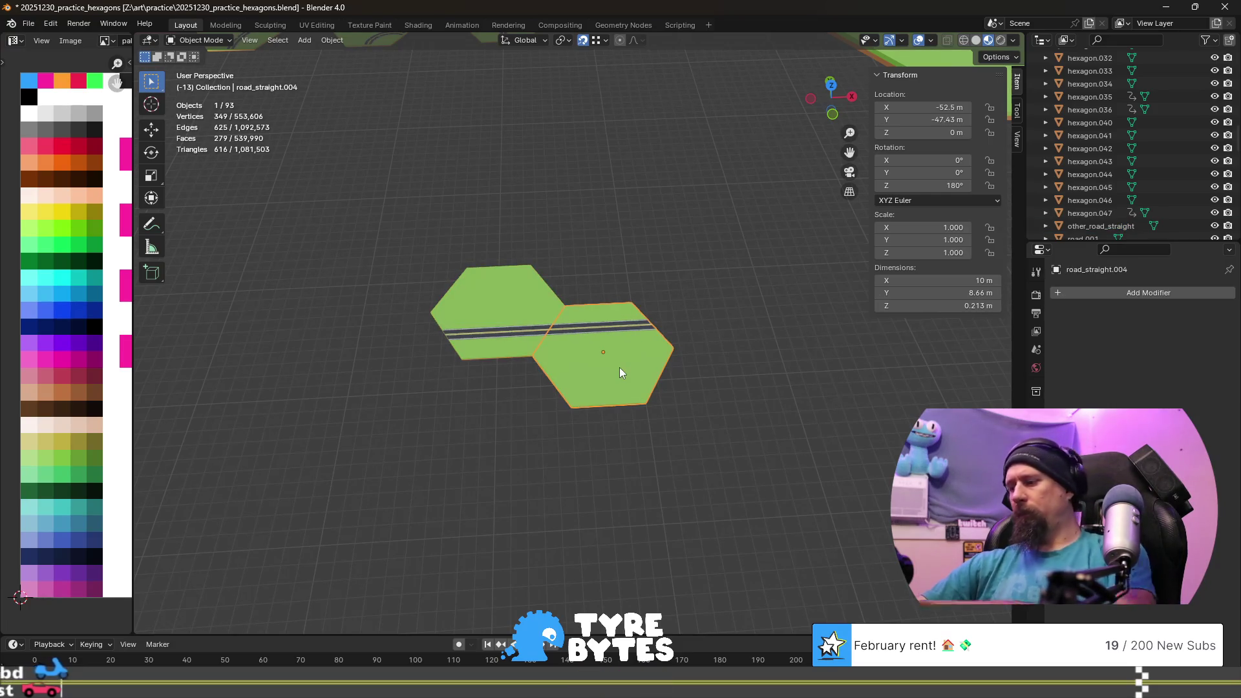
{"action": "key", "text": "Delete"}
- Duplicate other_road_straight shifted X 7.5 m, Y -4.33 m and turned 180° about Z
{"action": "key", "text": "shift+d"}
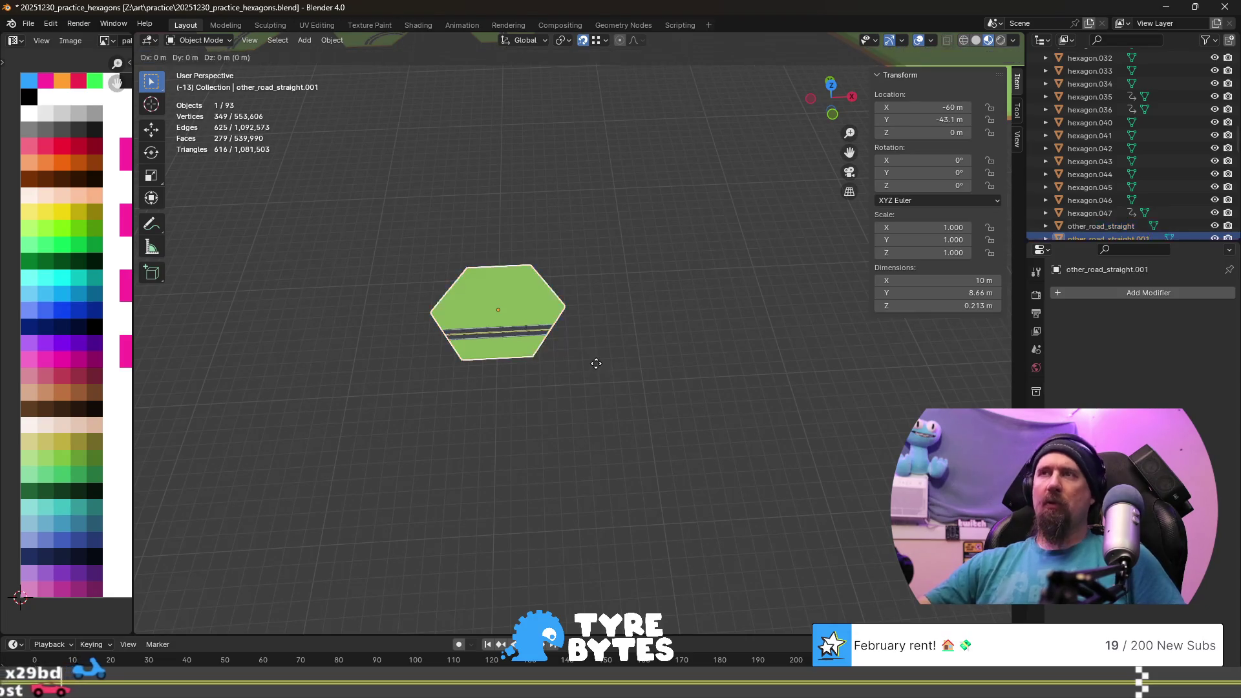
{"action": "type", "text": "x7.5"}
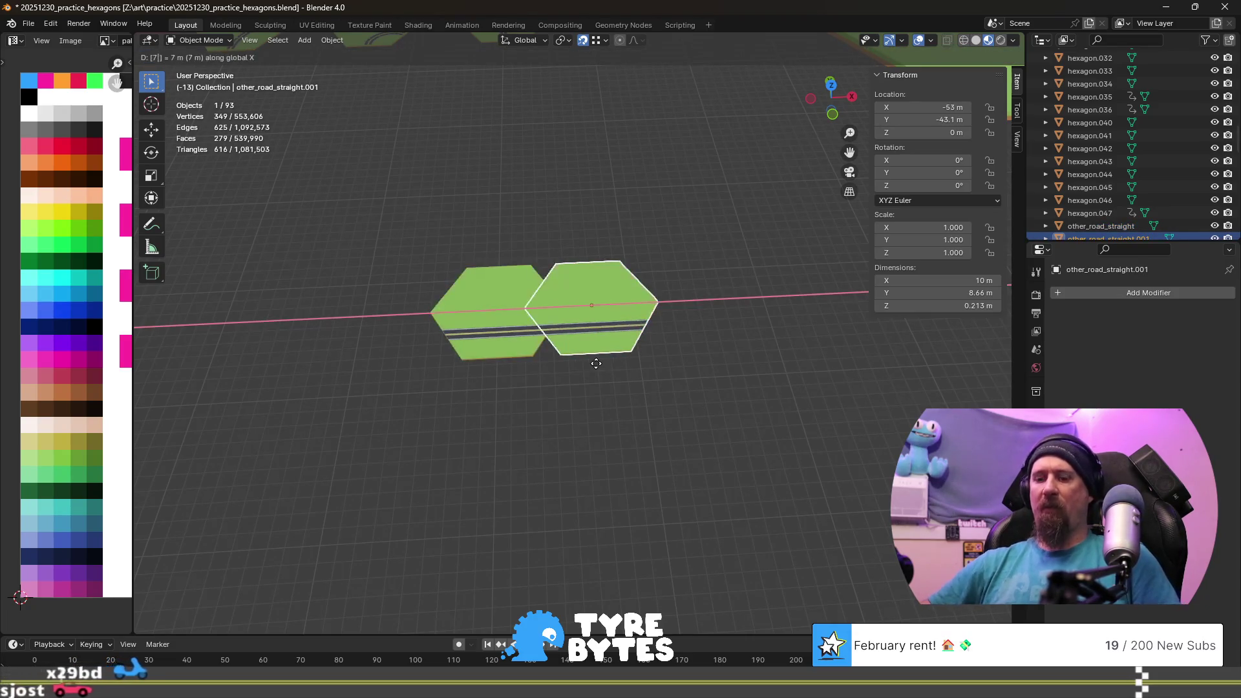
{"action": "key", "text": "Return"}
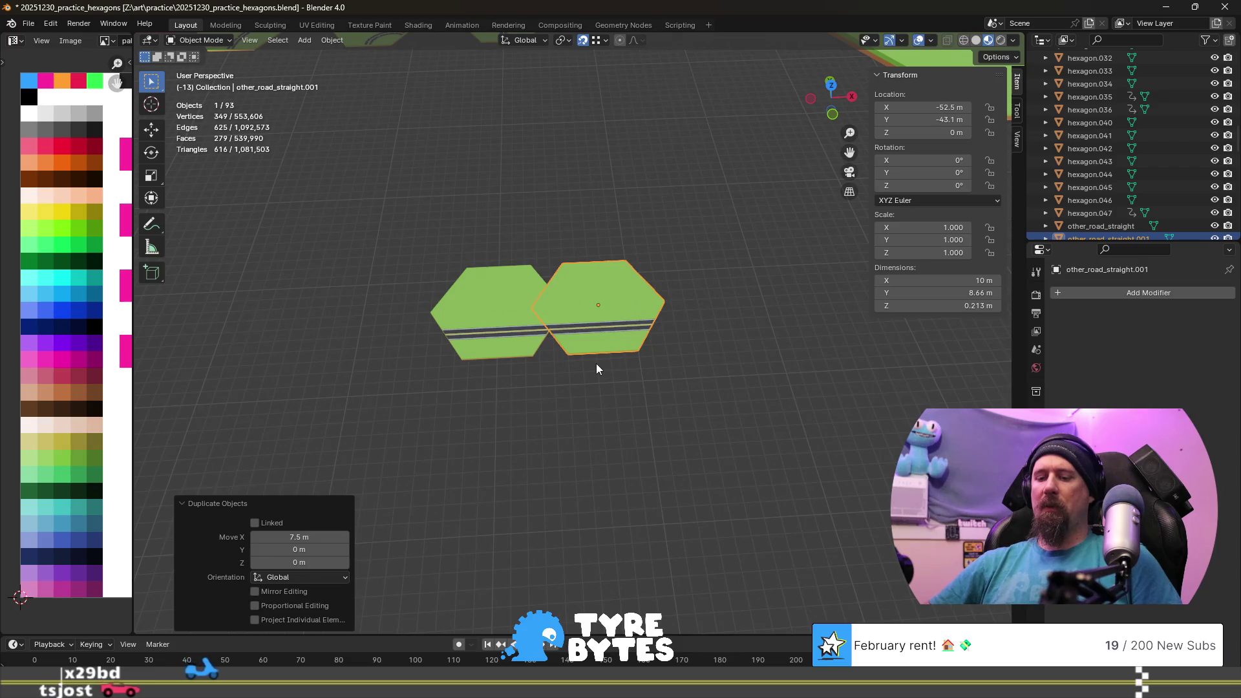
{"action": "type", "text": "gy4.33"}
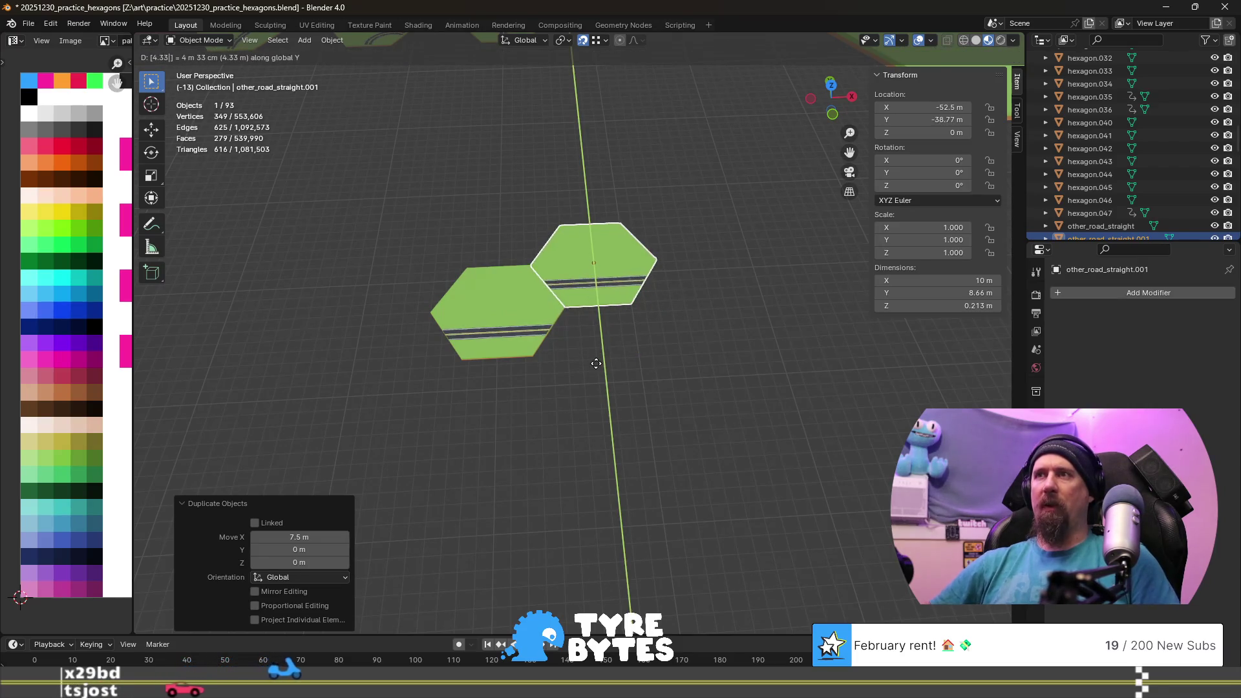
{"action": "key", "text": "minus"}
{"action": "key", "text": "Return"}
{"action": "type", "text": "rz"}
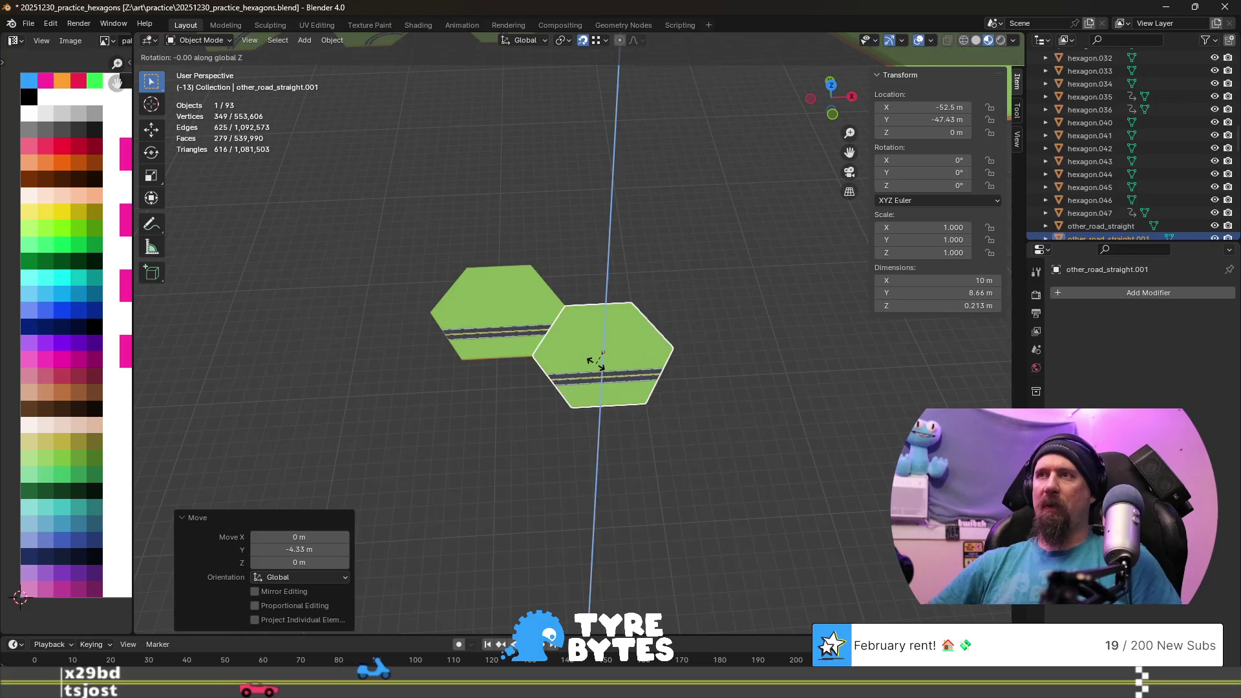
{"action": "type", "text": "180"}
{"action": "key", "text": "Return"}
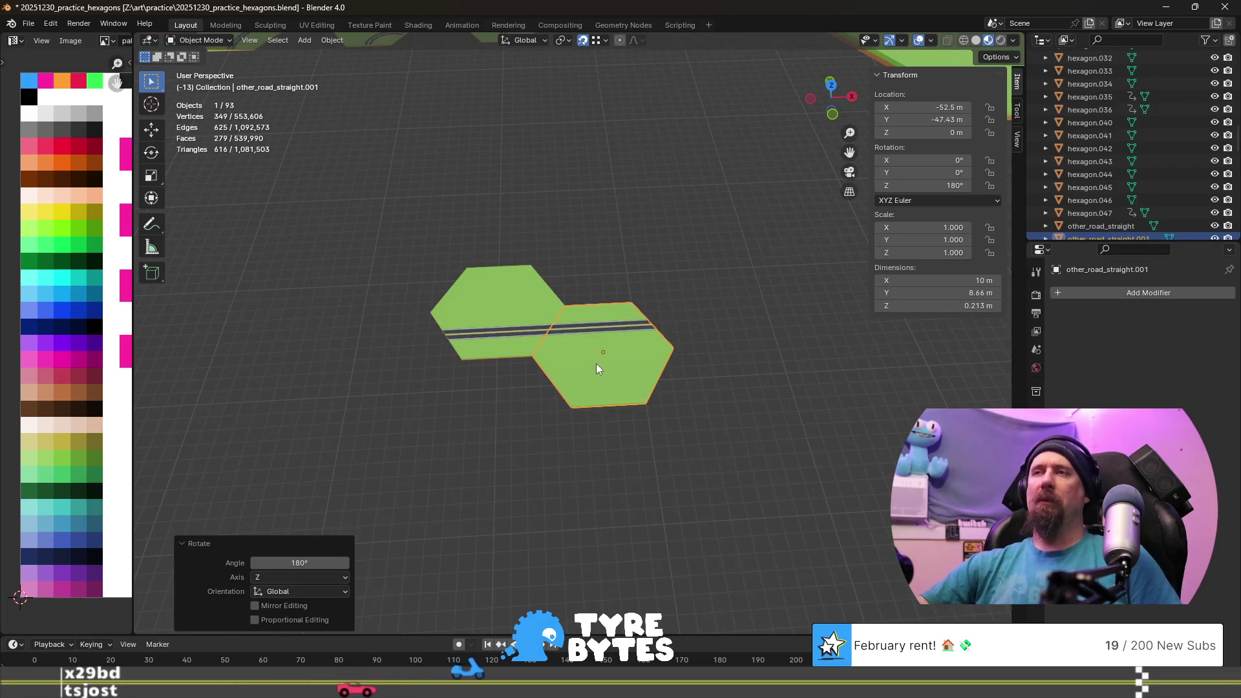
{"action": "middle_click_drag", "start_coordinate": [720, 413], "coordinate": [576, 399], "text": "shift"}
{"action": "scroll", "coordinate": [548, 391], "scroll_direction": "up", "scroll_amount": 2}
{"action": "scroll", "coordinate": [548, 391], "scroll_direction": "down", "scroll_amount": 3}
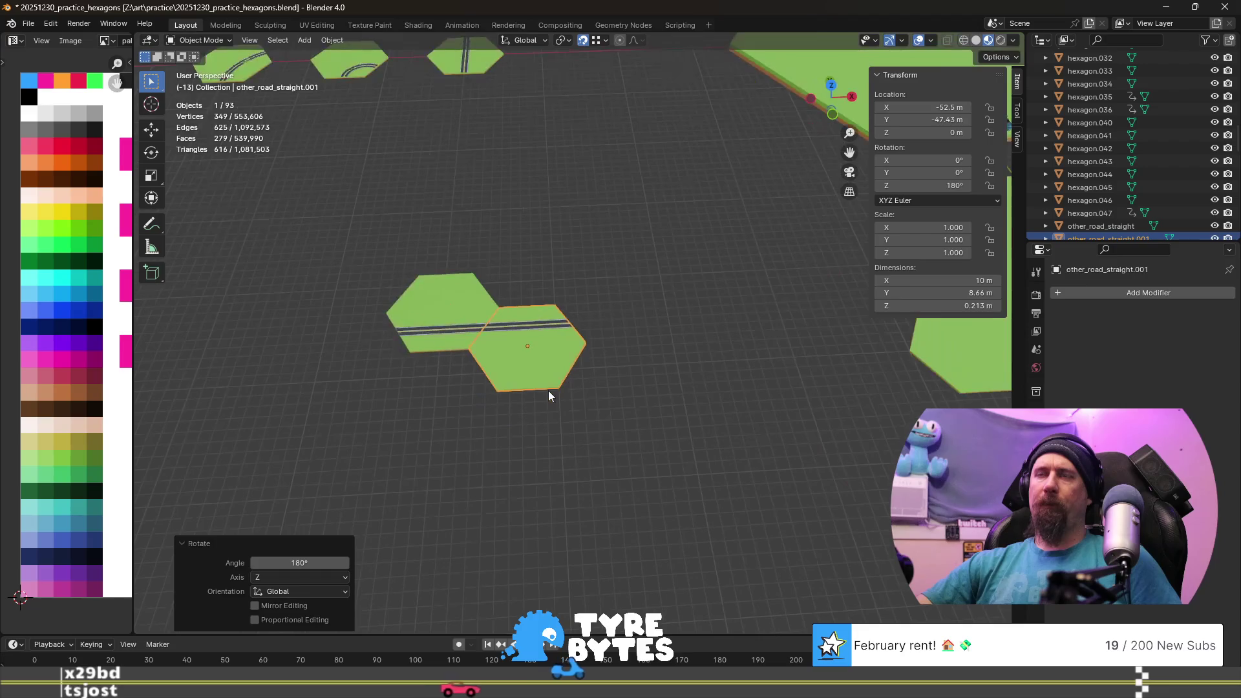
- Duplicate the flipped copy again, shifted -15 m along X, as a third tile
{"action": "left_click", "coordinate": [452, 316]}
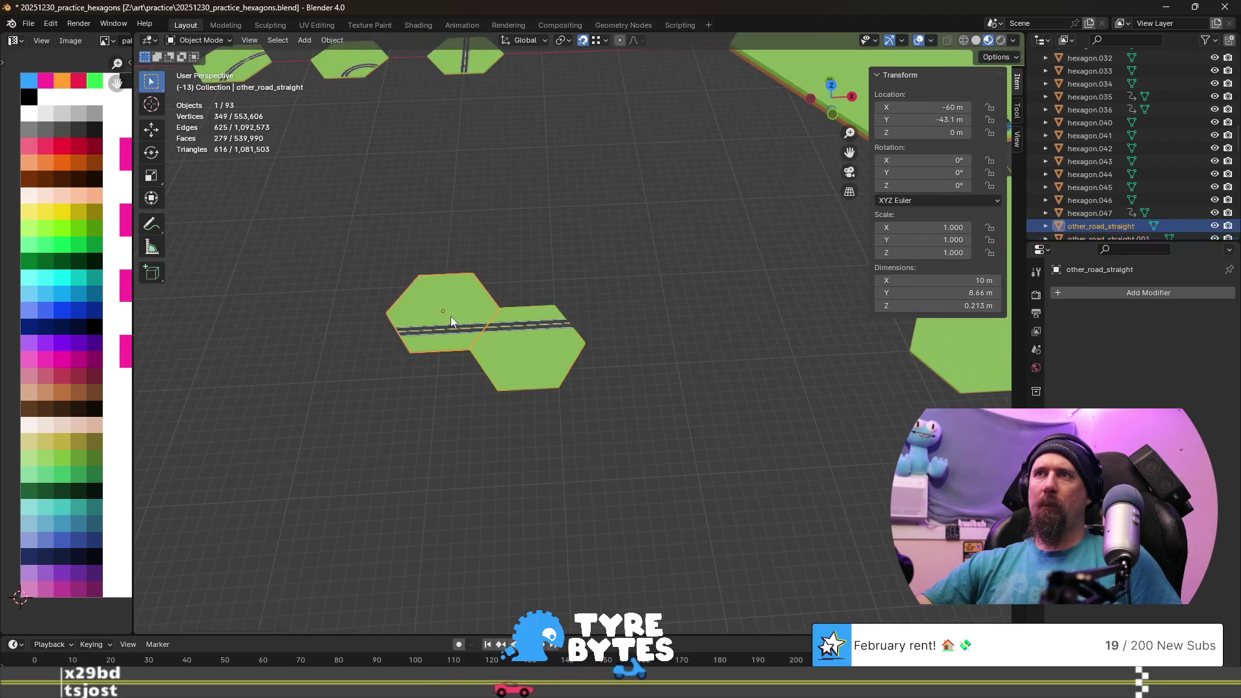
{"action": "left_click", "coordinate": [540, 366]}
{"action": "key", "text": "shift+d"}
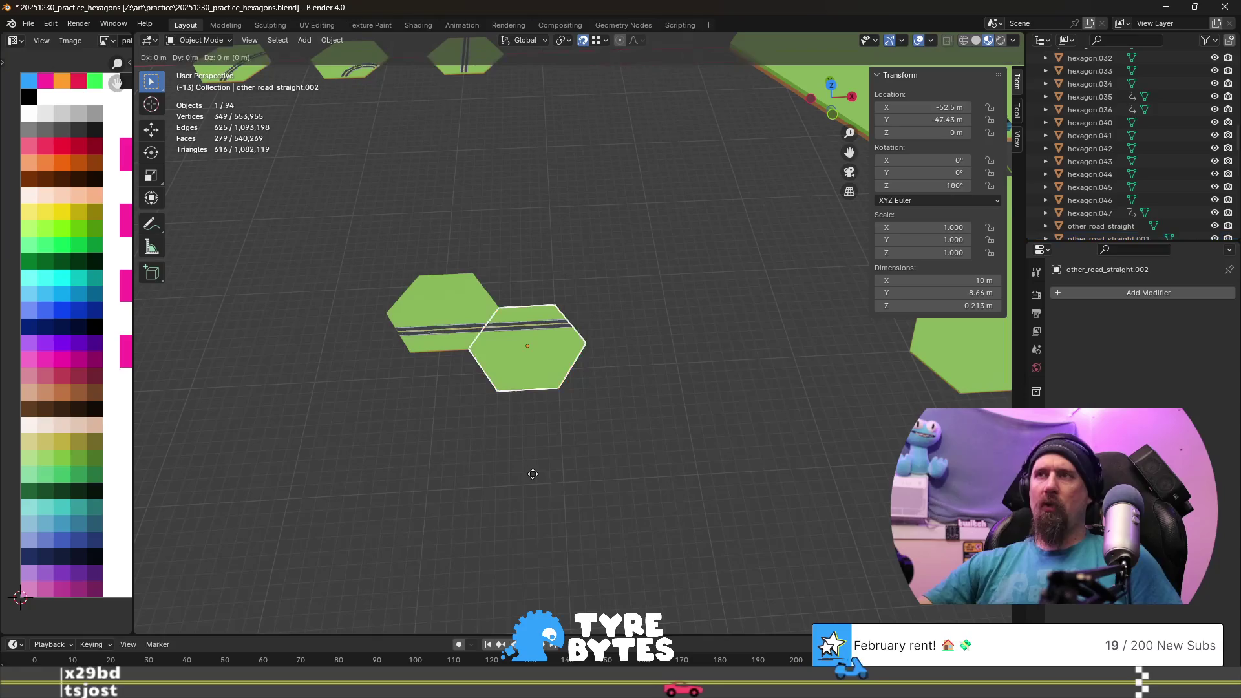
{"action": "type", "text": "x"}
{"action": "type", "text": "-15"}
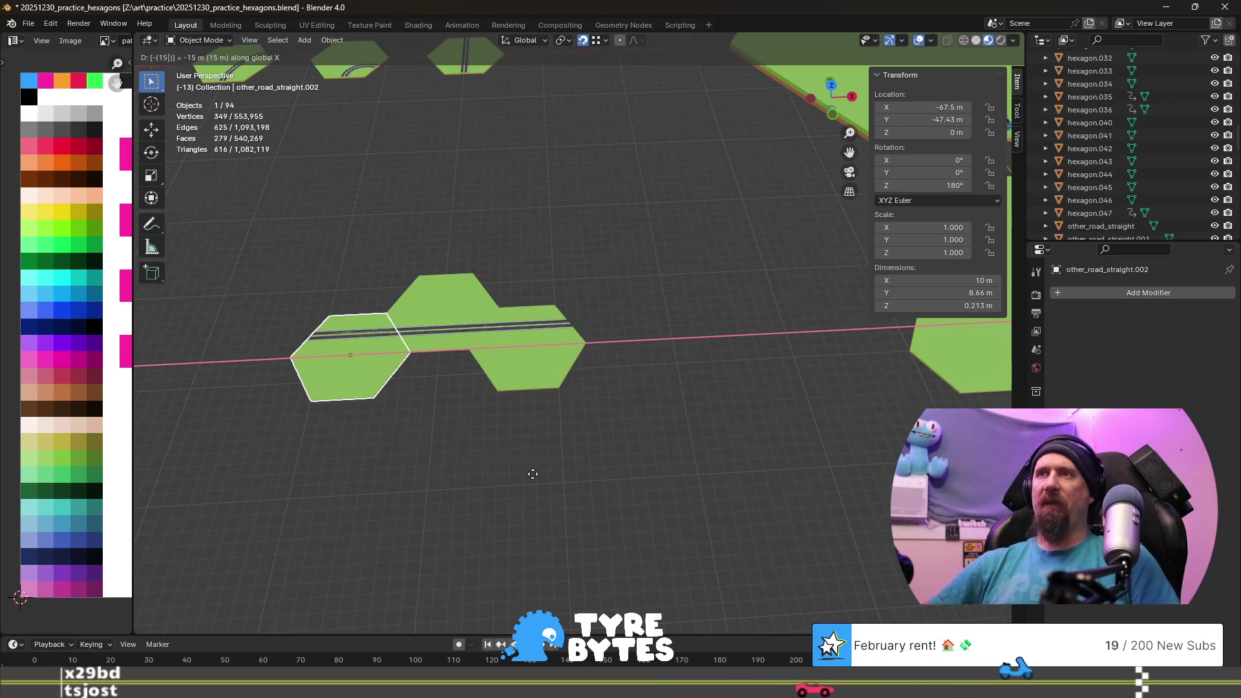
{"action": "key", "text": "Return"}
{"action": "scroll", "coordinate": [439, 455], "scroll_direction": "up", "scroll_amount": 4}
{"action": "middle_click_drag", "start_coordinate": [439, 455], "coordinate": [722, 368], "text": "shift"}
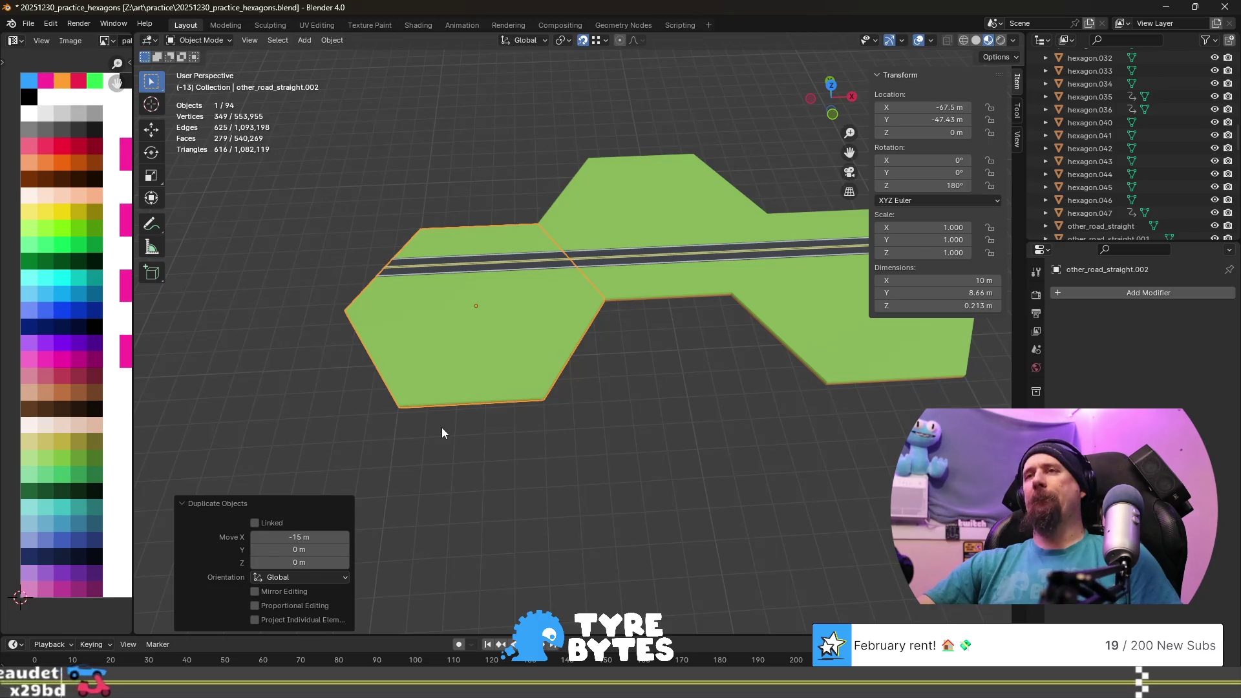
{"action": "scroll", "coordinate": [513, 376], "scroll_direction": "down", "scroll_amount": 5}
{"action": "scroll", "coordinate": [512, 377], "scroll_direction": "up", "scroll_amount": 4}
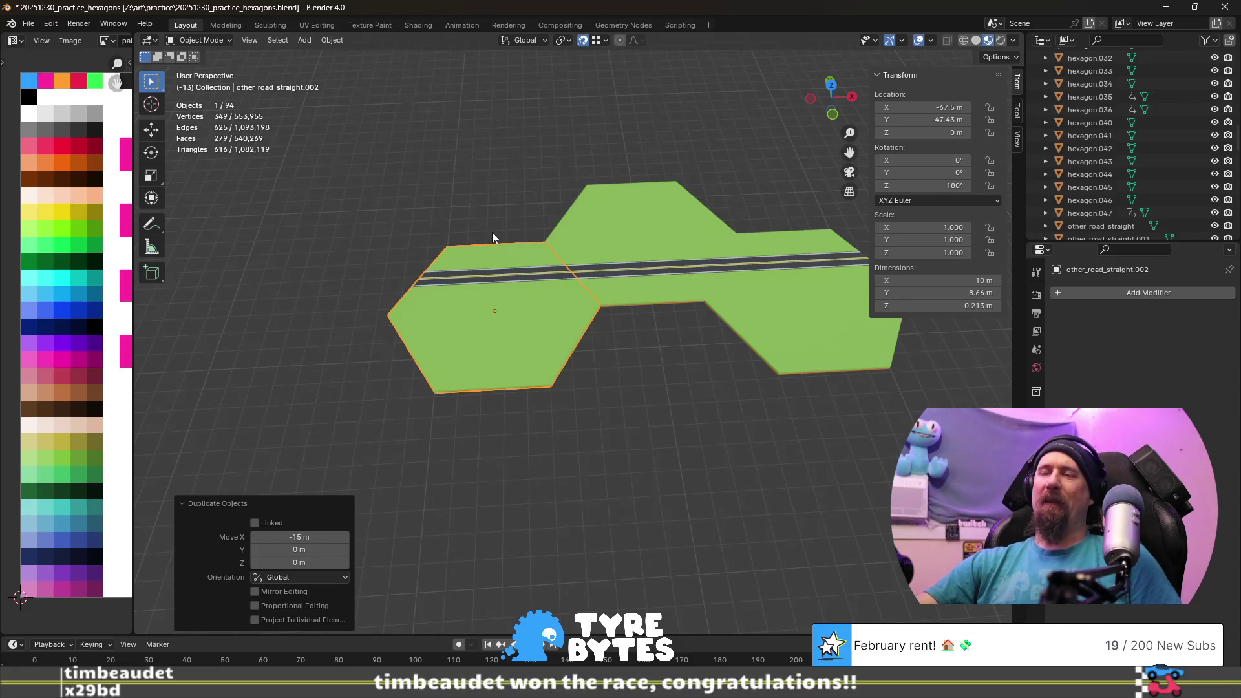
{"action": "mouse_move", "coordinate": [709, 393]}
{"action": "middle_mouse_down"}
{"action": "mouse_move", "coordinate": [540, 356]}
{"action": "mouse_move", "coordinate": [828, 150]}
{"action": "middle_mouse_up"}
{"action": "scroll", "coordinate": [540, 358], "scroll_direction": "down", "scroll_amount": 5}
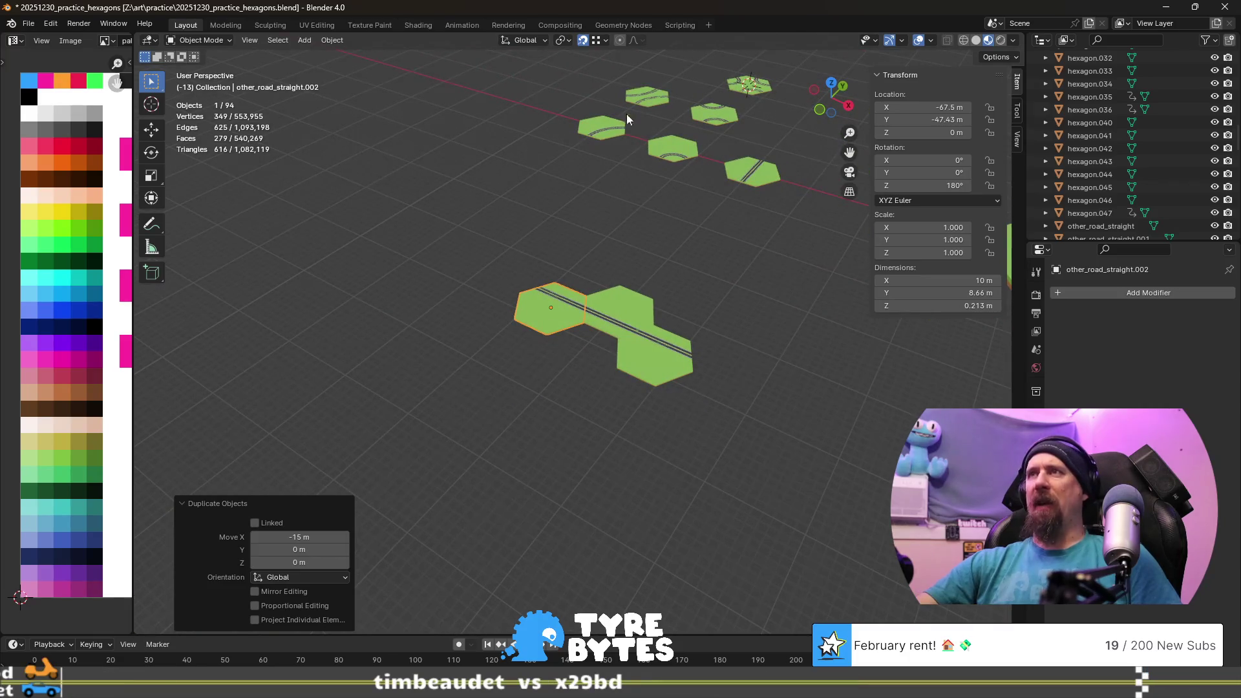
{"action": "scroll", "coordinate": [574, 374], "scroll_direction": "up", "scroll_amount": 3}
{"action": "middle_click_drag", "start_coordinate": [631, 269], "coordinate": [547, 263]}
{"action": "scroll", "coordinate": [547, 263], "scroll_direction": "up", "scroll_amount": 3}
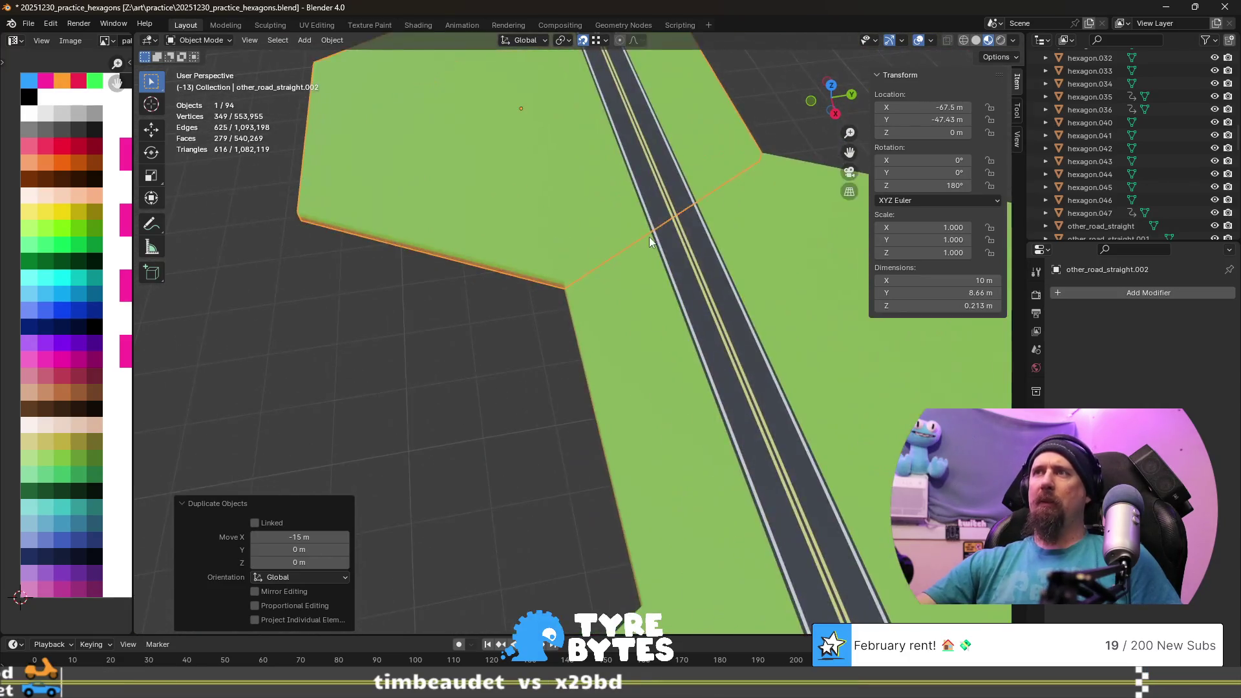
{"action": "scroll", "coordinate": [511, 460], "scroll_direction": "up", "scroll_amount": 2}
{"action": "middle_click_drag", "start_coordinate": [510, 460], "coordinate": [512, 468], "text": "shift"}
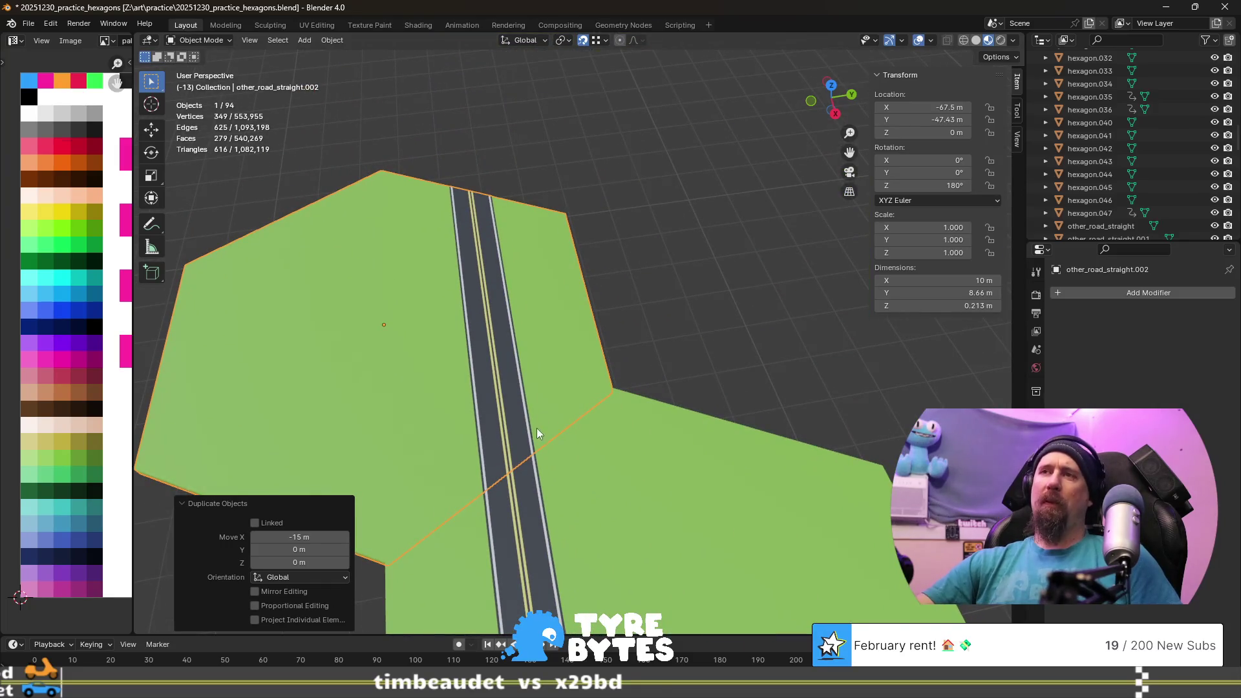
{"action": "middle_click_drag", "start_coordinate": [486, 372], "coordinate": [597, 391], "text": "shift"}
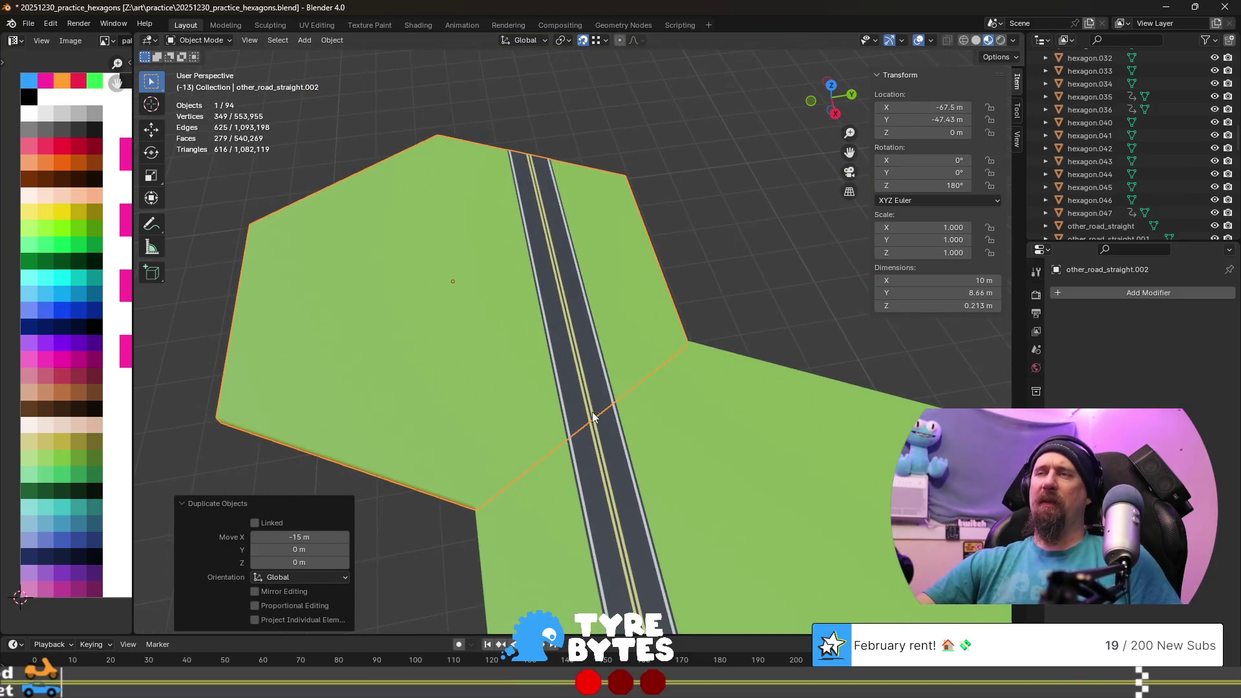
{"action": "scroll", "coordinate": [593, 412], "scroll_direction": "down", "scroll_amount": 4}
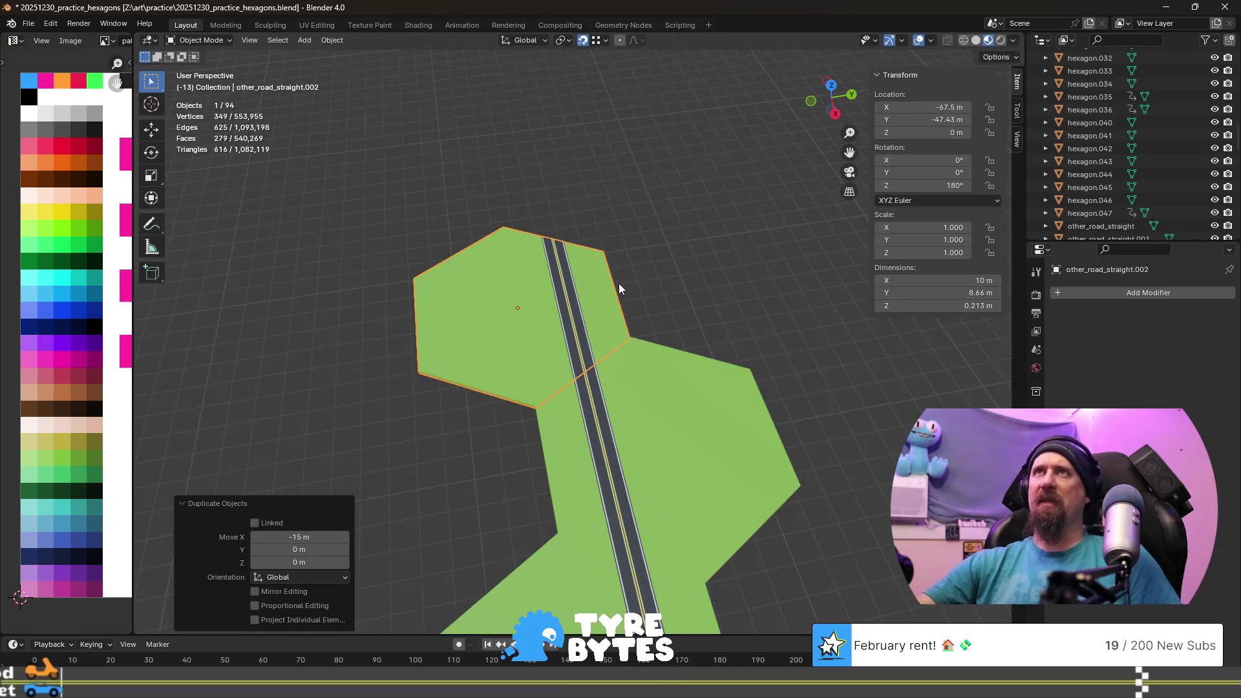
{"action": "scroll", "coordinate": [619, 283], "scroll_direction": "up", "scroll_amount": 1}
{"action": "scroll", "coordinate": [619, 283], "scroll_direction": "up", "scroll_amount": 1}
{"action": "mouse_move", "coordinate": [619, 284]}
{"action": "middle_mouse_down"}
{"action": "mouse_move", "coordinate": [594, 321]}
{"action": "mouse_move", "coordinate": [590, 295]}
{"action": "mouse_move", "coordinate": [561, 373]}
{"action": "middle_mouse_up"}
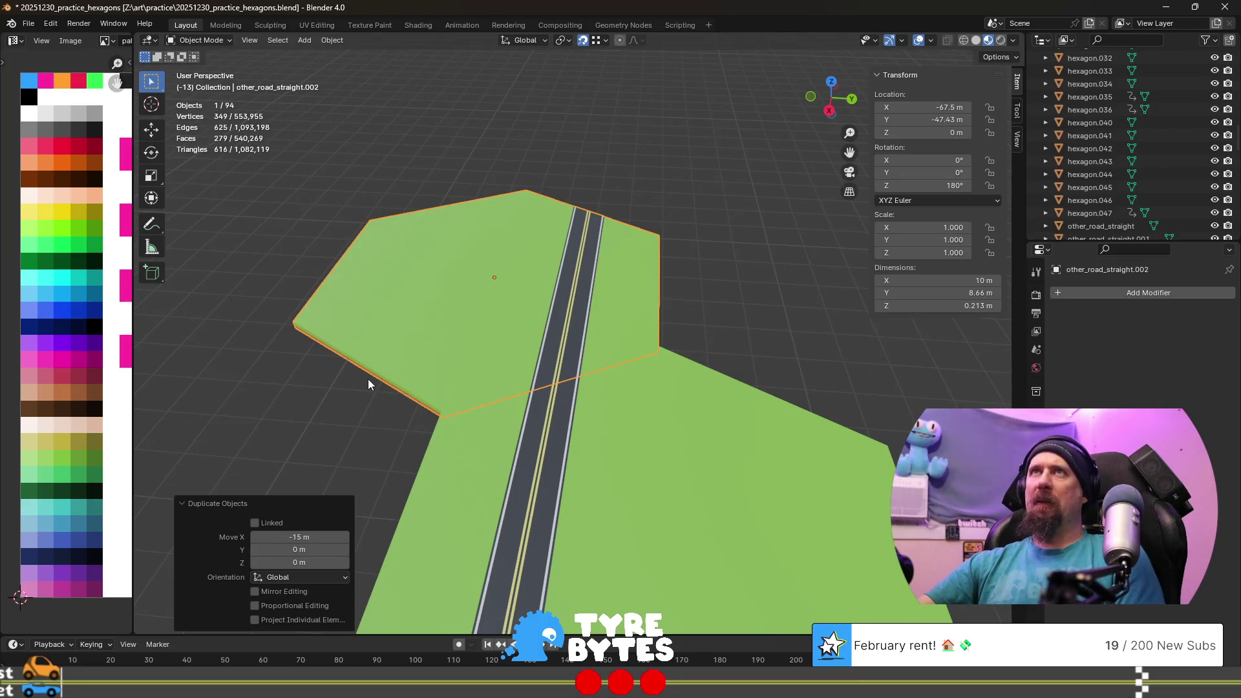
{"action": "scroll", "coordinate": [391, 312], "scroll_direction": "down", "scroll_amount": 3}
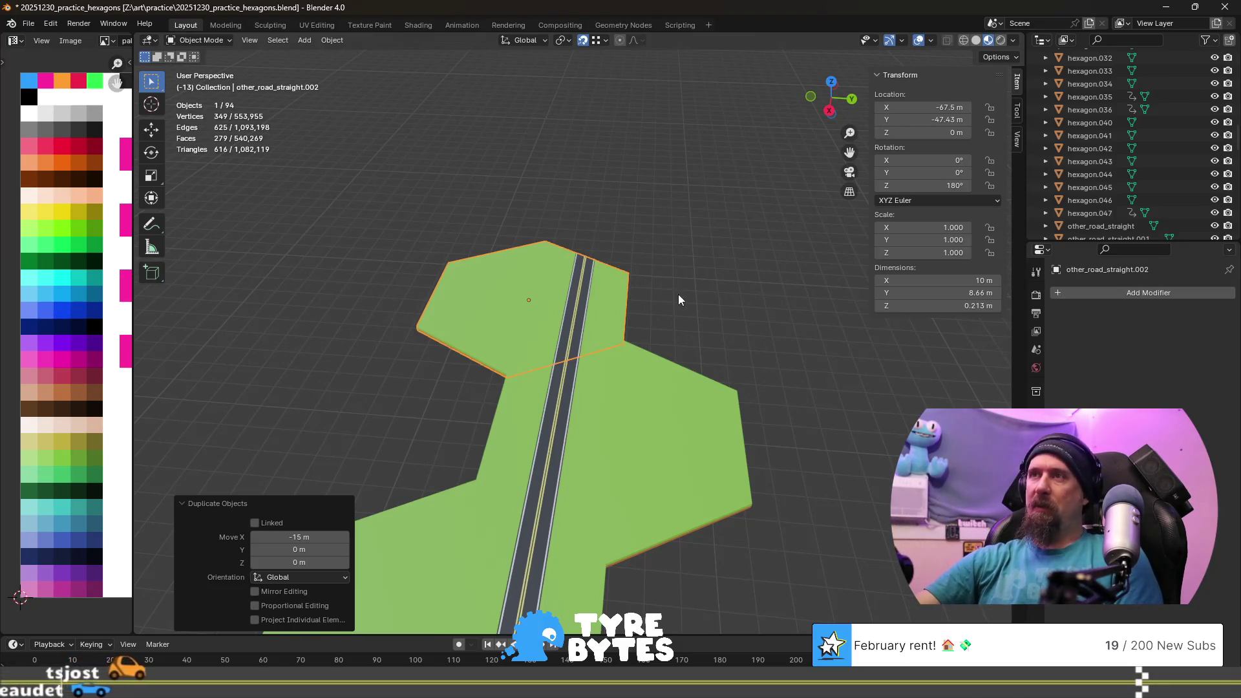
{"action": "scroll", "coordinate": [693, 285], "scroll_direction": "down", "scroll_amount": 4}
- Orbit the view and select the straight road tile other_road_straight
{"action": "mouse_move", "coordinate": [833, 310]}
{"action": "middle_mouse_down"}
{"action": "mouse_move", "coordinate": [831, 395]}
{"action": "mouse_move", "coordinate": [577, 364]}
{"action": "middle_mouse_up"}
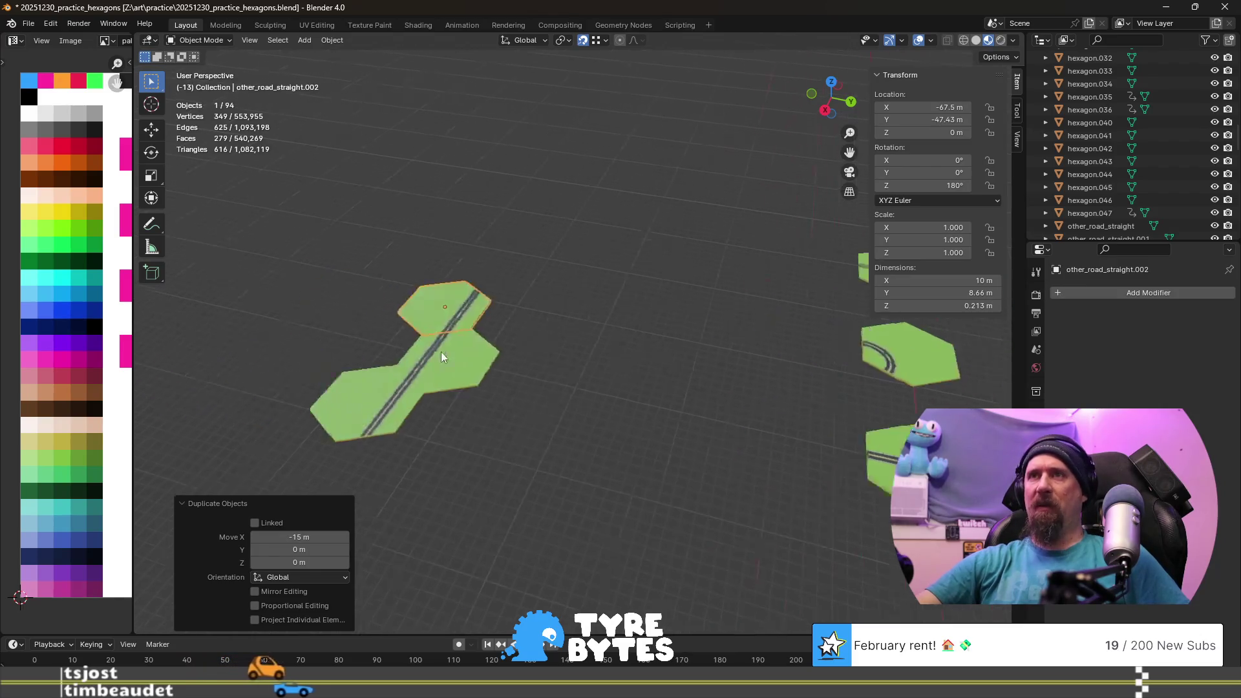
{"action": "scroll", "coordinate": [426, 350], "scroll_direction": "up", "scroll_amount": 5}
{"action": "scroll", "coordinate": [577, 347], "scroll_direction": "up", "scroll_amount": 3}
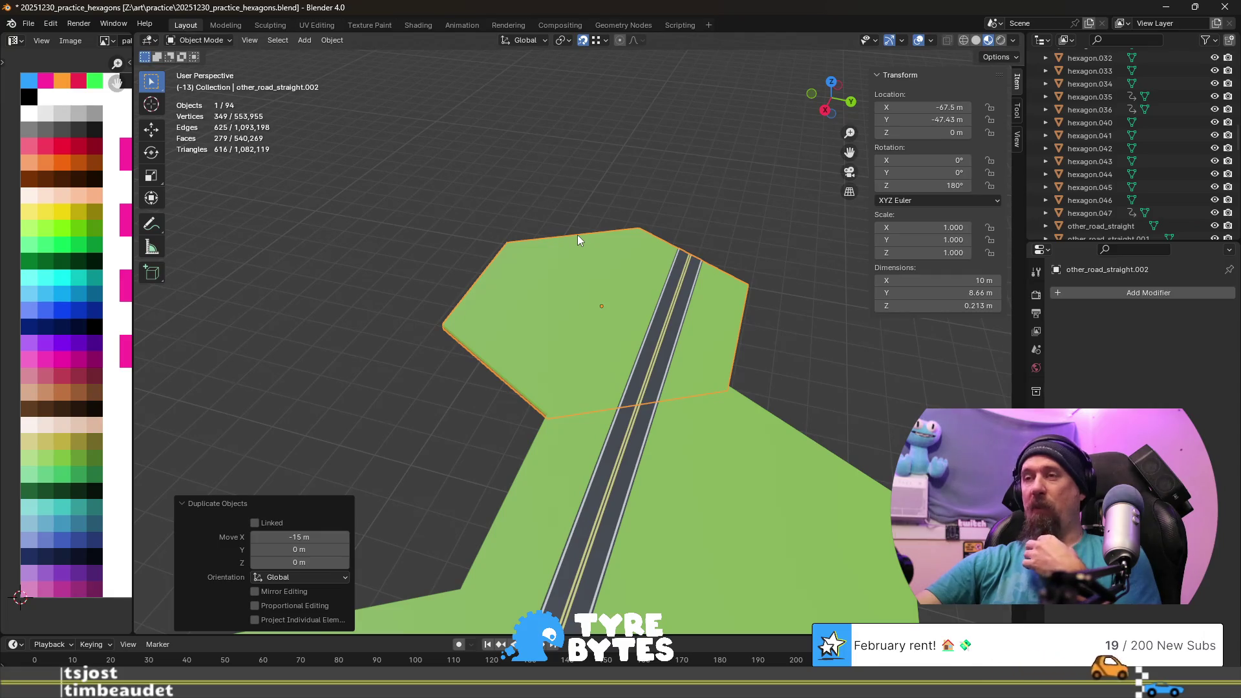
{"action": "scroll", "coordinate": [577, 243], "scroll_direction": "down", "scroll_amount": 3}
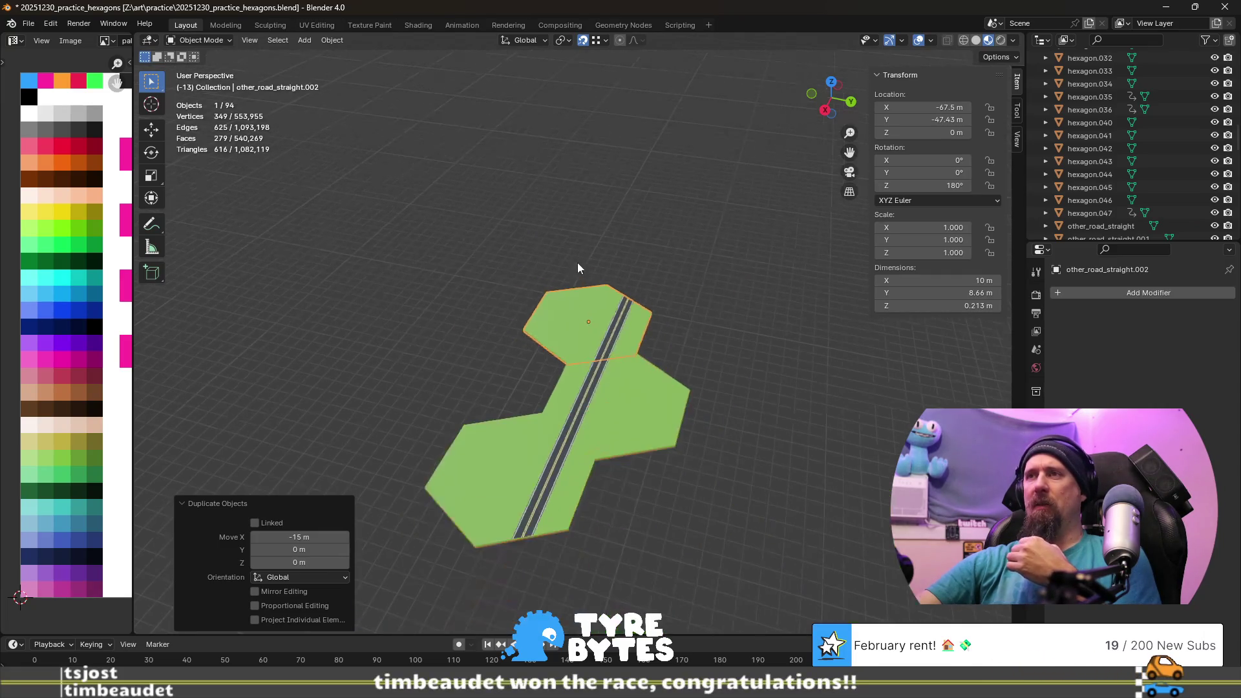
{"action": "scroll", "coordinate": [577, 271], "scroll_direction": "up", "scroll_amount": 2}
{"action": "left_click", "coordinate": [653, 438]}
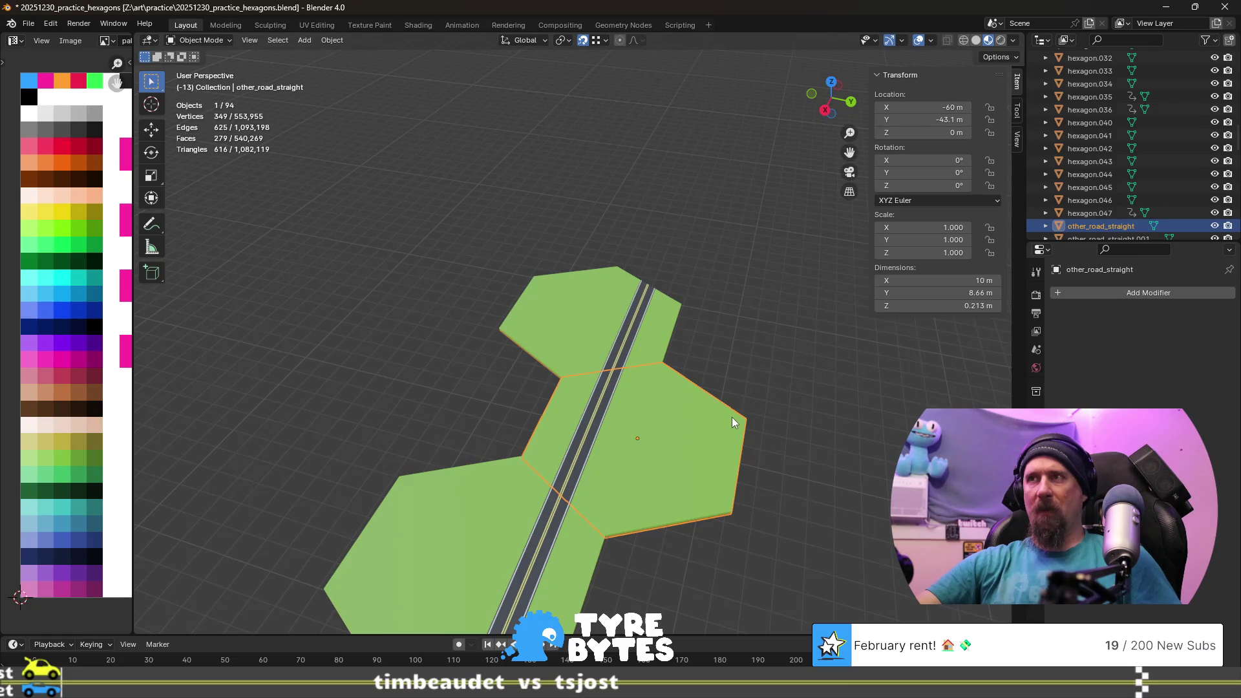
- Duplicate the tile -15 m along X as other_road_straight.003 and enter Edit Mode on it
{"action": "key", "text": "shift+d"}
{"action": "key", "text": "x"}
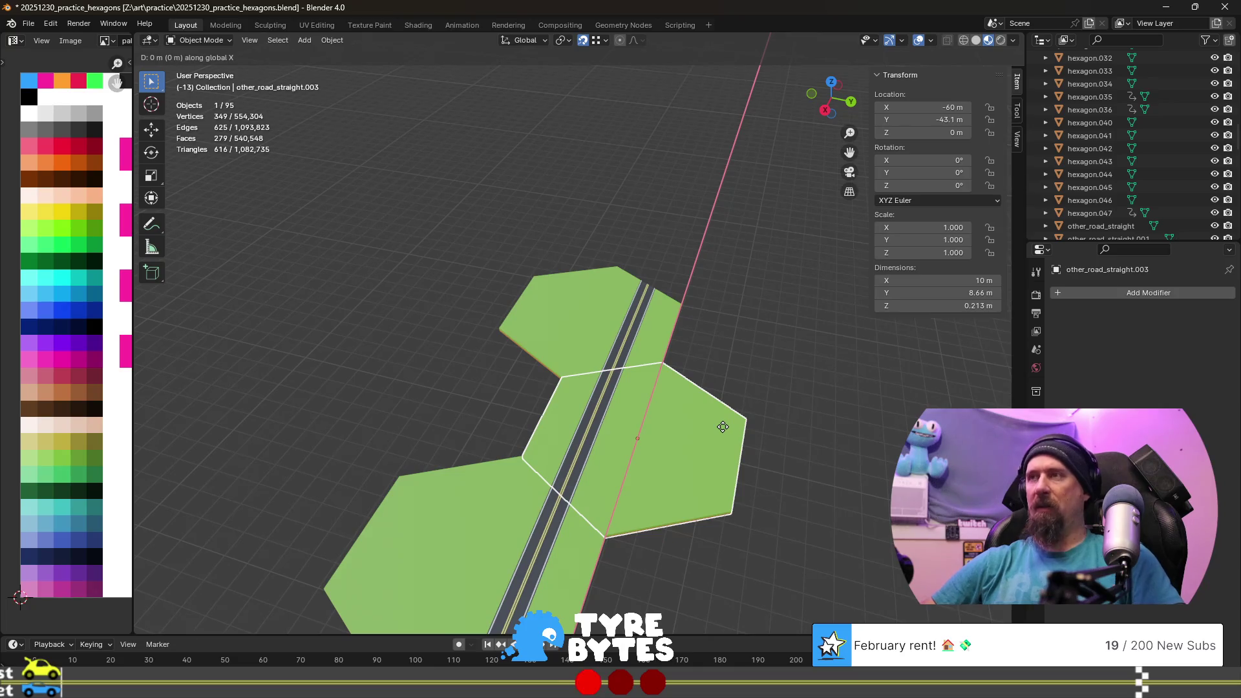
{"action": "type", "text": "-15"}
{"action": "key", "text": "Return"}
{"action": "scroll", "coordinate": [722, 426], "scroll_direction": "up", "scroll_amount": 2}
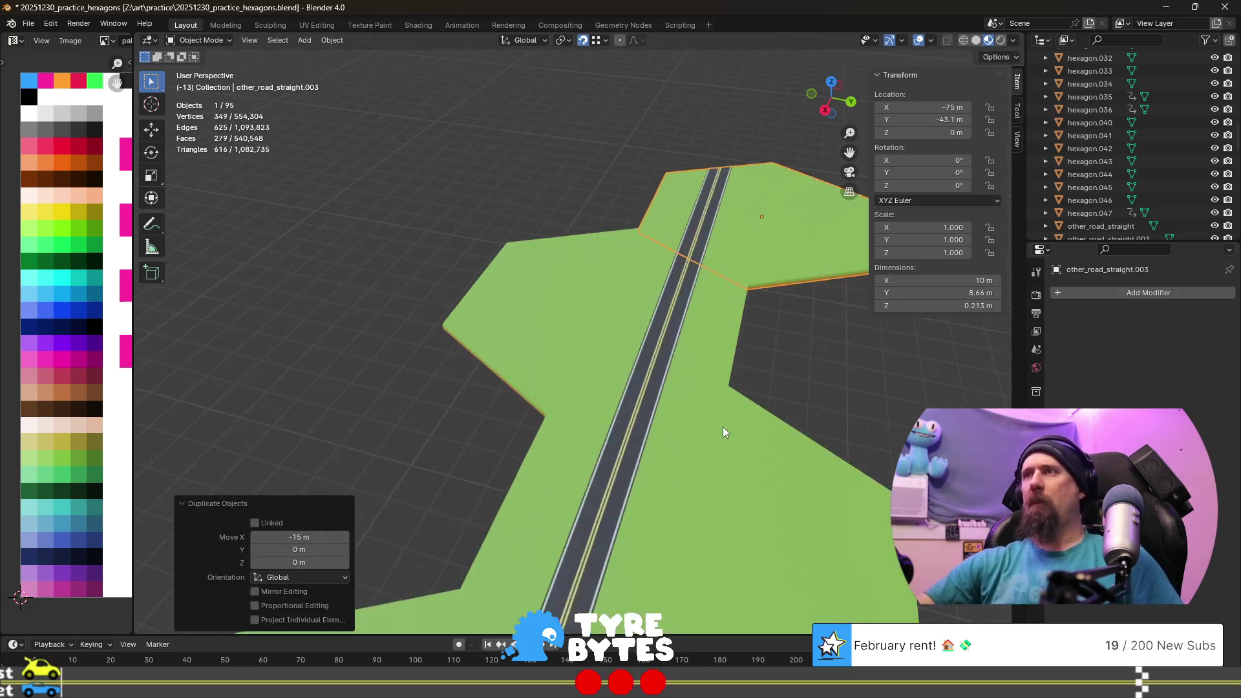
{"action": "scroll", "coordinate": [723, 427], "scroll_direction": "down", "scroll_amount": 3}
{"action": "middle_click_drag", "start_coordinate": [614, 363], "coordinate": [857, 433]}
{"action": "scroll", "coordinate": [569, 341], "scroll_direction": "up", "scroll_amount": 3}
{"action": "middle_click_drag", "start_coordinate": [569, 341], "coordinate": [480, 333], "text": "shift"}
{"action": "left_click", "coordinate": [518, 327]}
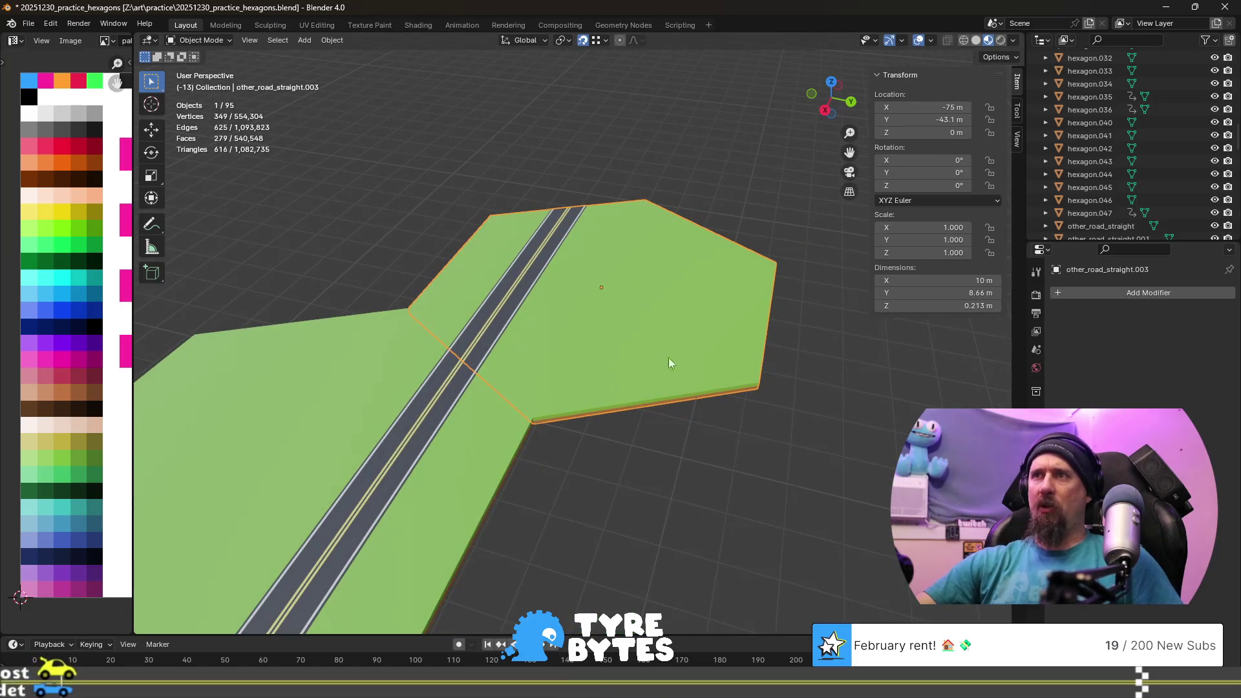
{"action": "scroll", "coordinate": [470, 298], "scroll_direction": "up", "scroll_amount": 2}
{"action": "scroll", "coordinate": [472, 331], "scroll_direction": "up", "scroll_amount": 1}
{"action": "key", "text": "Tab"}
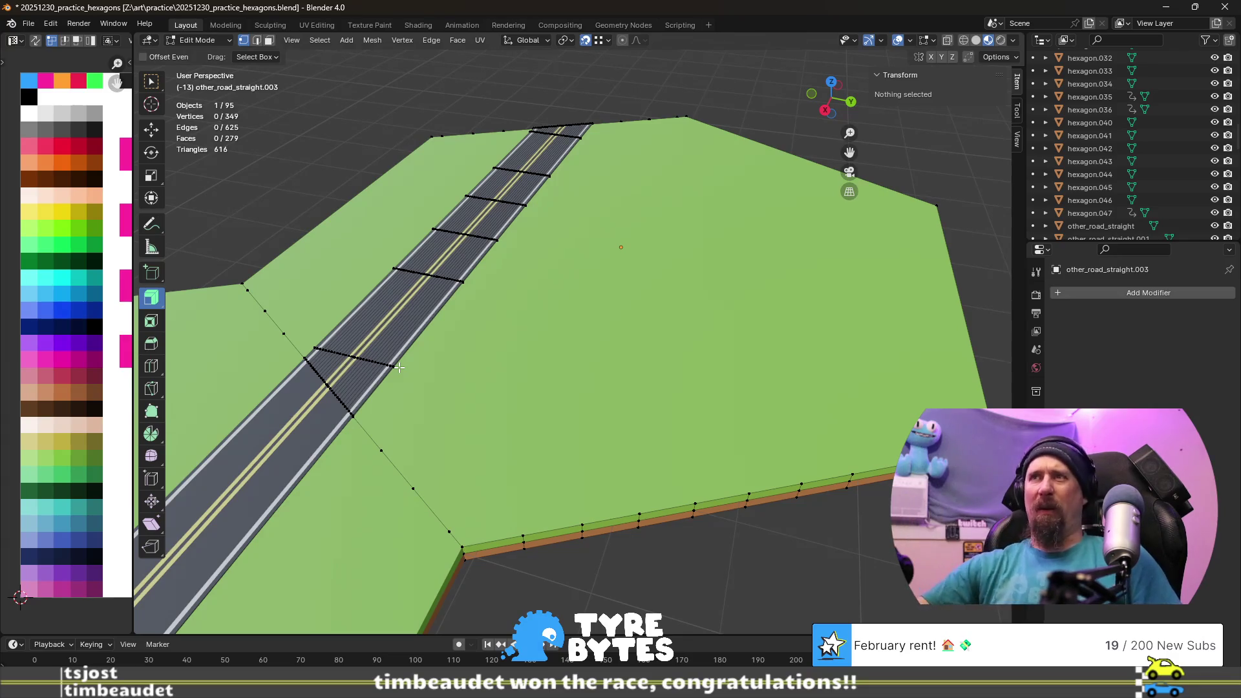
- Try selecting vertex rows across the road, undoing an extra edge loop picked by mistake
{"action": "middle_click_drag", "start_coordinate": [398, 367], "coordinate": [715, 387]}
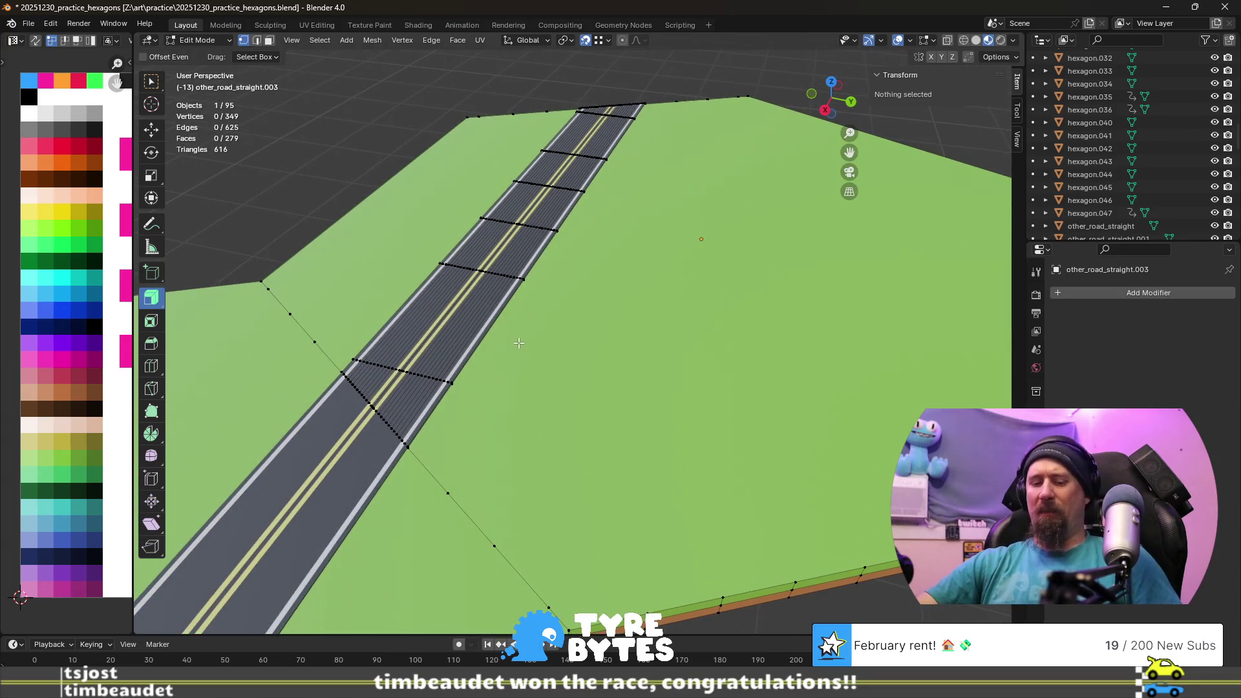
{"action": "left_click", "coordinate": [499, 273]}
{"action": "middle_click_drag", "start_coordinate": [501, 282], "coordinate": [572, 355]}
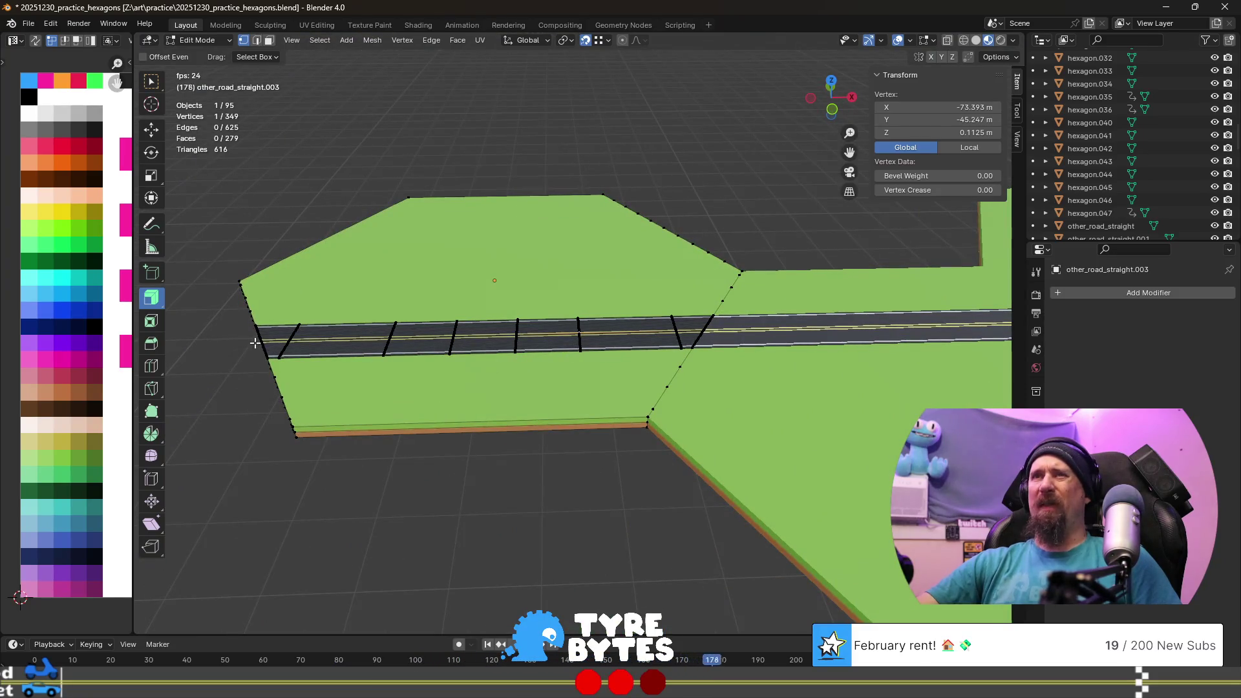
{"action": "middle_click_drag", "start_coordinate": [292, 368], "coordinate": [460, 460]}
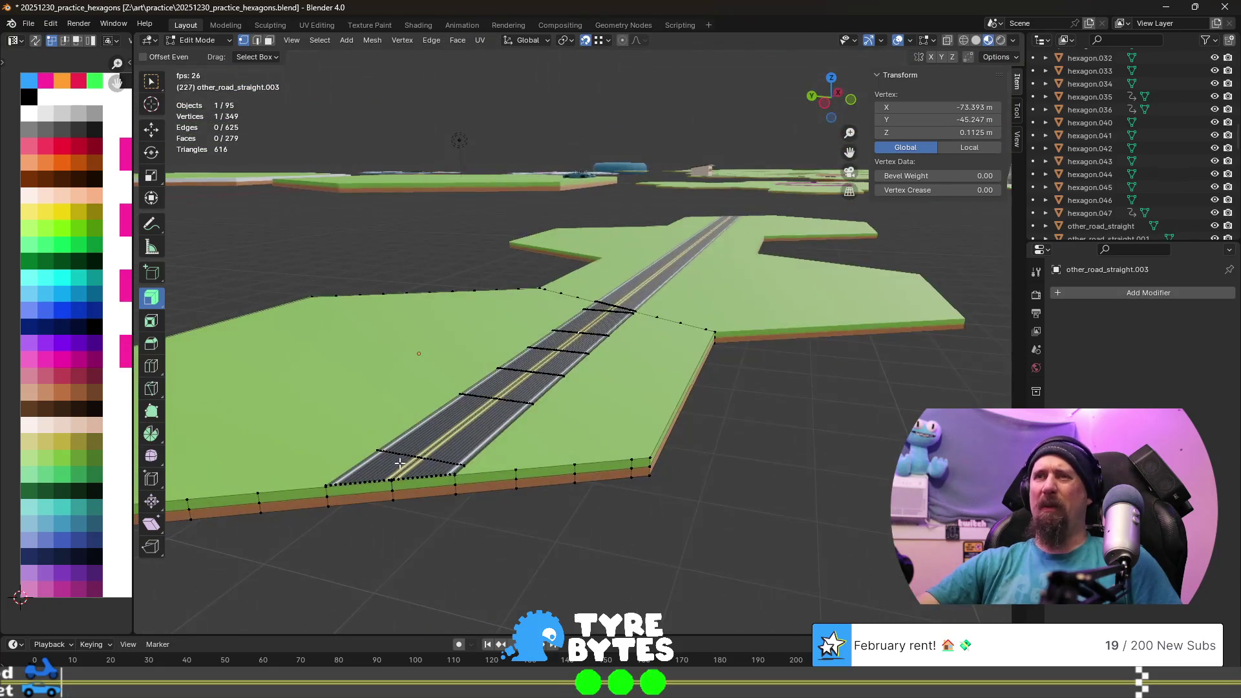
{"action": "left_click", "coordinate": [467, 456], "text": "ctrl"}
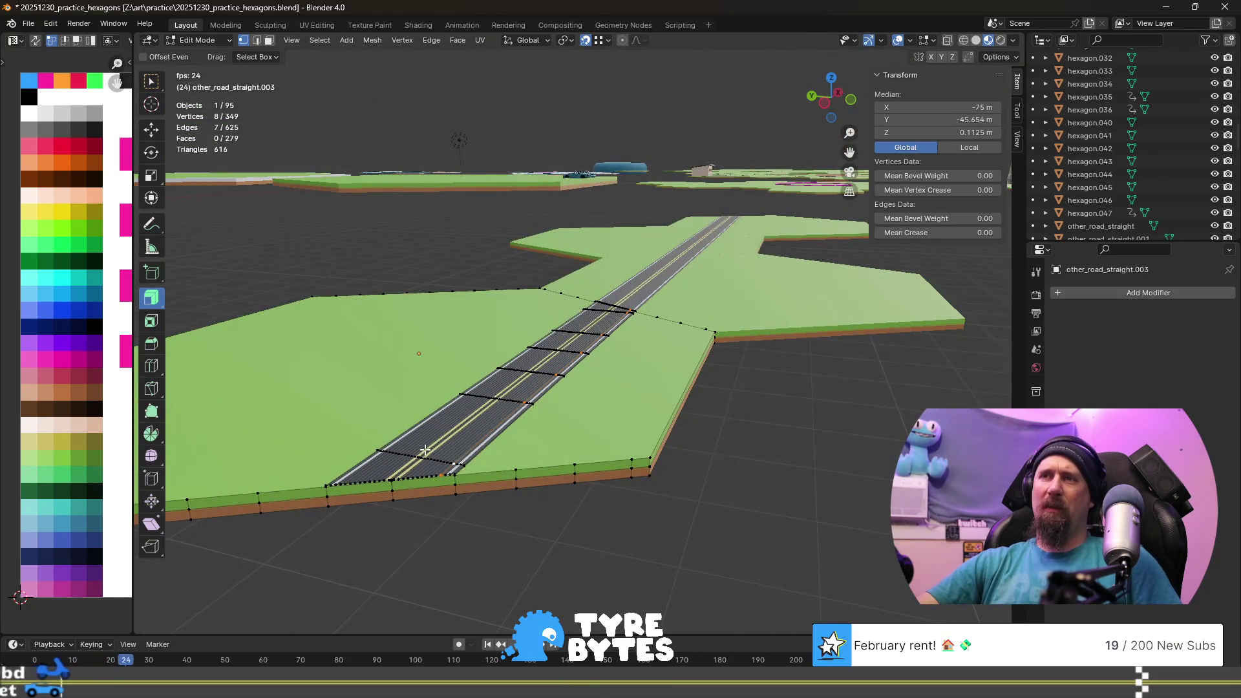
{"action": "left_click", "coordinate": [447, 456], "text": "alt+shift"}
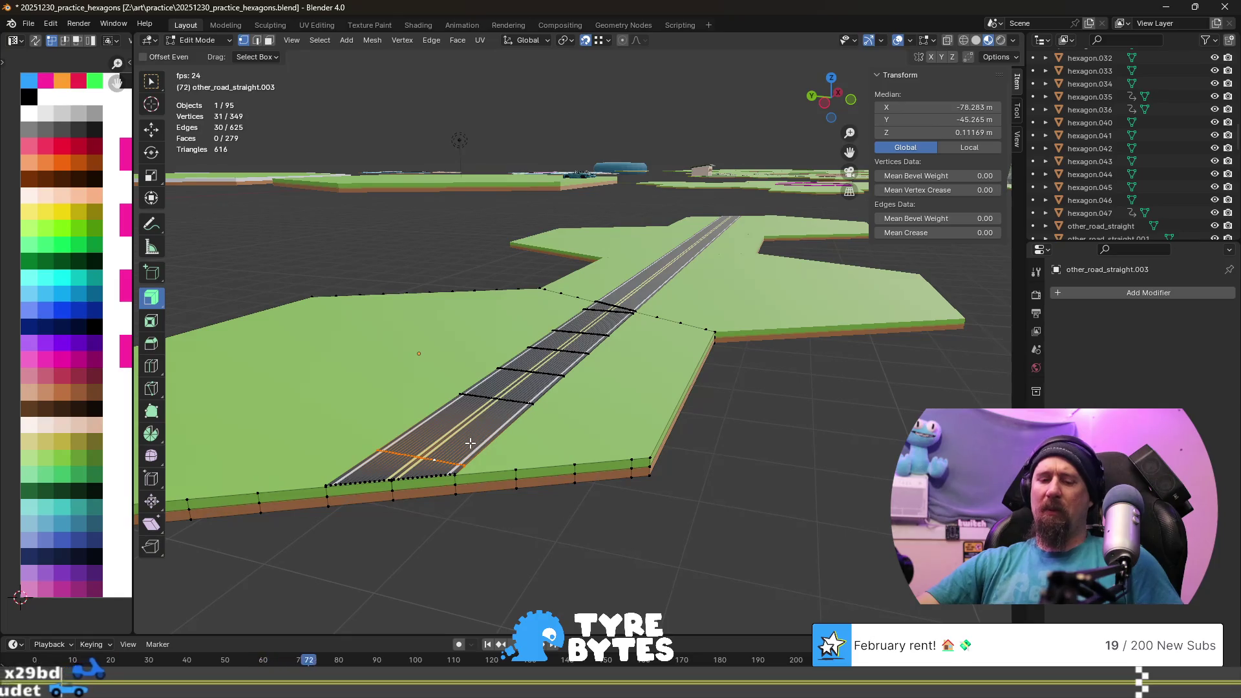
{"action": "left_click", "coordinate": [451, 456], "text": "alt+shift"}
{"action": "key", "text": "ctrl+z"}
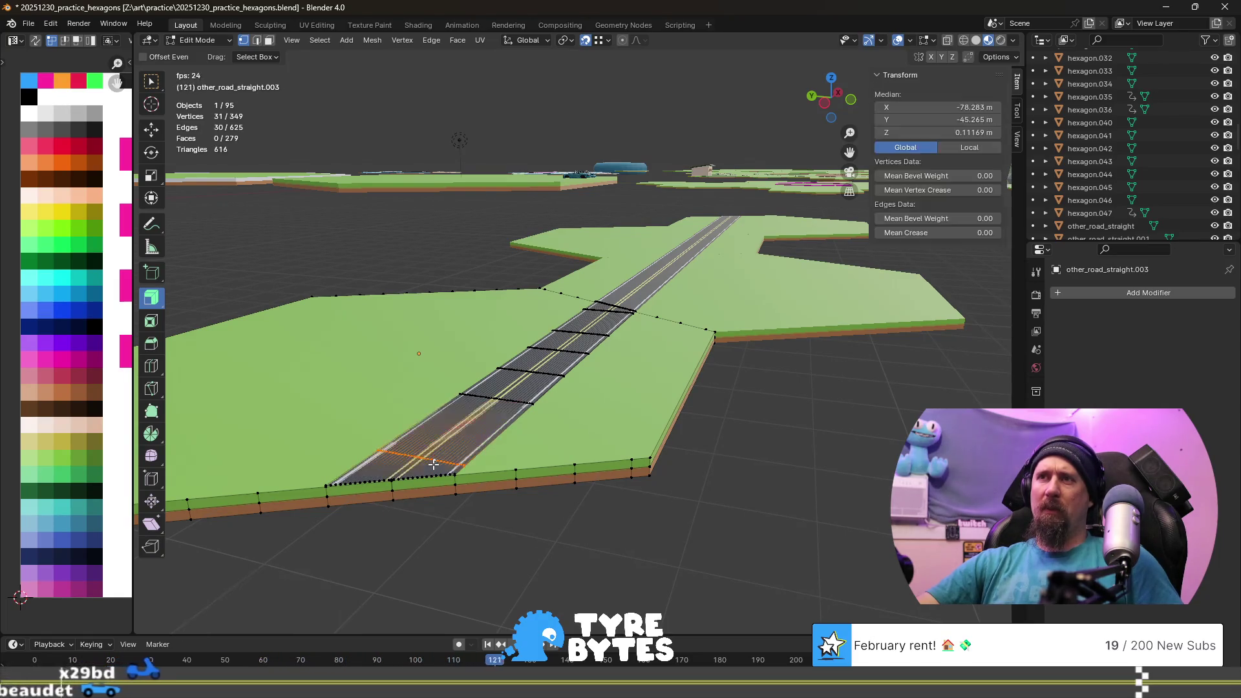
{"action": "key", "text": "ctrl+z"}
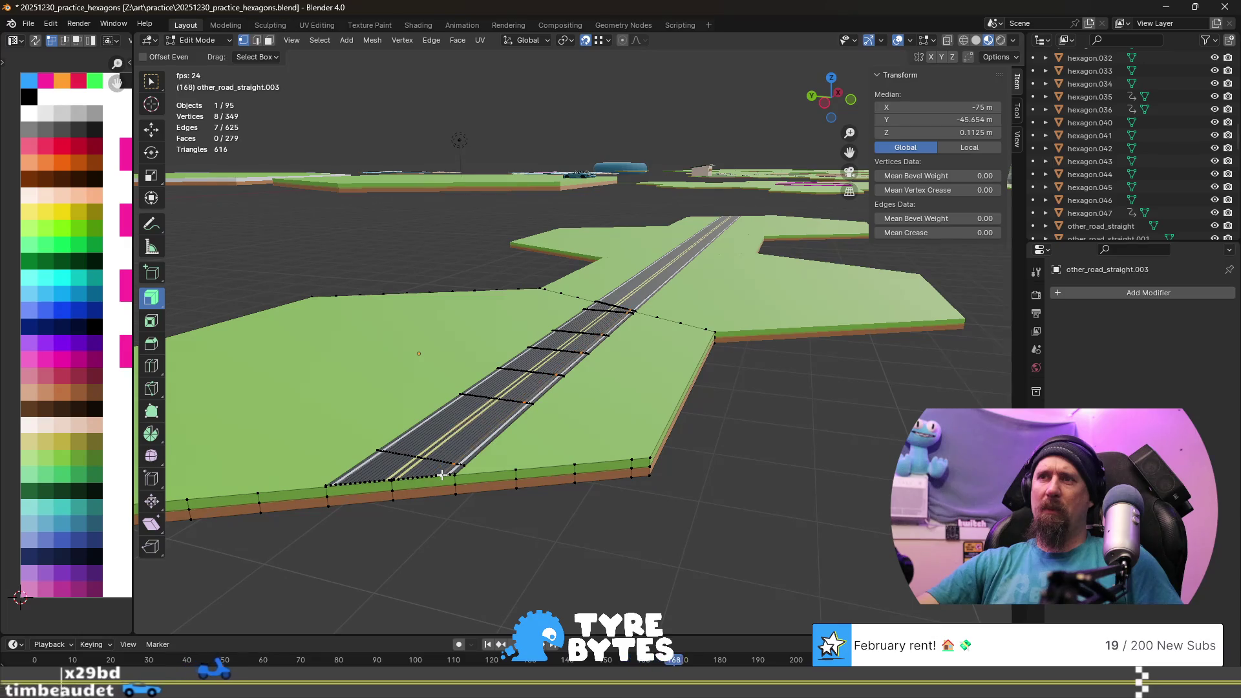
{"action": "scroll", "coordinate": [369, 472], "scroll_direction": "up", "scroll_amount": 3}
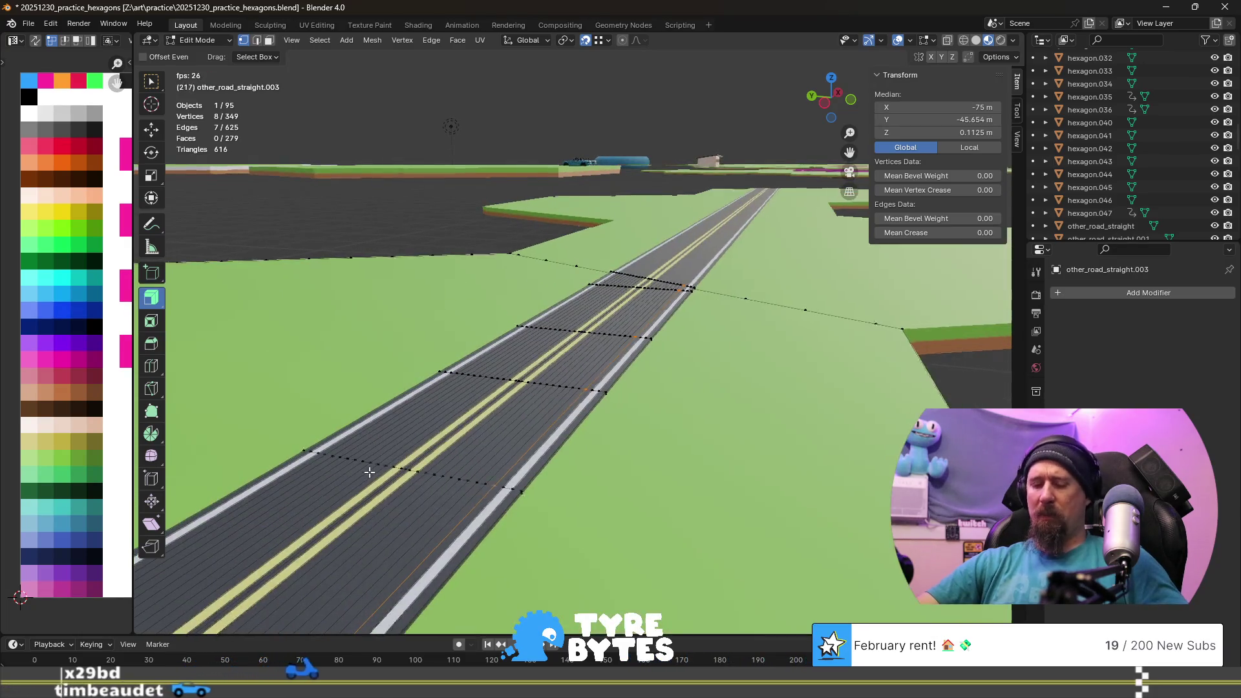
{"action": "scroll", "coordinate": [370, 473], "scroll_direction": "down", "scroll_amount": 5}
{"action": "scroll", "coordinate": [436, 427], "scroll_direction": "up", "scroll_amount": 1}
{"action": "scroll", "coordinate": [485, 398], "scroll_direction": "up", "scroll_amount": 2}
{"action": "scroll", "coordinate": [508, 377], "scroll_direction": "up", "scroll_amount": 2}
{"action": "scroll", "coordinate": [508, 377], "scroll_direction": "up", "scroll_amount": 1}
{"action": "scroll", "coordinate": [582, 407], "scroll_direction": "down", "scroll_amount": 1}
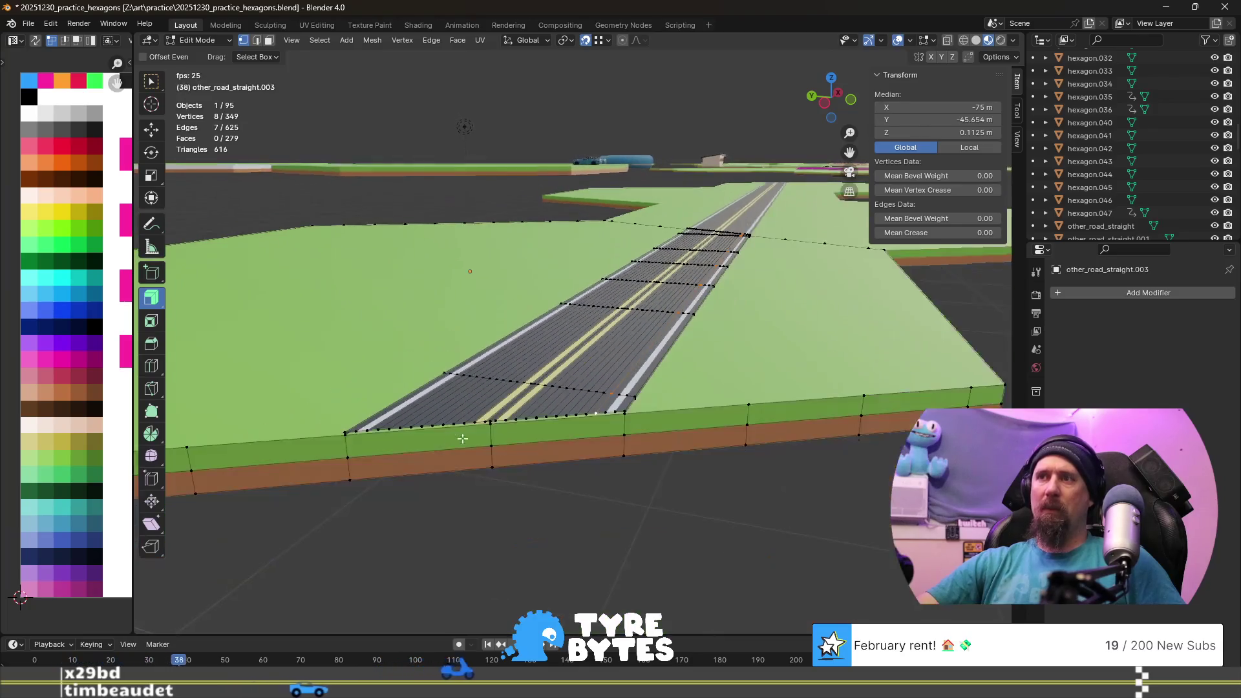
- Select the 31 vertices along the road's front edge and bring up the delete options
{"action": "left_click", "coordinate": [620, 411], "text": "alt+shift"}
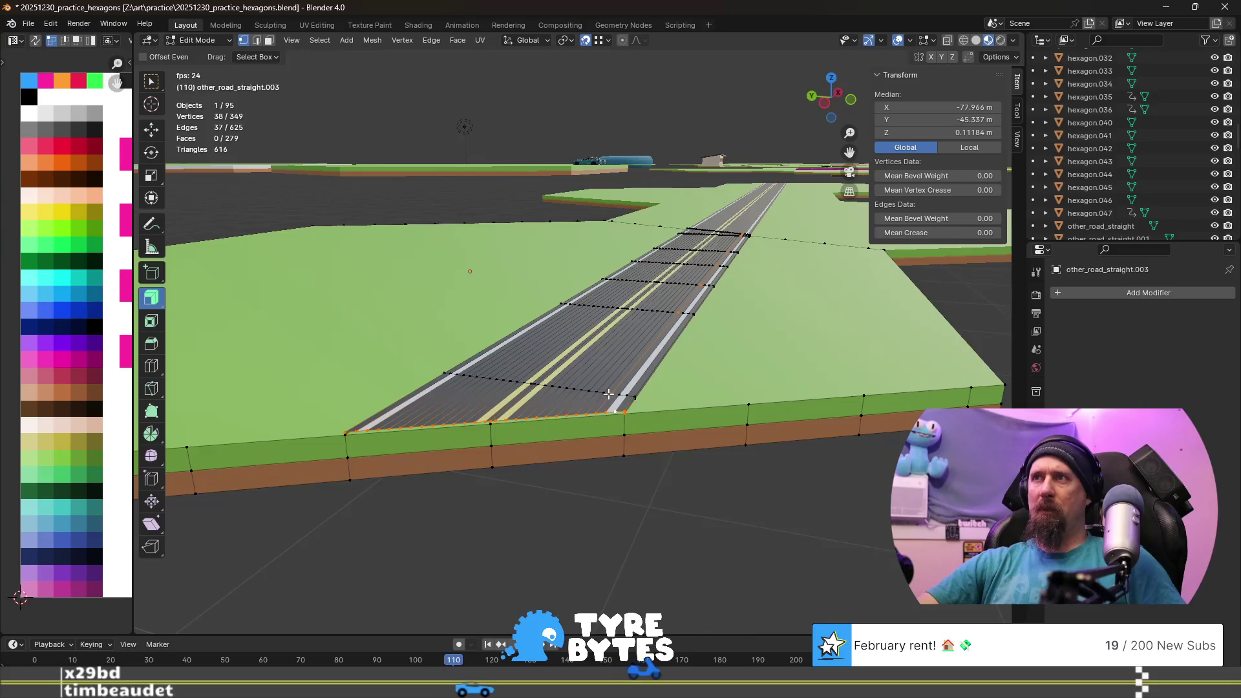
{"action": "left_click", "coordinate": [605, 409]}
{"action": "left_click", "coordinate": [614, 411], "text": "ctrl"}
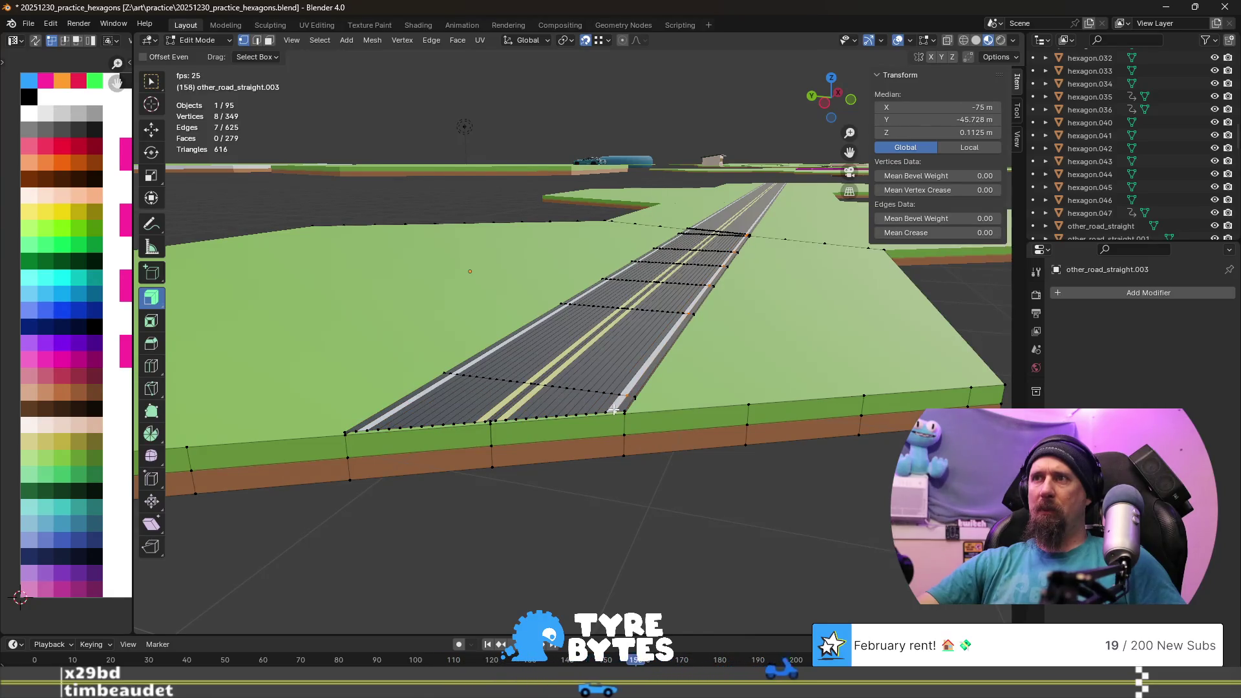
{"action": "left_click", "coordinate": [614, 411]}
{"action": "left_click", "coordinate": [636, 411], "text": "alt"}
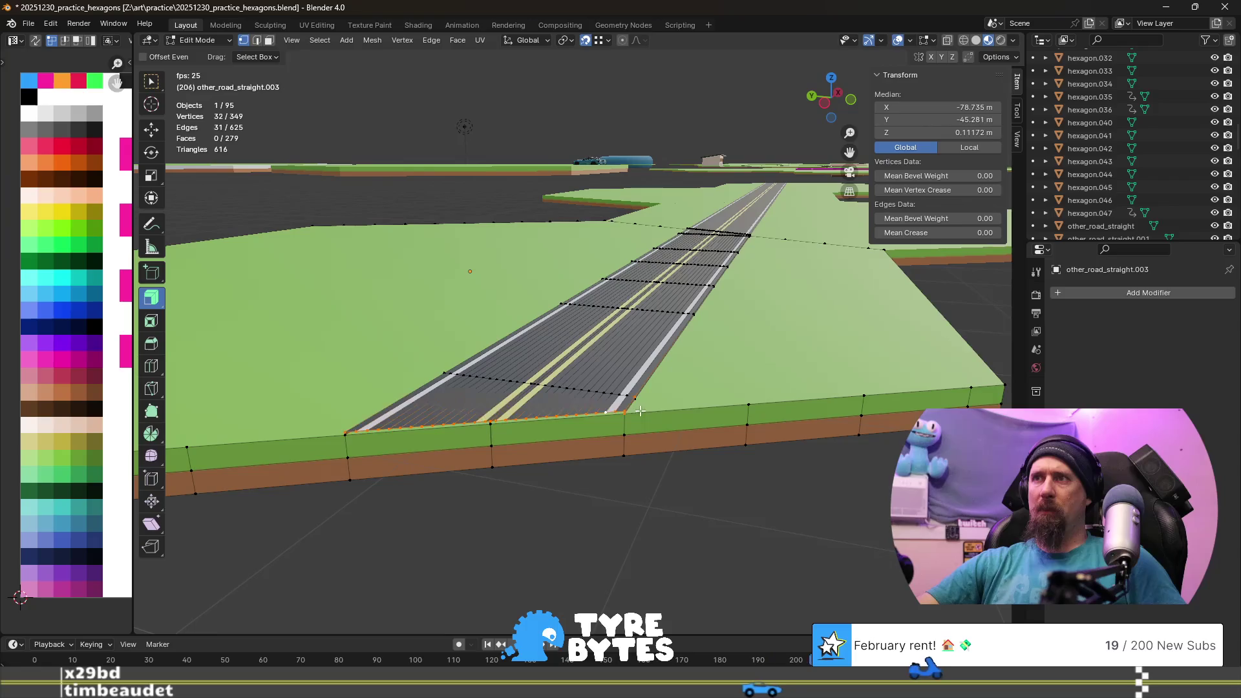
{"action": "middle_click_drag", "start_coordinate": [628, 434], "coordinate": [575, 479]}
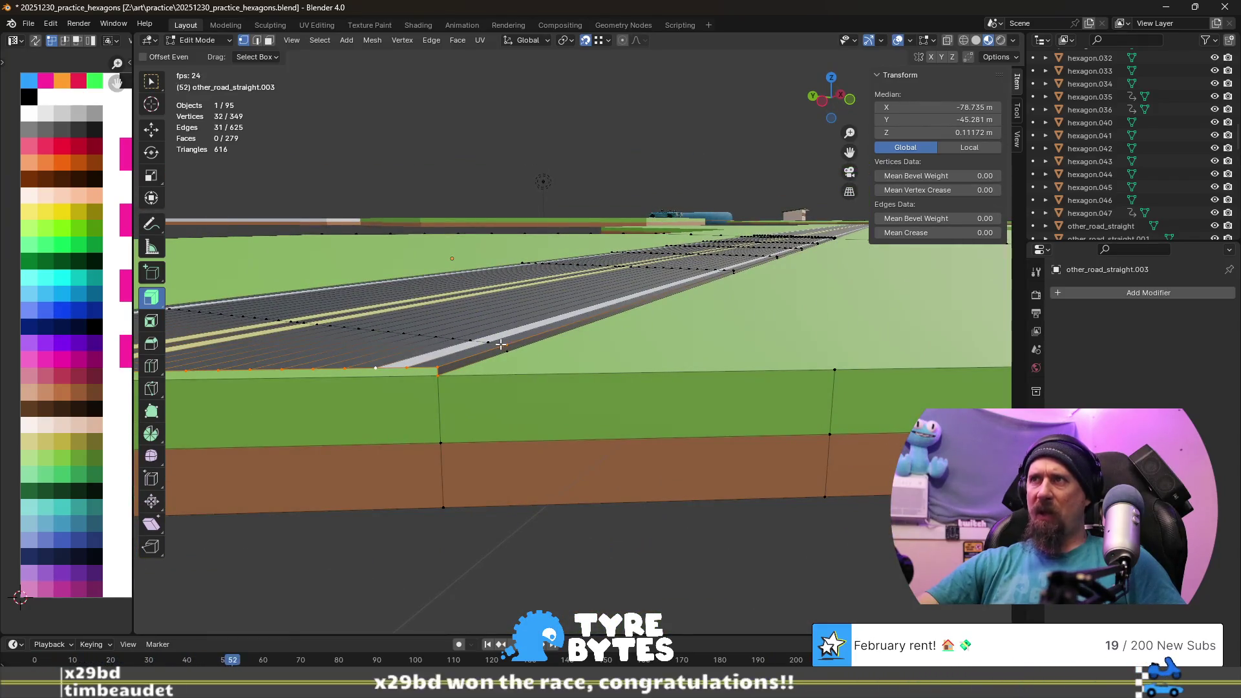
{"action": "mouse_move", "coordinate": [526, 340]}
{"action": "middle_mouse_down"}
{"action": "mouse_move", "coordinate": [390, 371]}
{"action": "mouse_move", "coordinate": [524, 353]}
{"action": "middle_mouse_up"}
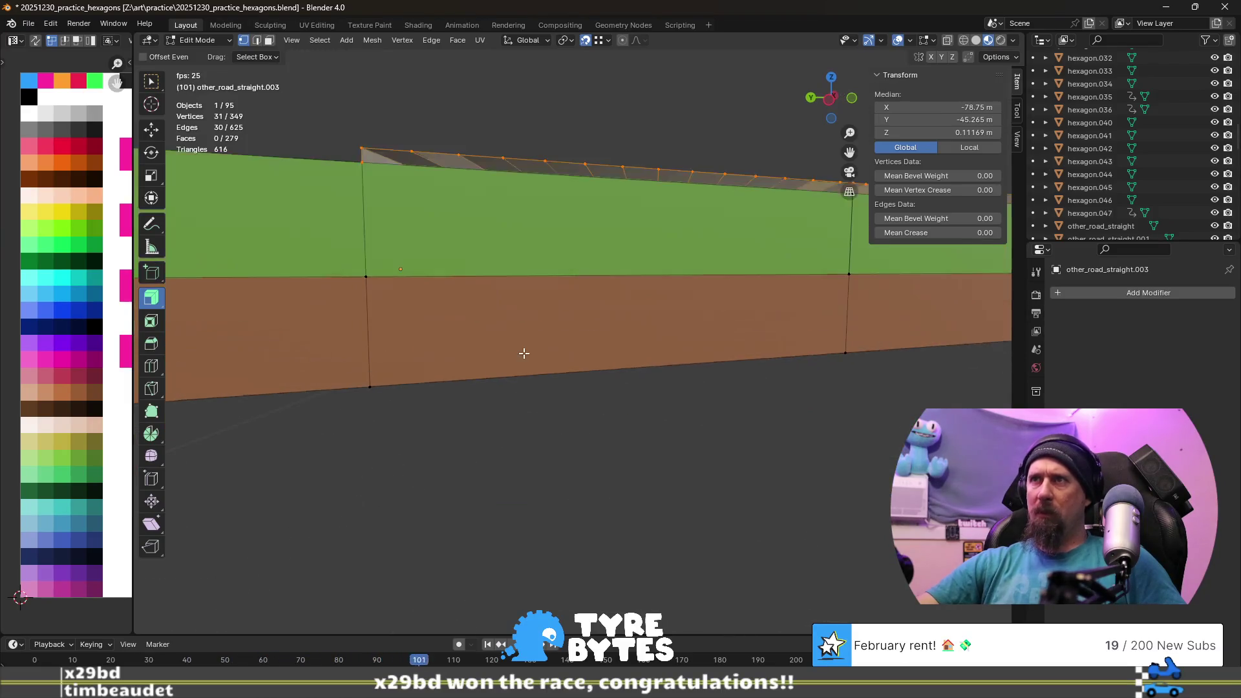
{"action": "middle_click_drag", "start_coordinate": [394, 196], "coordinate": [507, 261]}
{"action": "middle_click_drag", "start_coordinate": [587, 298], "coordinate": [496, 346]}
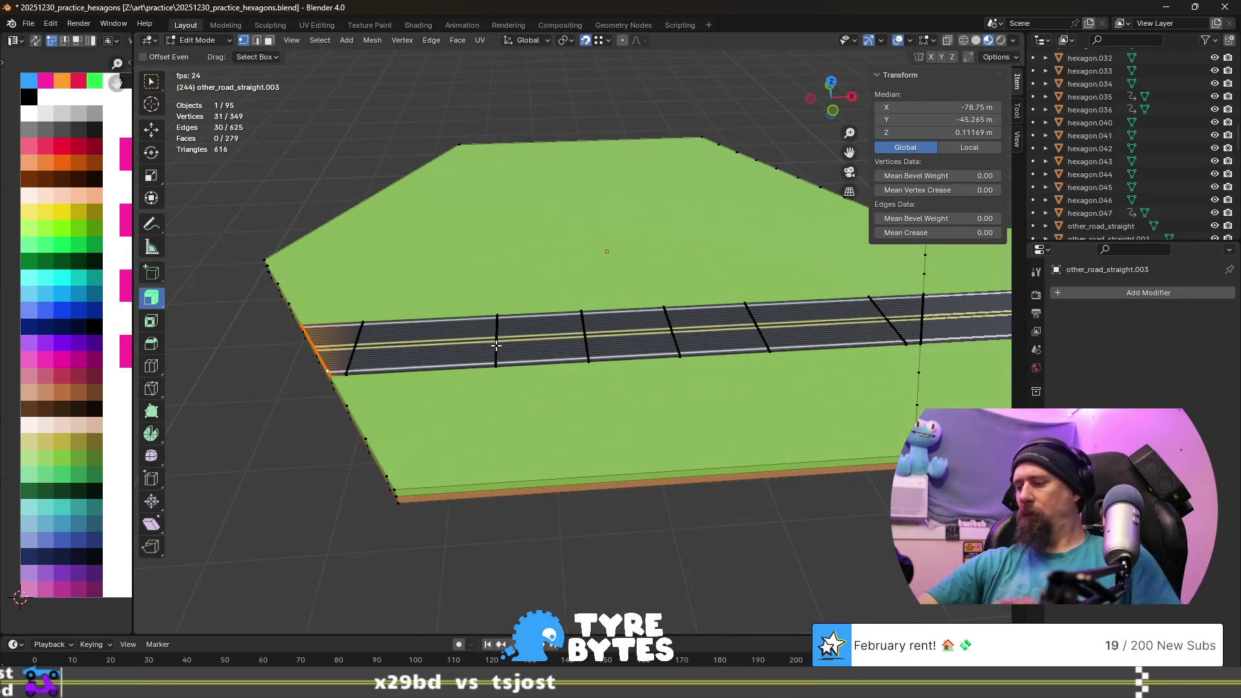
{"action": "key", "text": "x"}
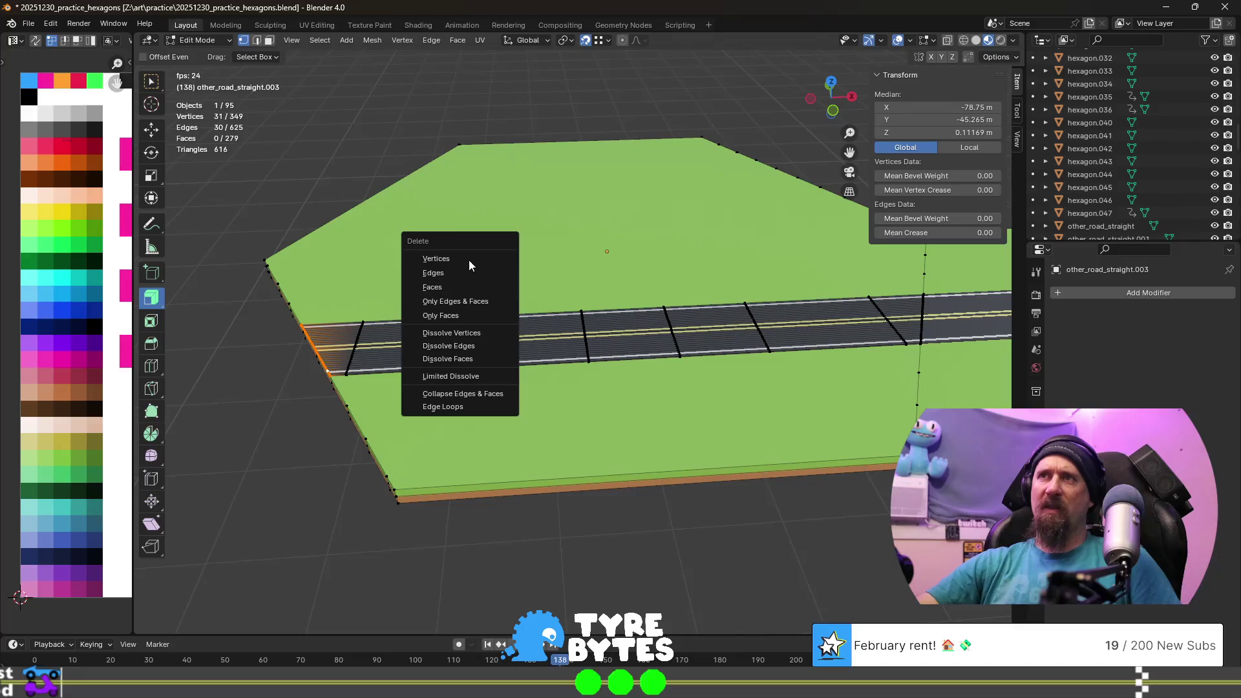
- Delete the selected front-edge vertices and orbit to review the tile
{"action": "left_click", "coordinate": [469, 260]}
{"action": "middle_click_drag", "start_coordinate": [469, 259], "coordinate": [489, 336]}
{"action": "scroll", "coordinate": [555, 350], "scroll_direction": "up", "scroll_amount": 1}
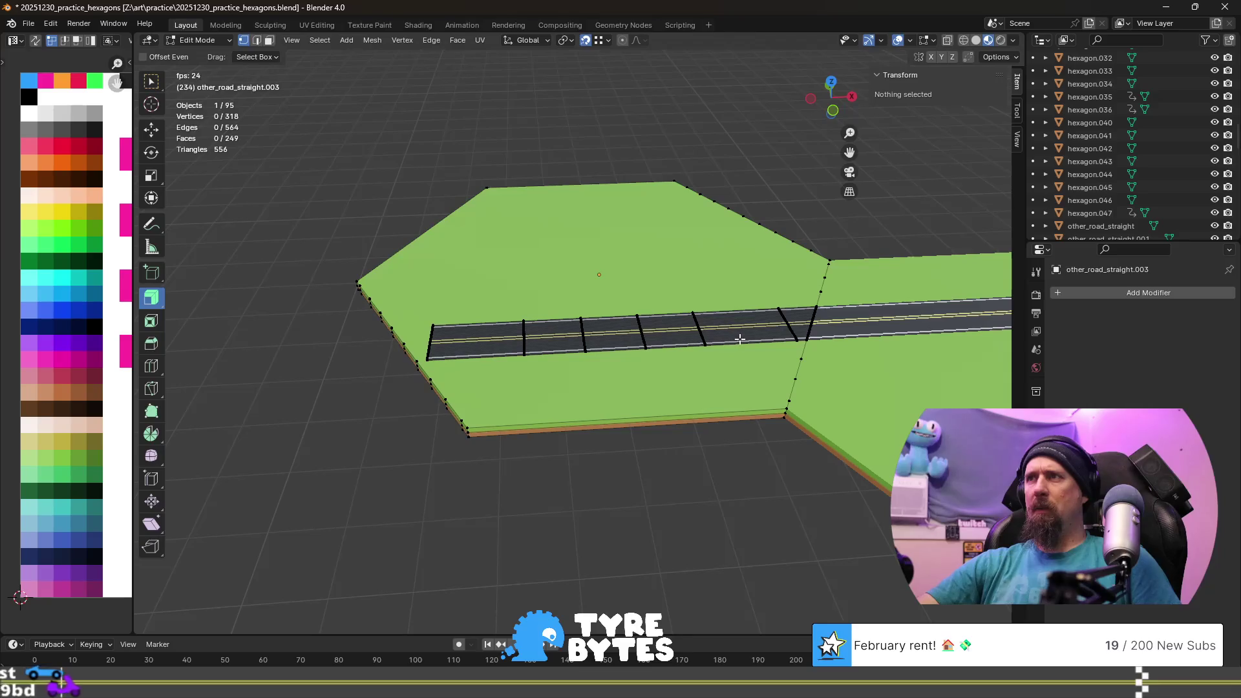
{"action": "scroll", "coordinate": [740, 338], "scroll_direction": "up", "scroll_amount": 2}
{"action": "middle_click_drag", "start_coordinate": [748, 338], "coordinate": [679, 366]}
{"action": "scroll", "coordinate": [679, 366], "scroll_direction": "up", "scroll_amount": 3}
{"action": "scroll", "coordinate": [679, 365], "scroll_direction": "up", "scroll_amount": 1}
{"action": "scroll", "coordinate": [665, 373], "scroll_direction": "up", "scroll_amount": 1}
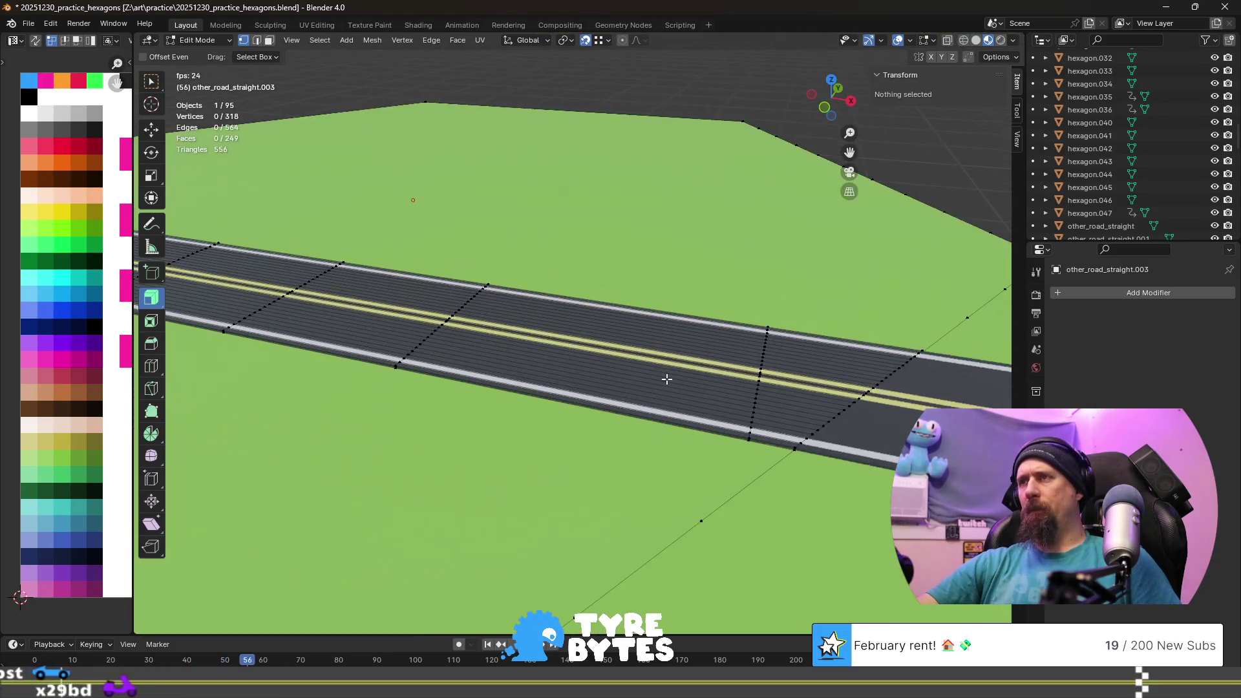
- Select a face strip across the road and delete its faces, leaving a gap in the road
{"action": "left_click", "coordinate": [632, 363], "text": "alt"}
{"action": "left_click", "coordinate": [633, 366], "text": "ctrl+alt"}
{"action": "key", "text": "3"}
{"action": "key", "text": "x"}
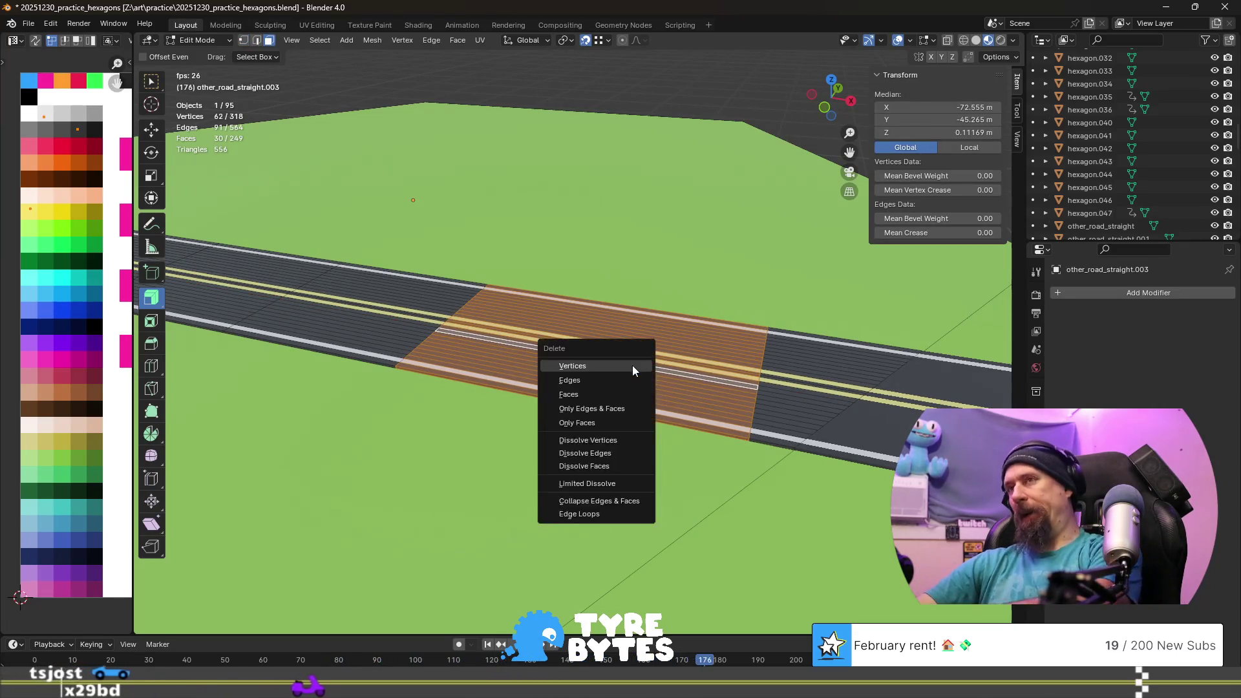
{"action": "left_click", "coordinate": [625, 395]}
{"action": "mouse_move", "coordinate": [747, 432]}
{"action": "middle_mouse_down"}
{"action": "mouse_move", "coordinate": [442, 350]}
{"action": "mouse_move", "coordinate": [632, 372]}
{"action": "middle_mouse_up"}
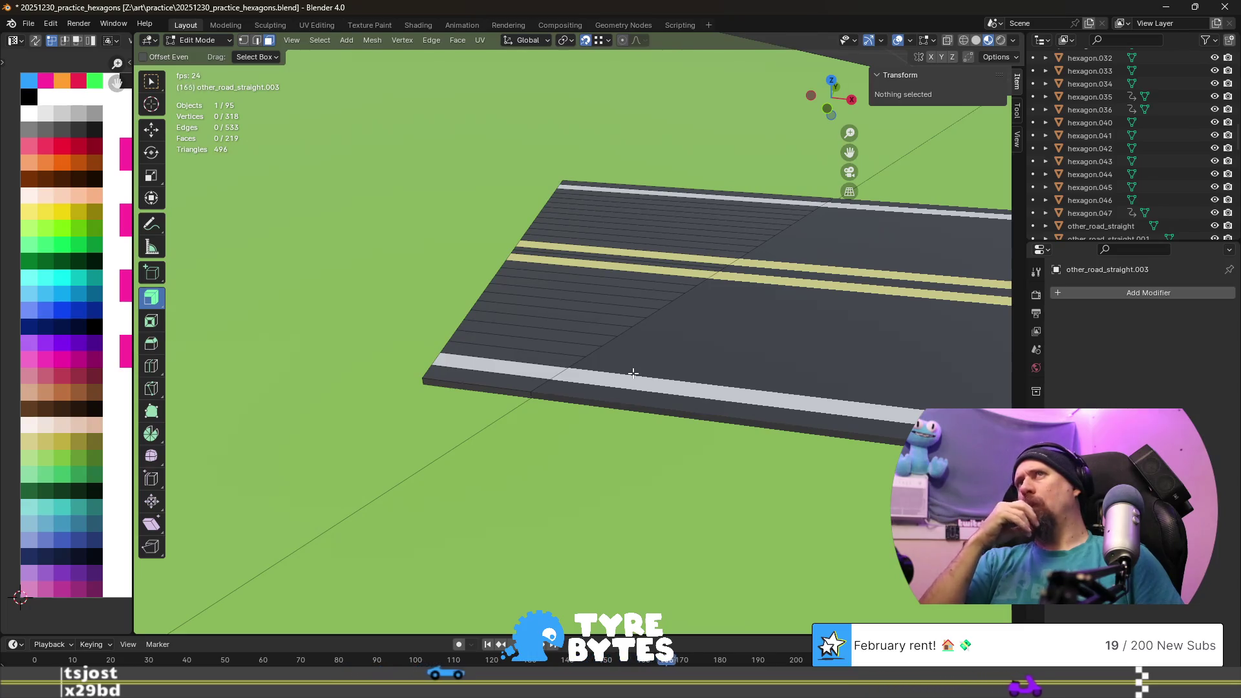
{"action": "scroll", "coordinate": [628, 387], "scroll_direction": "down", "scroll_amount": 5}
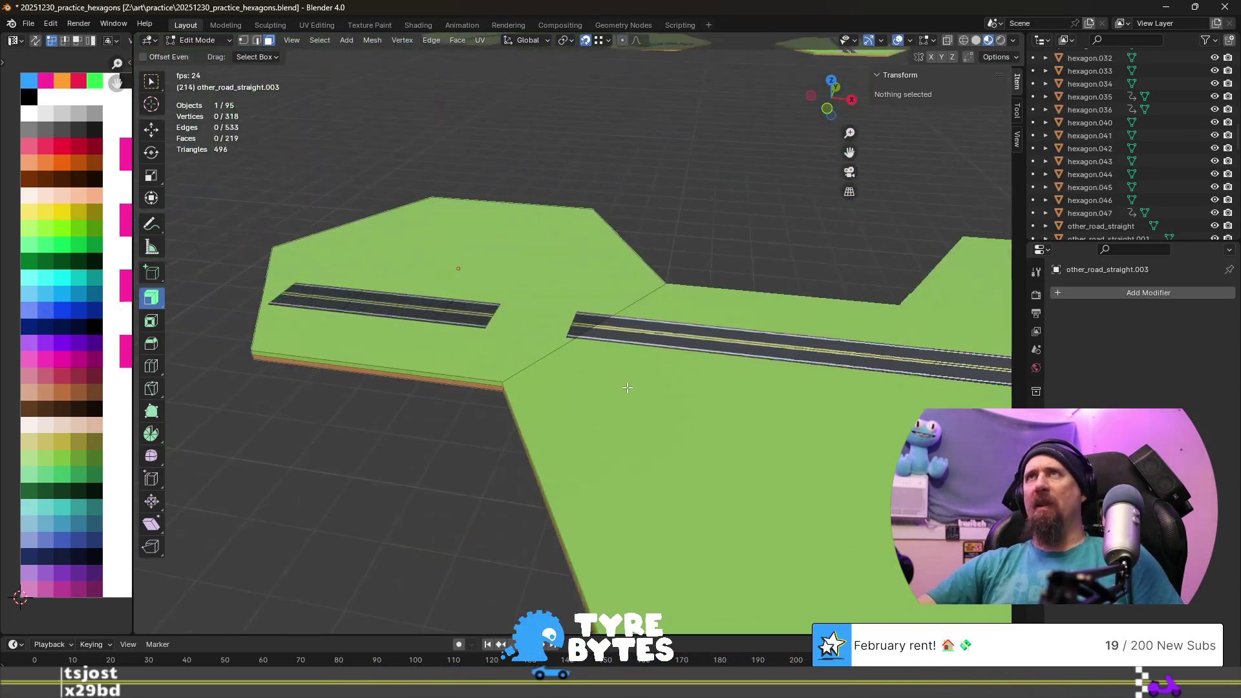
{"action": "scroll", "coordinate": [628, 388], "scroll_direction": "down", "scroll_amount": 2}
{"action": "scroll", "coordinate": [639, 391], "scroll_direction": "down", "scroll_amount": 2}
{"action": "middle_click_drag", "start_coordinate": [683, 276], "coordinate": [610, 144]}
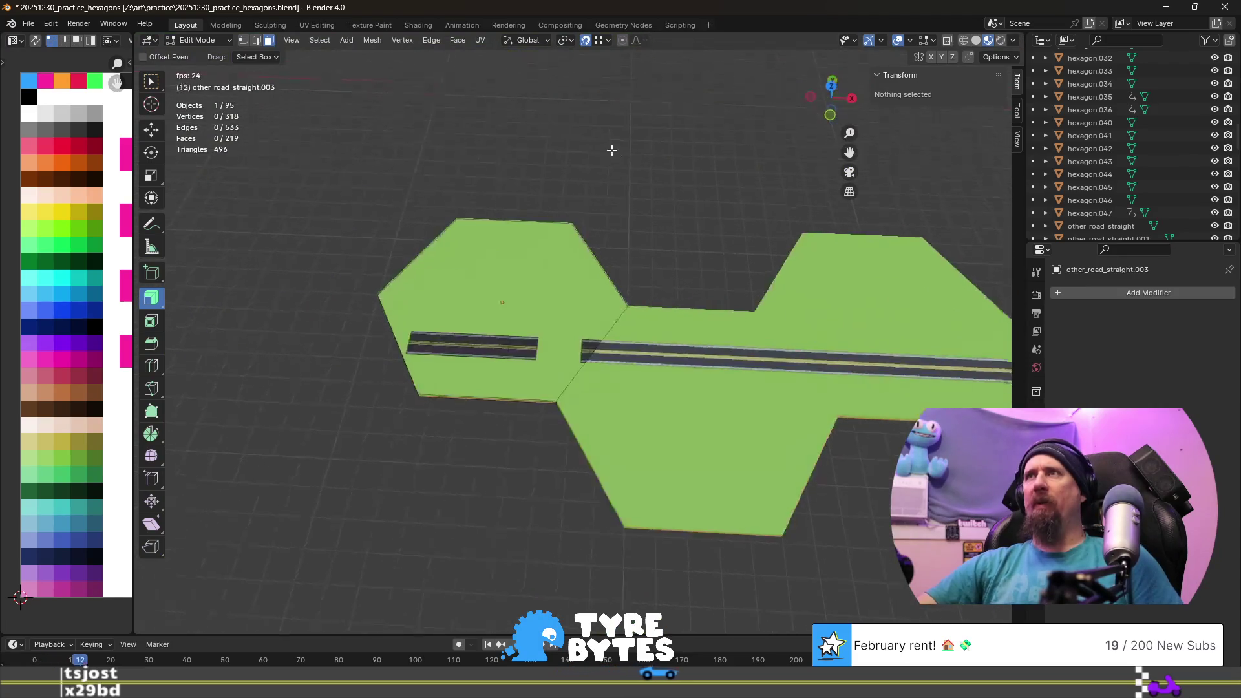
{"action": "scroll", "coordinate": [610, 131], "scroll_direction": "down", "scroll_amount": 3}
{"action": "scroll", "coordinate": [621, 197], "scroll_direction": "down", "scroll_amount": 3}
{"action": "scroll", "coordinate": [655, 261], "scroll_direction": "up", "scroll_amount": 3}
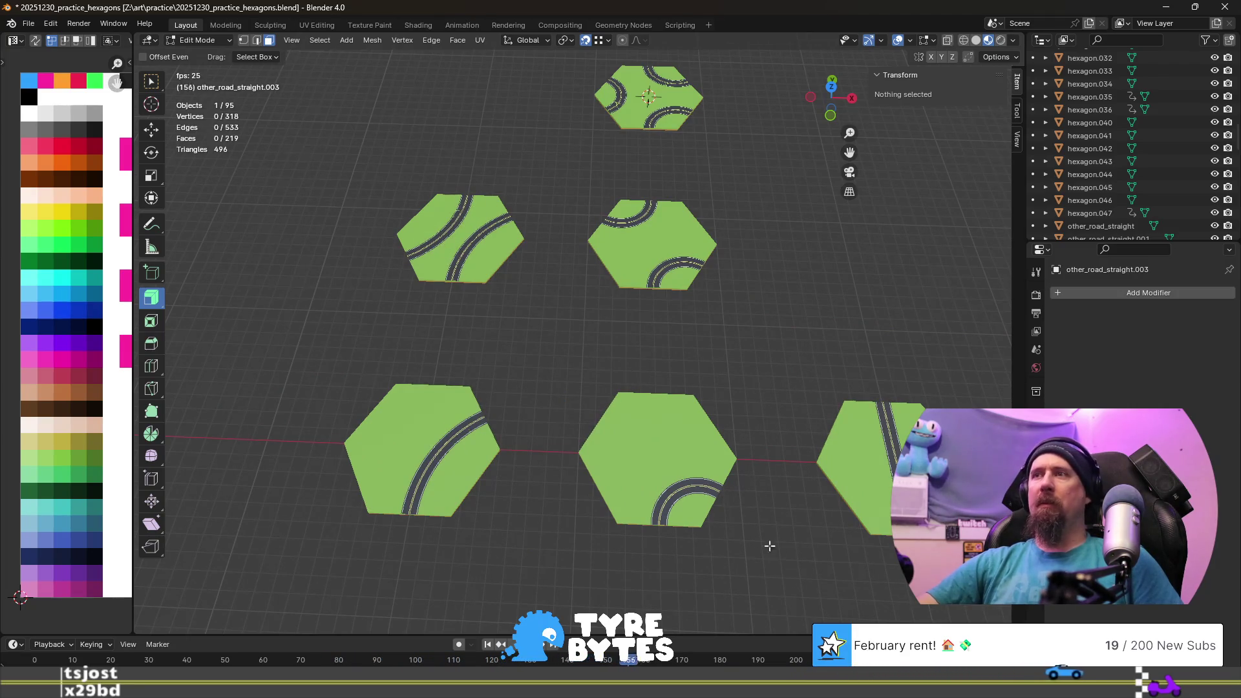
{"action": "middle_click_drag", "start_coordinate": [757, 541], "coordinate": [534, 252], "text": "shift"}
{"action": "middle_click_drag", "start_coordinate": [671, 515], "coordinate": [520, 190], "text": "shift"}
{"action": "scroll", "coordinate": [505, 386], "scroll_direction": "down", "scroll_amount": 3}
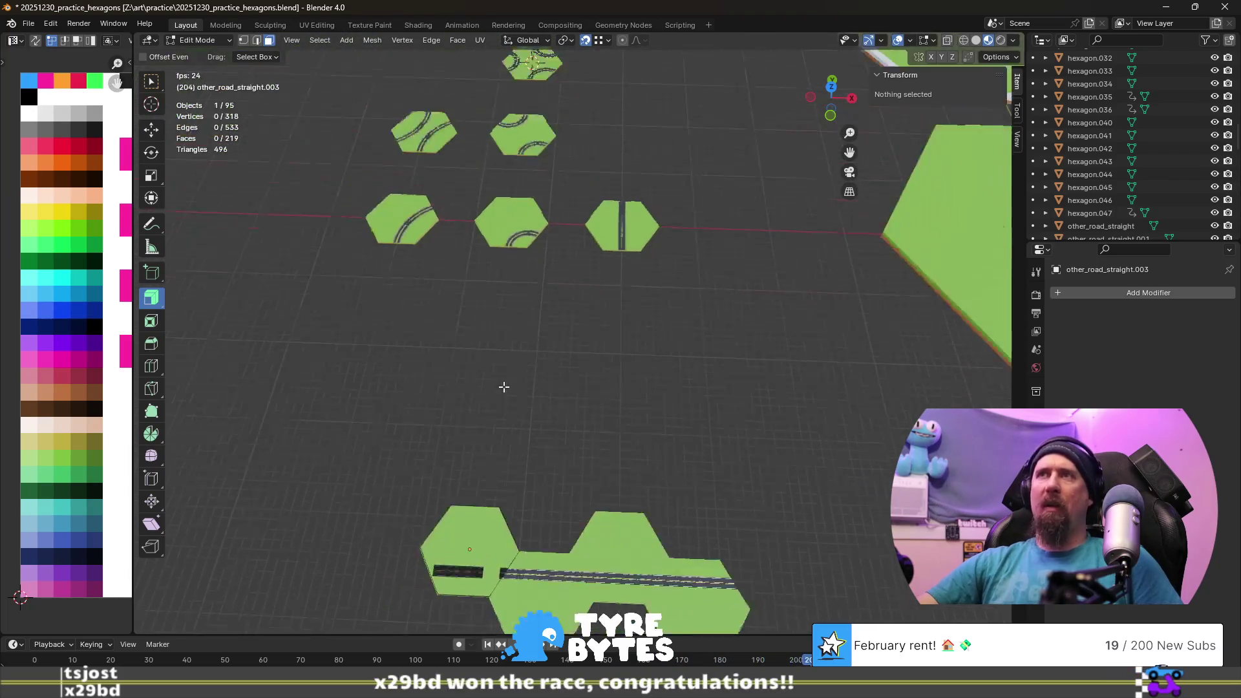
{"action": "scroll", "coordinate": [504, 387], "scroll_direction": "down", "scroll_amount": 2}
{"action": "scroll", "coordinate": [464, 297], "scroll_direction": "down", "scroll_amount": 1}
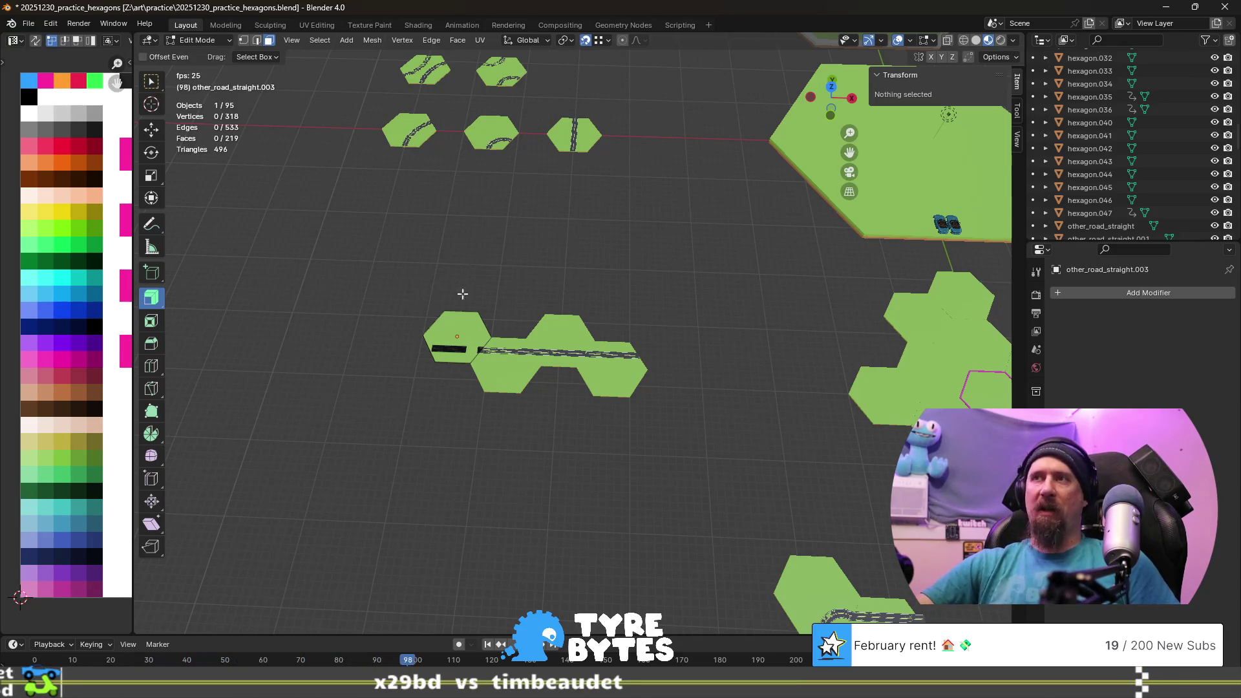
{"action": "scroll", "coordinate": [471, 283], "scroll_direction": "up", "scroll_amount": 2}
{"action": "scroll", "coordinate": [484, 252], "scroll_direction": "up", "scroll_amount": 1}
{"action": "scroll", "coordinate": [505, 214], "scroll_direction": "up", "scroll_amount": 1}
{"action": "scroll", "coordinate": [517, 195], "scroll_direction": "up", "scroll_amount": 1}
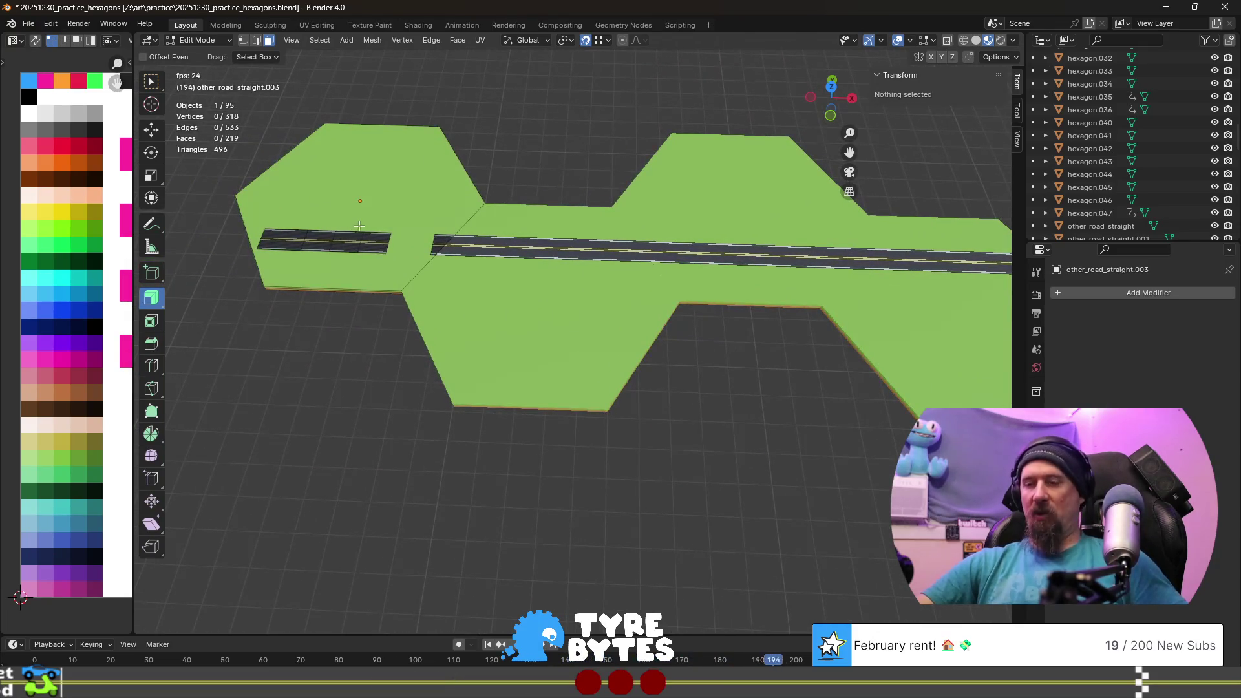
{"action": "left_click", "coordinate": [429, 232]}
{"action": "key", "text": "KP_Decimal"}
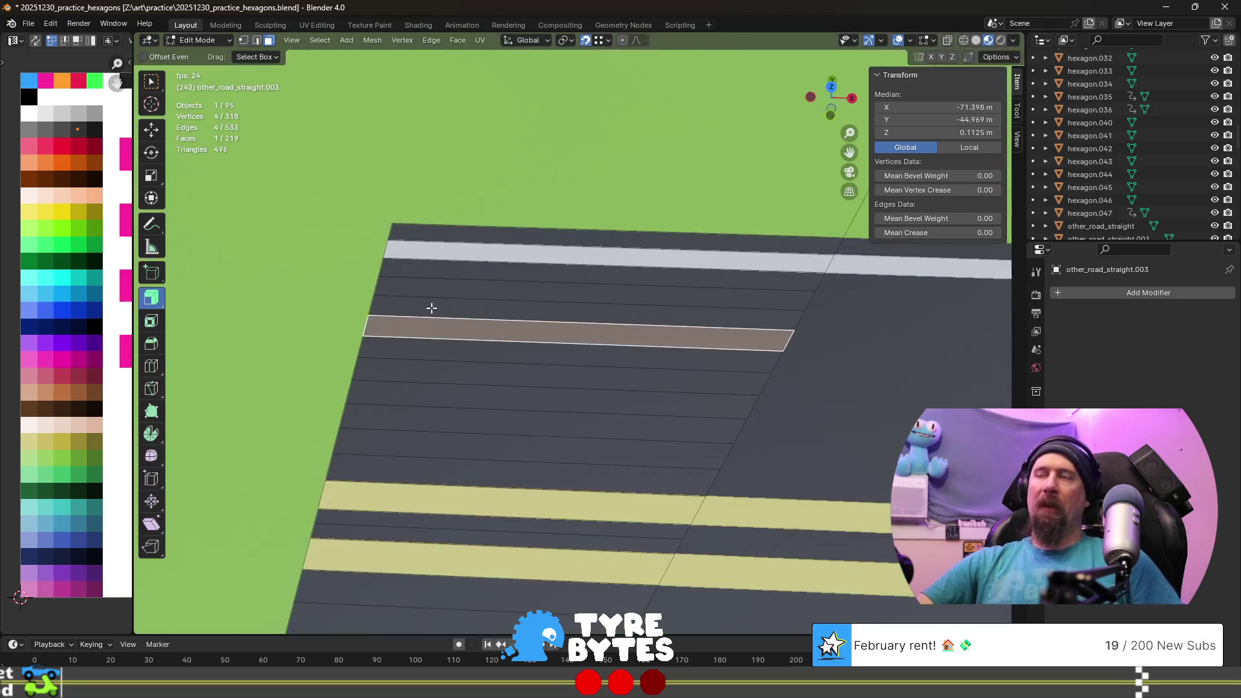
{"action": "scroll", "coordinate": [429, 238], "scroll_direction": "down", "scroll_amount": 2}
{"action": "scroll", "coordinate": [538, 322], "scroll_direction": "down", "scroll_amount": 2}
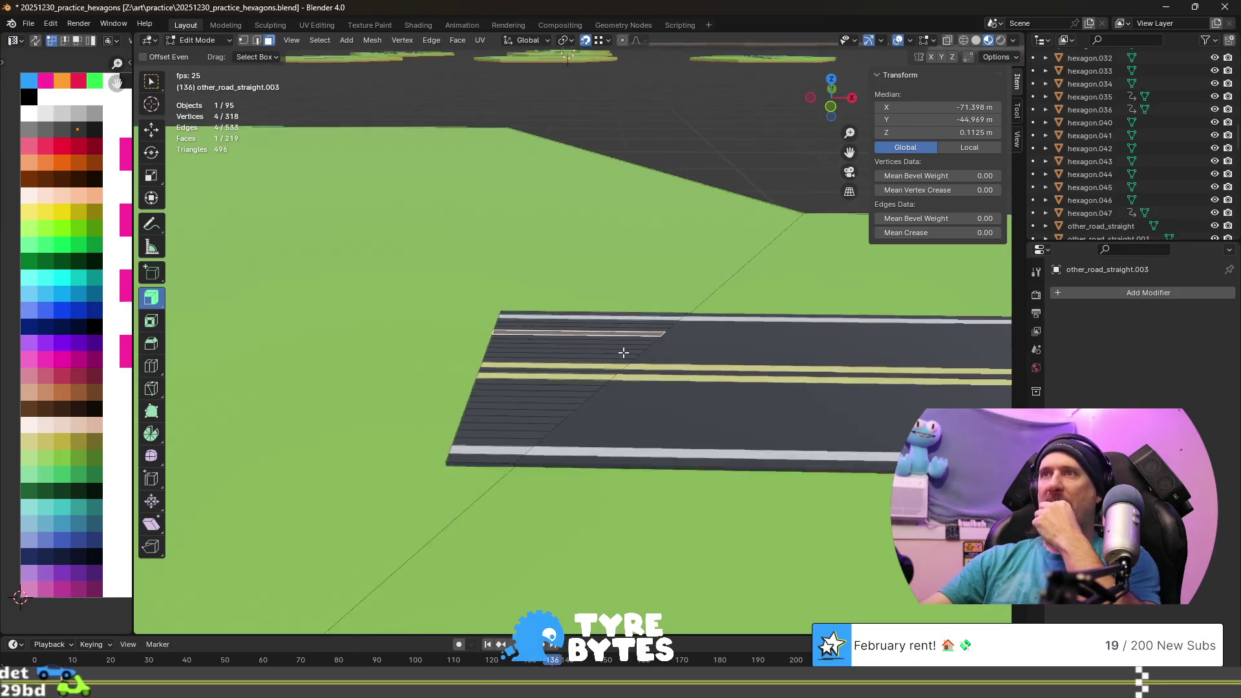
{"action": "scroll", "coordinate": [617, 351], "scroll_direction": "down", "scroll_amount": 2}
- Orbit around the cut road tiles and stop the timeline playback
{"action": "mouse_move", "coordinate": [617, 351]}
{"action": "middle_mouse_down"}
{"action": "mouse_move", "coordinate": [646, 345]}
{"action": "mouse_move", "coordinate": [639, 301]}
{"action": "mouse_move", "coordinate": [555, 393]}
{"action": "middle_mouse_up"}
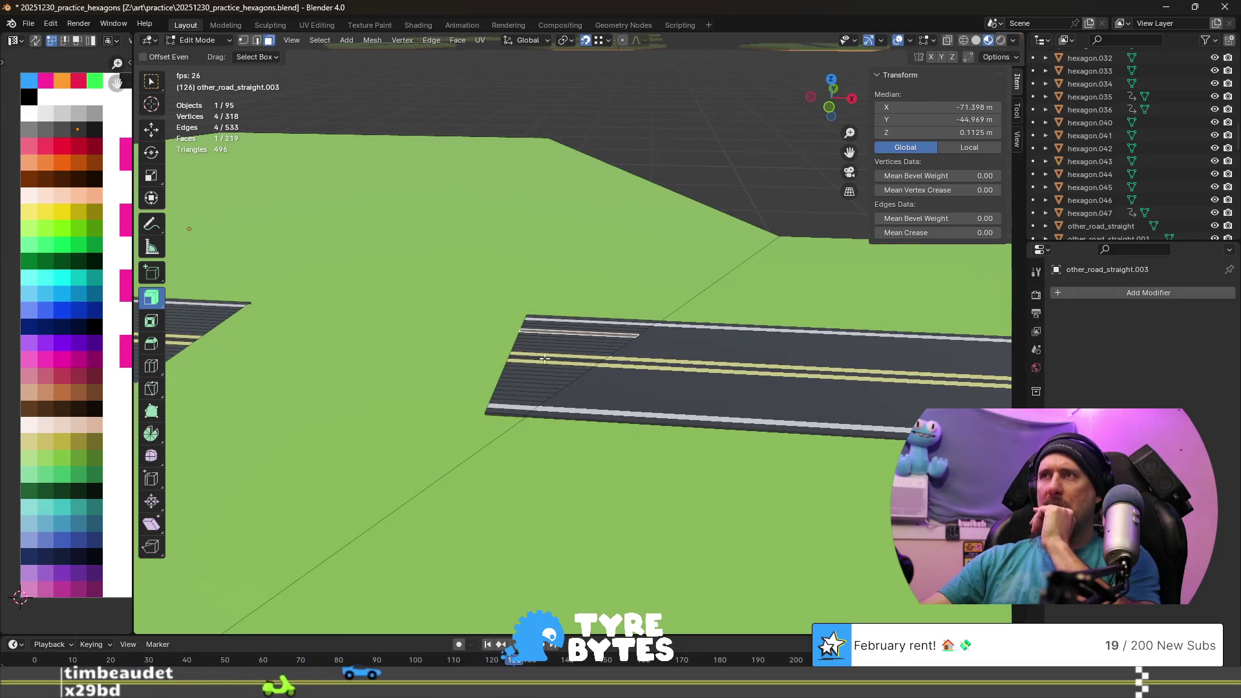
{"action": "mouse_move", "coordinate": [641, 214]}
{"action": "middle_mouse_down"}
{"action": "mouse_move", "coordinate": [573, 349]}
{"action": "mouse_move", "coordinate": [537, 349]}
{"action": "mouse_move", "coordinate": [529, 445]}
{"action": "middle_mouse_up"}
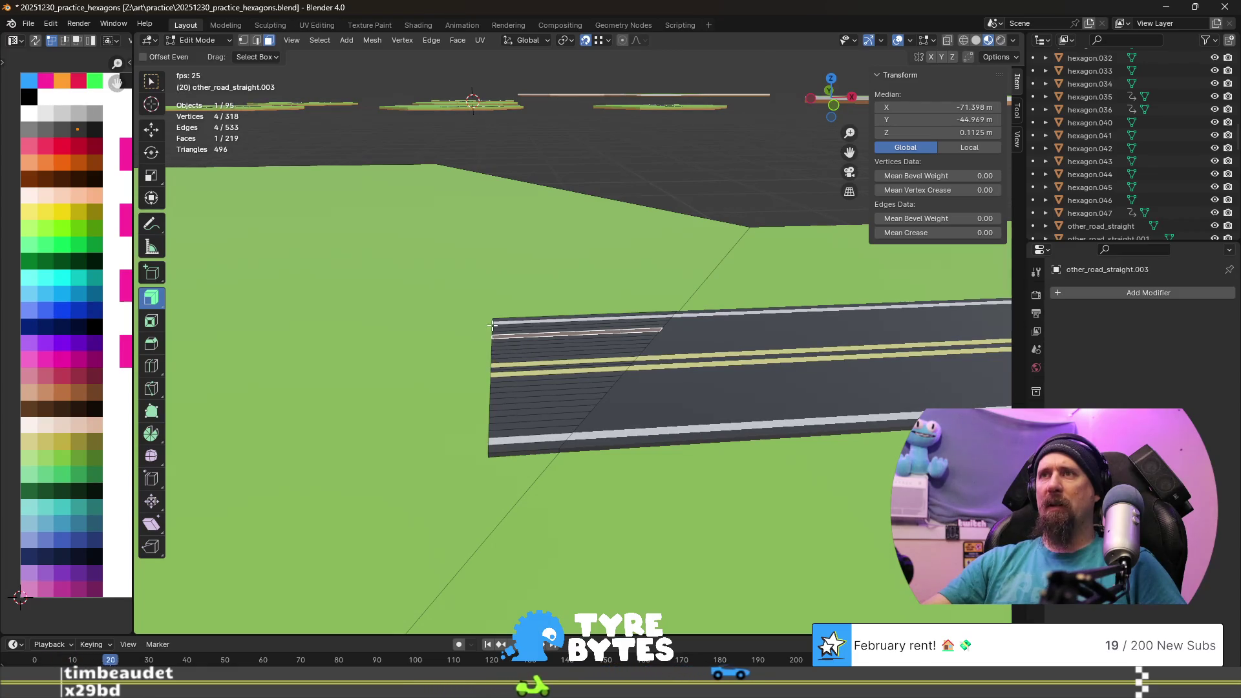
{"action": "middle_click_drag", "start_coordinate": [696, 298], "coordinate": [641, 384]}
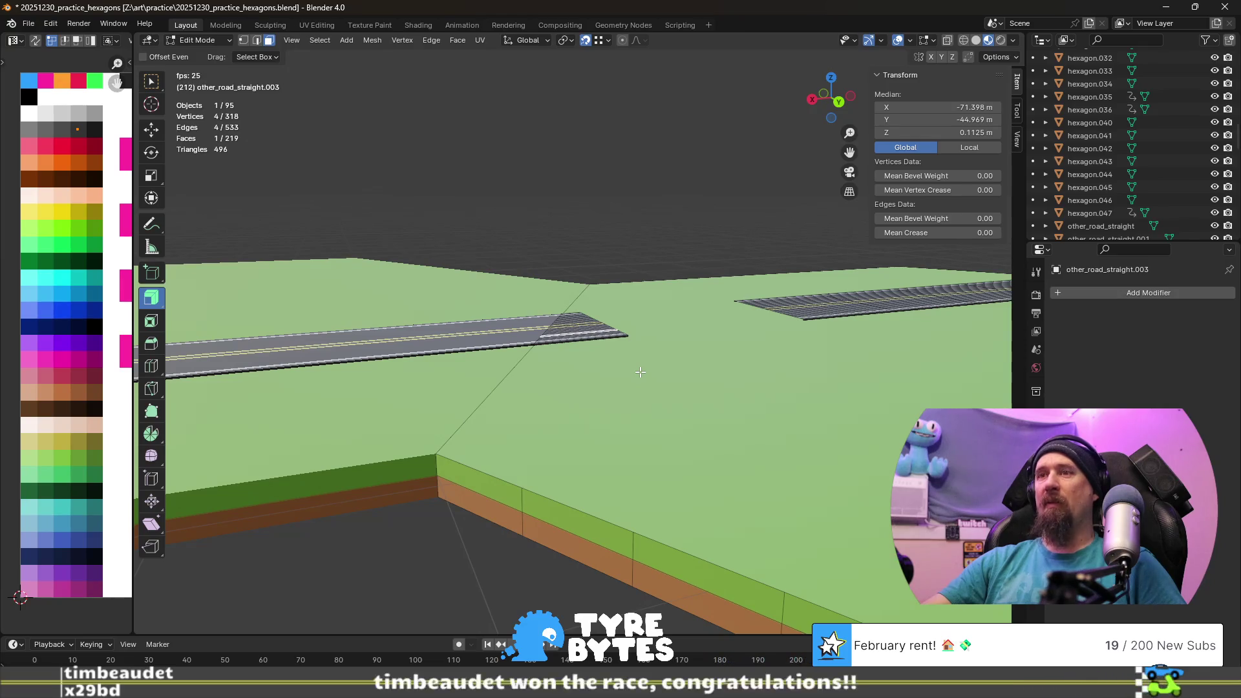
{"action": "key", "text": "space"}
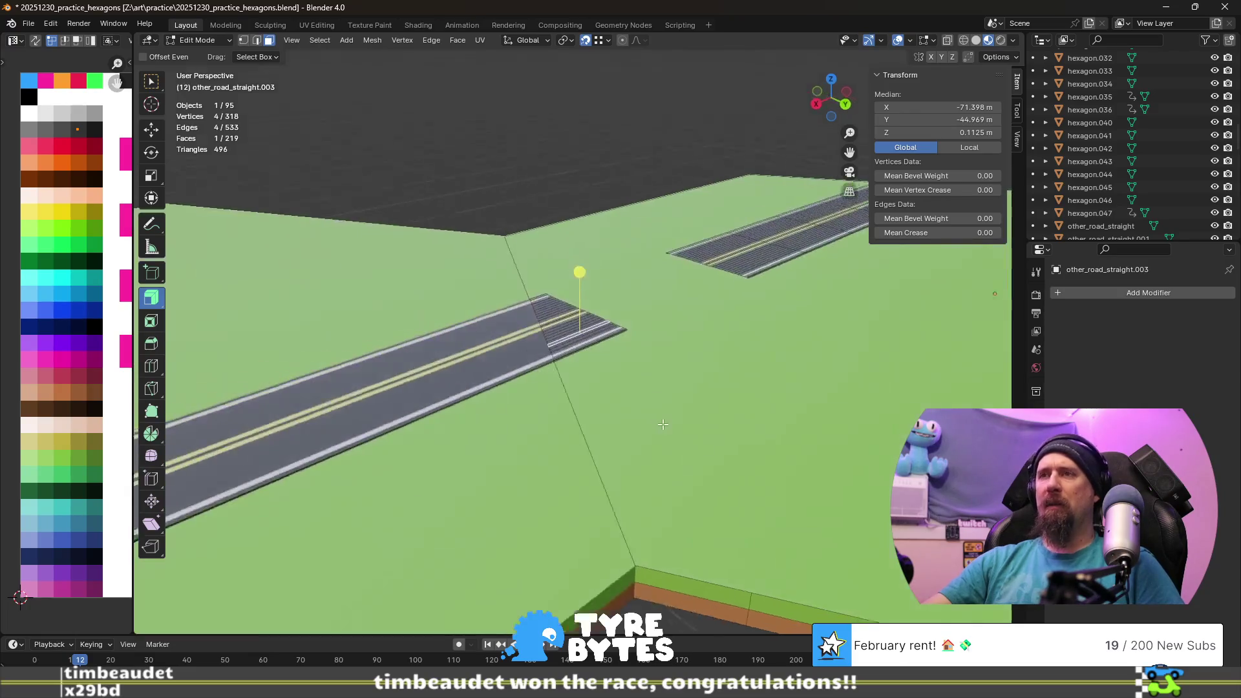
- Select a stripe face at the cut road end and extend to the linked striped region
{"action": "middle_click_drag", "start_coordinate": [634, 383], "coordinate": [647, 416]}
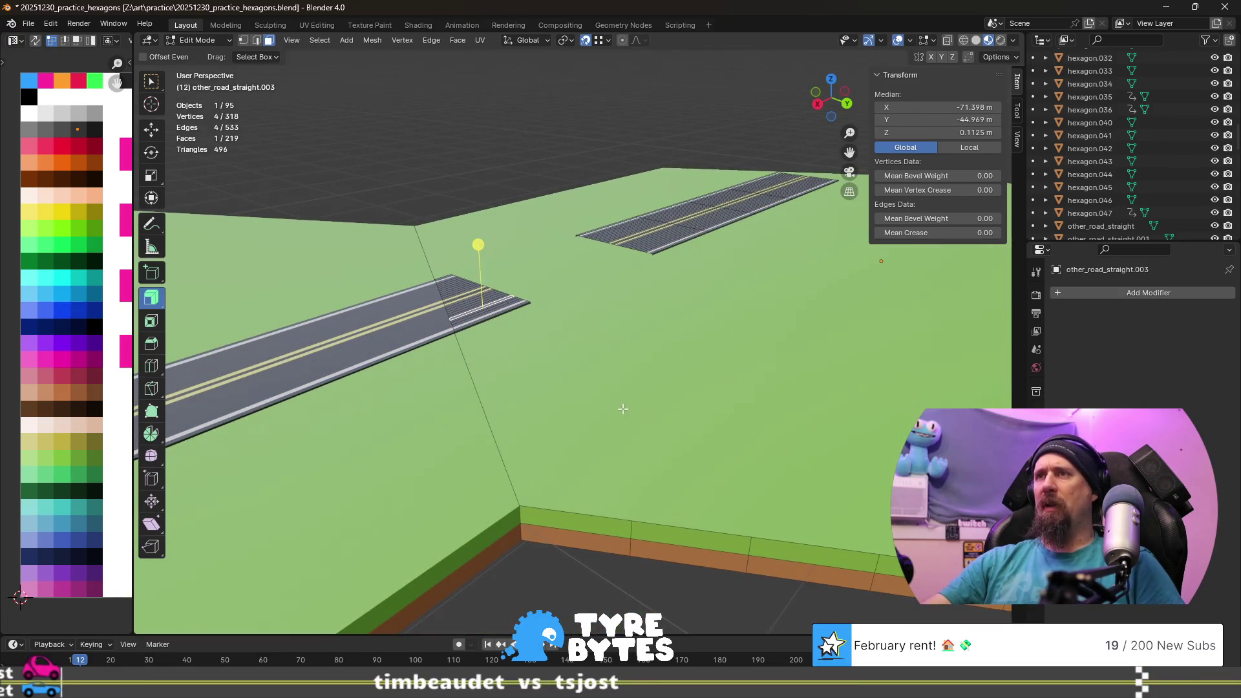
{"action": "scroll", "coordinate": [586, 318], "scroll_direction": "up", "scroll_amount": 4}
{"action": "mouse_move", "coordinate": [586, 318]}
{"action": "middle_mouse_down"}
{"action": "mouse_move", "coordinate": [594, 216]}
{"action": "mouse_move", "coordinate": [591, 296]}
{"action": "middle_mouse_up"}
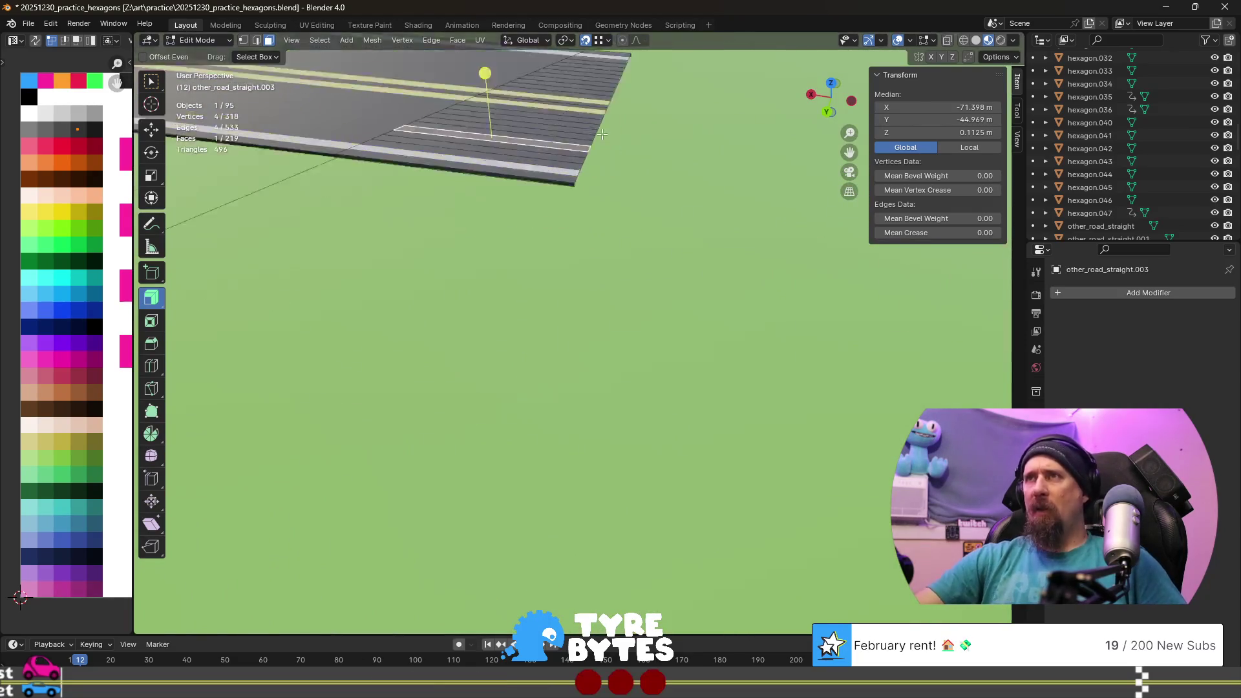
{"action": "left_click", "coordinate": [586, 266]}
{"action": "key", "text": "l"}
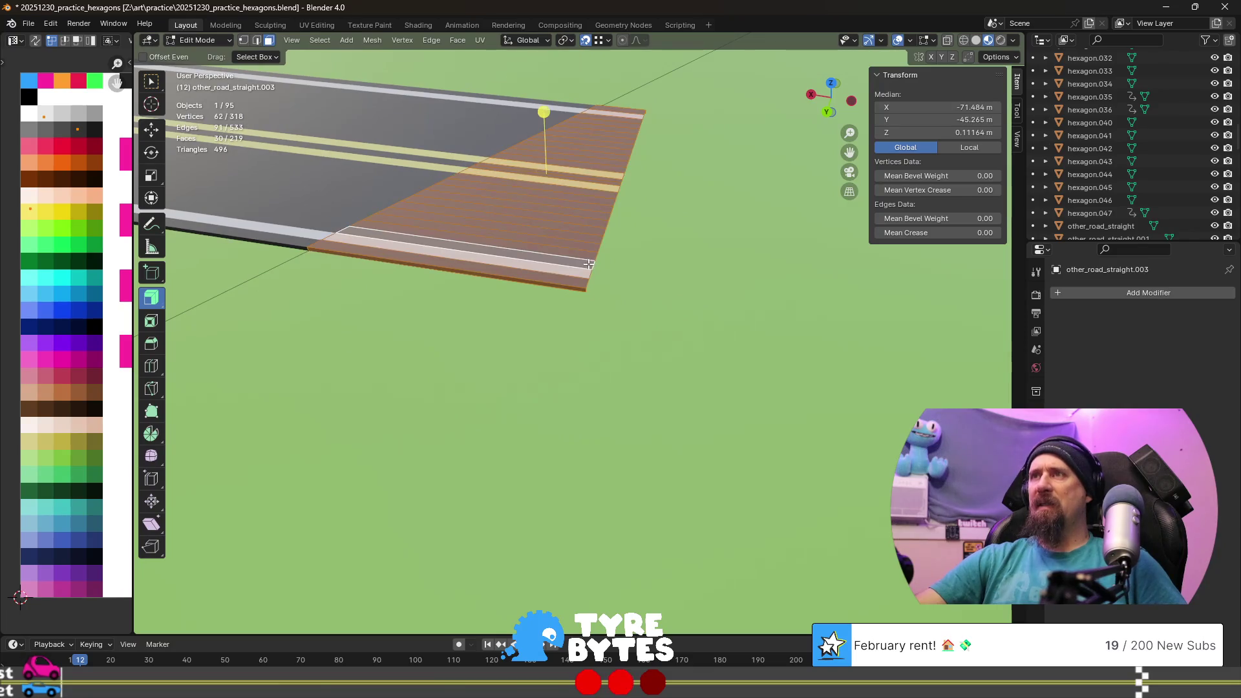
- Select the cut end's boundary edge loop and try a new Median X, then undo it
{"action": "key", "text": "2"}
{"action": "left_click", "coordinate": [592, 267], "text": "alt"}
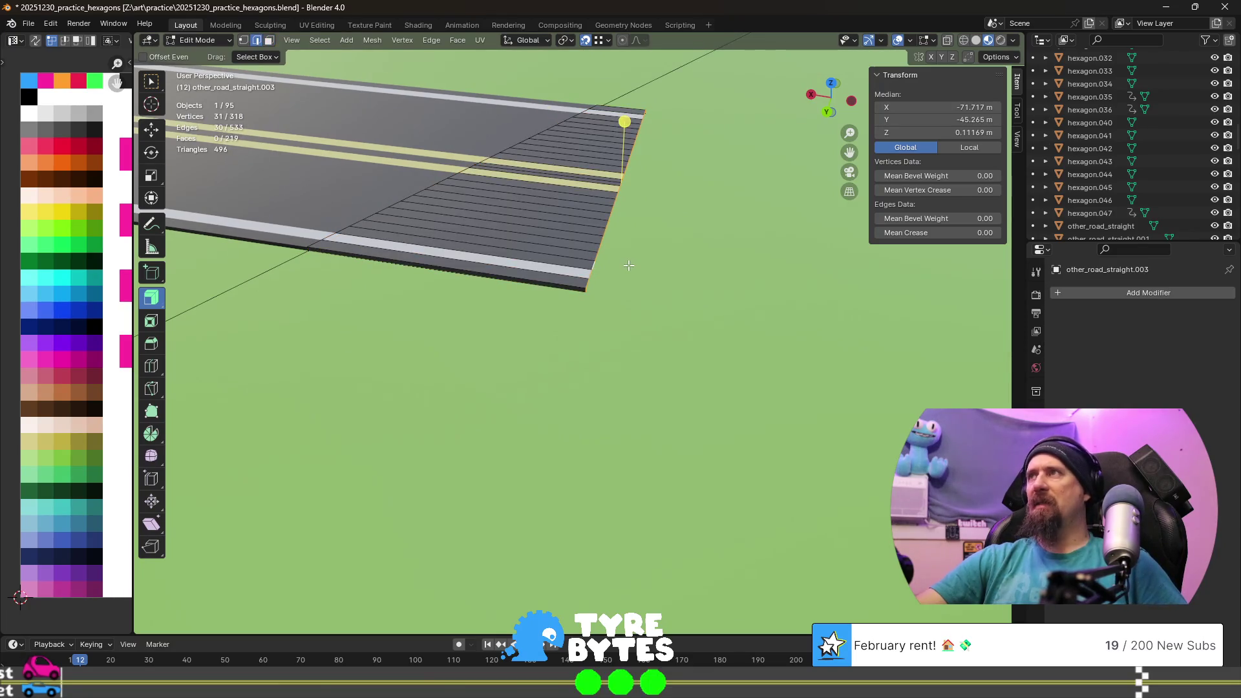
{"action": "middle_click_drag", "start_coordinate": [755, 198], "coordinate": [932, 119]}
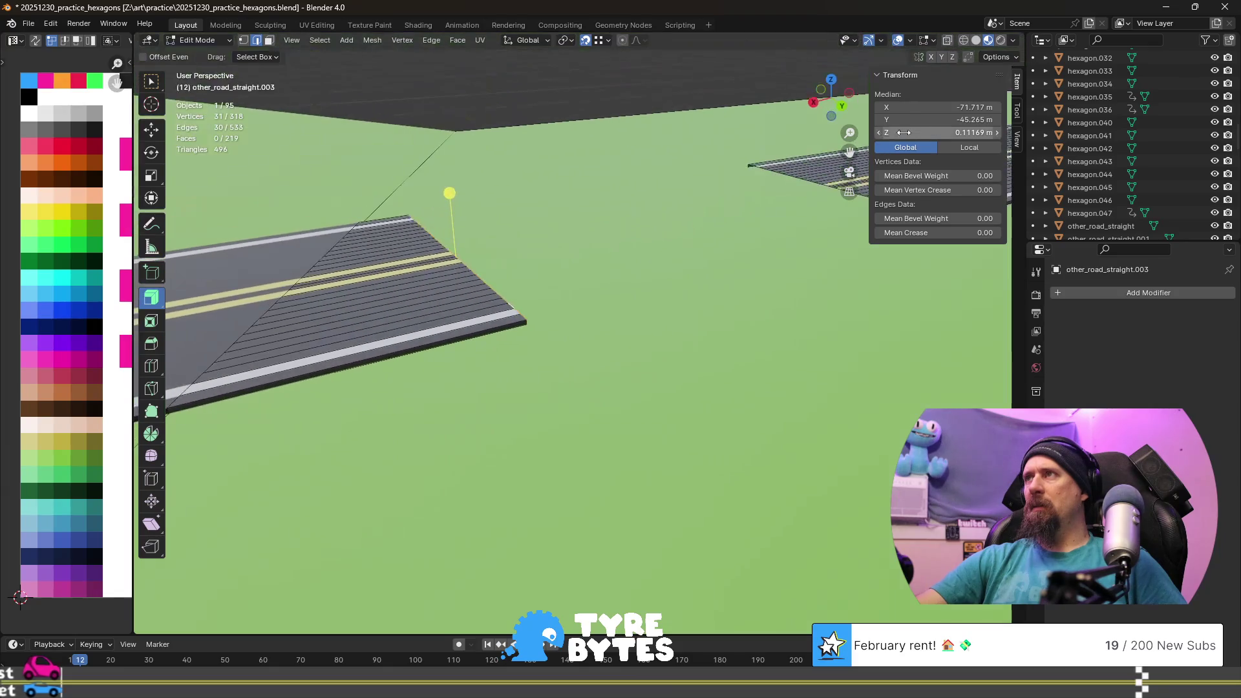
{"action": "key", "text": "Return"}
{"action": "left_click", "coordinate": [947, 103]}
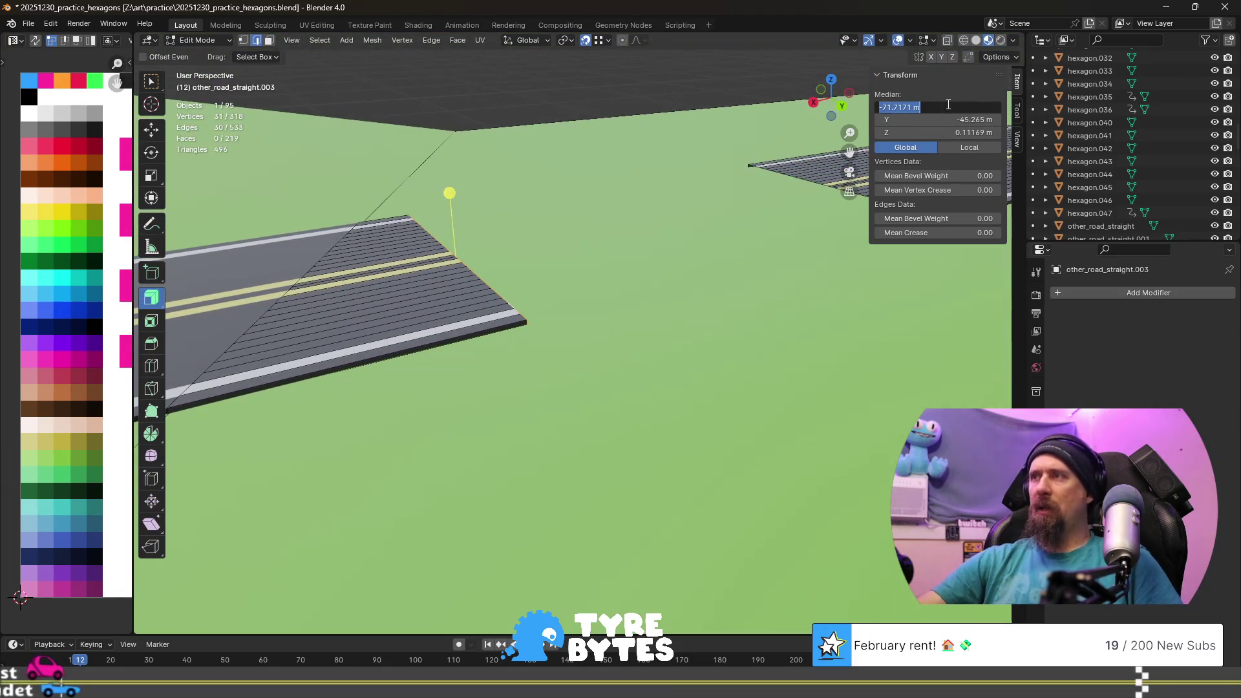
{"action": "type", "text": "-21"}
{"action": "key", "text": "Return"}
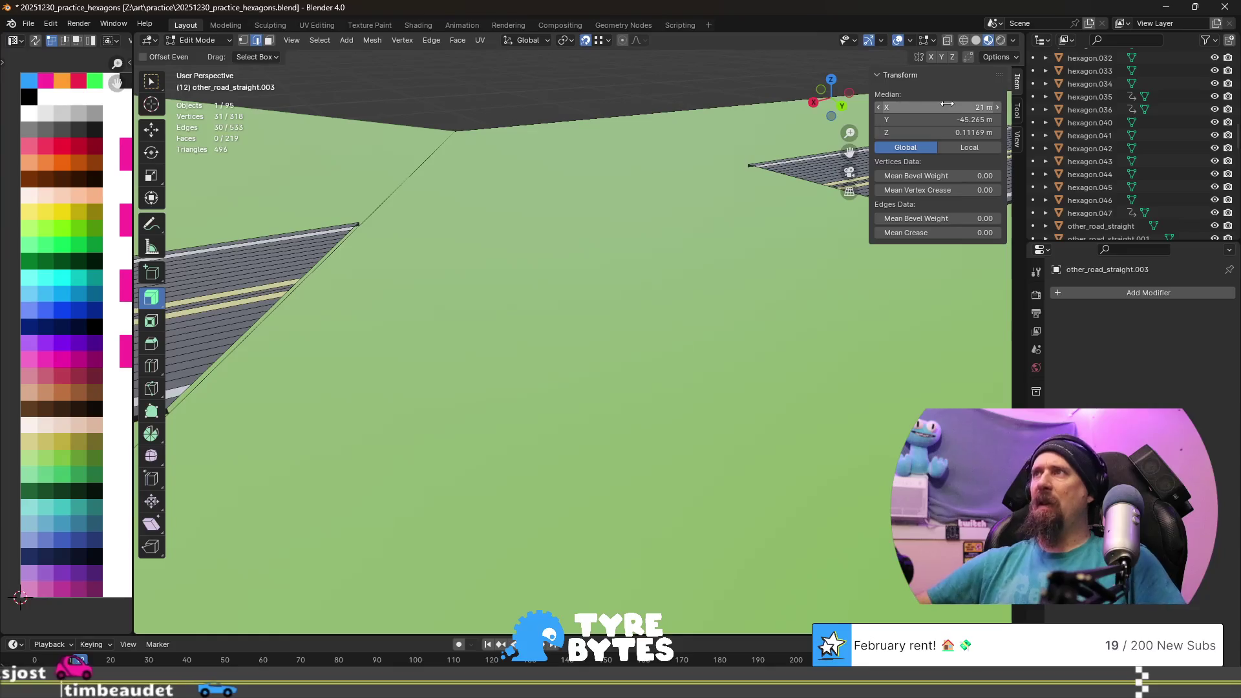
{"action": "key", "text": "ctrl+z"}
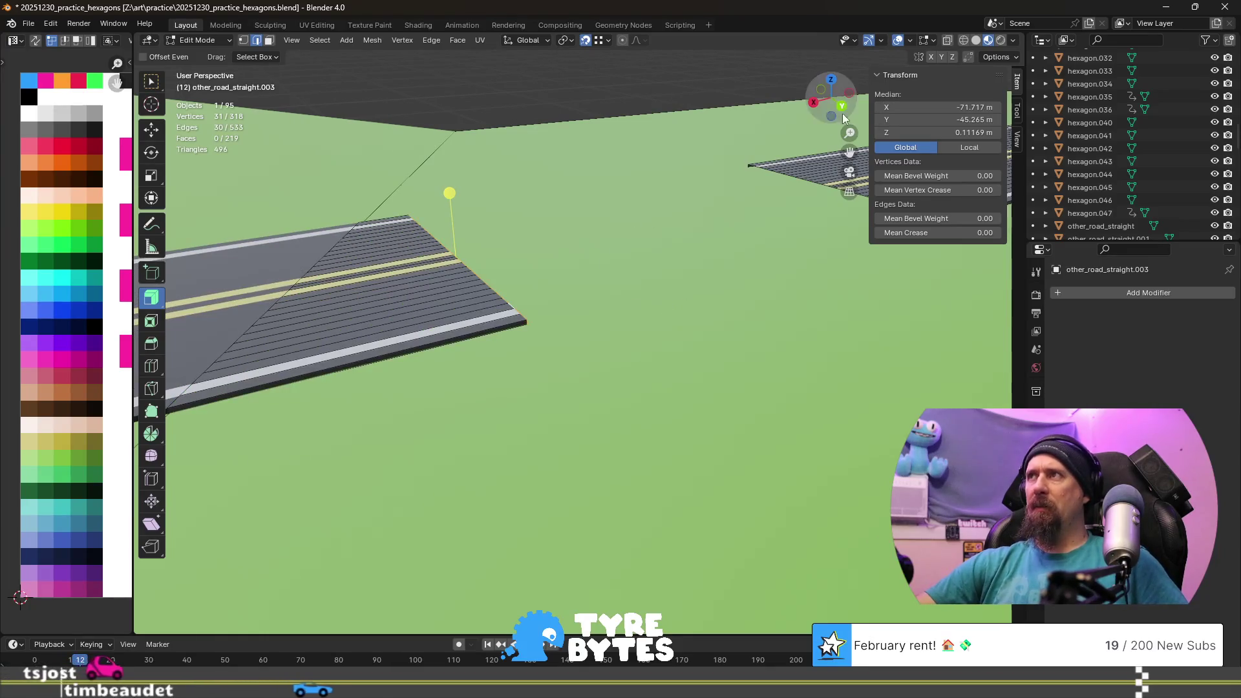
- Adjust the edge loop's Median X through -71 and -71.5 to settle on -71.6 m
{"action": "double_click", "coordinate": [923, 108]}
{"action": "type", "text": "-"}
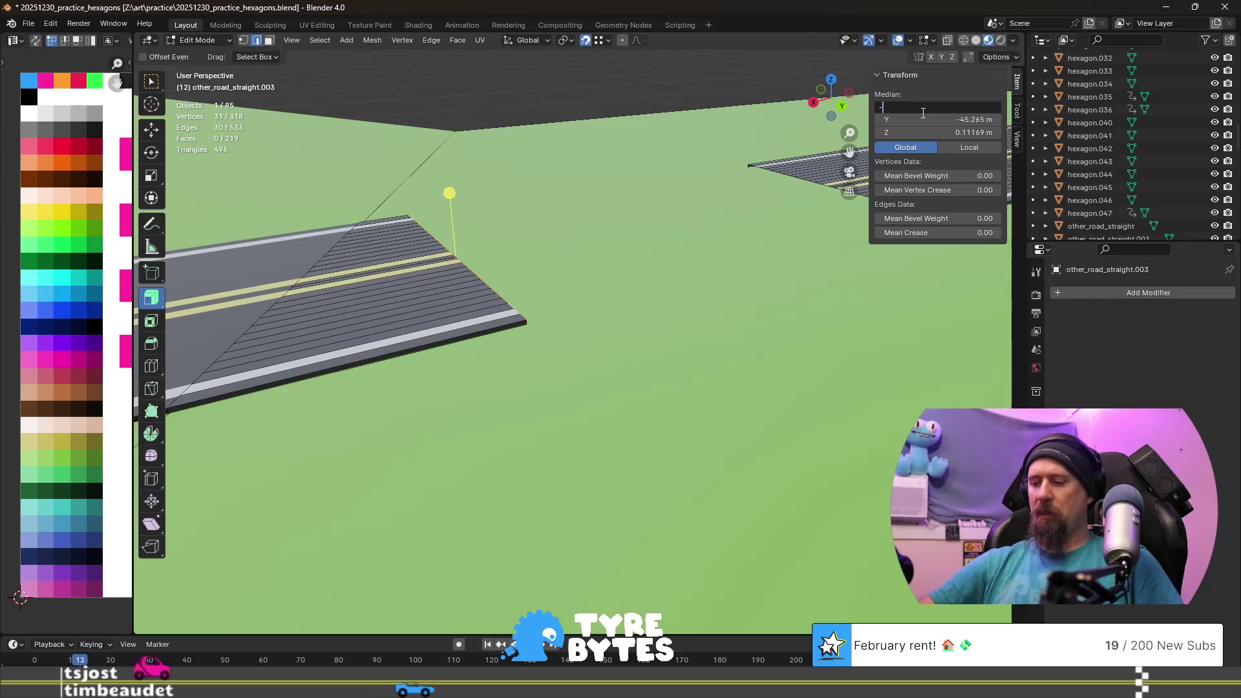
{"action": "type", "text": "71"}
{"action": "key", "text": "Return"}
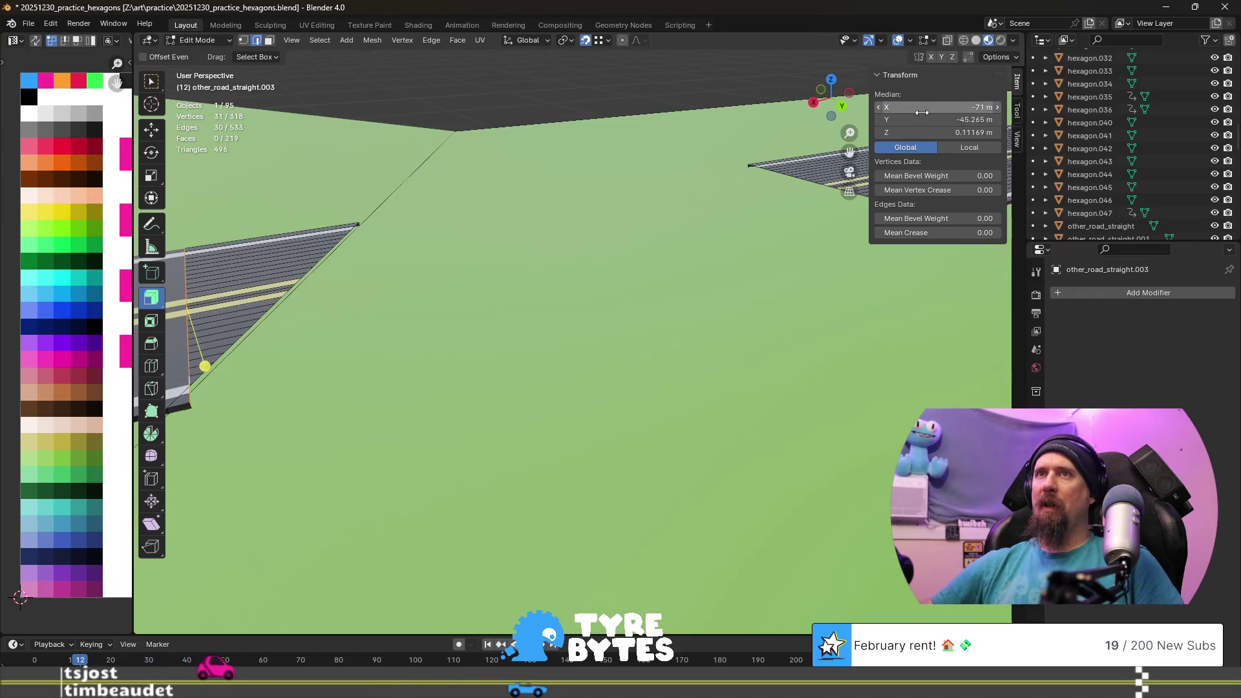
{"action": "key", "text": "ctrl+z"}
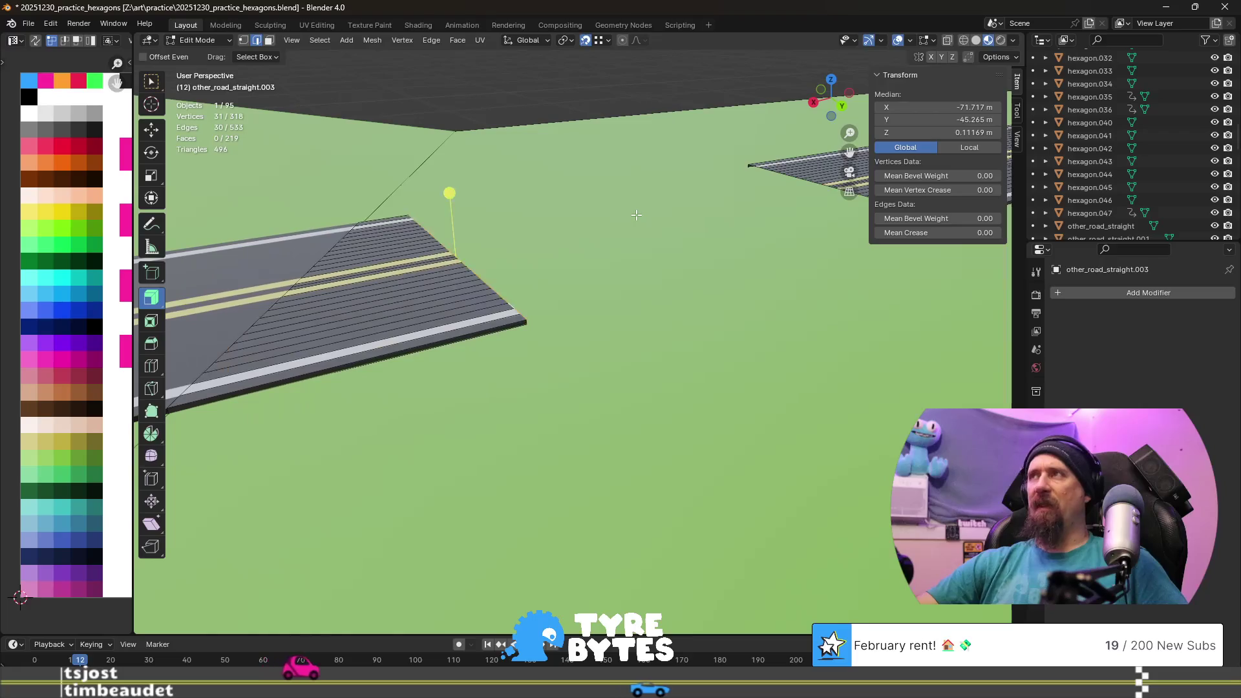
{"action": "left_click", "coordinate": [958, 109]}
{"action": "key", "text": "BackSpace"}
{"action": "key", "text": "BackSpace"}
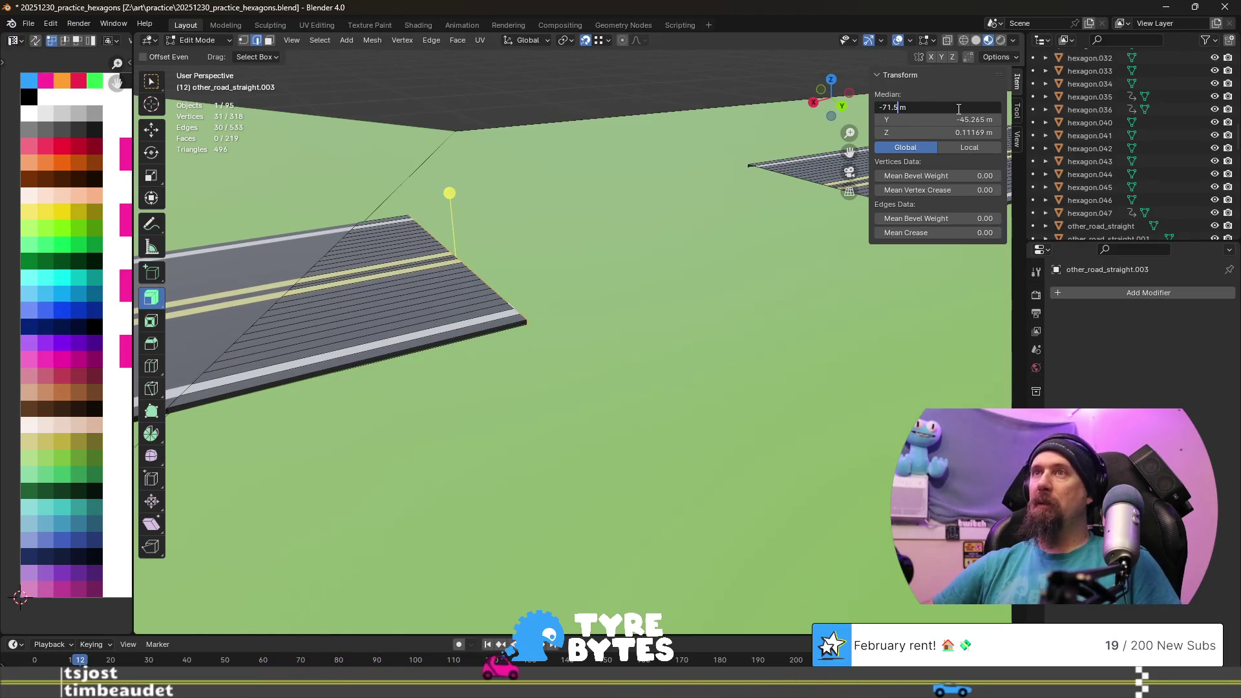
{"action": "key", "text": "Return"}
{"action": "left_click", "coordinate": [959, 109]}
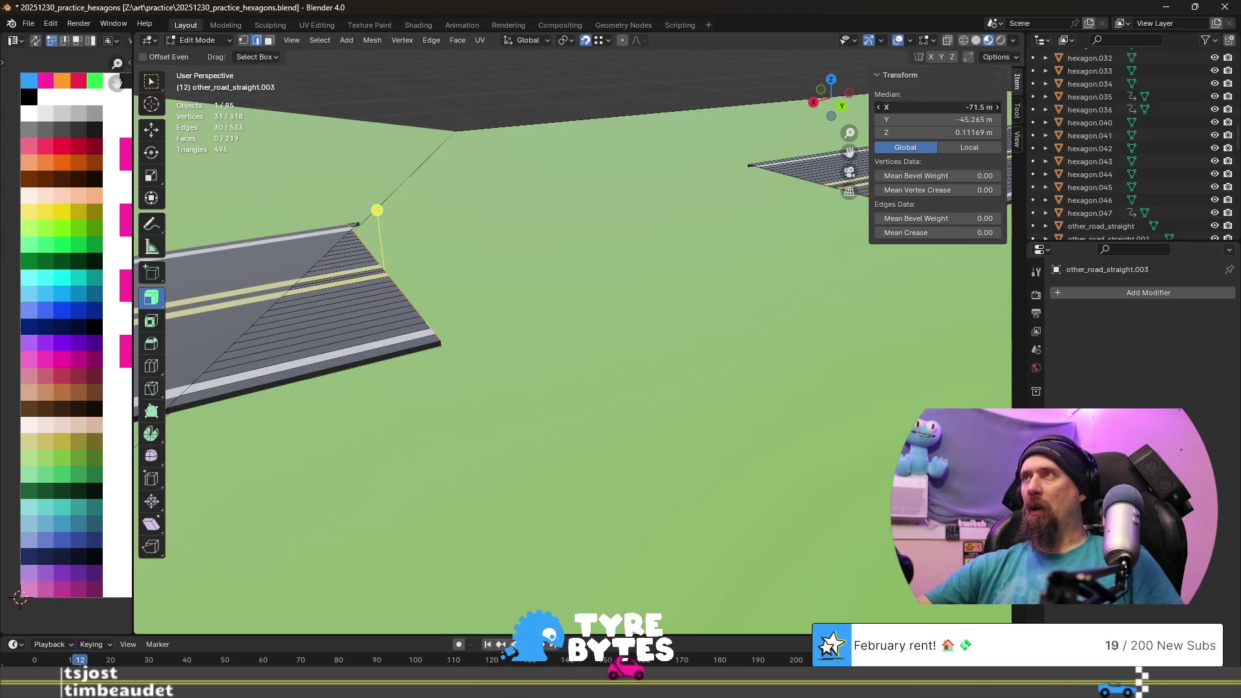
{"action": "key", "text": "BackSpace"}
{"action": "type", "text": "6"}
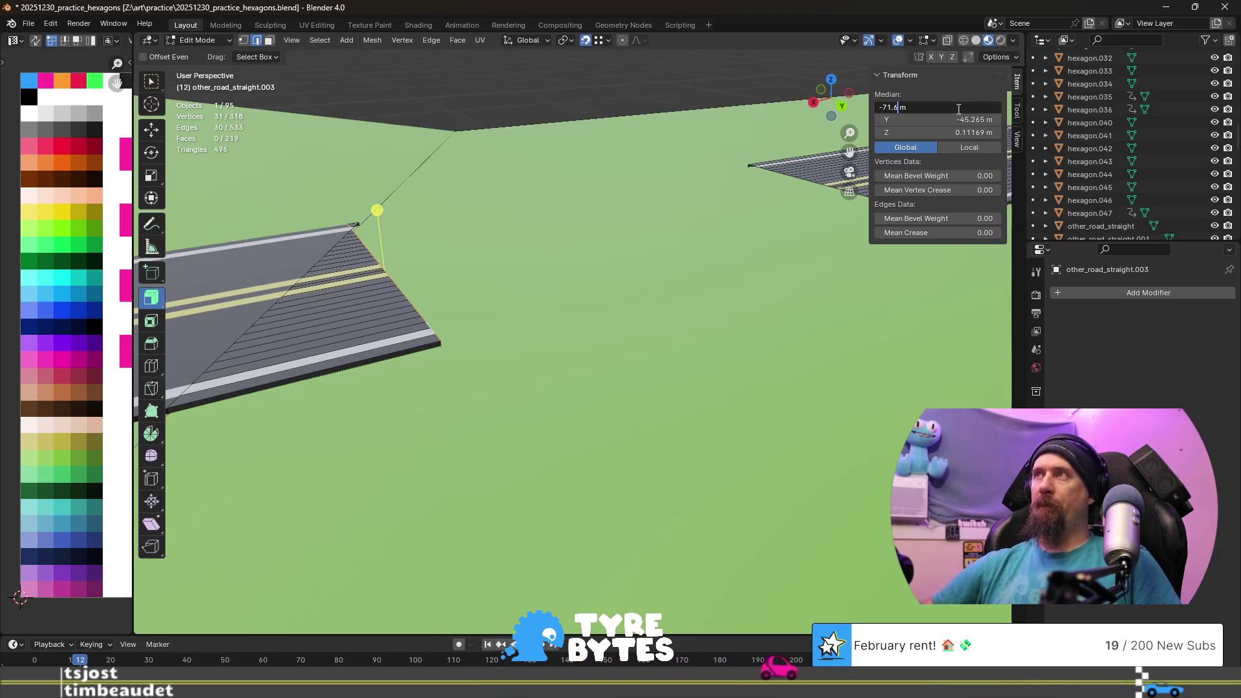
{"action": "key", "text": "Return"}
{"action": "mouse_move", "coordinate": [460, 264]}
{"action": "middle_mouse_down"}
{"action": "mouse_move", "coordinate": [503, 318]}
{"action": "mouse_move", "coordinate": [634, 340]}
{"action": "mouse_move", "coordinate": [699, 331]}
{"action": "mouse_move", "coordinate": [633, 309]}
{"action": "middle_mouse_up"}
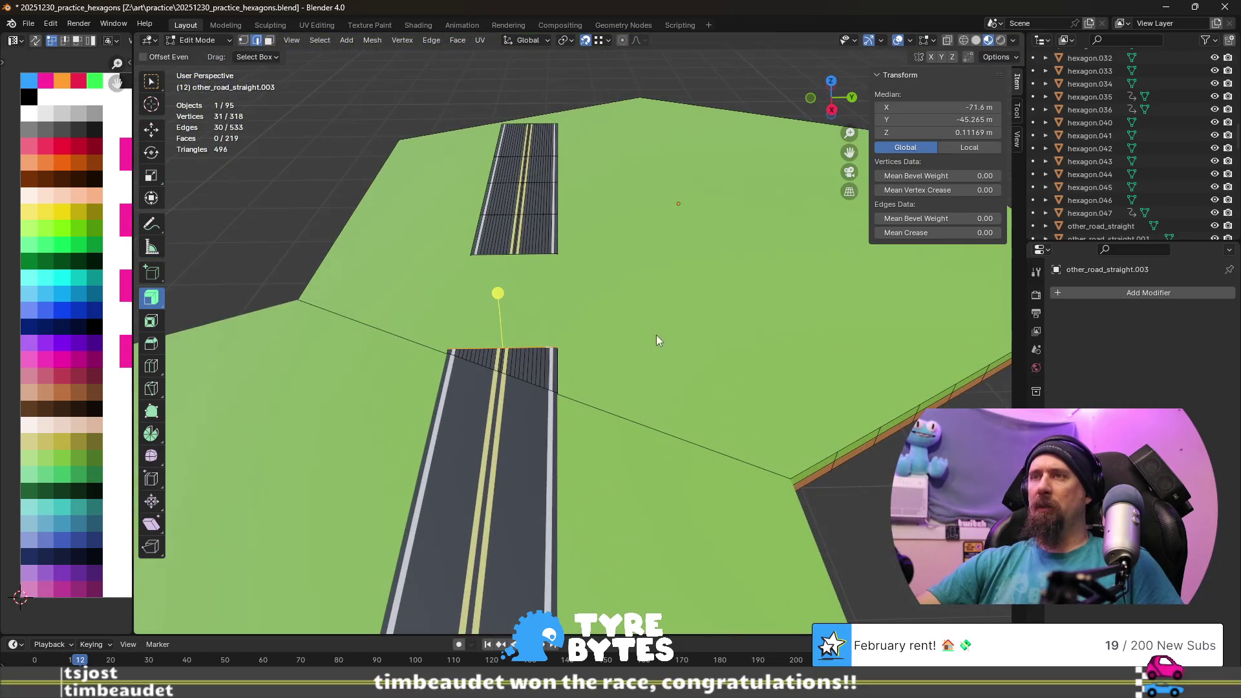
- Select the tile-edge vertex where the road turns and snap the 3D cursor to it
{"action": "middle_click_drag", "start_coordinate": [707, 367], "coordinate": [636, 326]}
{"action": "key", "text": "shift+s"}
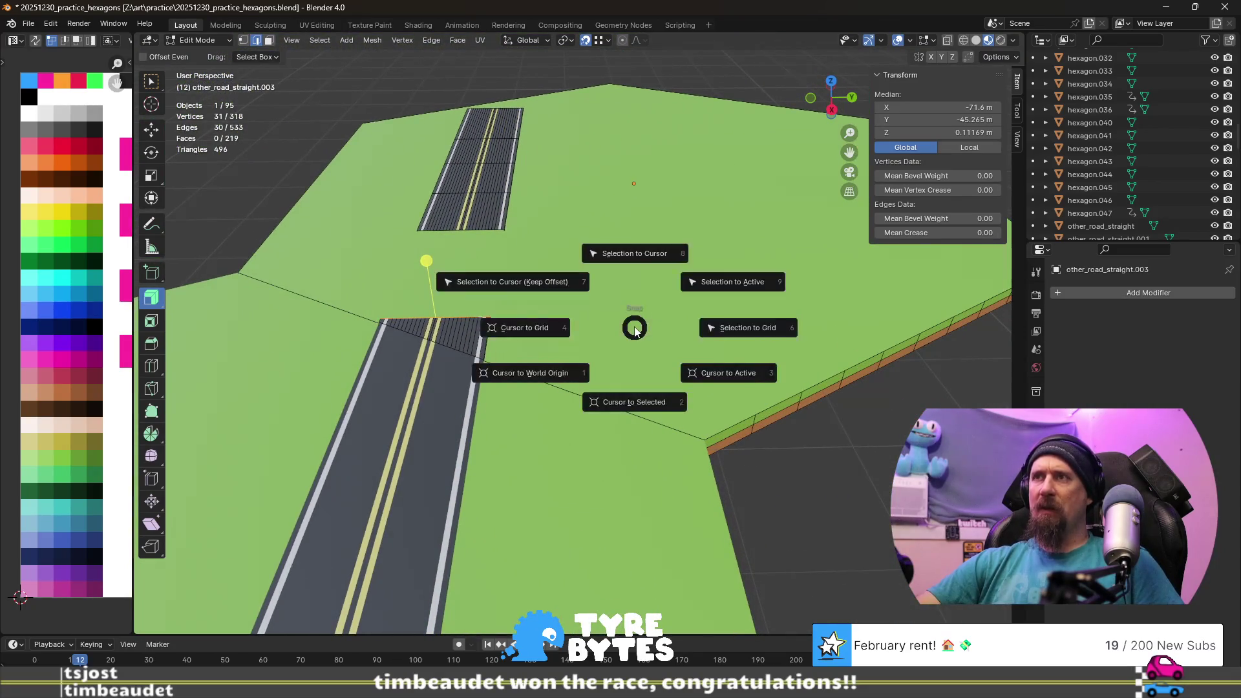
{"action": "key", "text": "Escape"}
{"action": "key", "text": "Tab"}
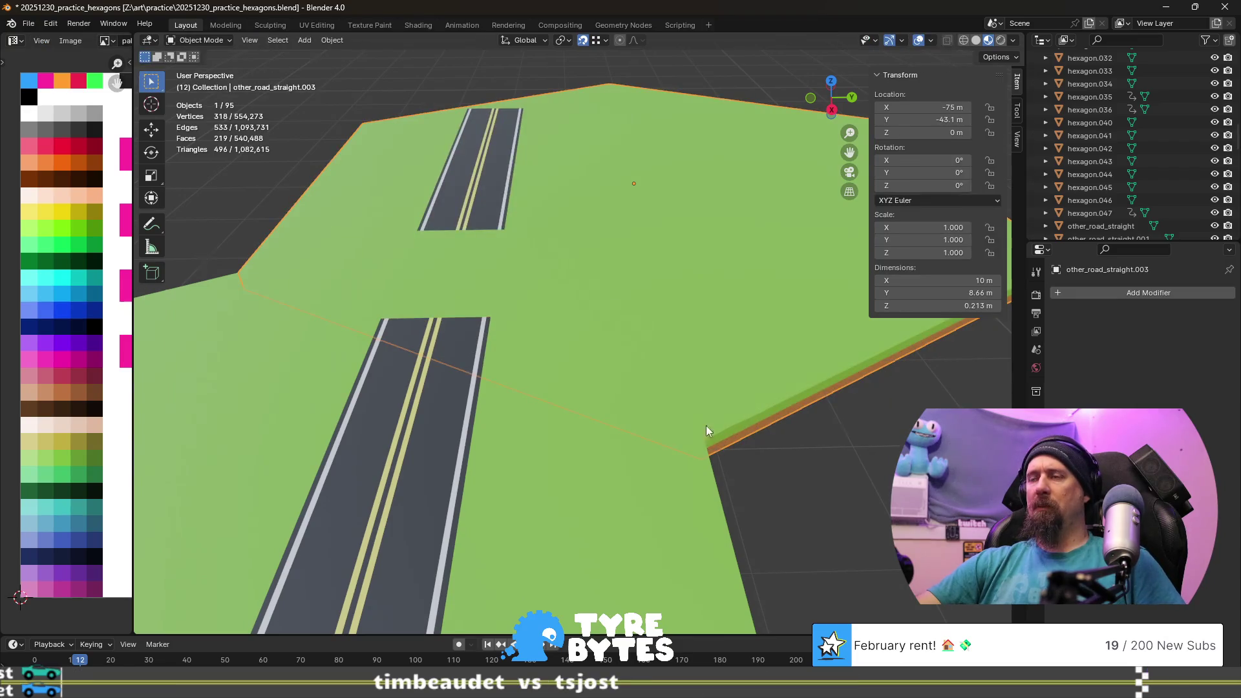
{"action": "middle_click_drag", "start_coordinate": [715, 427], "coordinate": [633, 378]}
{"action": "key", "text": "Tab"}
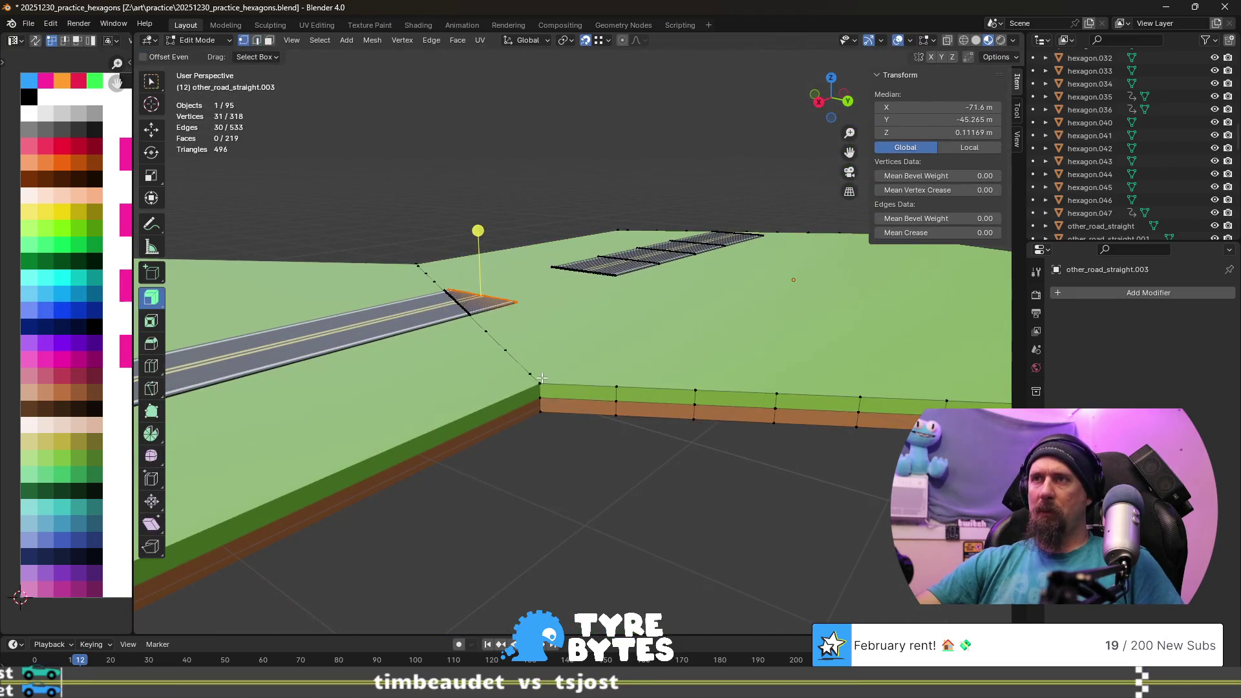
{"action": "left_click", "coordinate": [578, 374]}
{"action": "key", "text": "shift+s"}
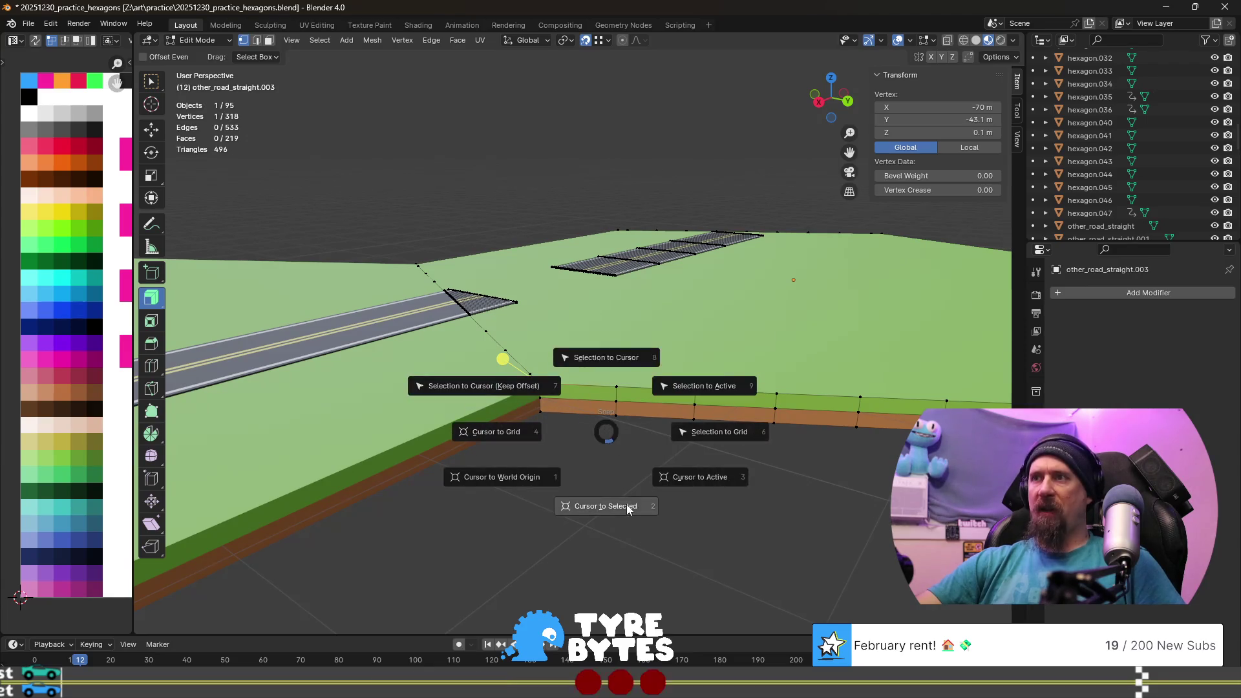
{"action": "left_click", "coordinate": [628, 506]}
- Try entering the vertex X value of -71.6 m in the sidebar, then undo the move
{"action": "middle_click_drag", "start_coordinate": [630, 507], "coordinate": [526, 420]}
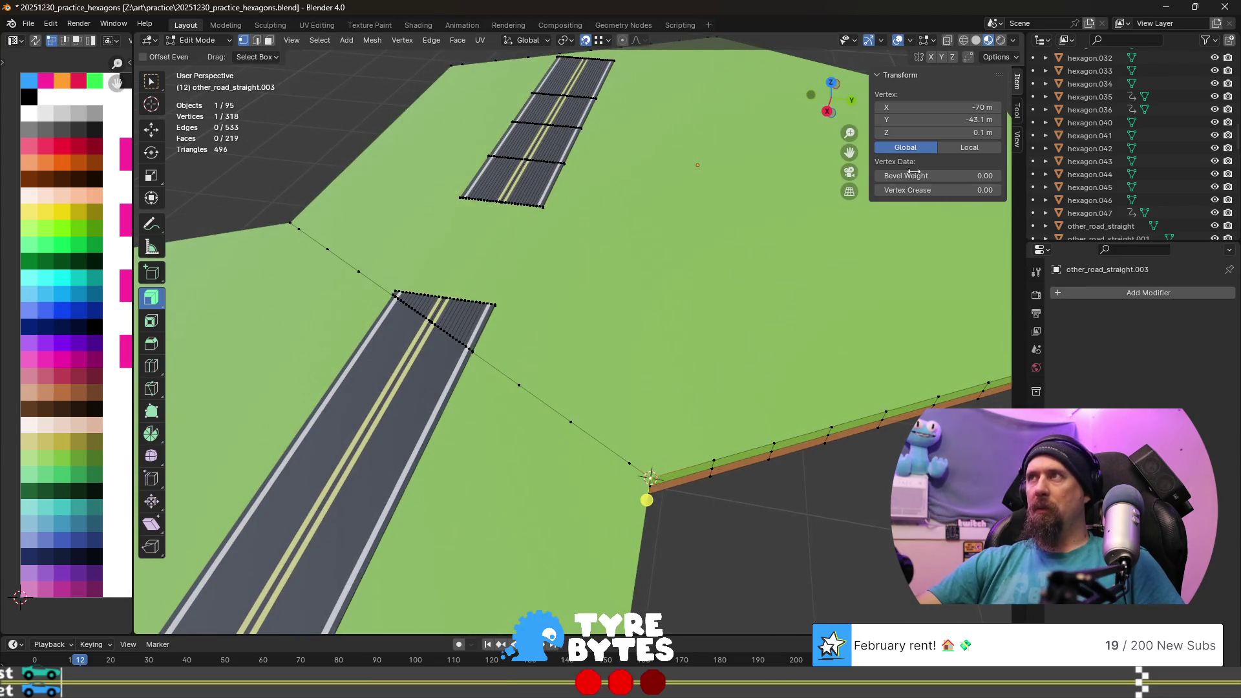
{"action": "left_click", "coordinate": [949, 108]}
{"action": "key", "text": "BackSpace"}
{"action": "type", "text": "1.6"}
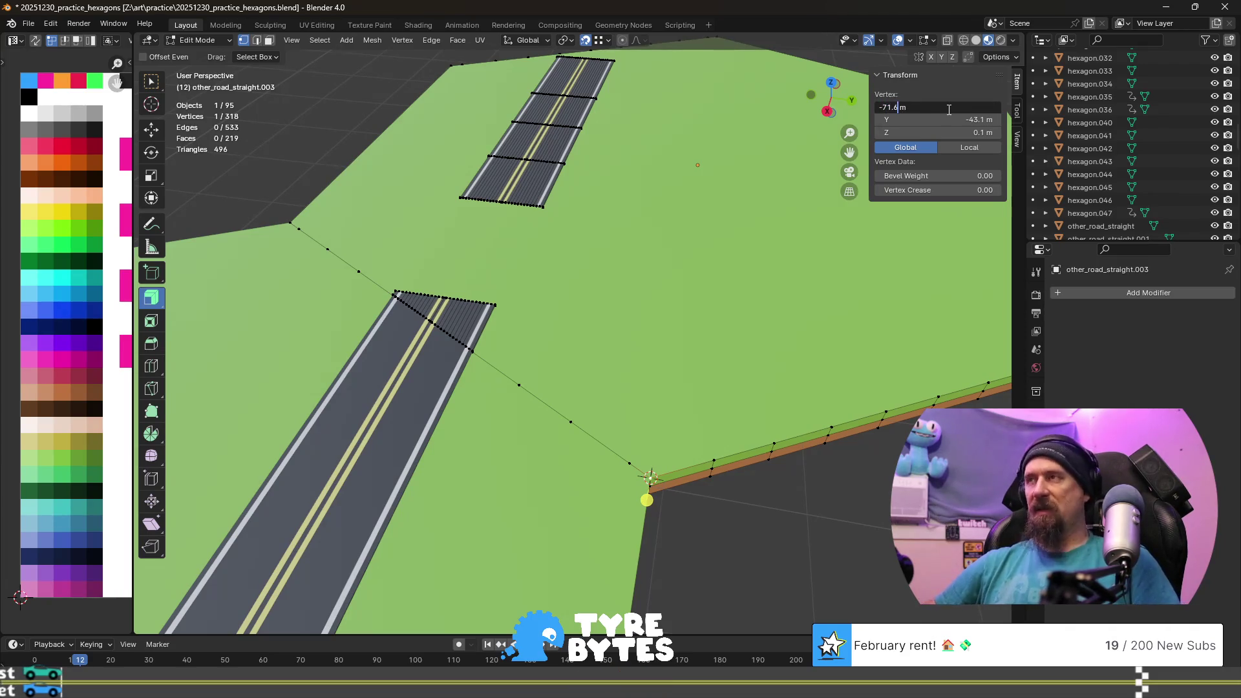
{"action": "key", "text": "Return"}
{"action": "key", "text": "ctrl+z"}
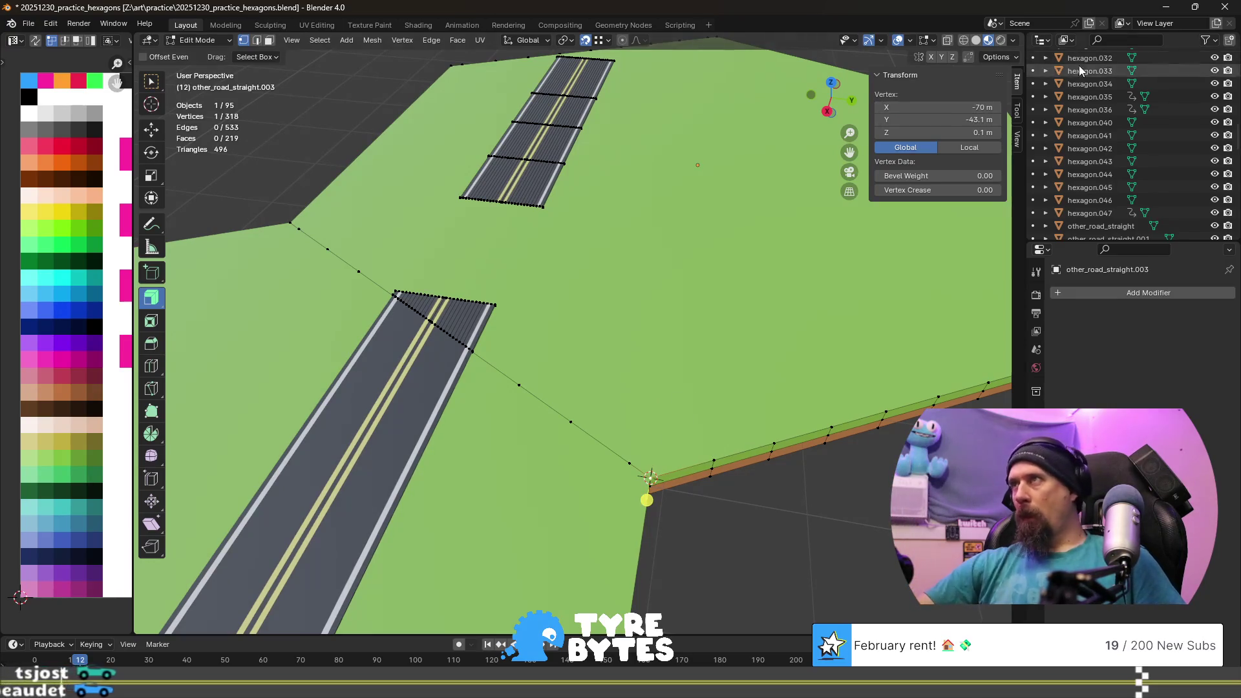
{"action": "left_click", "coordinate": [1017, 115]}
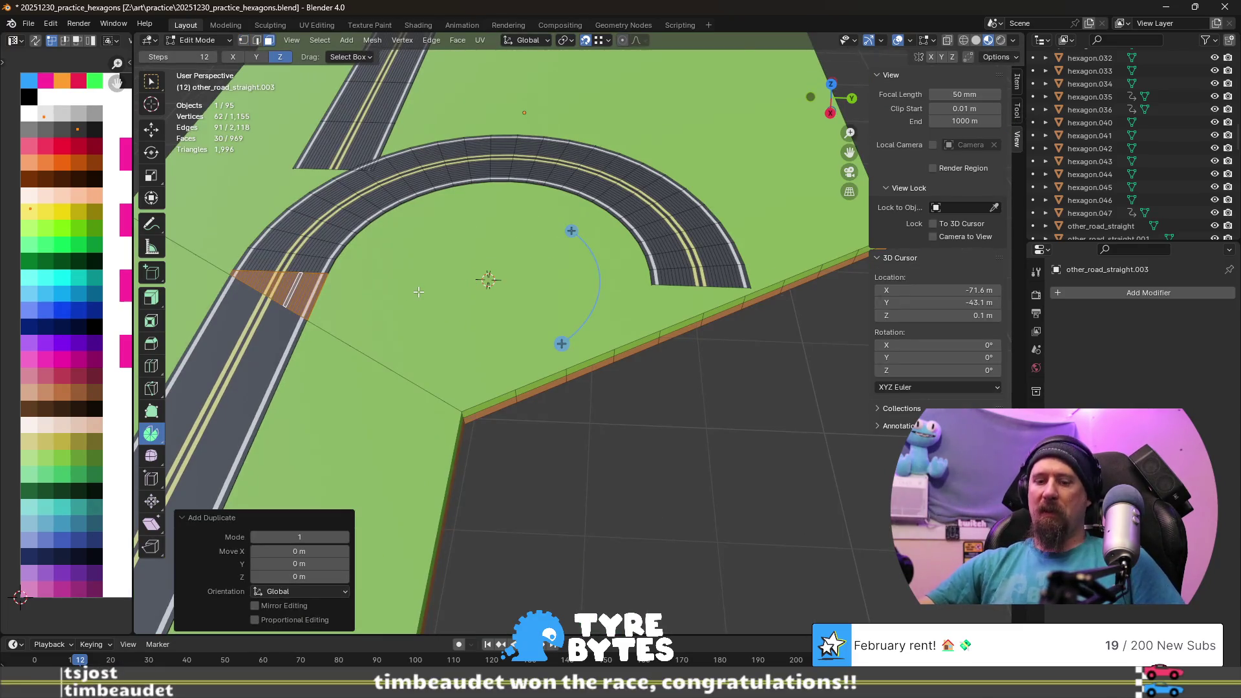
{"action": "type", "text": "sx-1"}
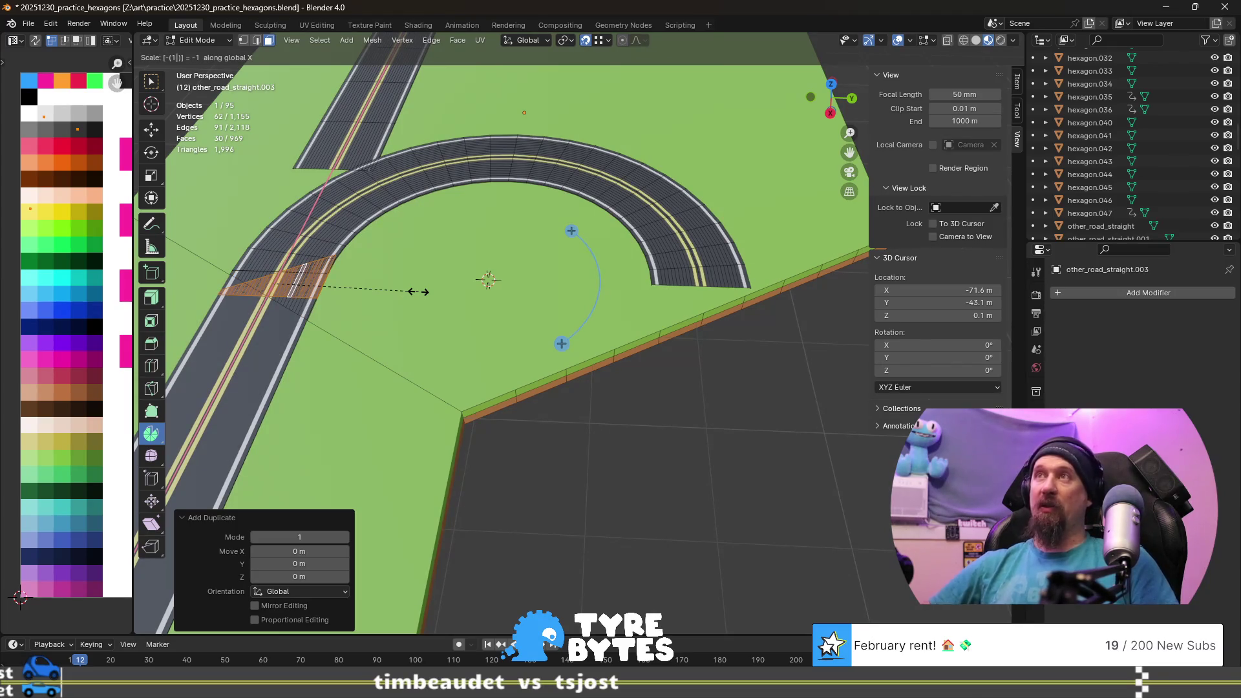
- Switch the transform pivot to the 3D cursor and mirror the road piece along X by scale -1
{"action": "key", "text": "Escape"}
{"action": "left_click", "coordinate": [567, 40]}
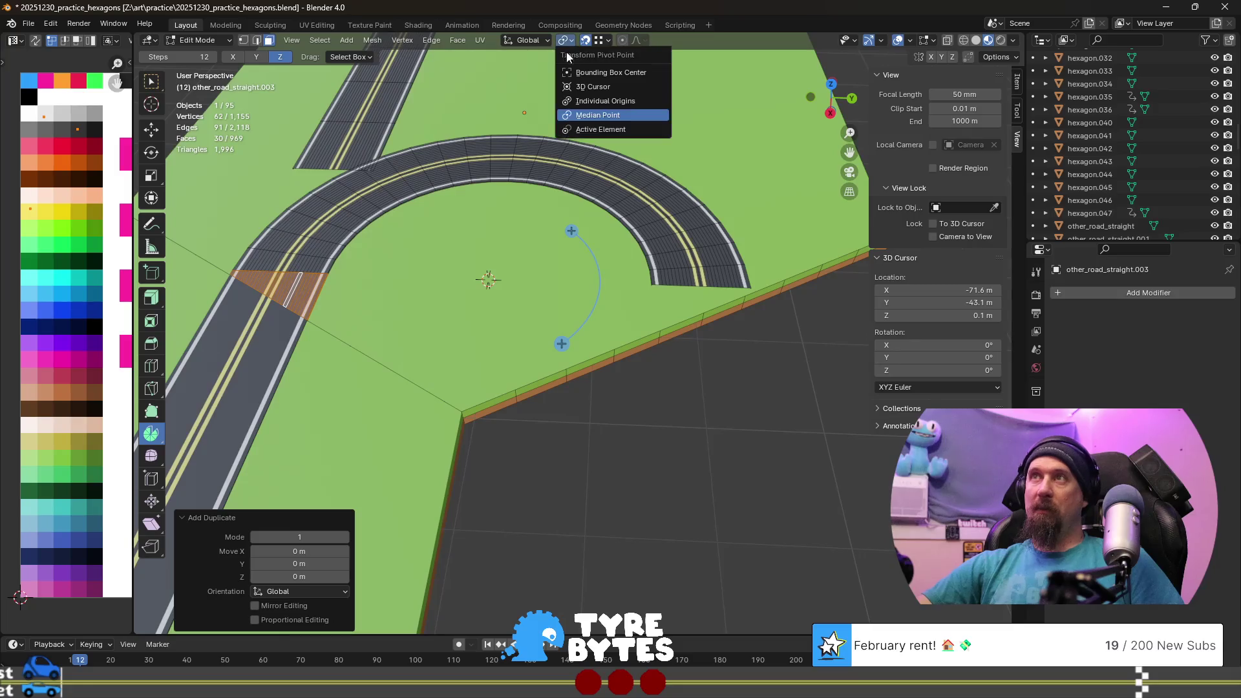
{"action": "left_click", "coordinate": [628, 87]}
{"action": "type", "text": "s"}
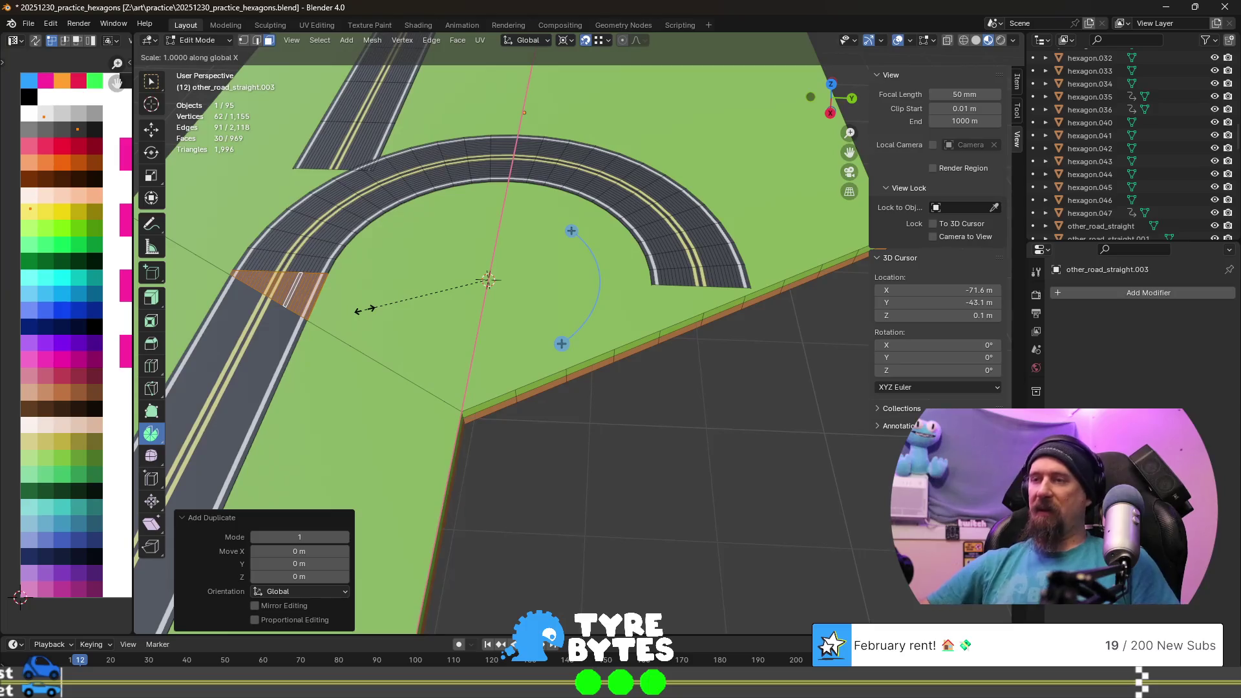
{"action": "type", "text": "-1"}
{"action": "key", "text": "Return"}
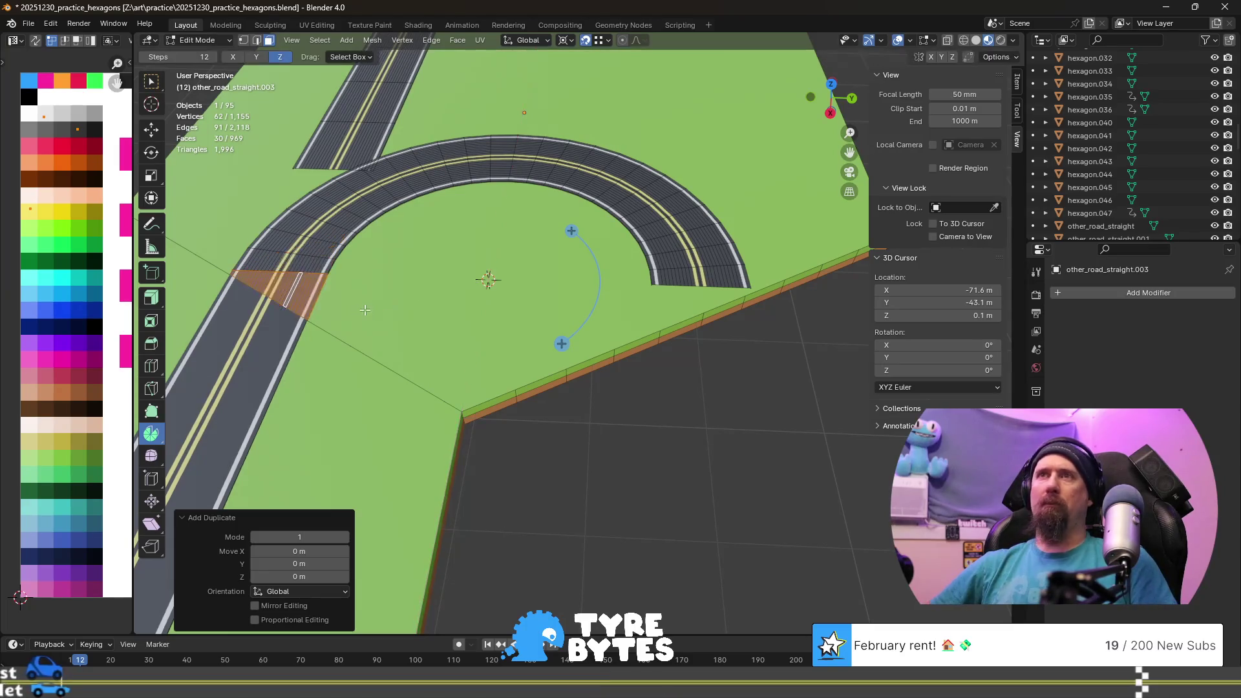
- Mirror the road piece again with scale -1 to cap the U-turn, then deselect and inspect the tile
{"action": "key", "text": "s"}
{"action": "key", "text": "x"}
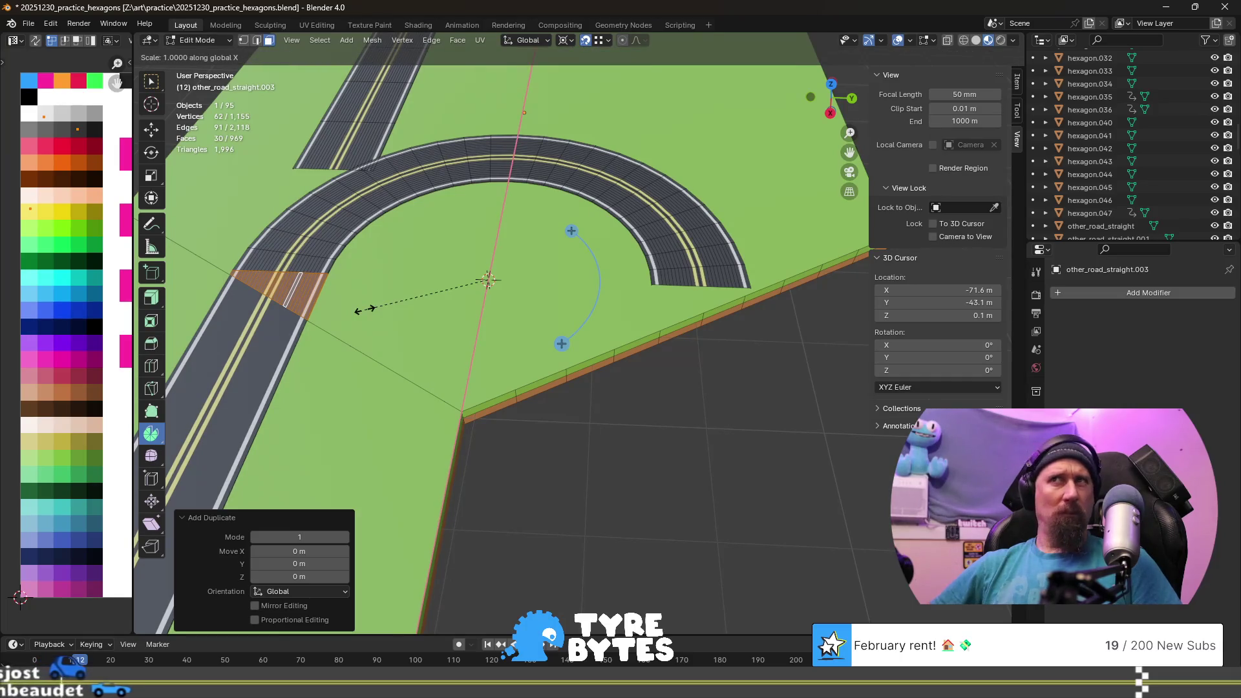
{"action": "type", "text": "y"}
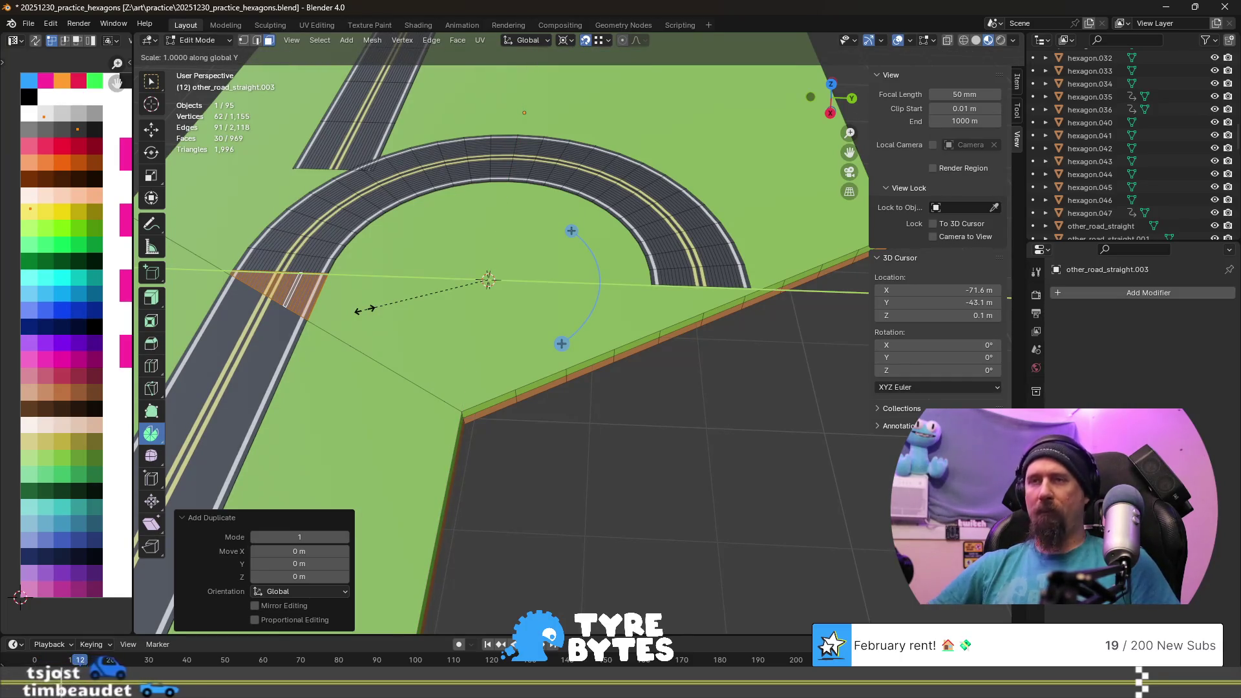
{"action": "type", "text": "-1"}
{"action": "key", "text": "Return"}
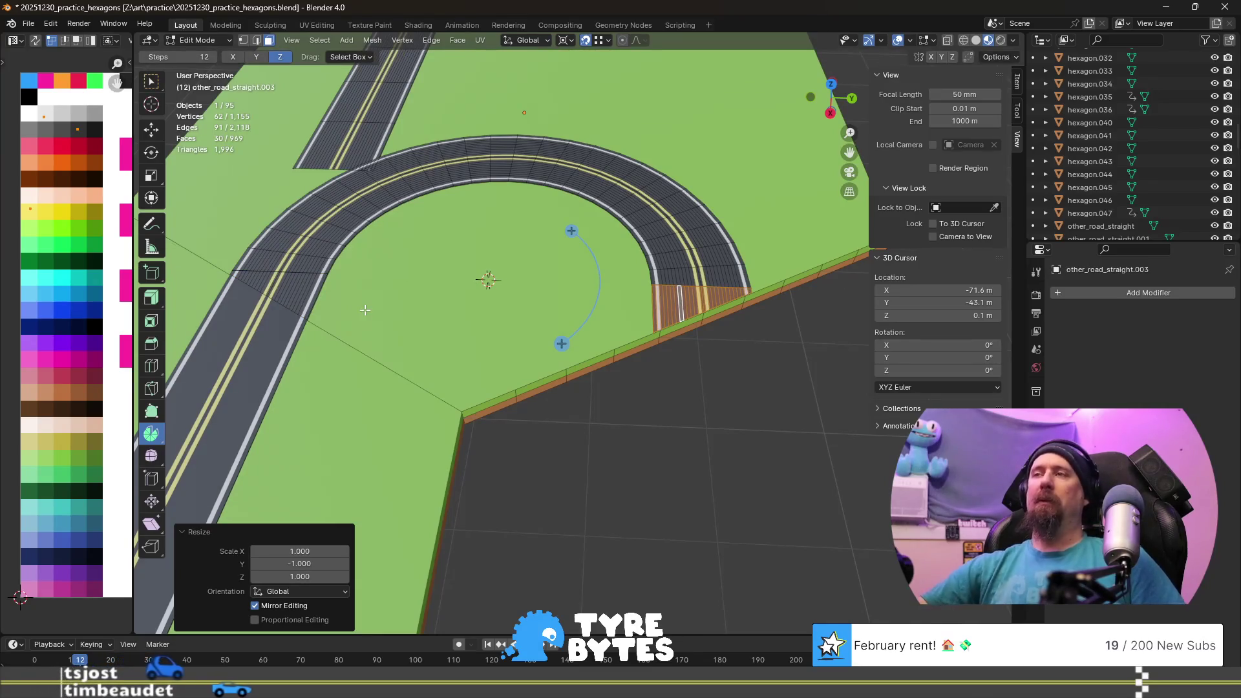
{"action": "left_click", "coordinate": [716, 418]}
{"action": "middle_click_drag", "start_coordinate": [716, 417], "coordinate": [468, 373]}
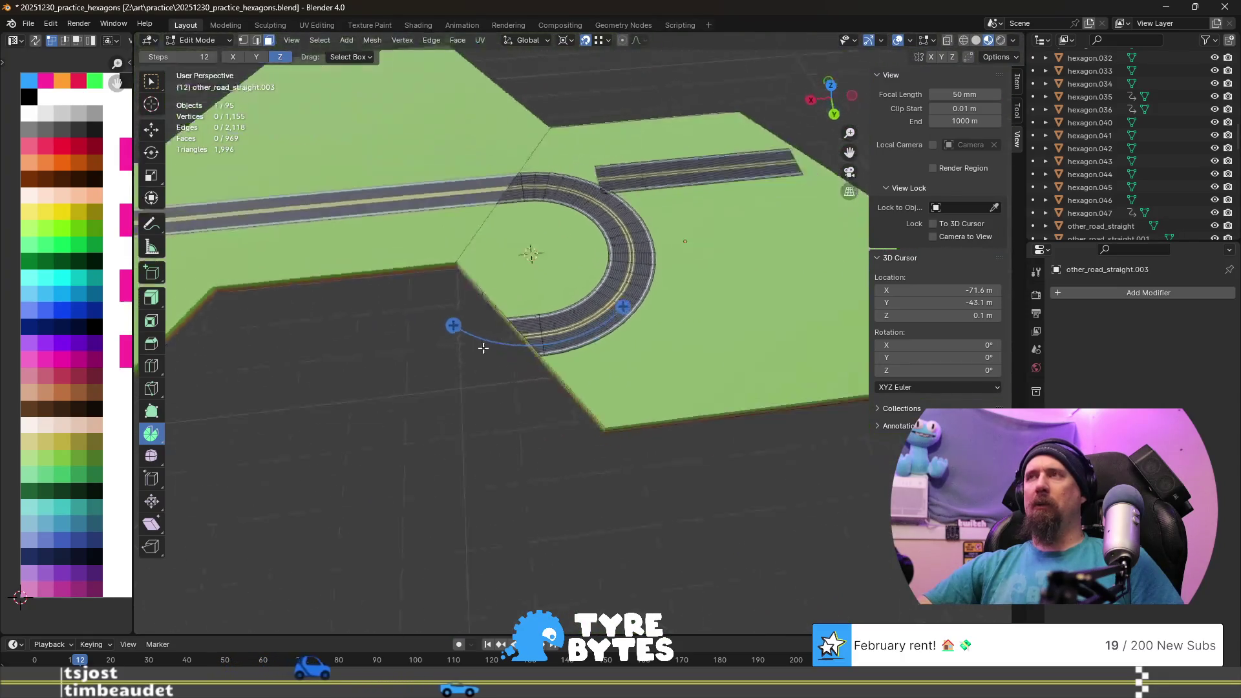
{"action": "middle_click_drag", "start_coordinate": [411, 344], "coordinate": [709, 339]}
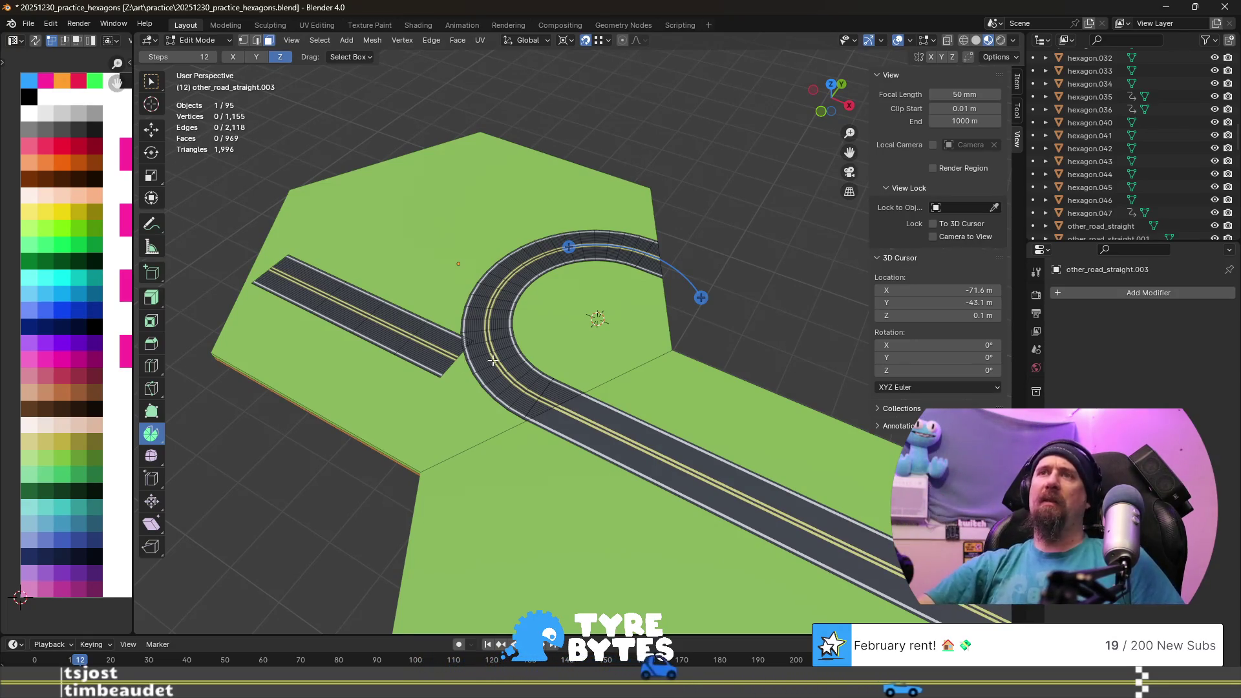
{"action": "left_click", "coordinate": [396, 327]}
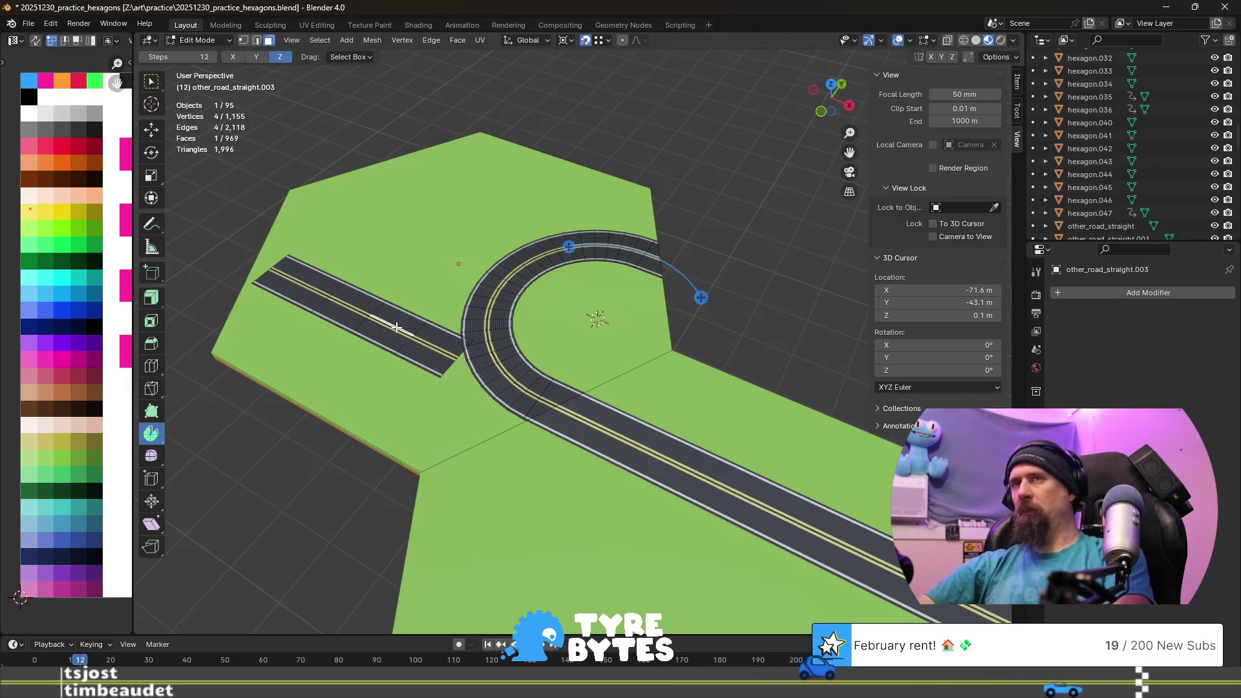
- Select the leftover straight road strip with linked selection and delete its faces
{"action": "key", "text": "ctrl+l"}
{"action": "key", "text": "x"}
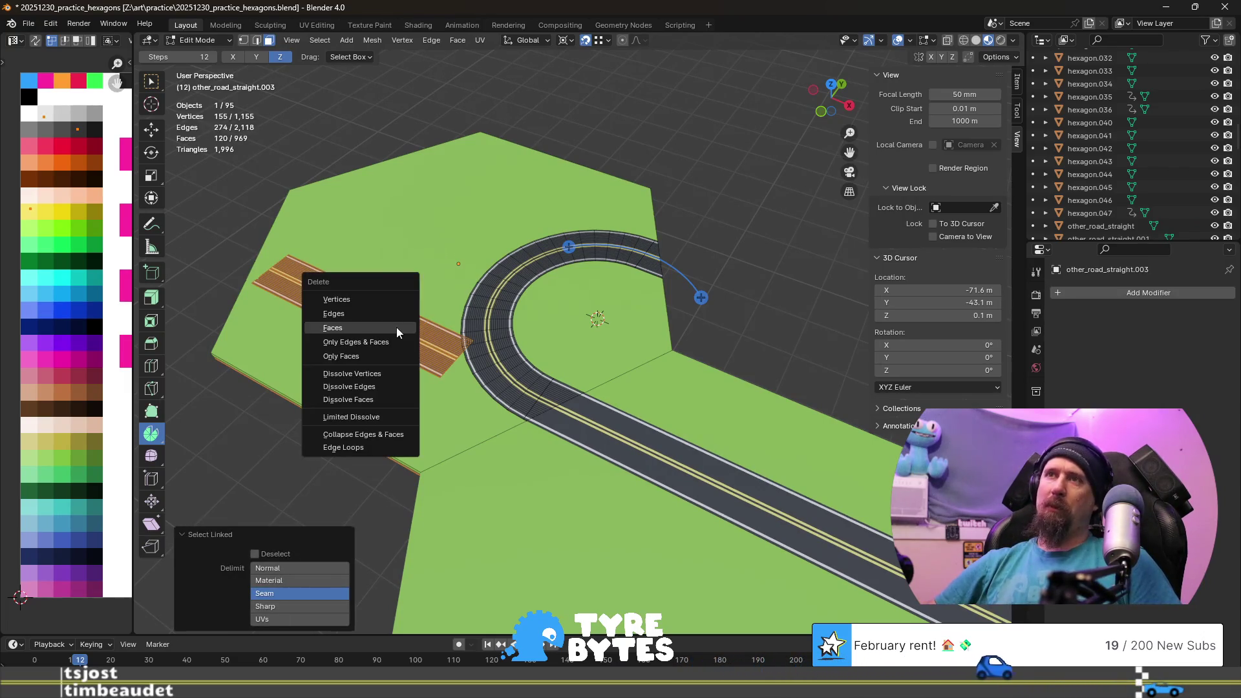
{"action": "left_click", "coordinate": [397, 326]}
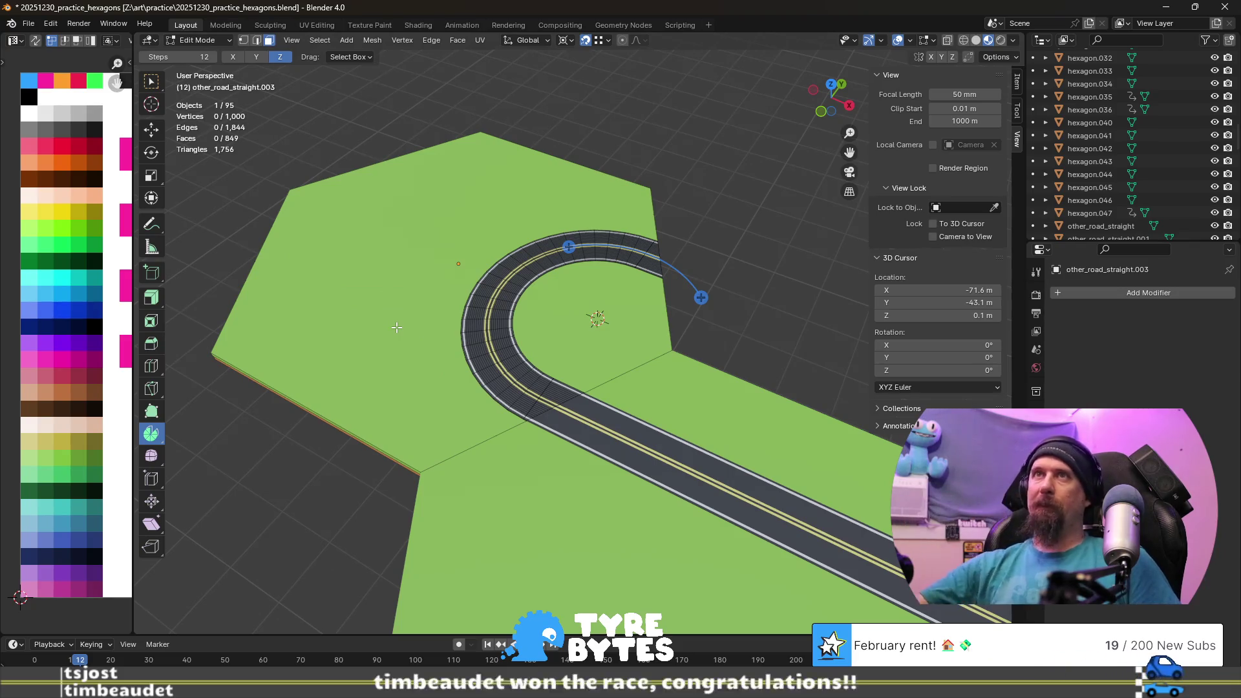
{"action": "scroll", "coordinate": [369, 338], "scroll_direction": "down", "scroll_amount": 4}
{"action": "middle_click_drag", "start_coordinate": [391, 417], "coordinate": [523, 424]}
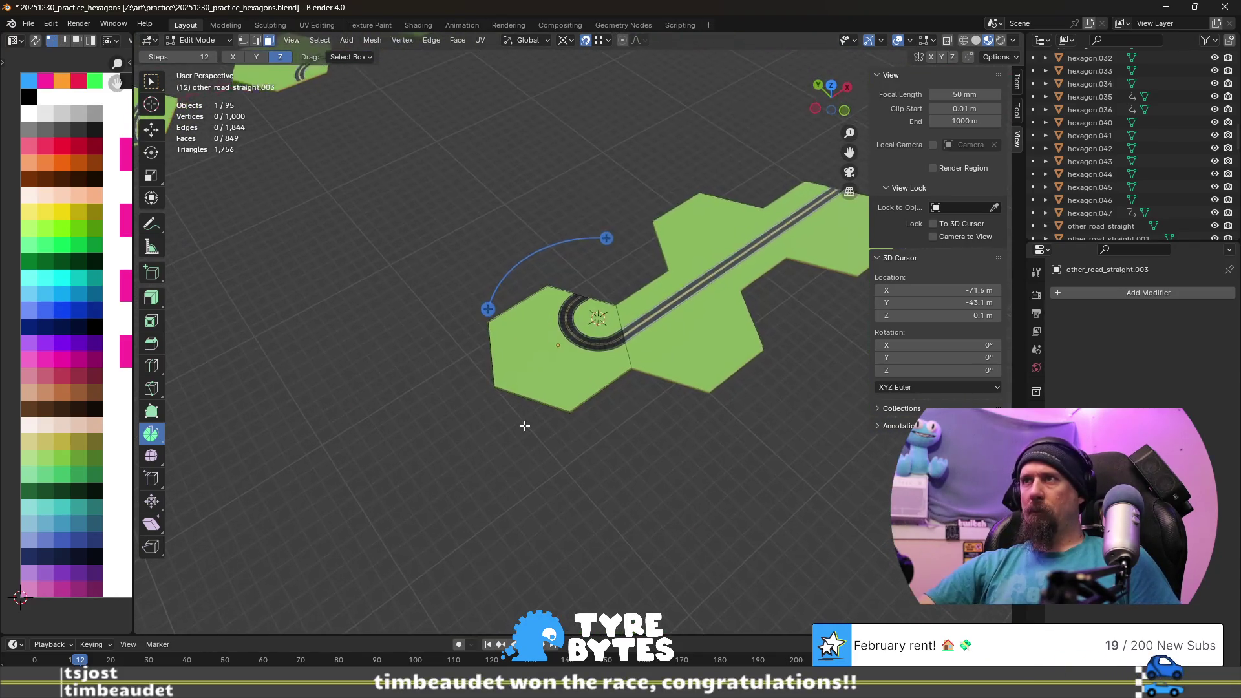
{"action": "key", "text": "Tab"}
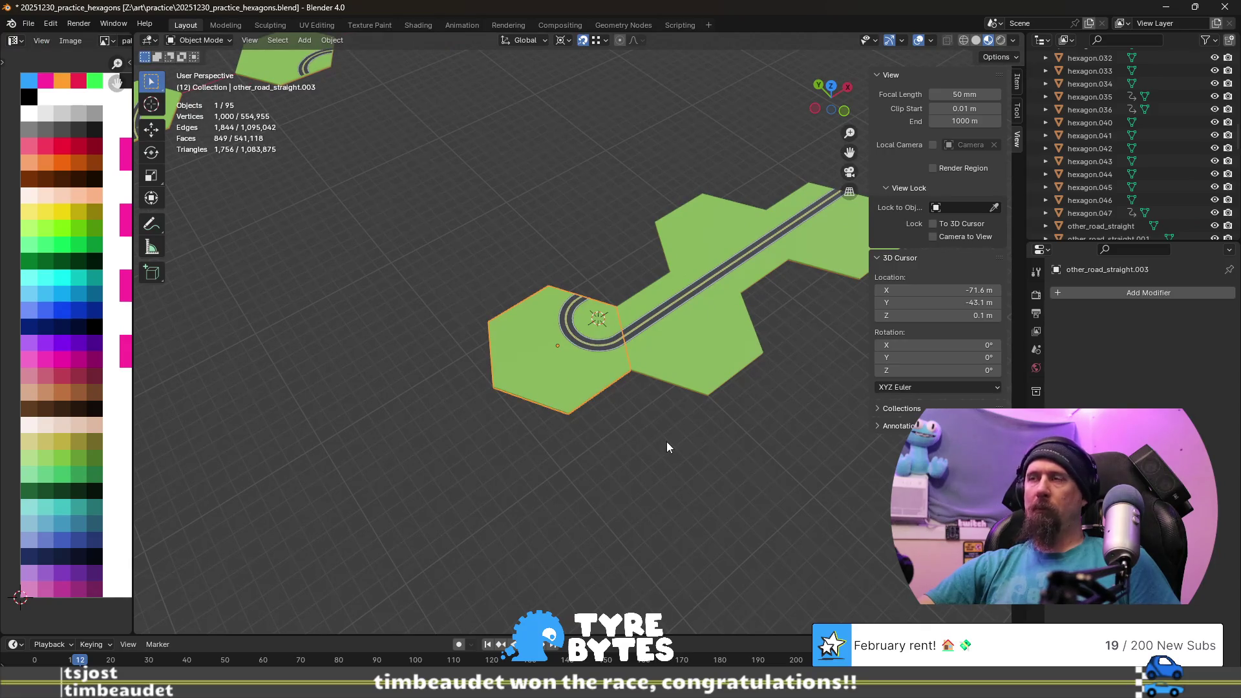
{"action": "middle_click_drag", "start_coordinate": [666, 440], "coordinate": [489, 459], "text": "shift"}
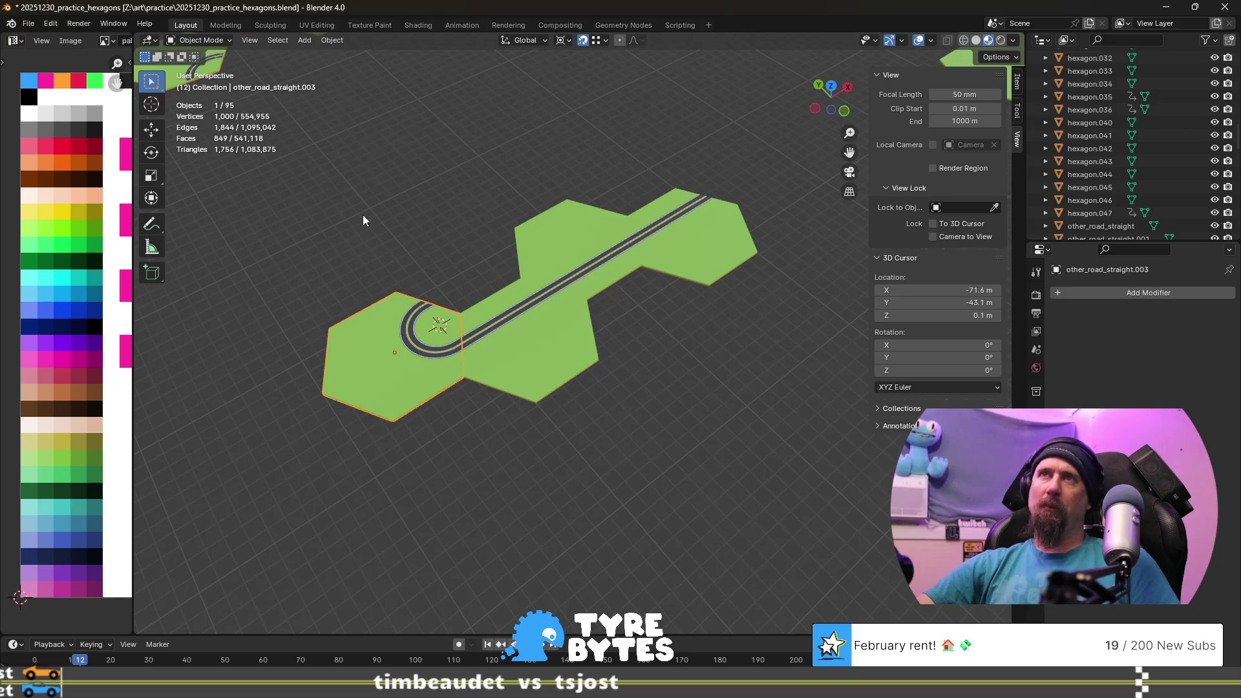
- Rename the tile object to other_road_turn_sharp
{"action": "key", "text": "F2"}
{"action": "key", "text": "End"}
{"action": "key", "text": "BackSpace"}
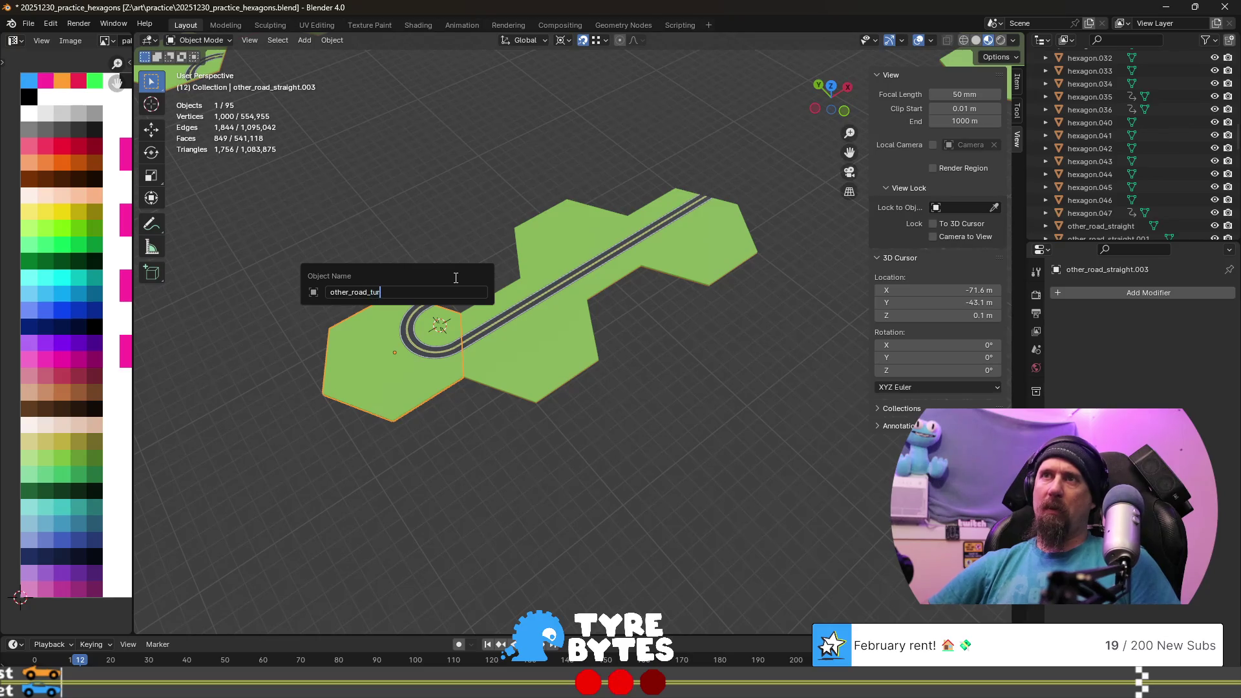
{"action": "type", "text": "n_shapr"}
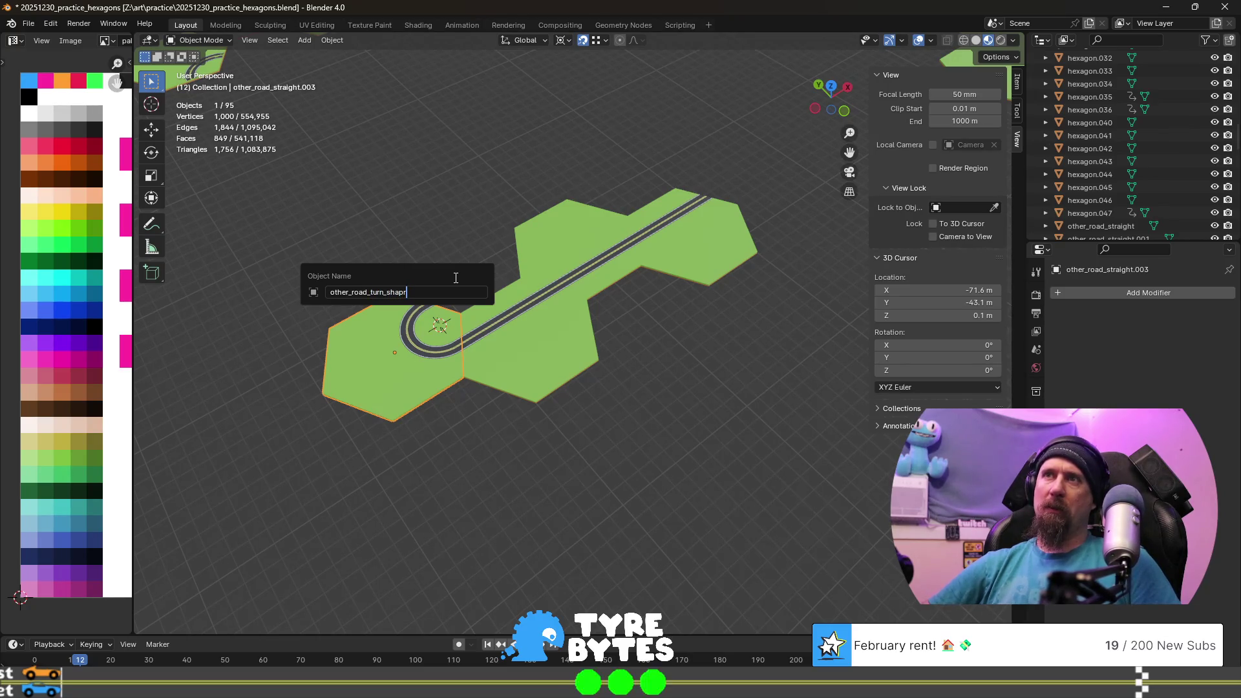
{"action": "type", "text": "rp"}
{"action": "key", "text": "Return"}
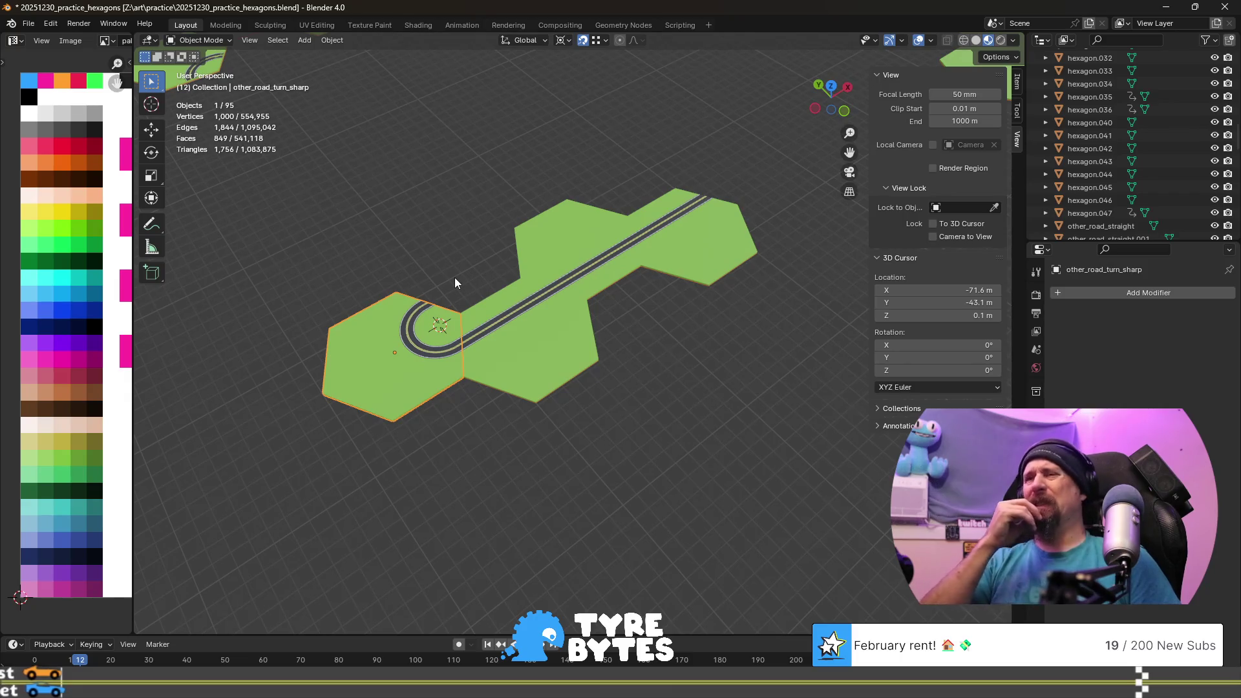
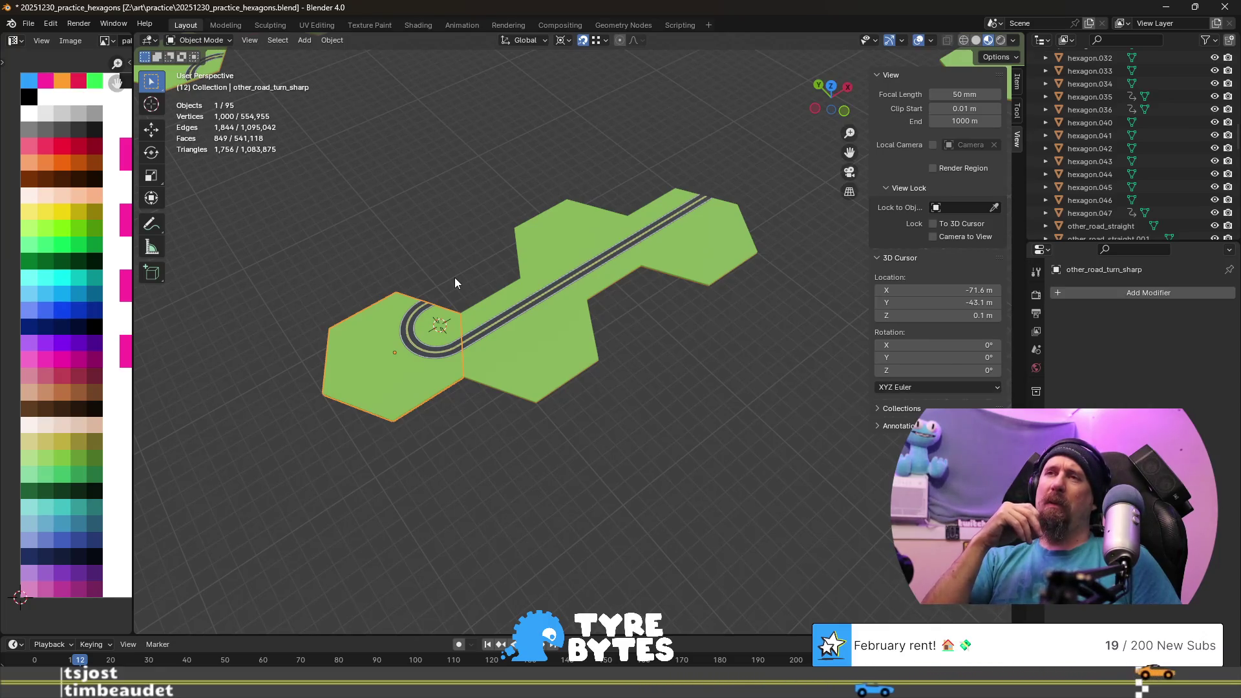
{"action": "scroll", "coordinate": [454, 277], "scroll_direction": "up", "scroll_amount": 3}
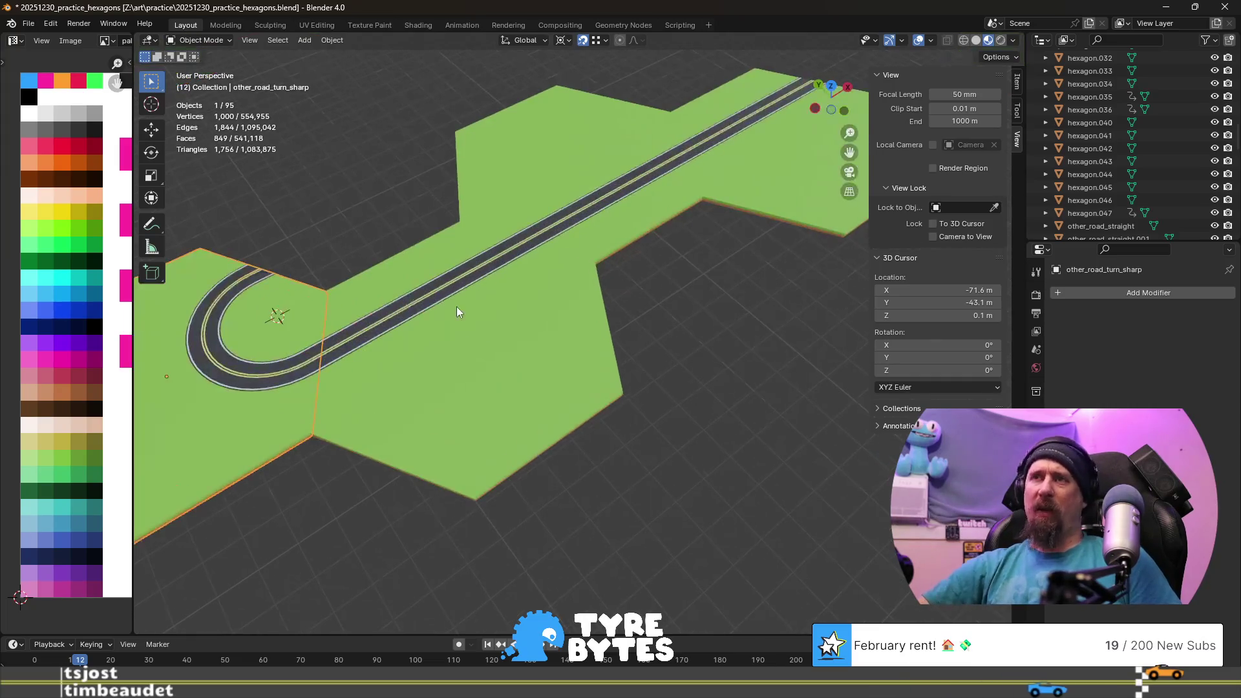
{"action": "scroll", "coordinate": [473, 354], "scroll_direction": "up", "scroll_amount": 1}
{"action": "scroll", "coordinate": [473, 359], "scroll_direction": "up", "scroll_amount": 1}
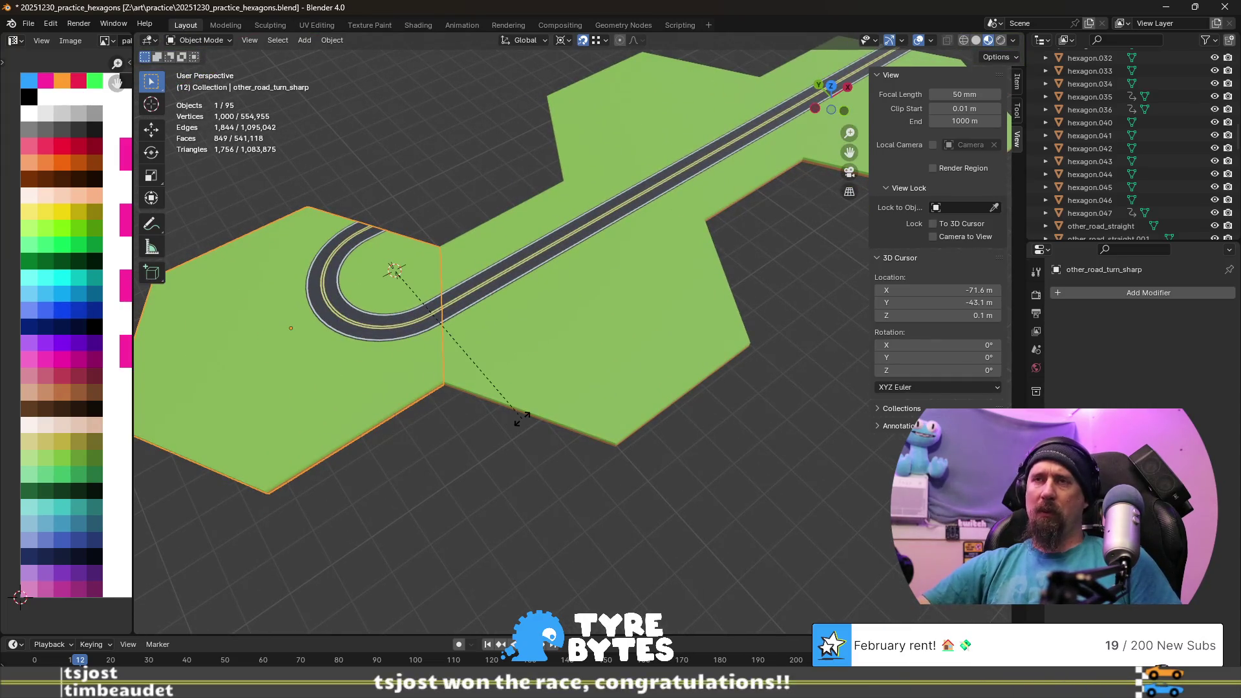
{"action": "type", "text": "r60"}
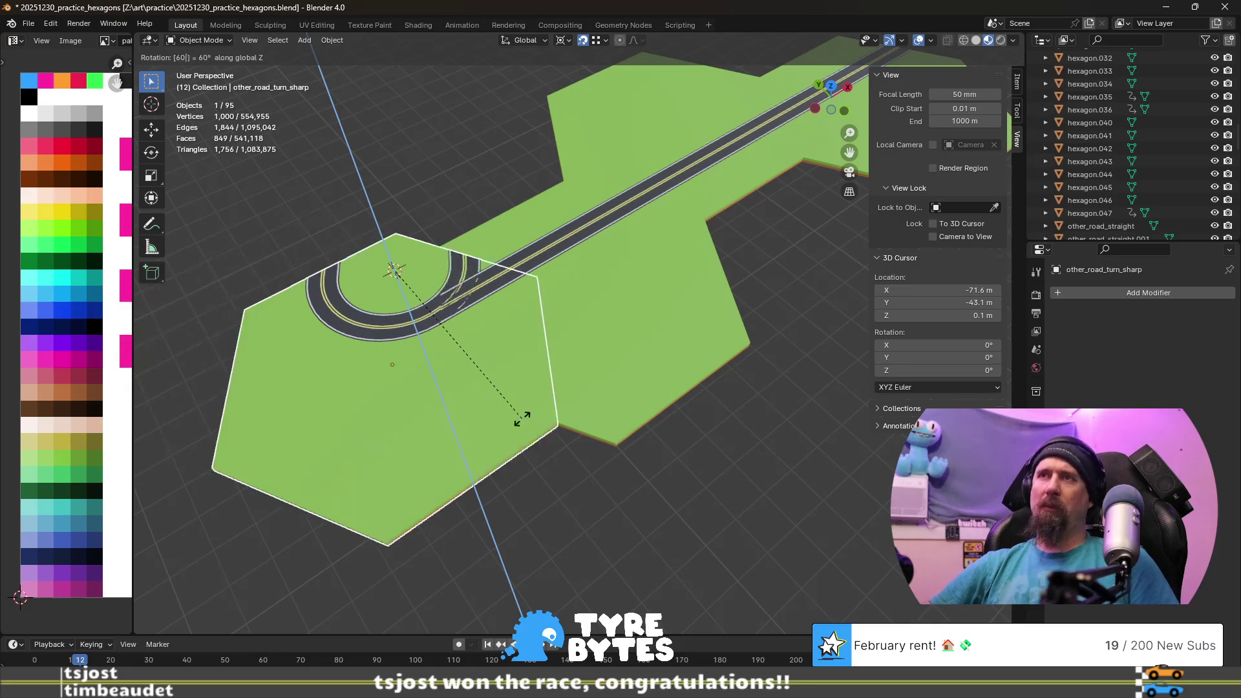
- Rotate the curved-road tile -60°, set the pivot to individual origins, and rotate -60° about Z again
{"action": "key", "text": "minus"}
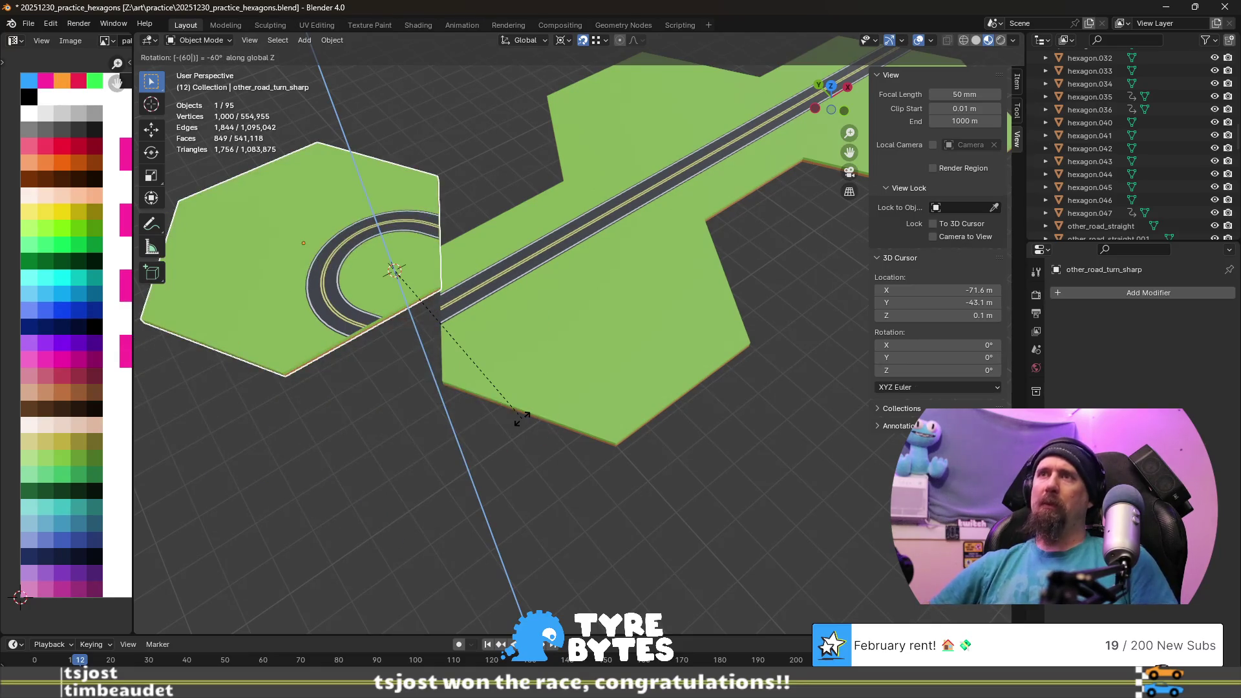
{"action": "key", "text": "Return"}
{"action": "left_click", "coordinate": [559, 43]}
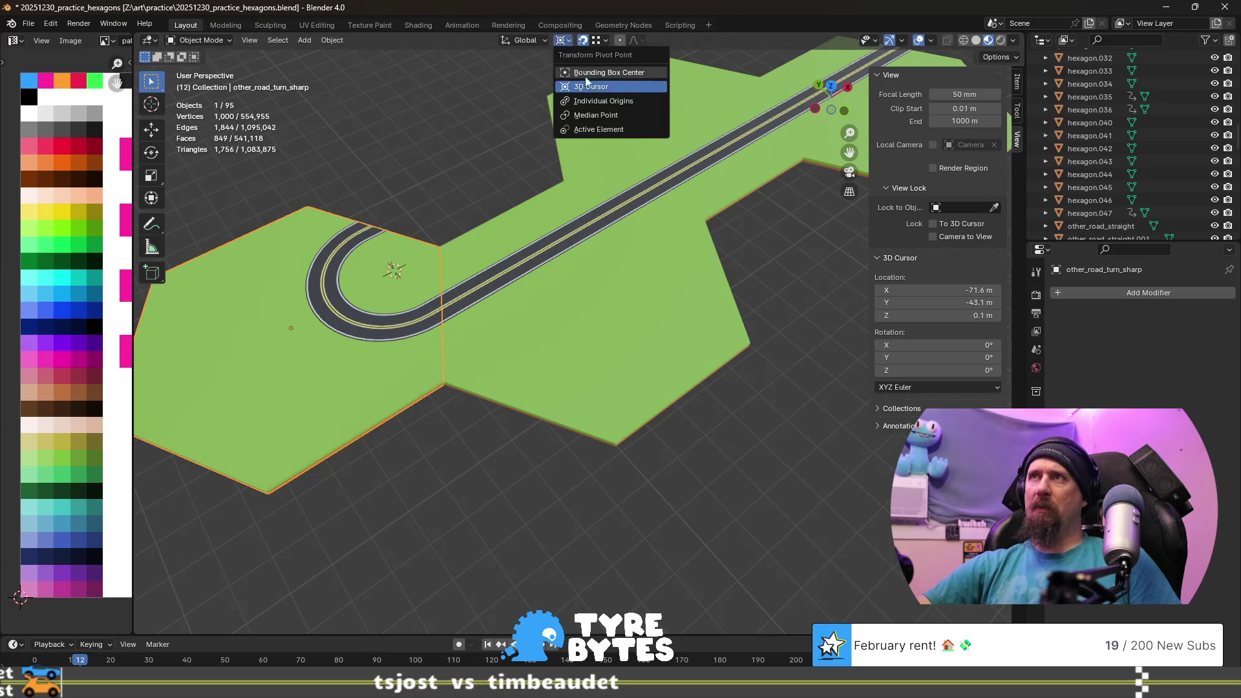
{"action": "left_click", "coordinate": [618, 113]}
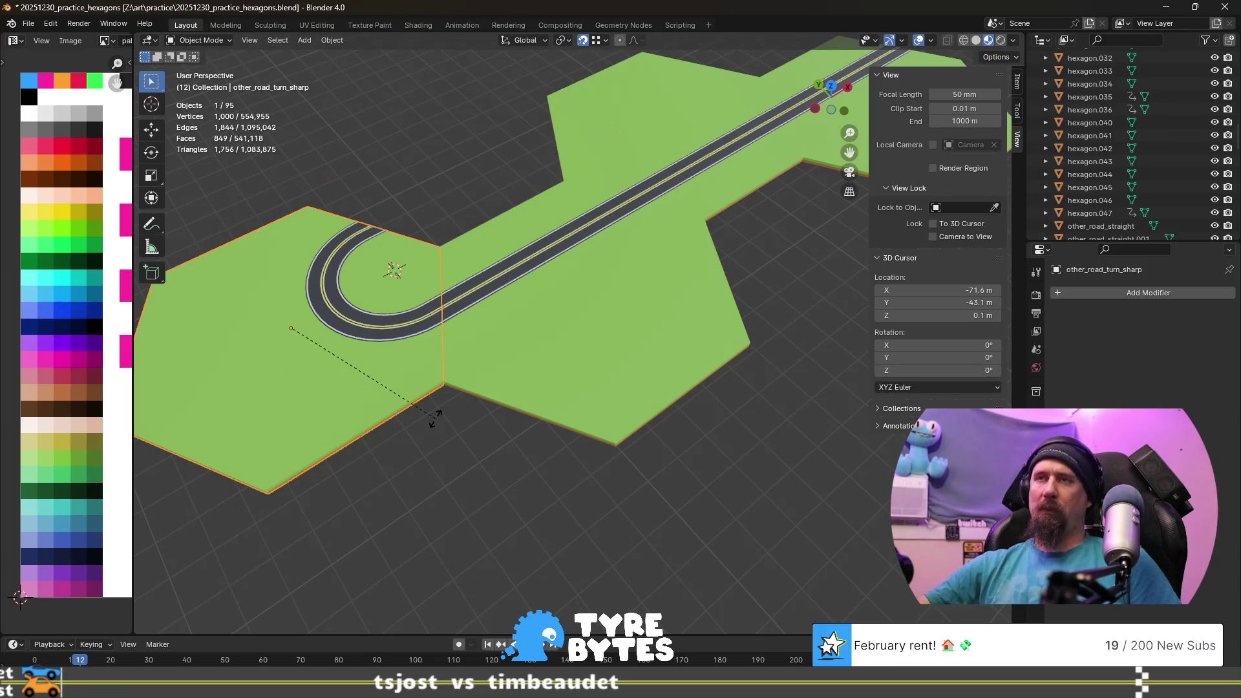
{"action": "type", "text": "rz"}
{"action": "type", "text": "60"}
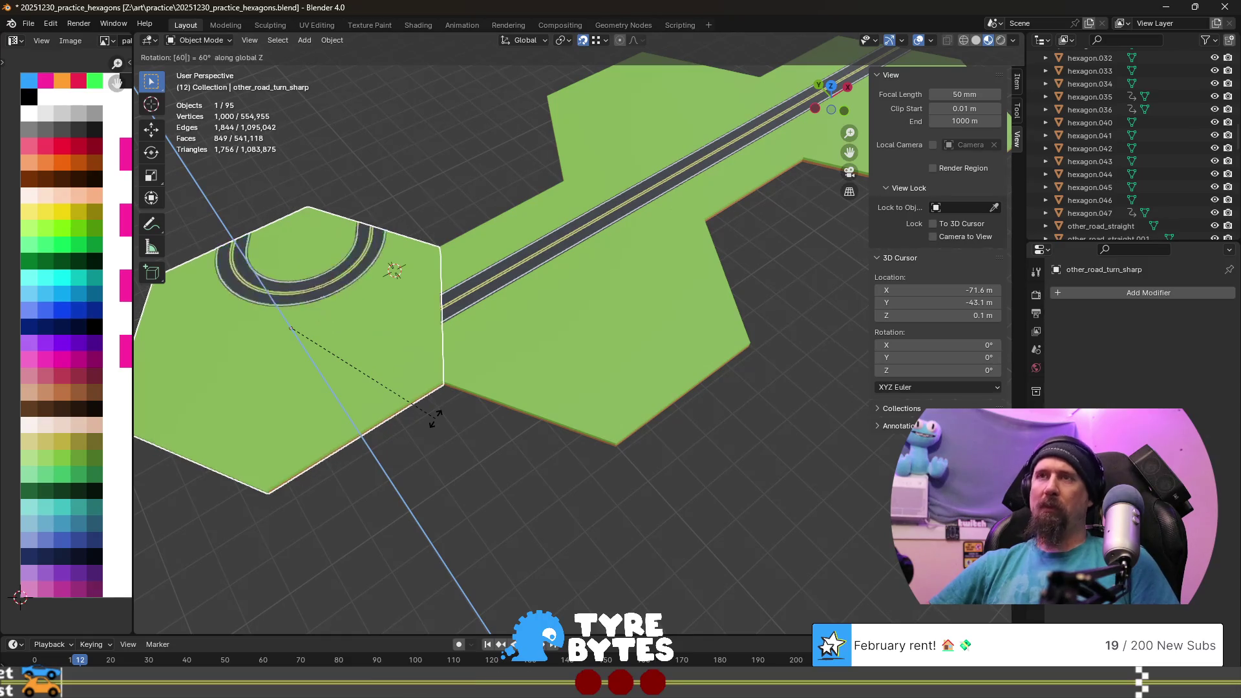
{"action": "key", "text": "minus"}
{"action": "key", "text": "Return"}
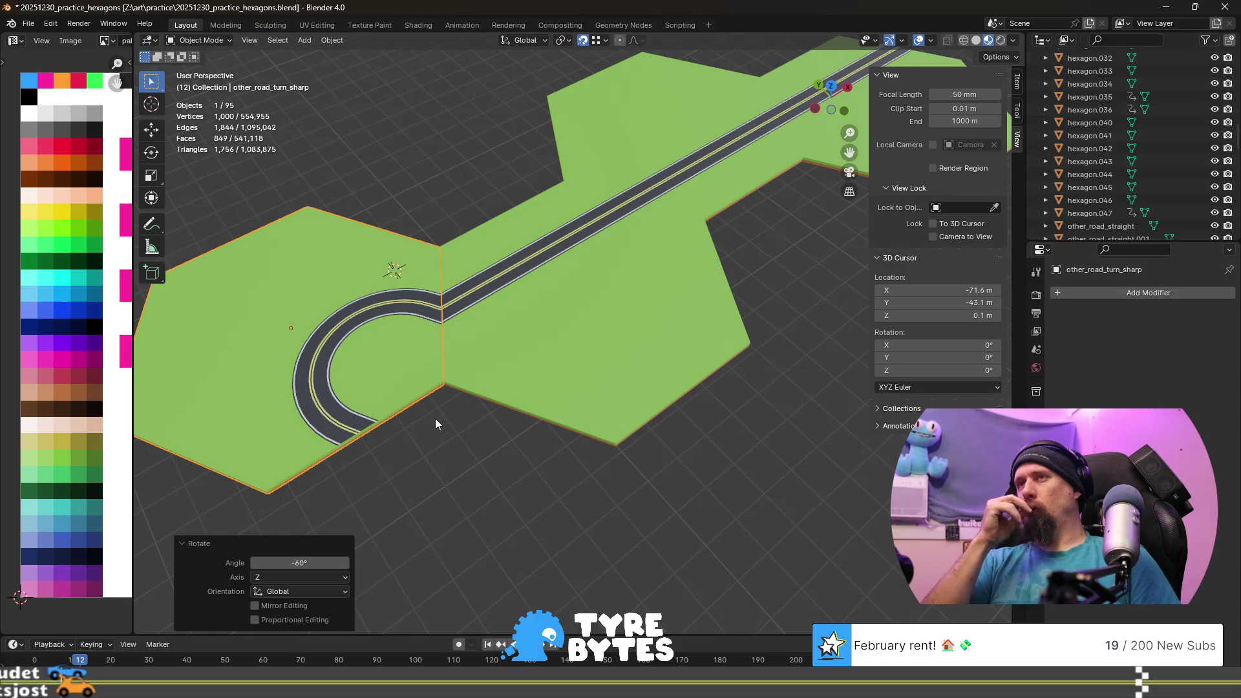
- Rotate other_road_straight.002 by -600° about Z, then undo that and the curved tile's rotation
{"action": "left_click", "coordinate": [574, 298]}
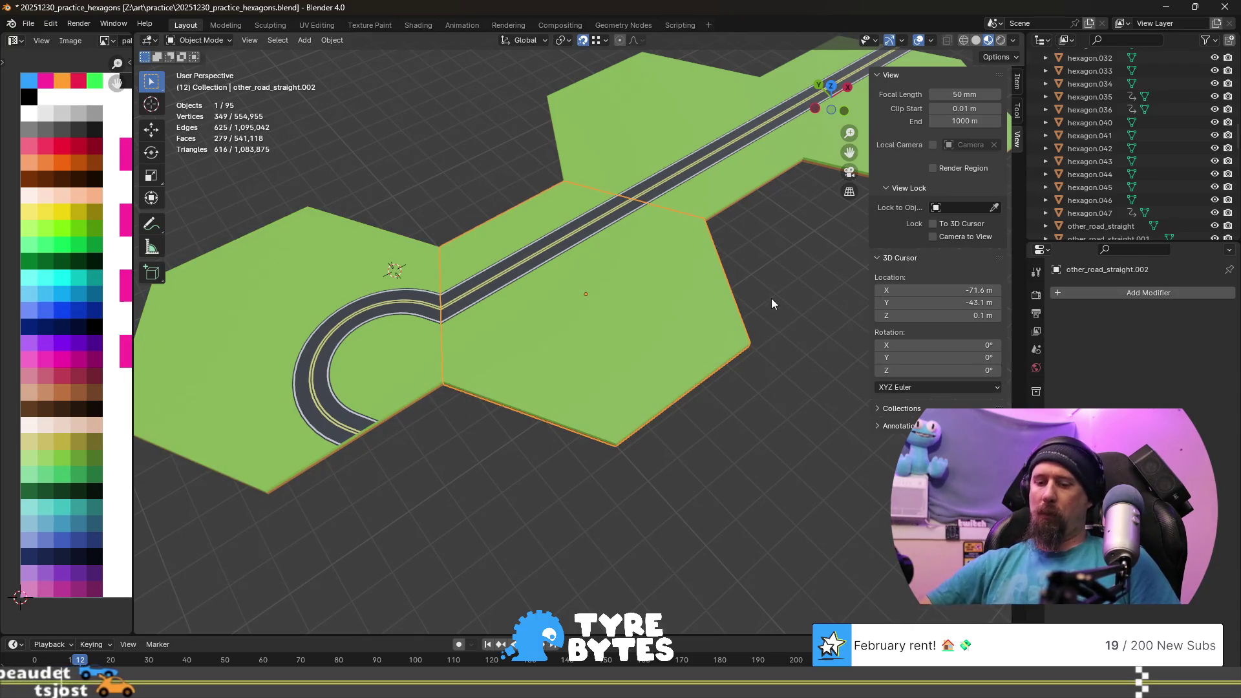
{"action": "type", "text": "rz"}
{"action": "type", "text": "-6"}
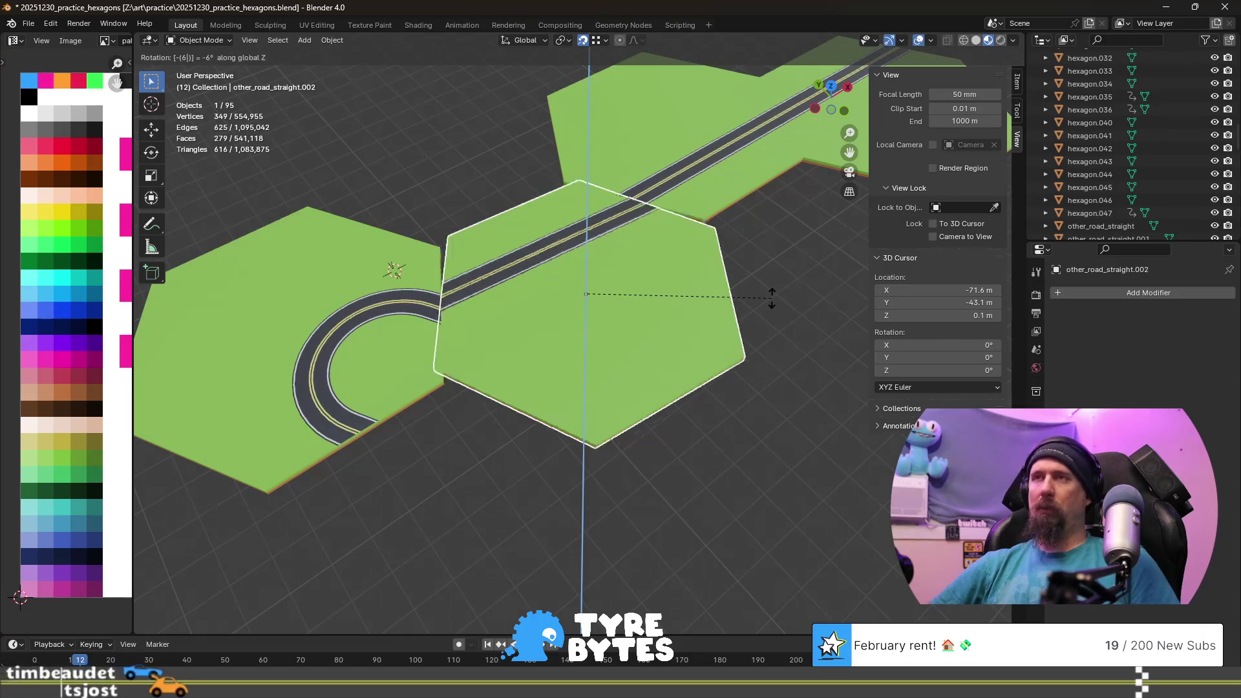
{"action": "type", "text": "00"}
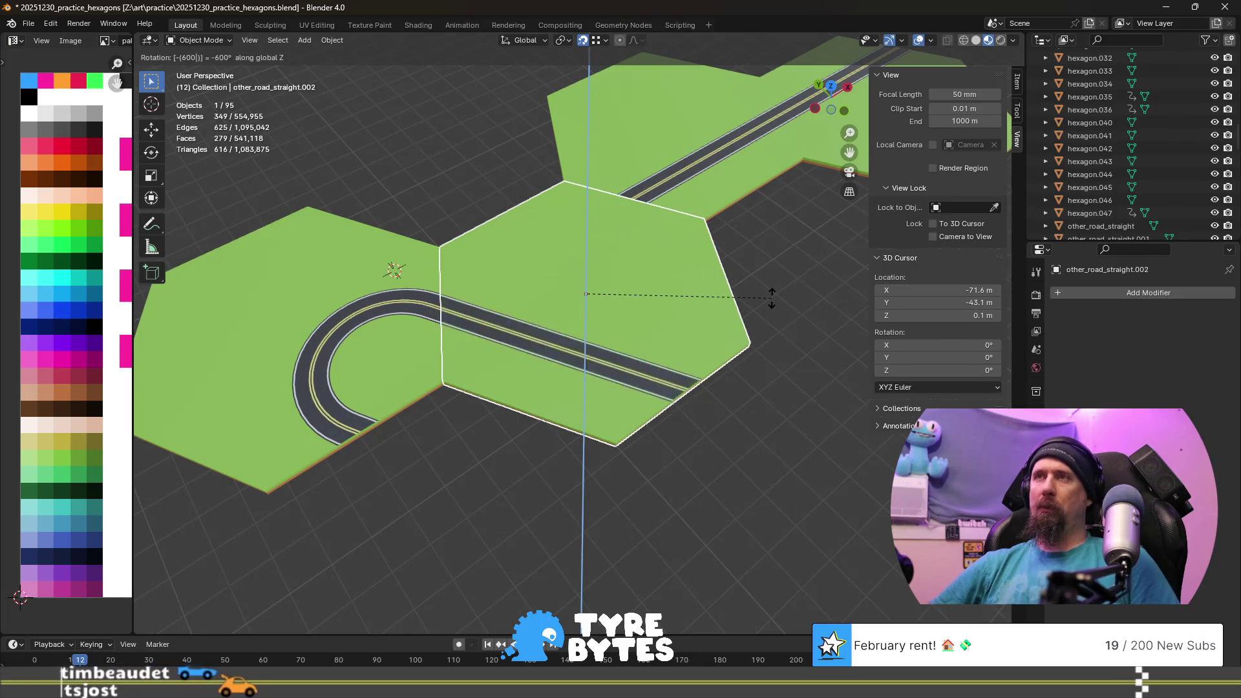
{"action": "key", "text": "Return"}
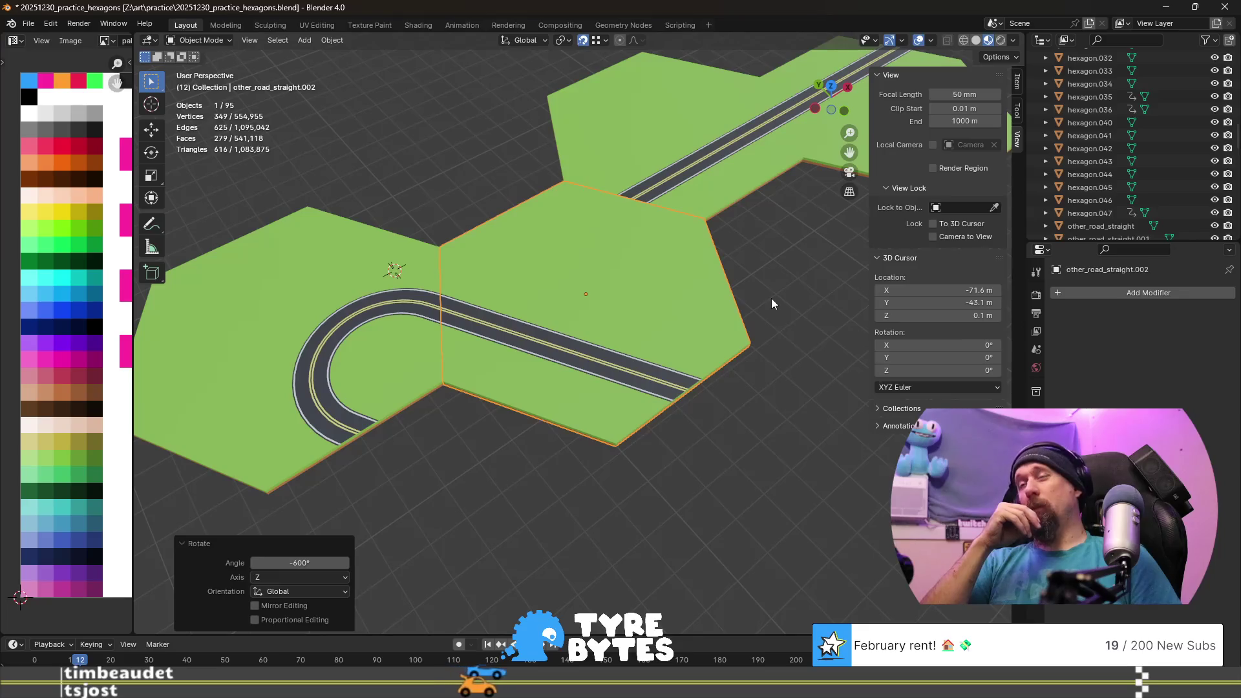
{"action": "key", "text": "ctrl+z"}
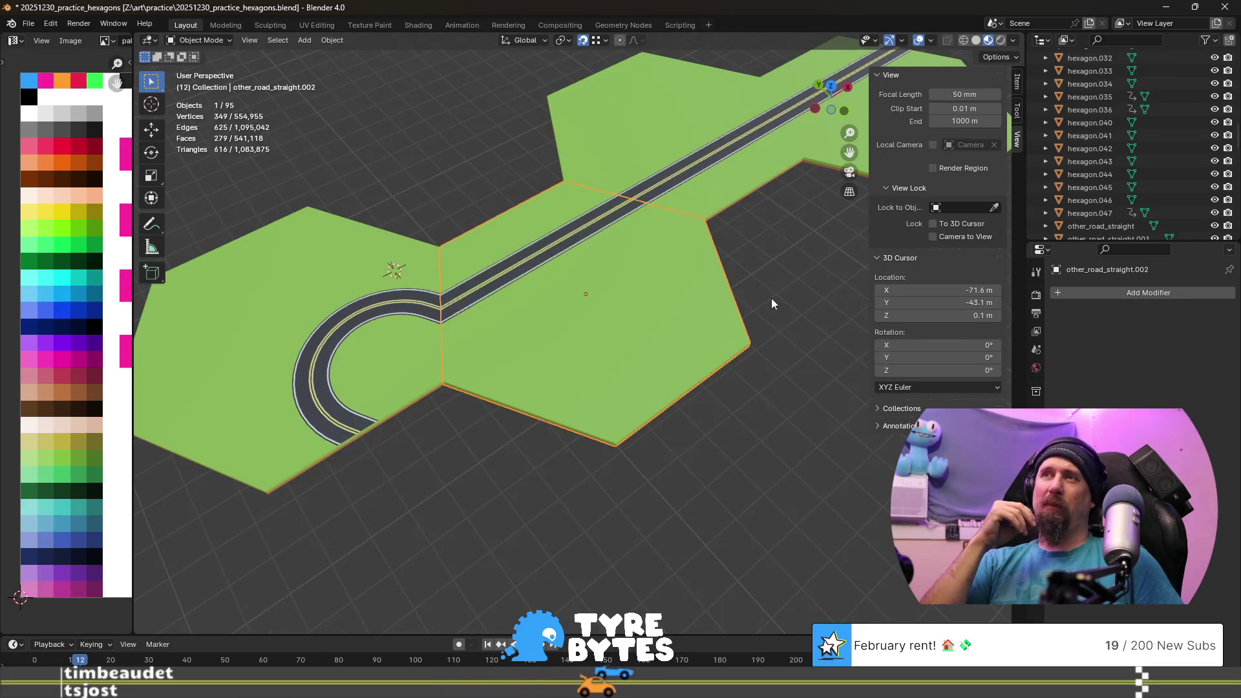
{"action": "key", "text": "ctrl+z"}
{"action": "key", "text": "ctrl+z"}
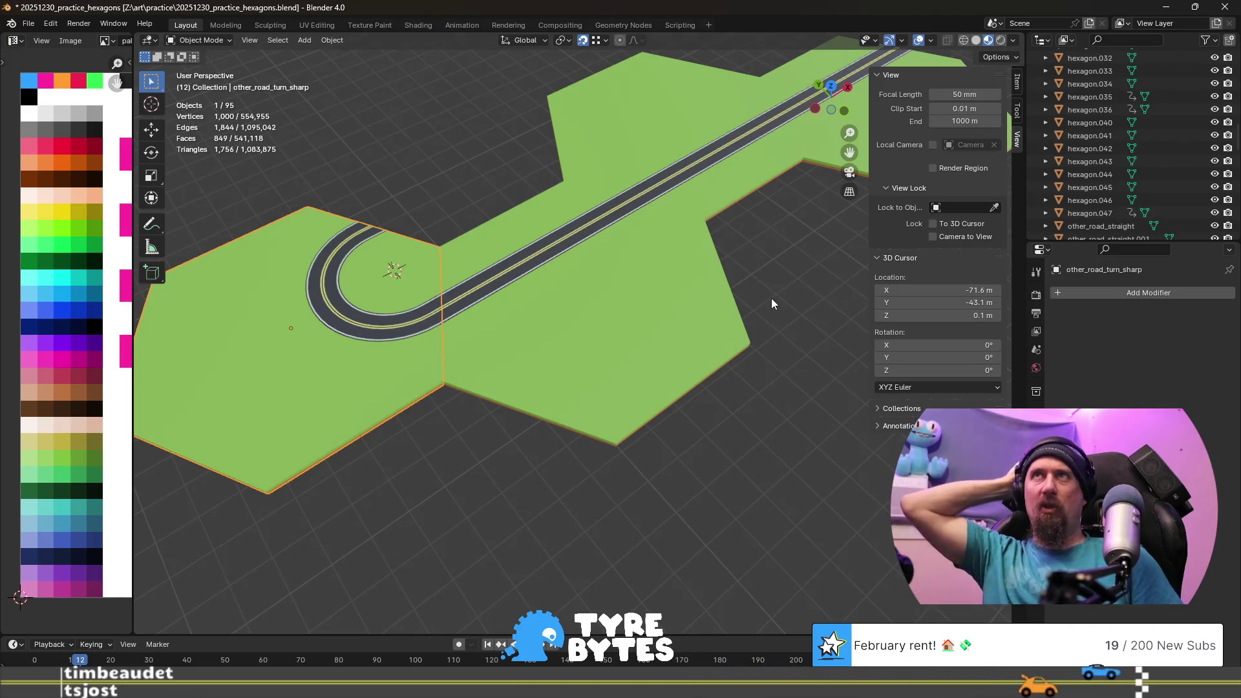
{"action": "scroll", "coordinate": [442, 246], "scroll_direction": "down", "scroll_amount": 2}
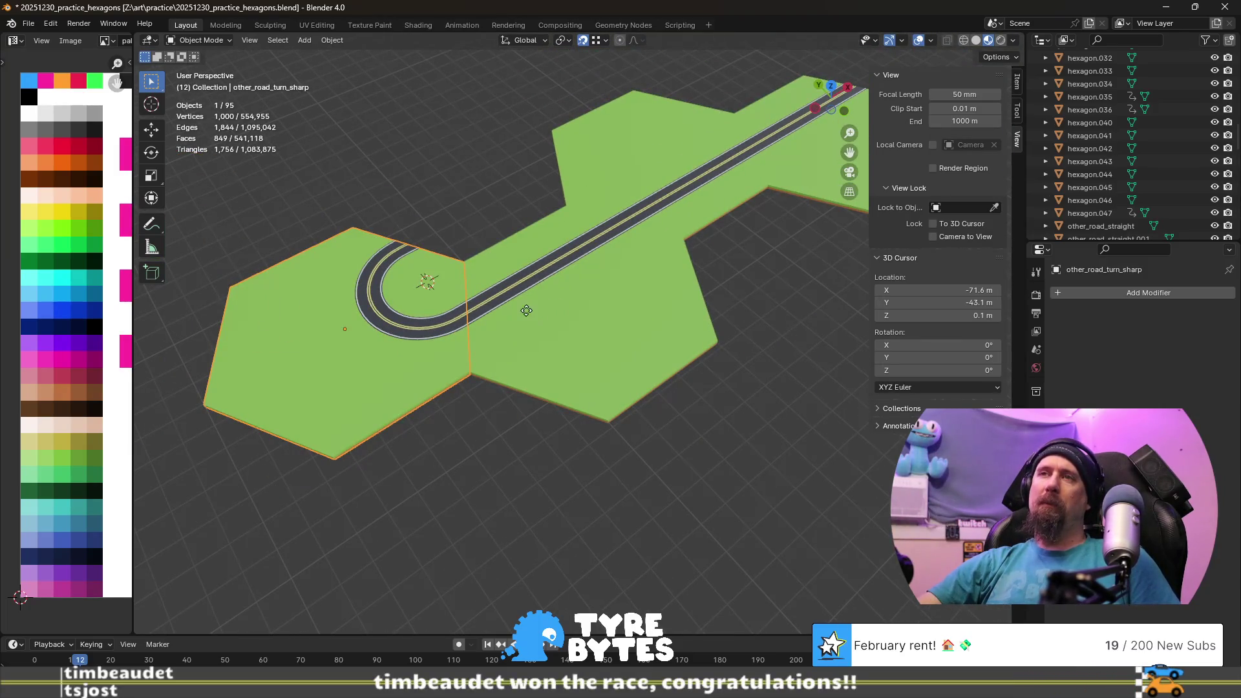
- Try moving the curved-road tile along X (40 m attempt) and cancel it back to place
{"action": "key", "text": "g"}
{"action": "left_click", "coordinate": [544, 301]}
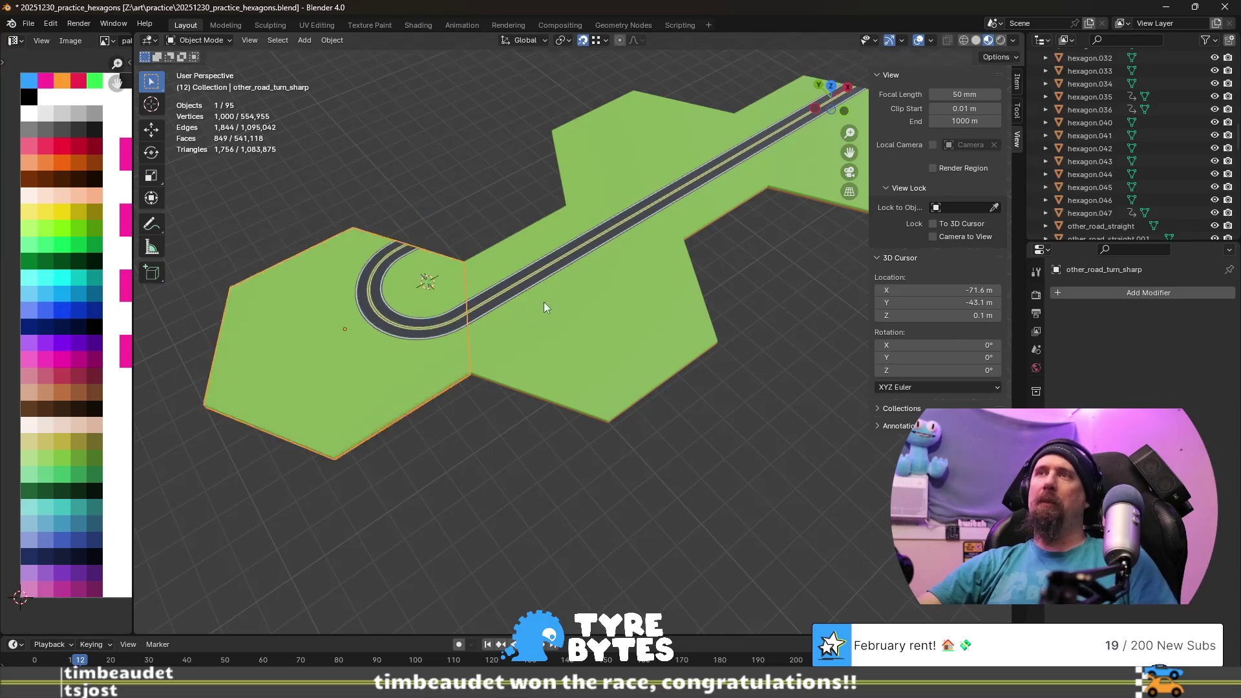
{"action": "scroll", "coordinate": [543, 301], "scroll_direction": "down", "scroll_amount": 3}
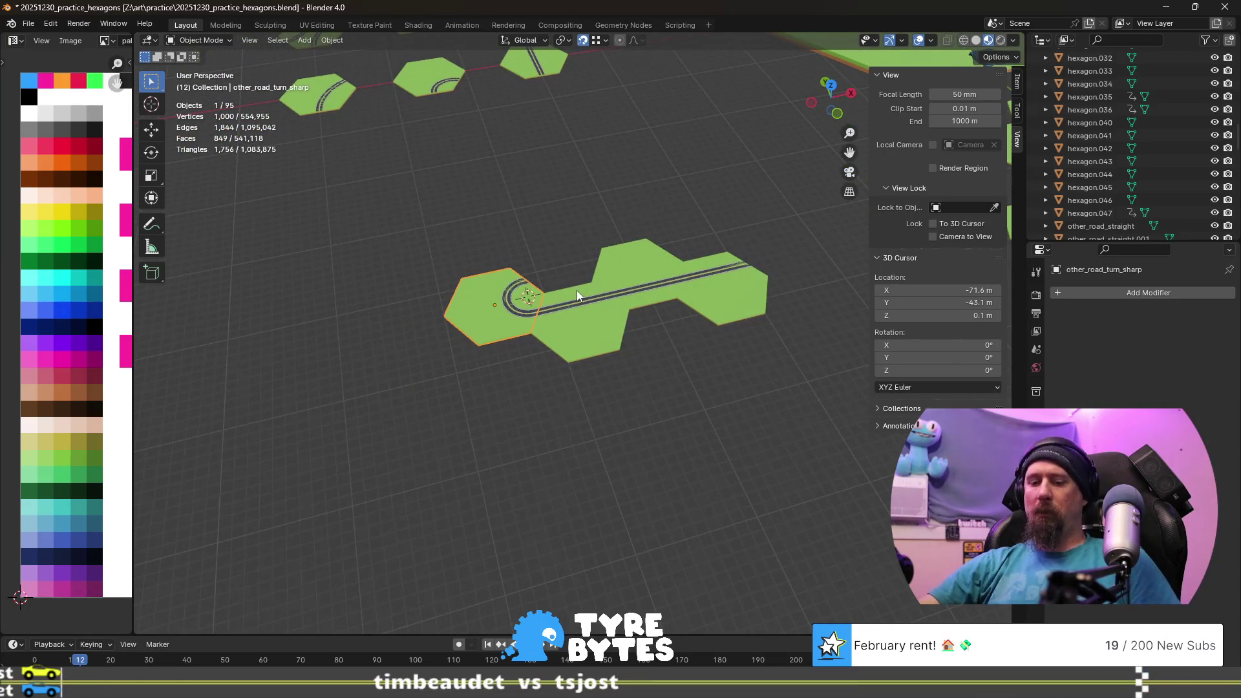
{"action": "key", "text": "g"}
{"action": "key", "text": "x"}
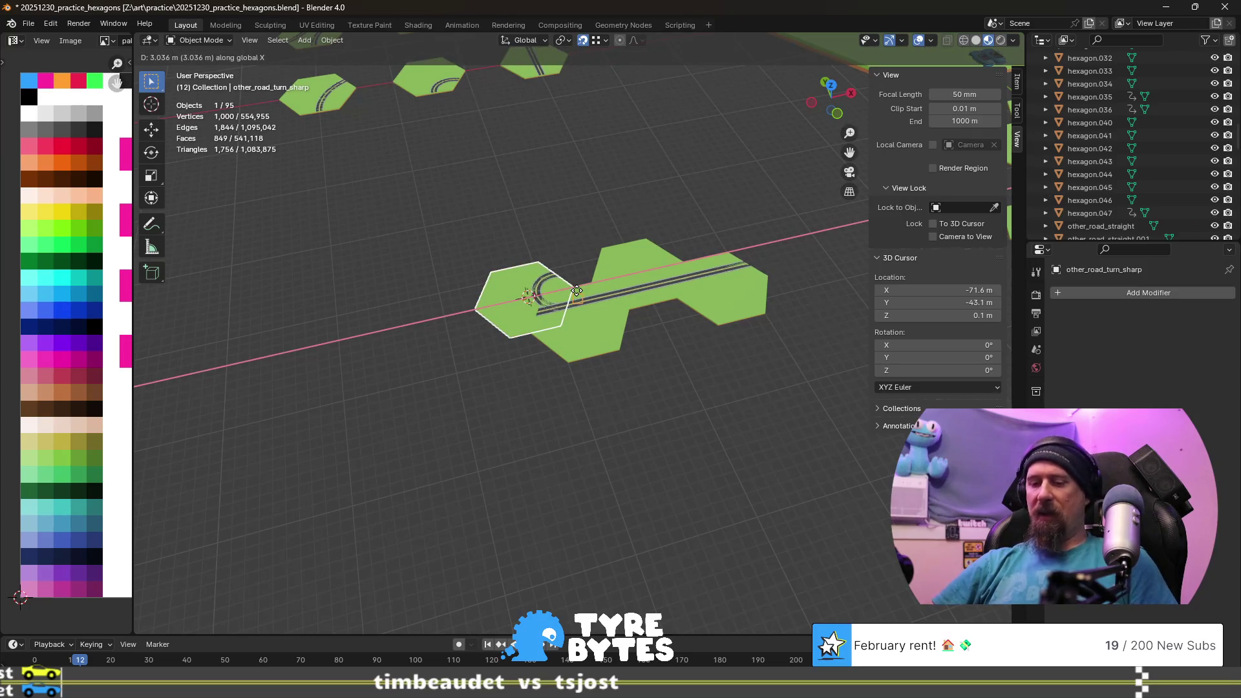
{"action": "type", "text": "-15"}
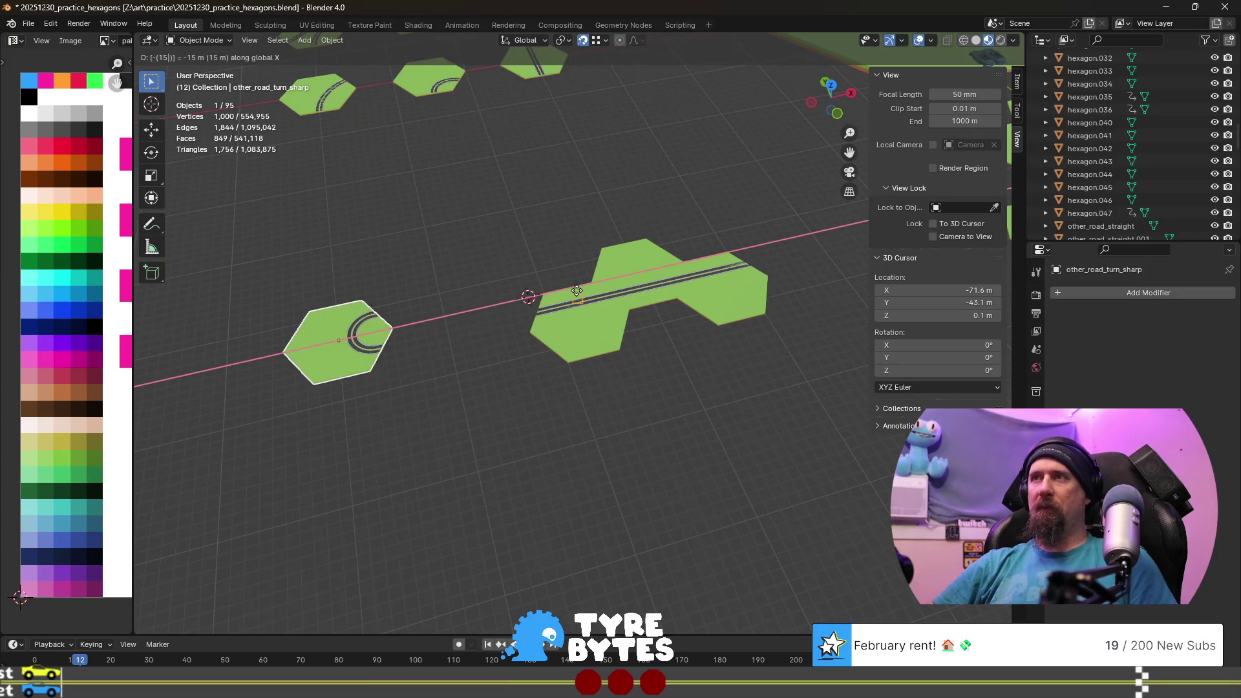
{"action": "key", "text": "BackSpace"}
{"action": "key", "text": "BackSpace"}
{"action": "type", "text": "40"}
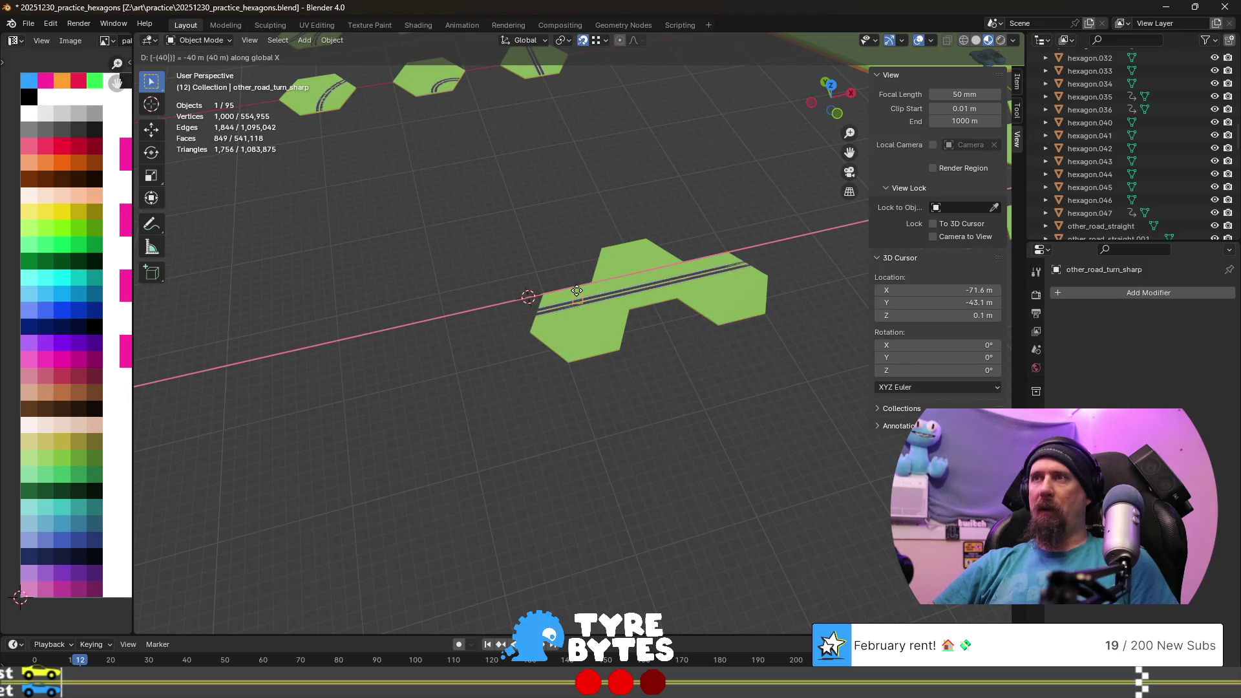
{"action": "key", "text": "minus"}
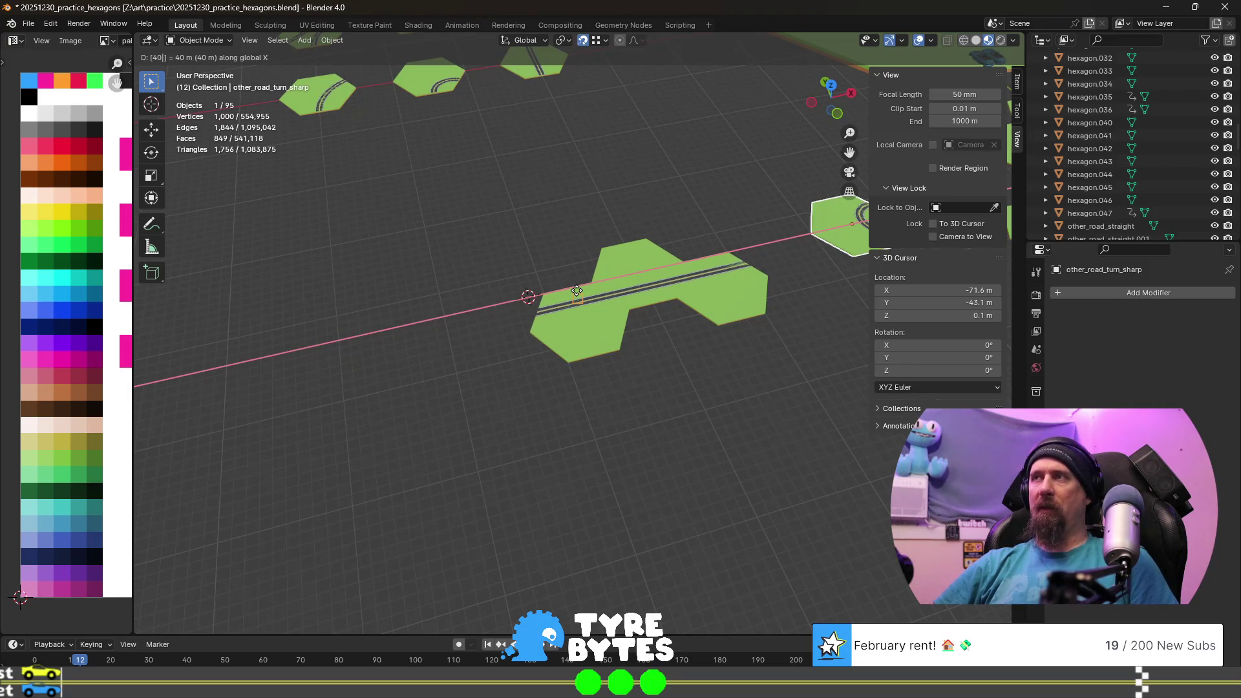
{"action": "key", "text": "BackSpace"}
{"action": "key", "text": "BackSpace"}
{"action": "key", "text": "Return"}
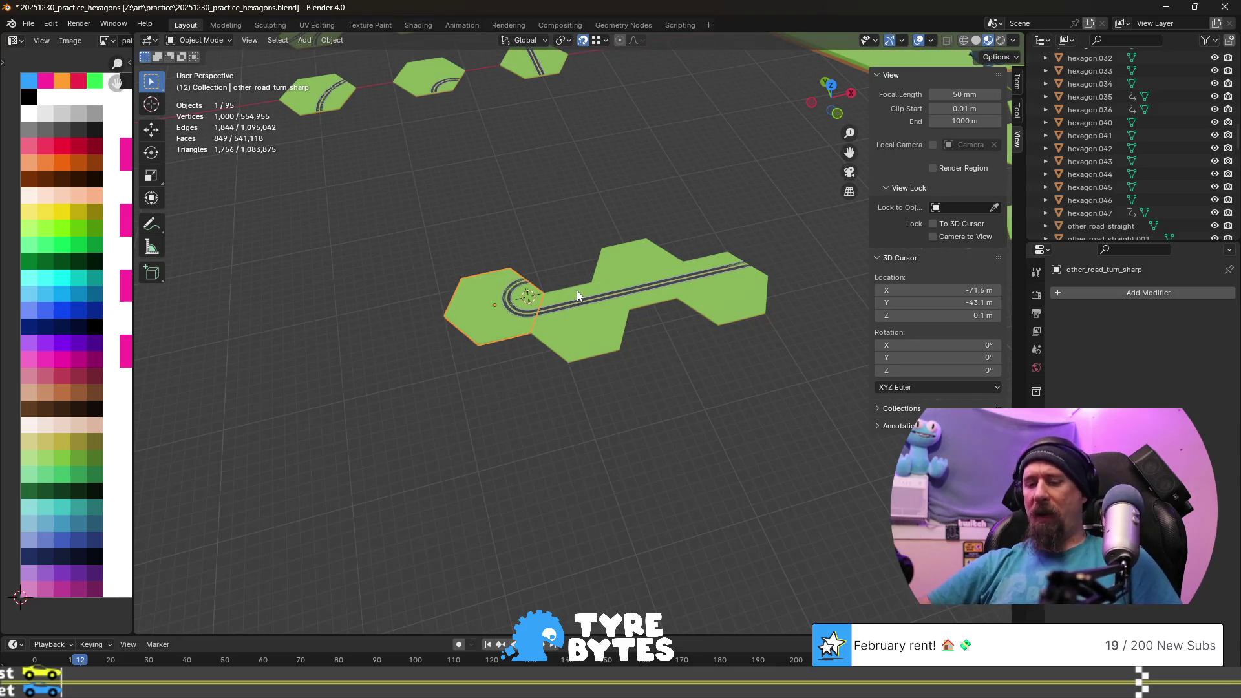
- Move the tile 30 m along X to the road's far end and rotate it 180° about Z
{"action": "key", "text": "g"}
{"action": "type", "text": "x"}
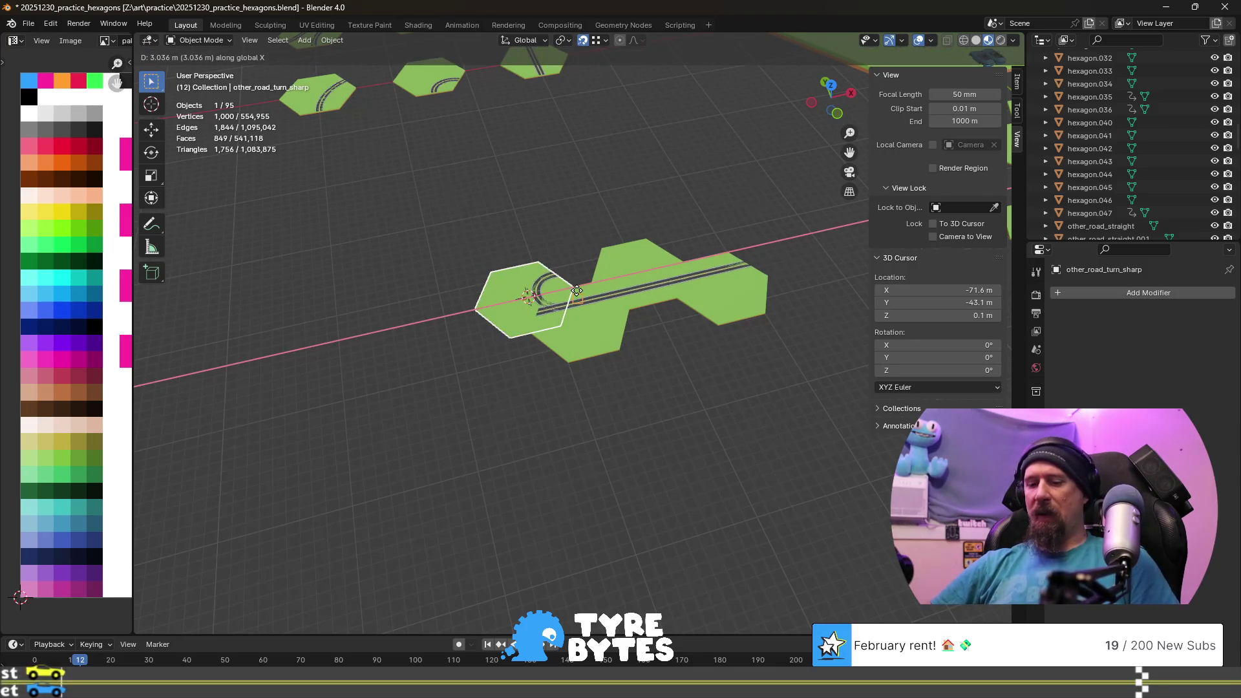
{"action": "type", "text": "-30"}
{"action": "key", "text": "minus"}
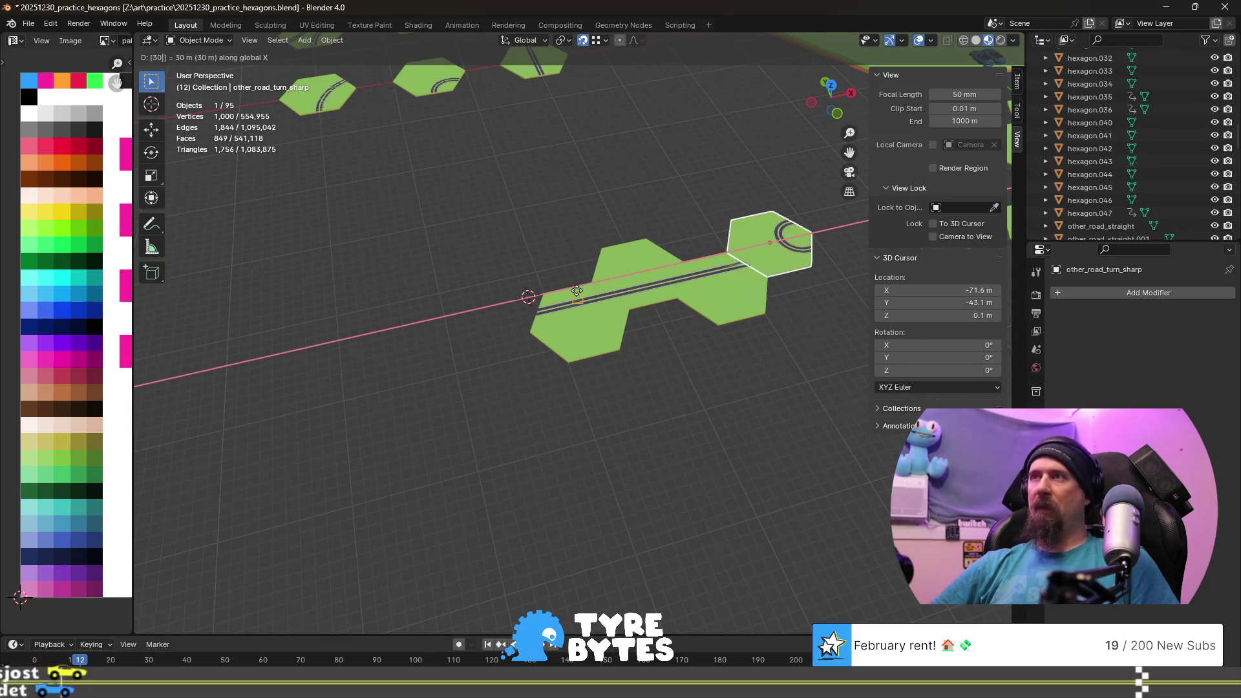
{"action": "key", "text": "Return"}
{"action": "type", "text": "rz180"}
{"action": "key", "text": "Return"}
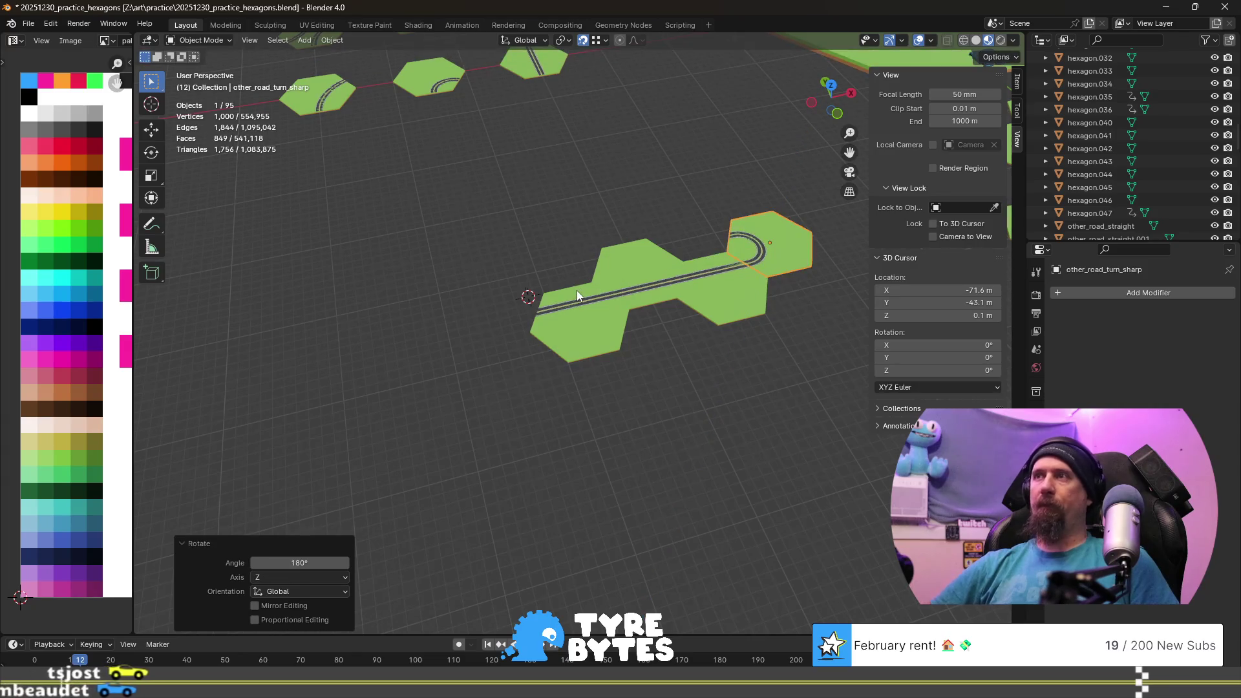
{"action": "scroll", "coordinate": [577, 290], "scroll_direction": "up", "scroll_amount": 3}
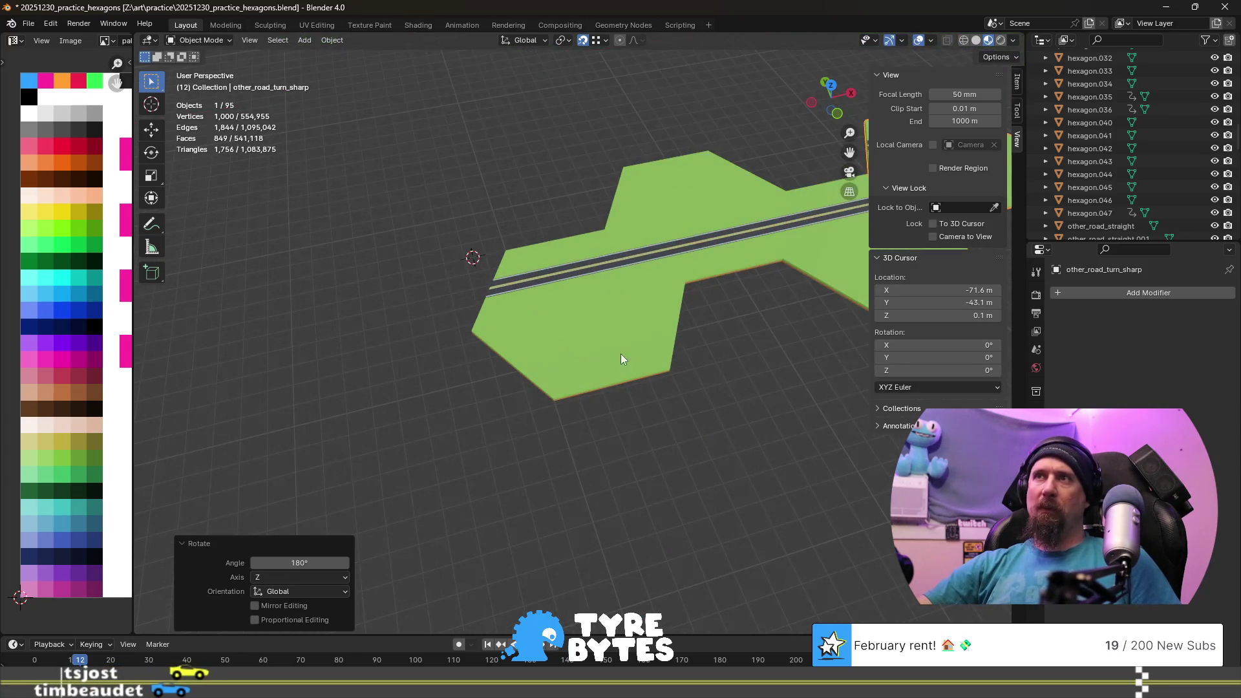
- Duplicate the upper straight-road hexagon and place the copy 15 m along negative X
{"action": "left_click", "coordinate": [606, 329]}
{"action": "left_click", "coordinate": [707, 216]}
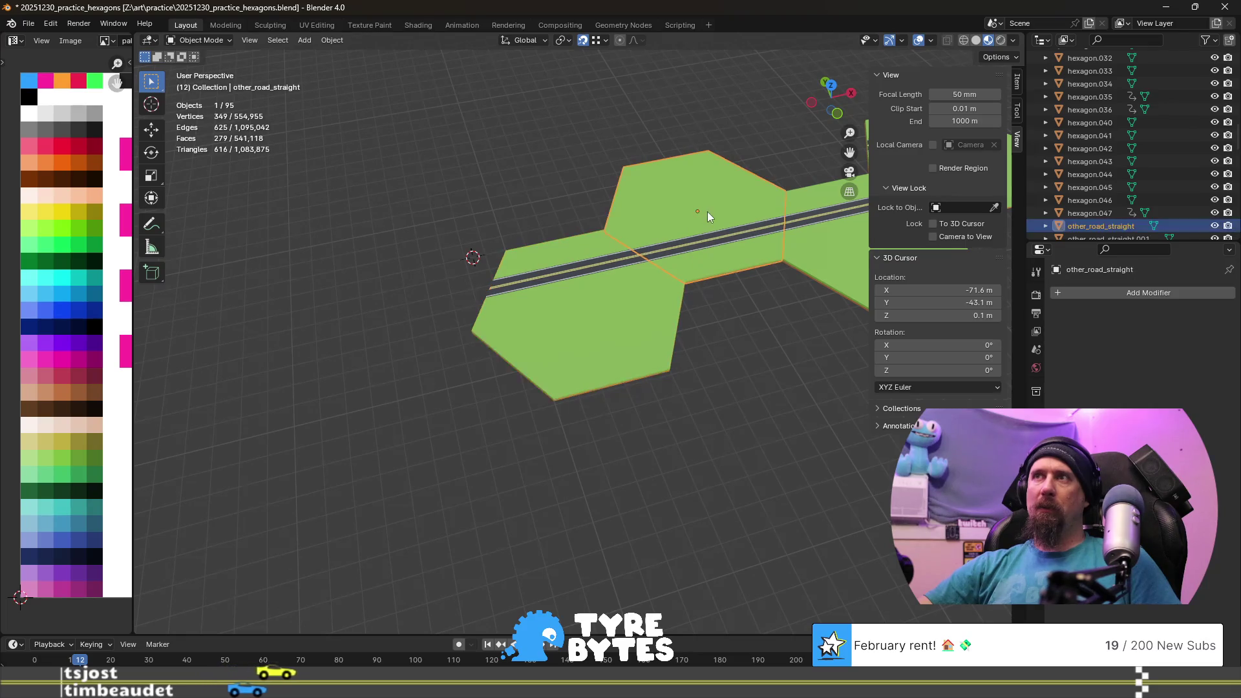
{"action": "key", "text": "shift+d"}
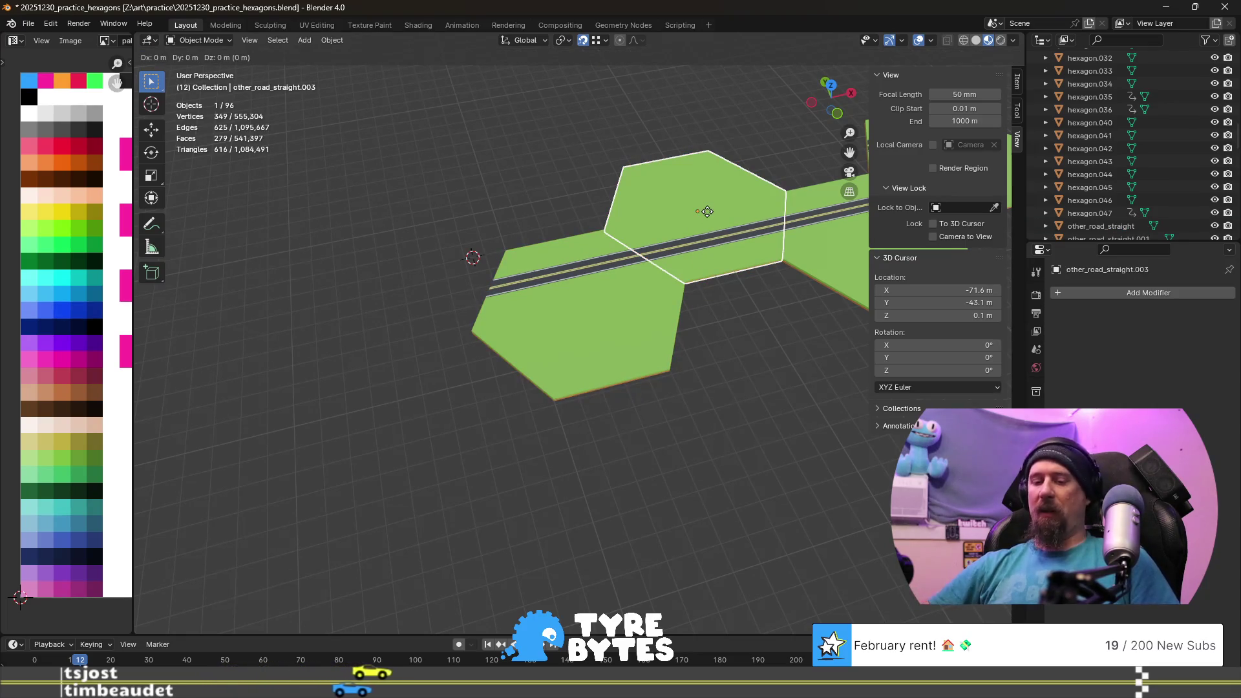
{"action": "key", "text": "x"}
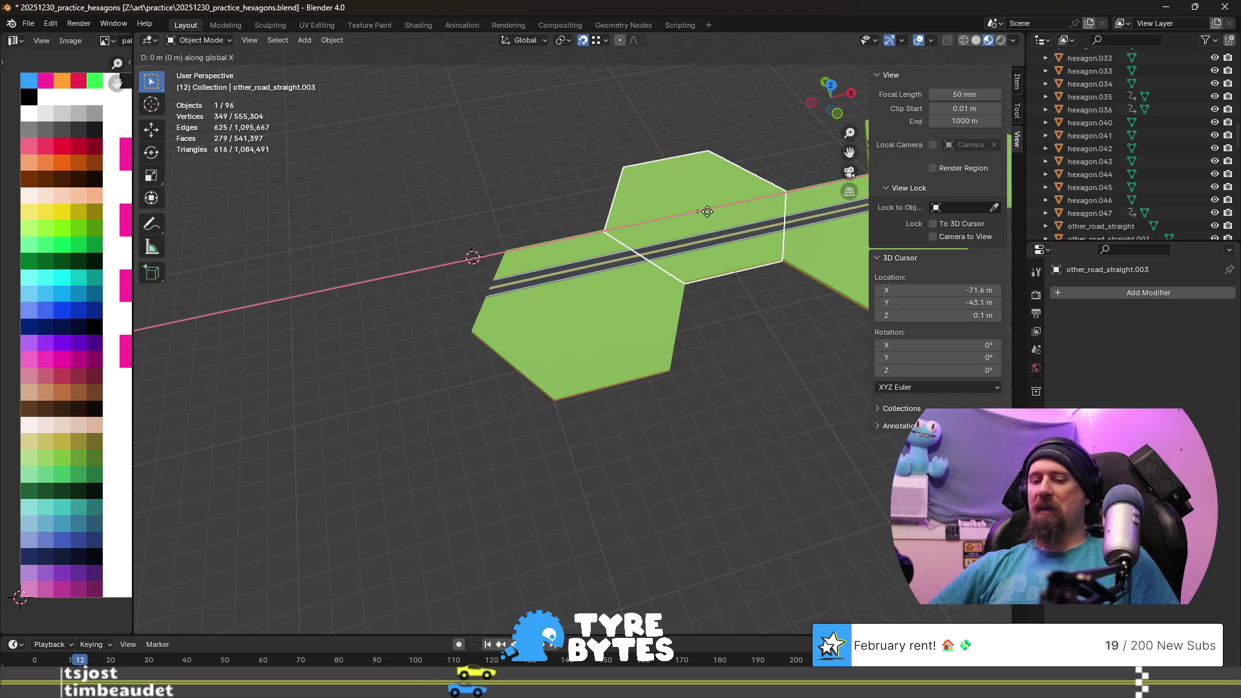
{"action": "type", "text": "1-15"}
{"action": "key", "text": "Return"}
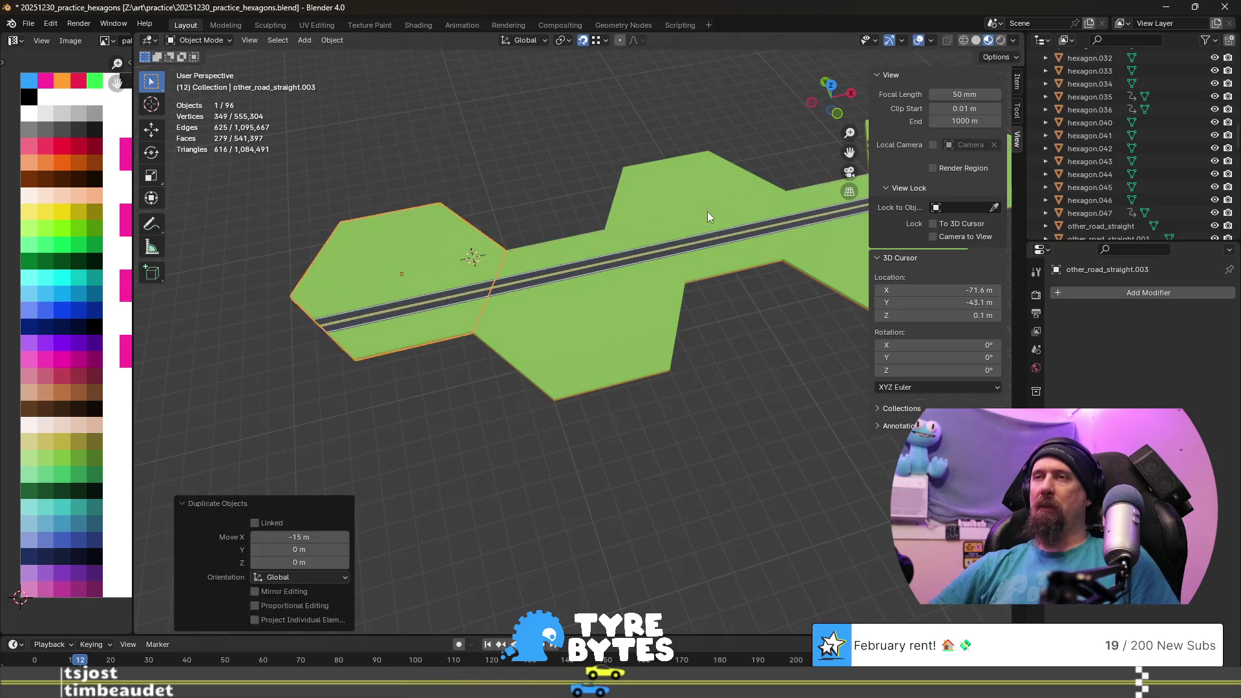
{"action": "scroll", "coordinate": [680, 291], "scroll_direction": "down", "scroll_amount": 5}
- Orbit and pan the viewport to inspect the new road tile in the strip
{"action": "middle_click_drag", "start_coordinate": [569, 367], "coordinate": [524, 349]}
{"action": "scroll", "coordinate": [491, 326], "scroll_direction": "up", "scroll_amount": 4}
{"action": "scroll", "coordinate": [659, 400], "scroll_direction": "down", "scroll_amount": 4}
{"action": "mouse_move", "coordinate": [659, 400]}
{"action": "middle_mouse_down"}
{"action": "mouse_move", "coordinate": [598, 399]}
{"action": "mouse_move", "coordinate": [578, 261]}
{"action": "mouse_move", "coordinate": [562, 303]}
{"action": "middle_mouse_up"}
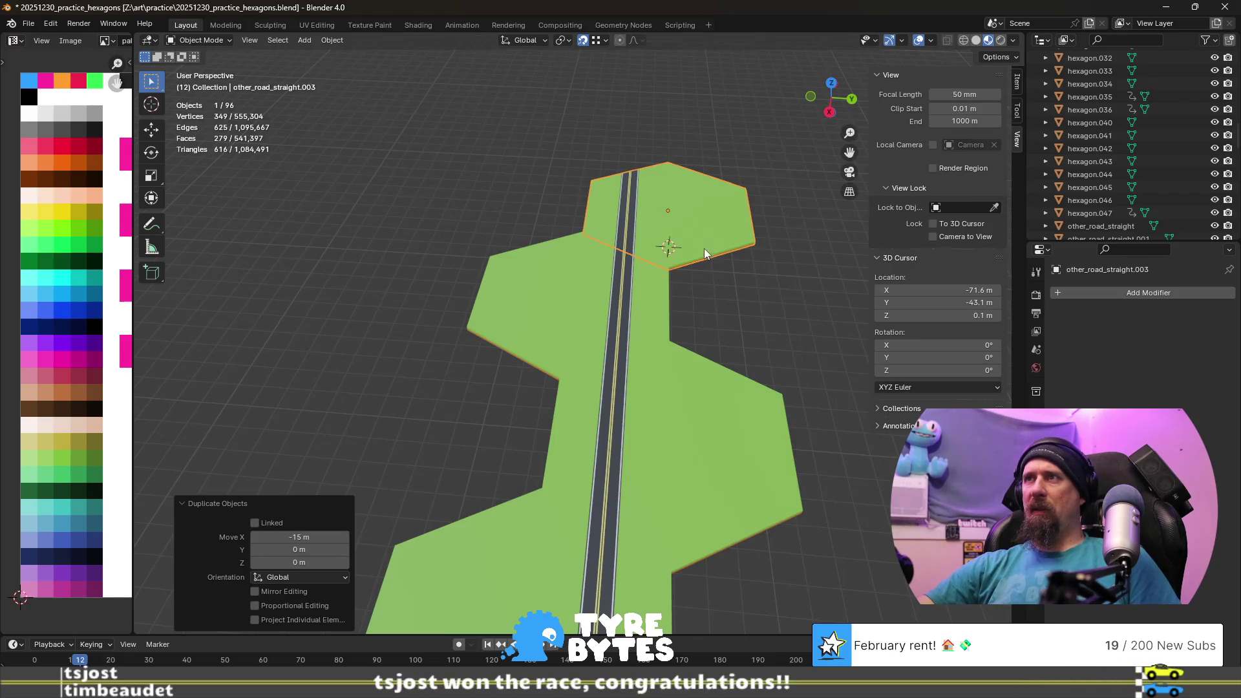
{"action": "scroll", "coordinate": [706, 256], "scroll_direction": "up", "scroll_amount": 2}
{"action": "mouse_move", "coordinate": [705, 258]}
{"action": "middle_mouse_down", "text": "shift"}
{"action": "mouse_move", "coordinate": [445, 427]}
{"action": "mouse_move", "coordinate": [487, 335]}
{"action": "middle_mouse_up", "text": "shift"}
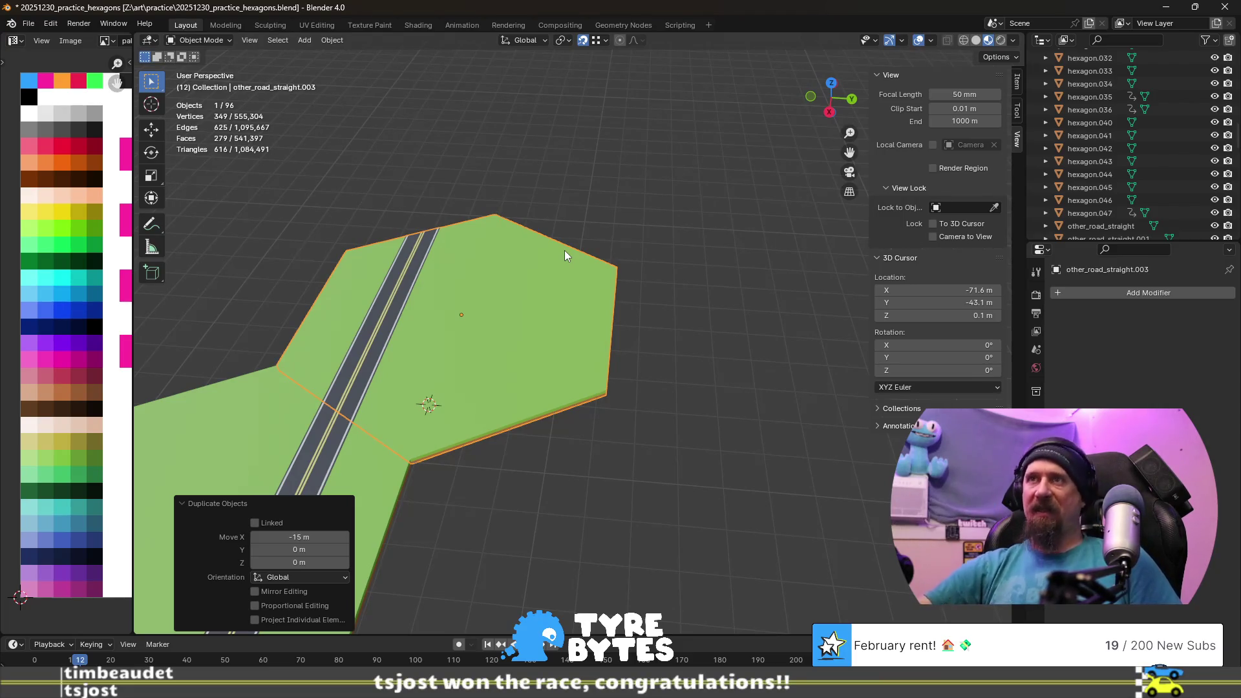
- In Edit Mode, select a block of mid-tile road faces and delete them
{"action": "key", "text": "Tab"}
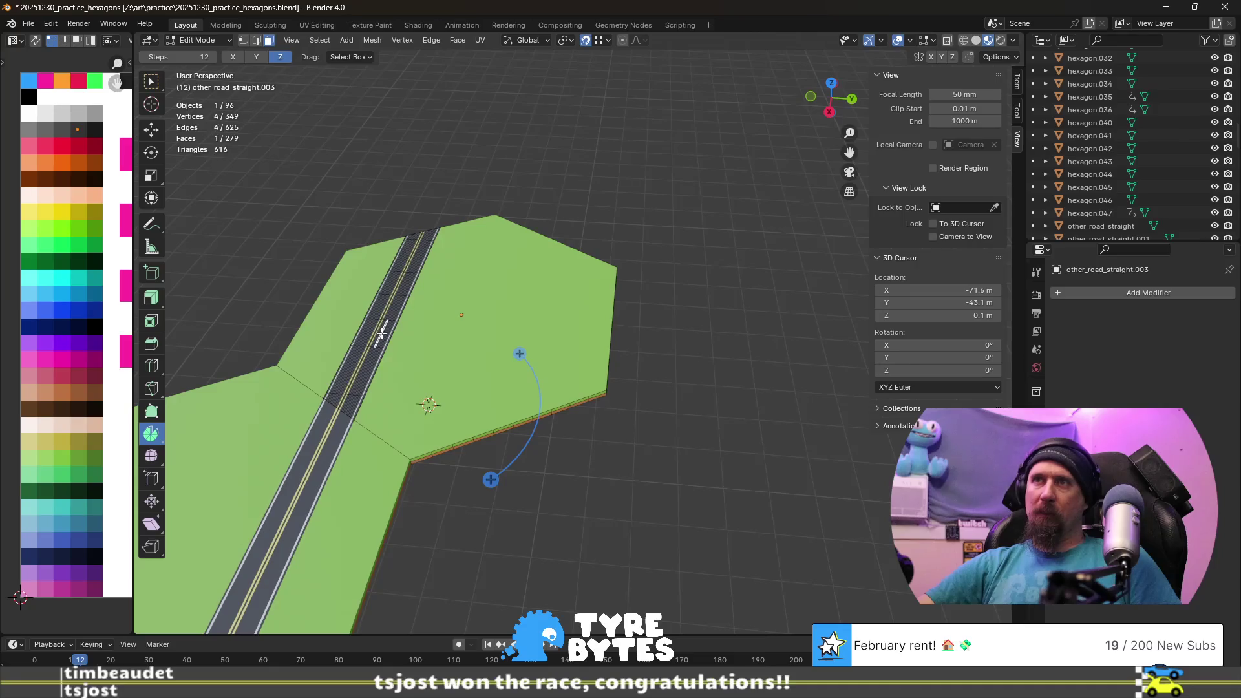
{"action": "scroll", "coordinate": [450, 346], "scroll_direction": "down", "scroll_amount": 4}
{"action": "mouse_move", "coordinate": [514, 611]}
{"action": "middle_mouse_down", "text": "shift"}
{"action": "mouse_move", "coordinate": [520, 252]}
{"action": "mouse_move", "coordinate": [590, 352]}
{"action": "middle_mouse_up", "text": "shift"}
{"action": "scroll", "coordinate": [643, 422], "scroll_direction": "up", "scroll_amount": 2}
{"action": "scroll", "coordinate": [666, 457], "scroll_direction": "up", "scroll_amount": 2}
{"action": "scroll", "coordinate": [594, 395], "scroll_direction": "up", "scroll_amount": 3}
{"action": "middle_click_drag", "start_coordinate": [625, 438], "coordinate": [621, 491]}
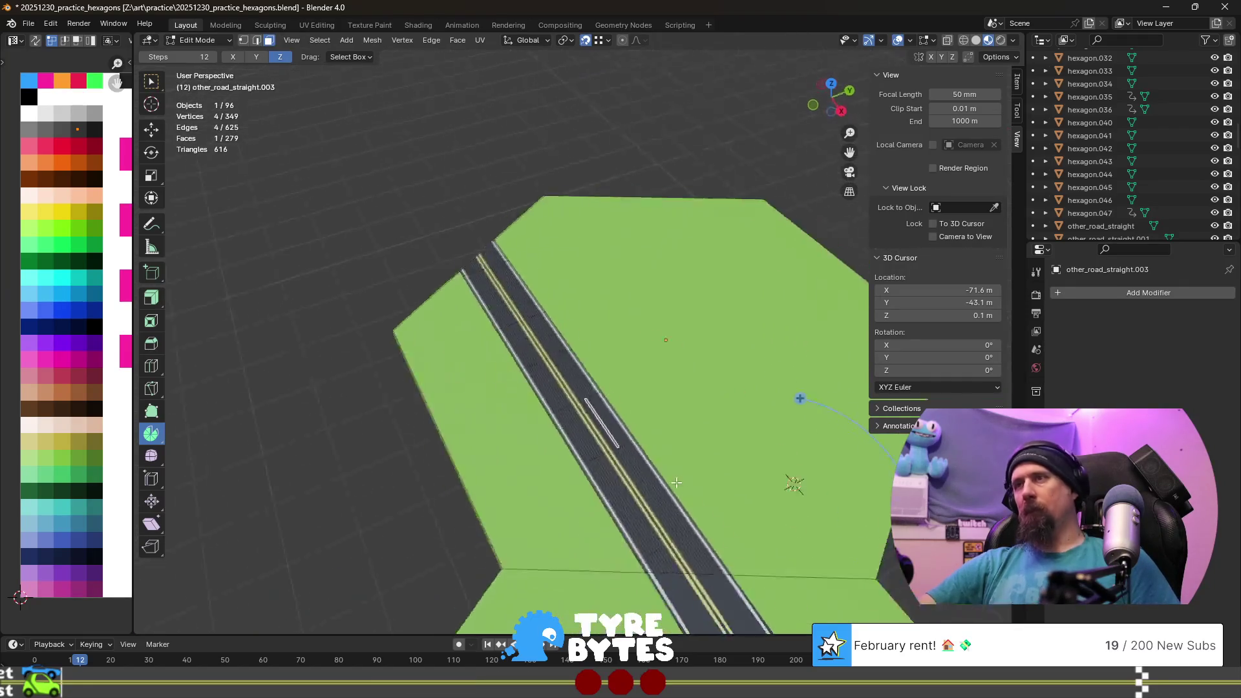
{"action": "key", "text": "l"}
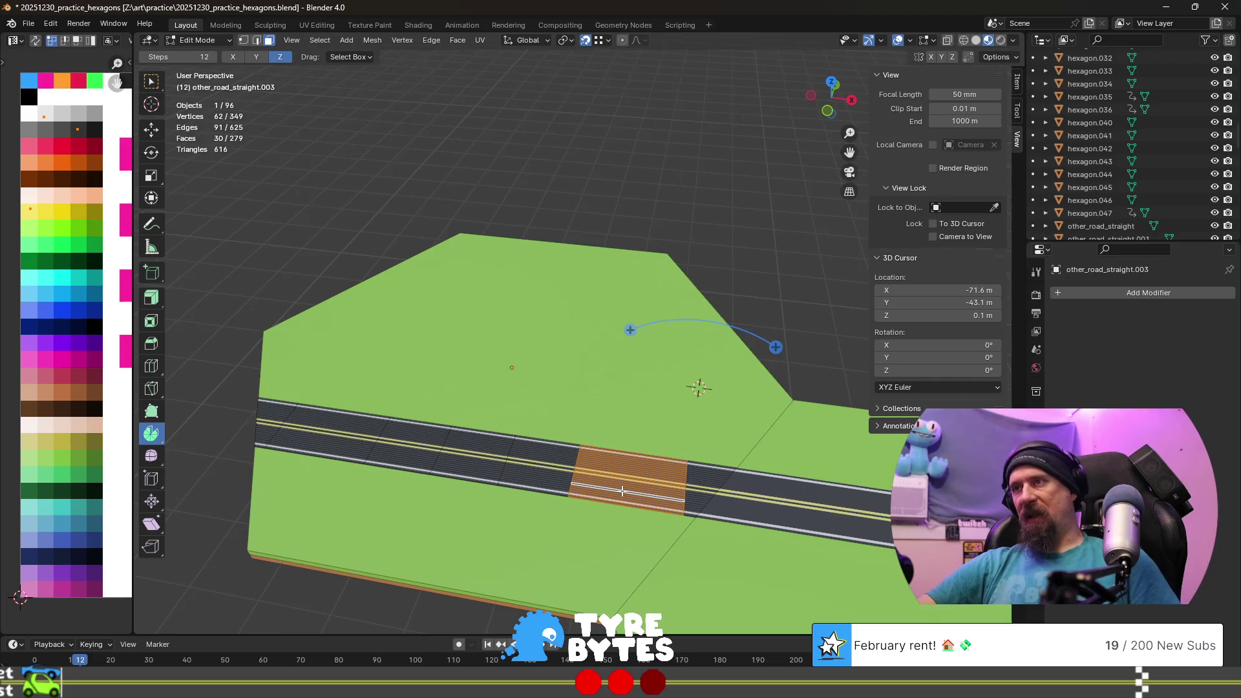
{"action": "key", "text": "x"}
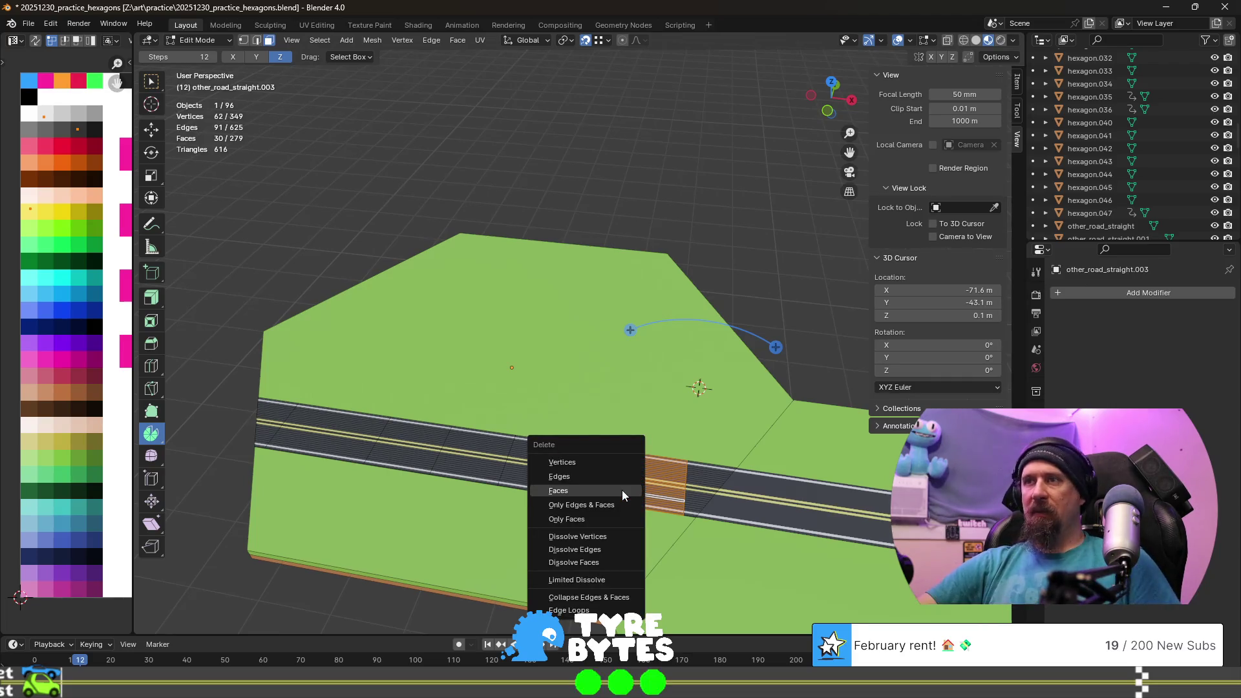
{"action": "left_click", "coordinate": [621, 492]}
{"action": "scroll", "coordinate": [679, 515], "scroll_direction": "up", "scroll_amount": 2}
- Select the cut road end's edge loop and set its Median X to -71.6 m in the Item panel
{"action": "middle_click_drag", "start_coordinate": [741, 531], "coordinate": [692, 466], "text": "shift"}
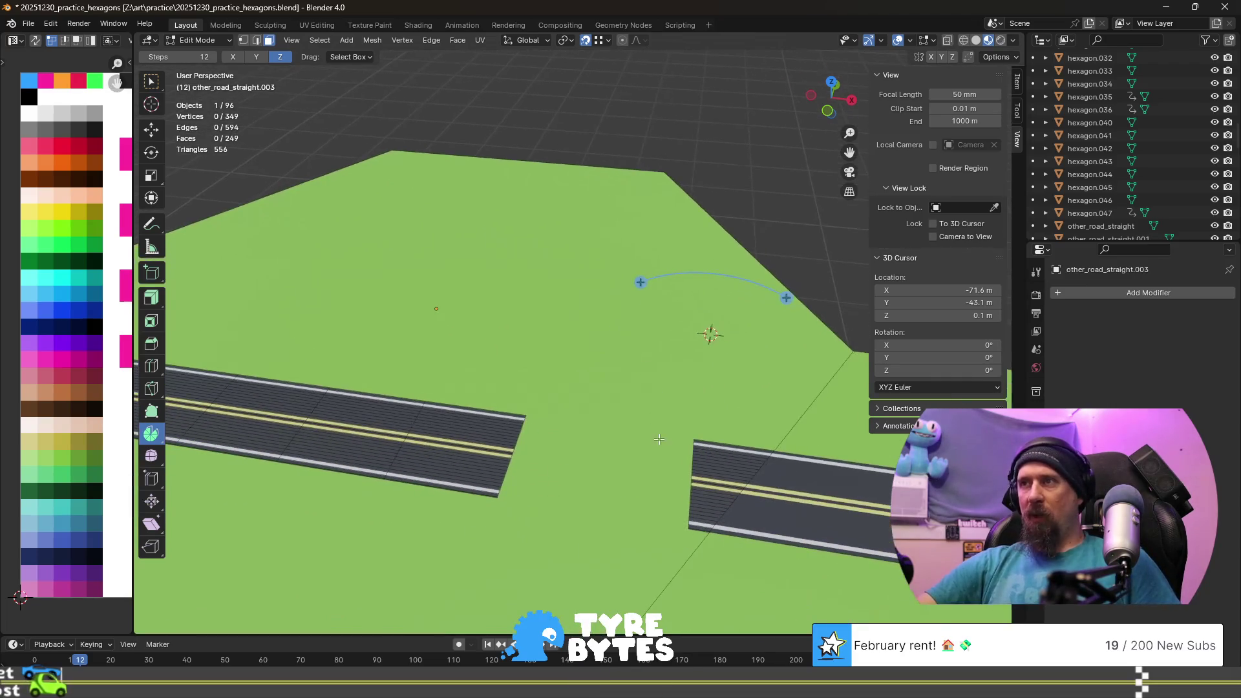
{"action": "left_click", "coordinate": [693, 497]}
{"action": "key", "text": "2"}
{"action": "left_click", "coordinate": [693, 497]}
{"action": "left_click", "coordinate": [685, 501], "text": "alt"}
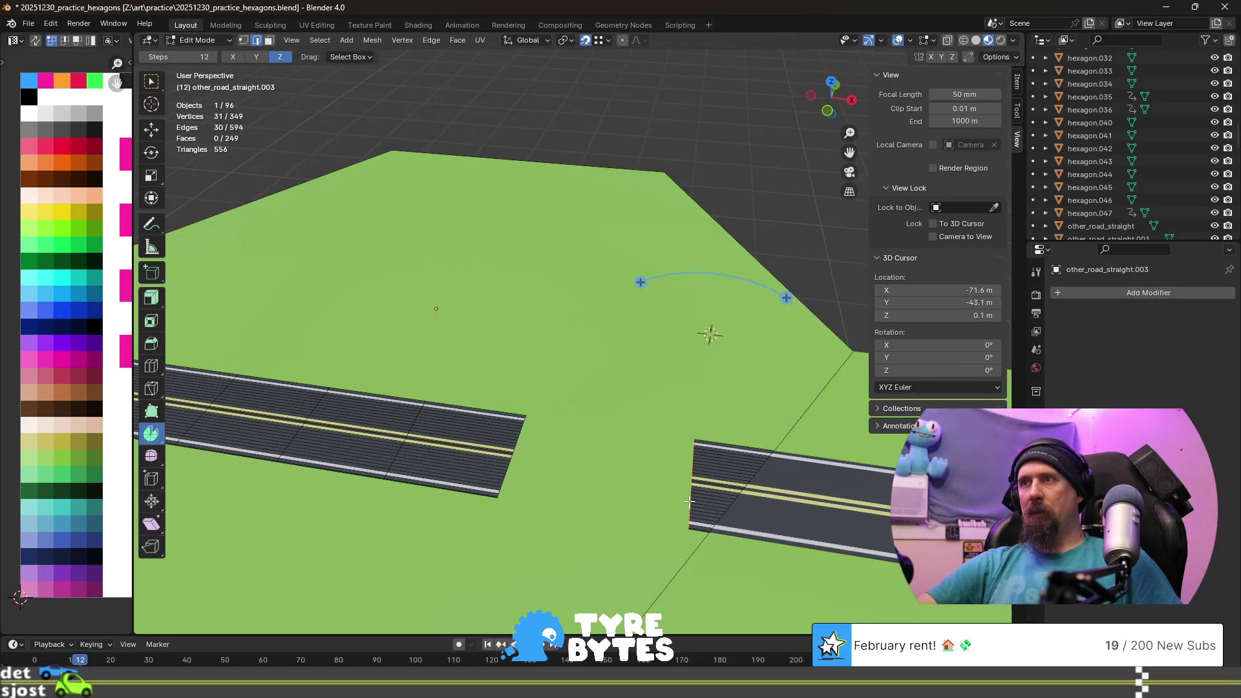
{"action": "left_click", "coordinate": [1016, 79]}
{"action": "left_click", "coordinate": [936, 107]}
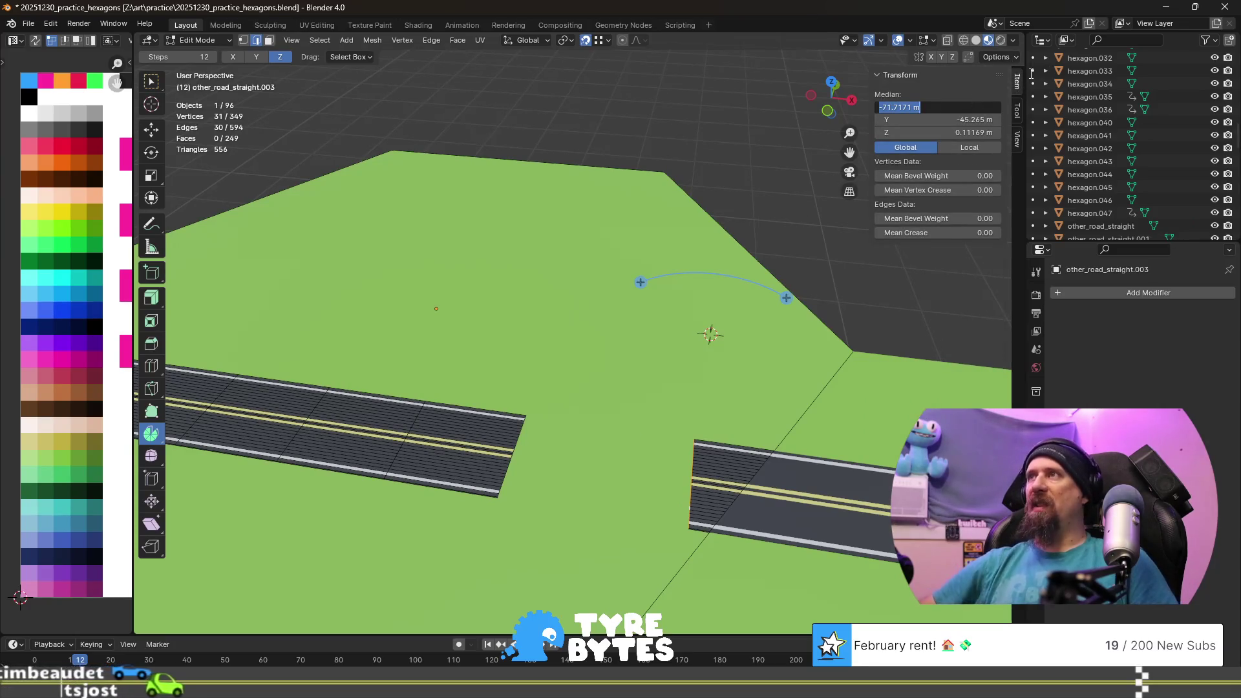
{"action": "key", "text": "Left"}
{"action": "key", "text": "Left"}
{"action": "key", "text": "BackSpace"}
{"action": "key", "text": "BackSpace"}
{"action": "key", "text": "BackSpace"}
{"action": "key", "text": "BackSpace"}
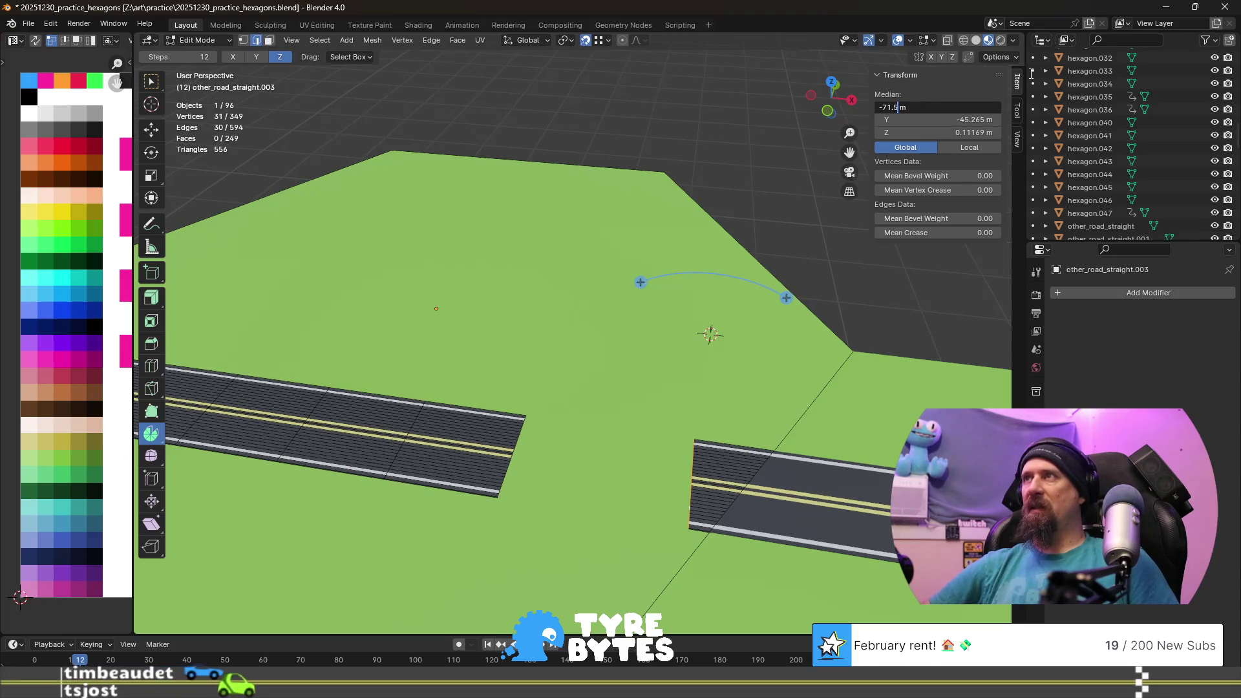
{"action": "type", "text": "6"}
{"action": "key", "text": "Return"}
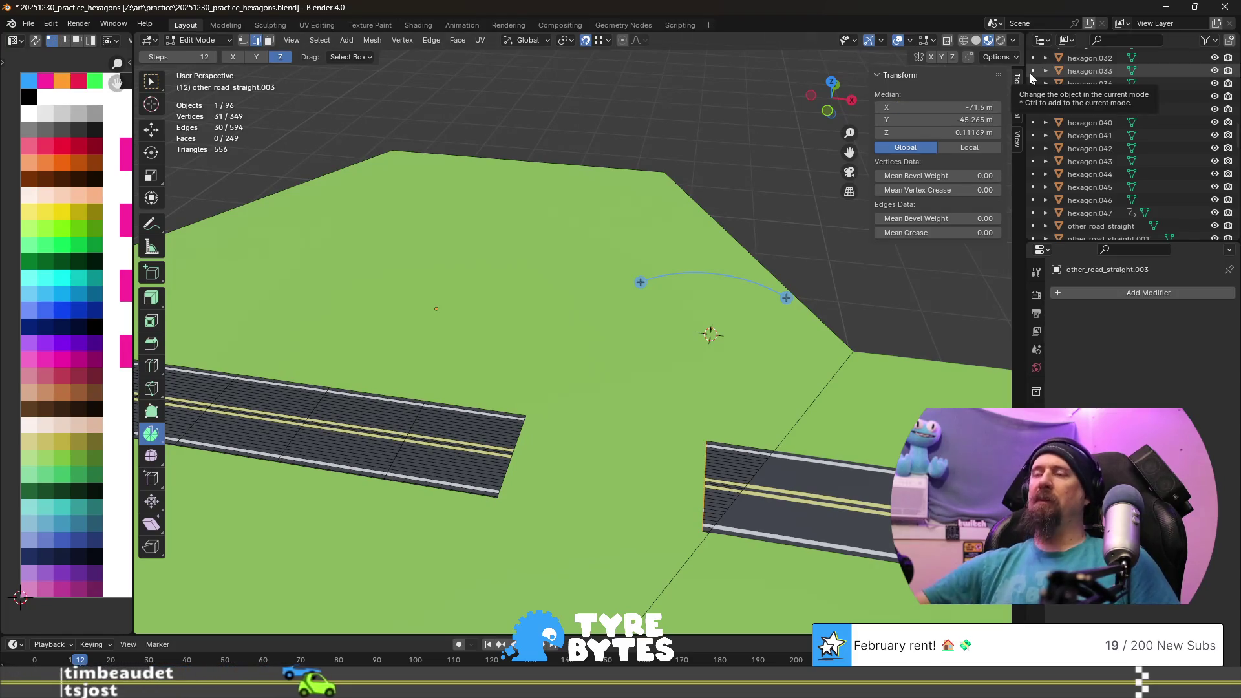
- Select the connected road strip on the new tile and delete its faces
{"action": "mouse_move", "coordinate": [621, 311]}
{"action": "middle_mouse_down"}
{"action": "mouse_move", "coordinate": [718, 300]}
{"action": "mouse_move", "coordinate": [632, 348]}
{"action": "mouse_move", "coordinate": [756, 408]}
{"action": "mouse_move", "coordinate": [580, 402]}
{"action": "middle_mouse_up"}
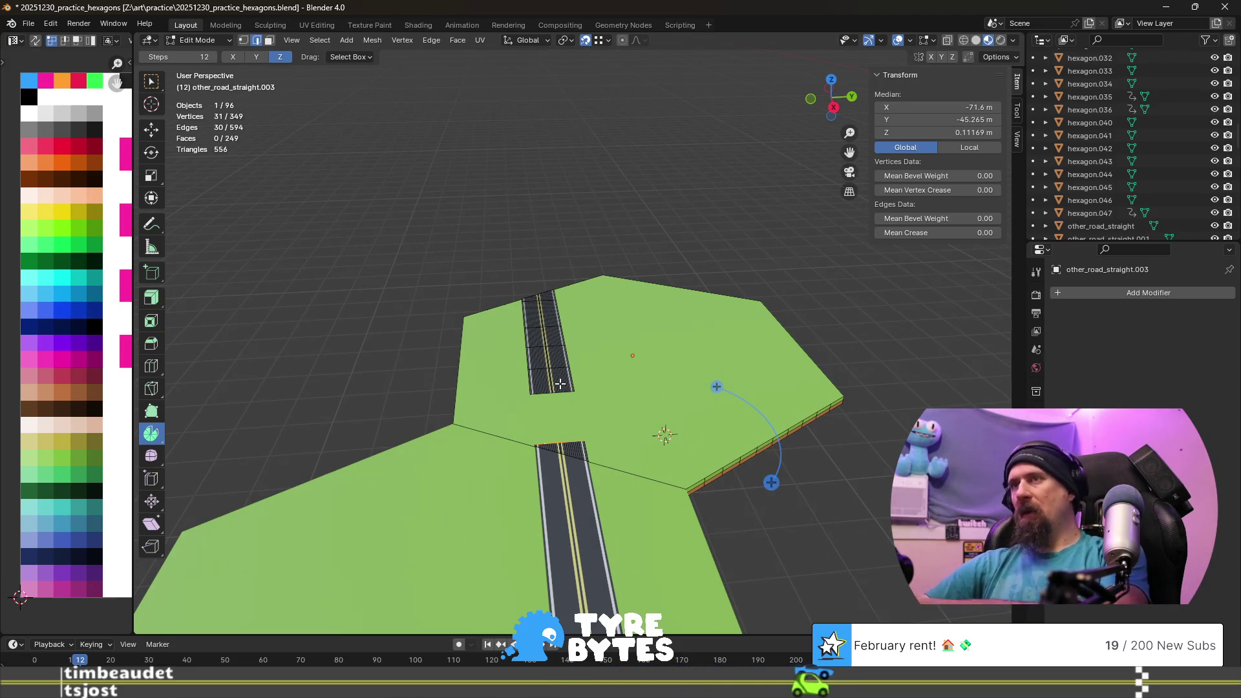
{"action": "key", "text": "l"}
{"action": "key", "text": "x"}
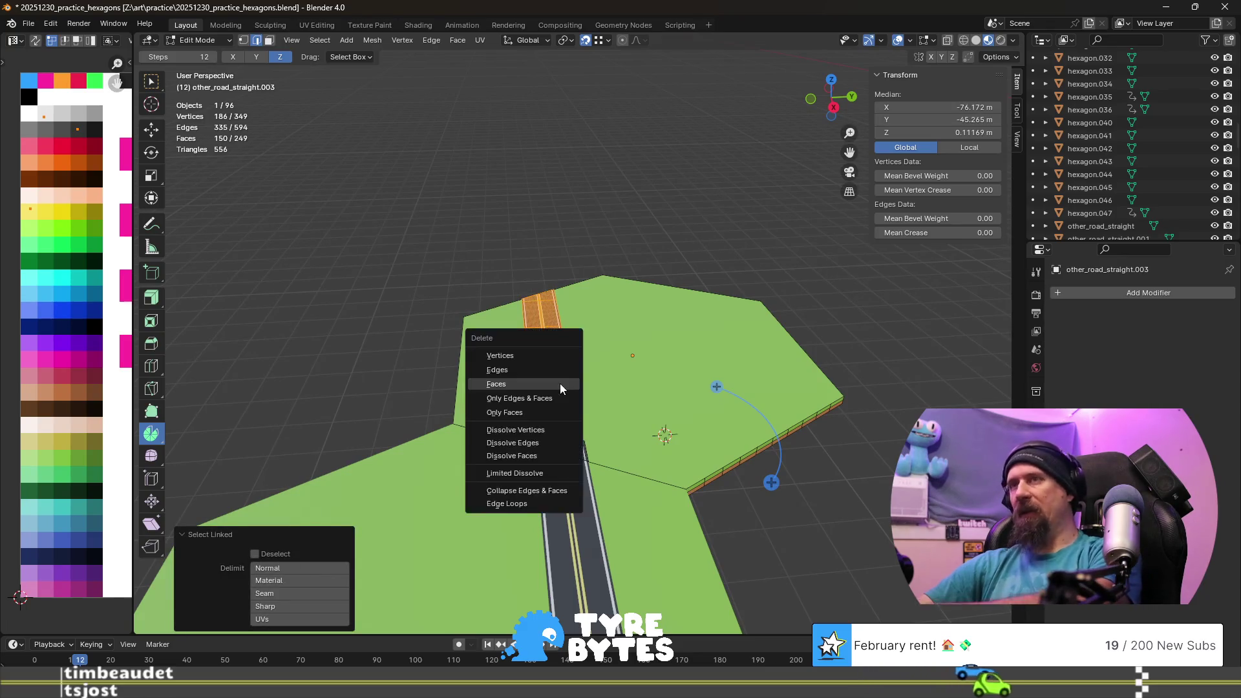
{"action": "left_click", "coordinate": [559, 383]}
{"action": "middle_click_drag", "start_coordinate": [559, 383], "coordinate": [563, 442]}
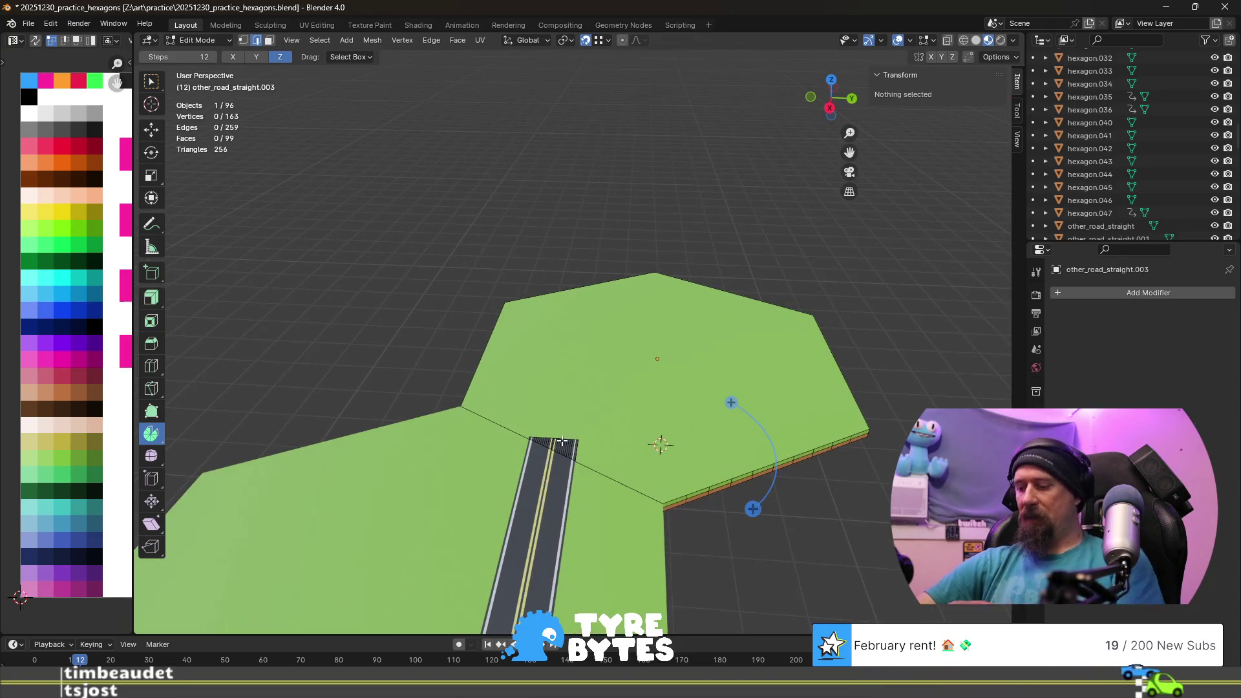
- Select the short road stub at the tile edge and duplicate it in place
{"action": "key", "text": "l"}
{"action": "middle_click_drag", "start_coordinate": [664, 336], "coordinate": [597, 342], "text": "shift"}
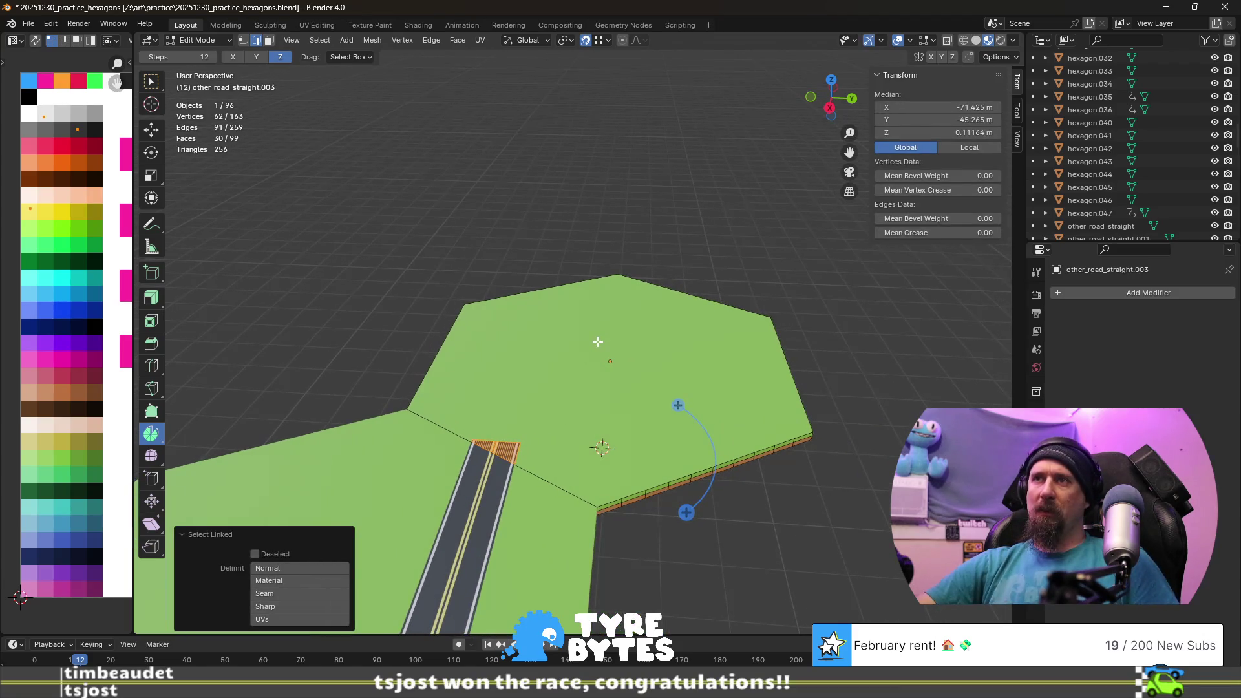
{"action": "key", "text": "shift+d"}
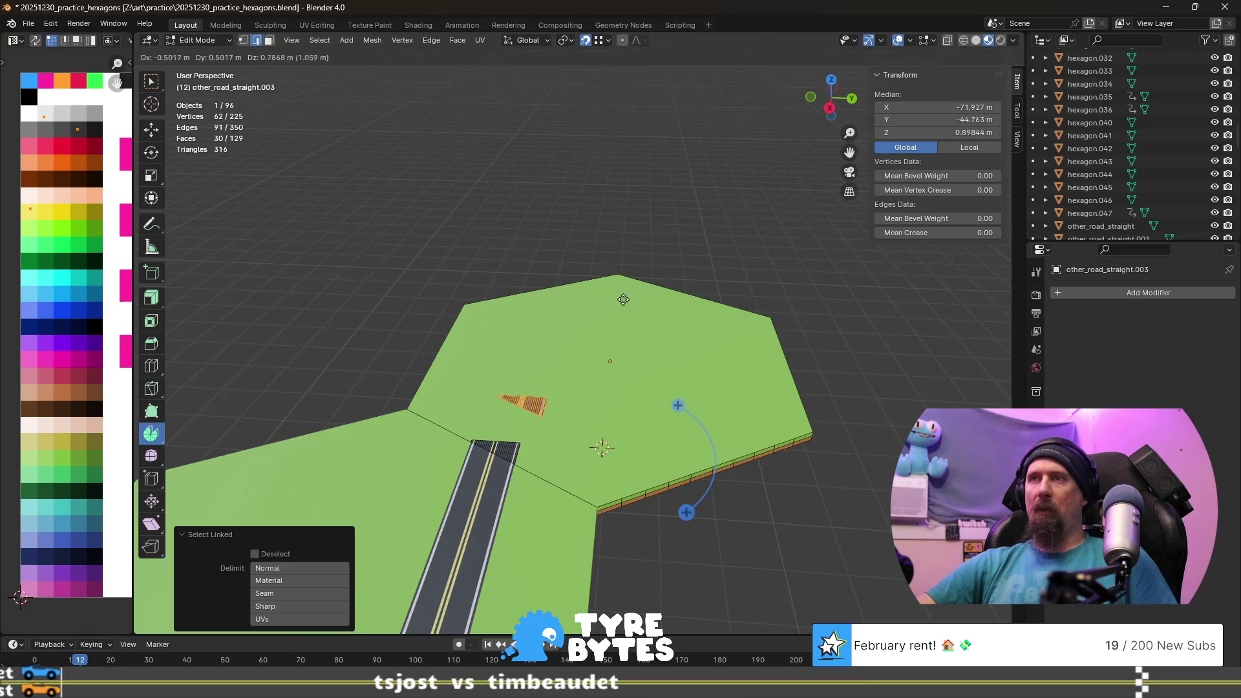
{"action": "key", "text": "Escape"}
{"action": "middle_click_drag", "start_coordinate": [633, 346], "coordinate": [631, 342]}
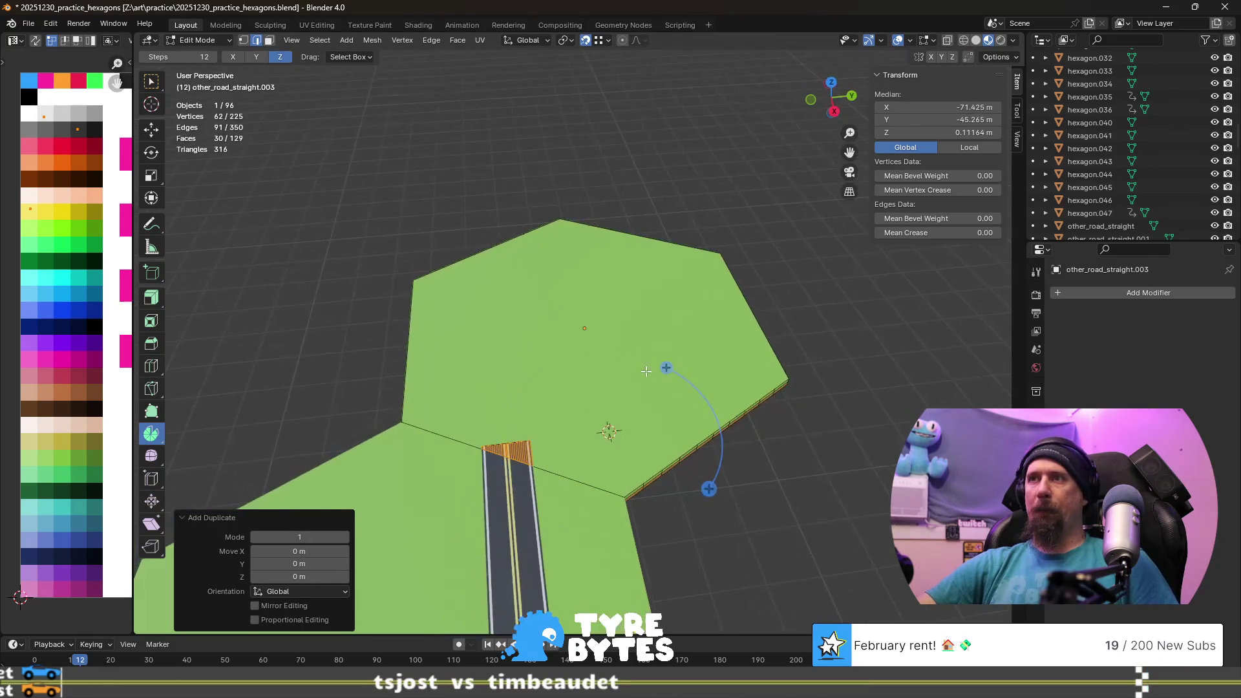
- Snap the 3D cursor to the tile's centre and set the transform pivot to the 3D cursor
{"action": "key", "text": "Tab"}
{"action": "key", "text": "shift+s"}
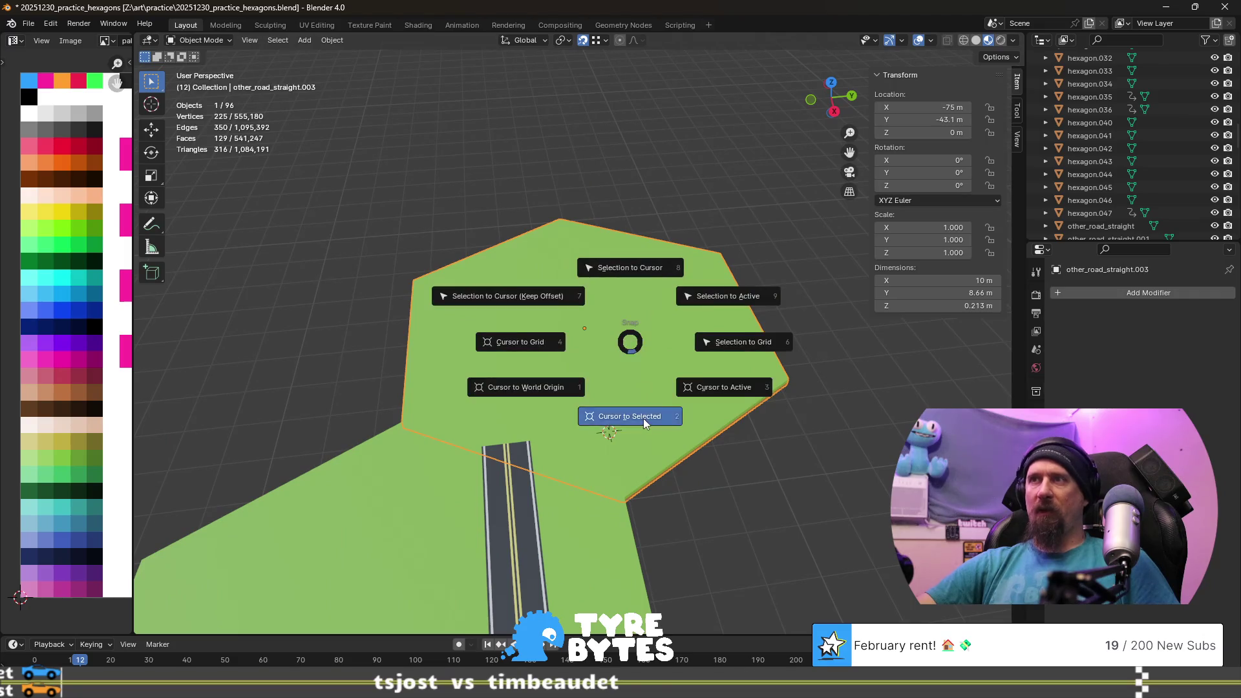
{"action": "left_click", "coordinate": [641, 416]}
{"action": "key", "text": "Tab"}
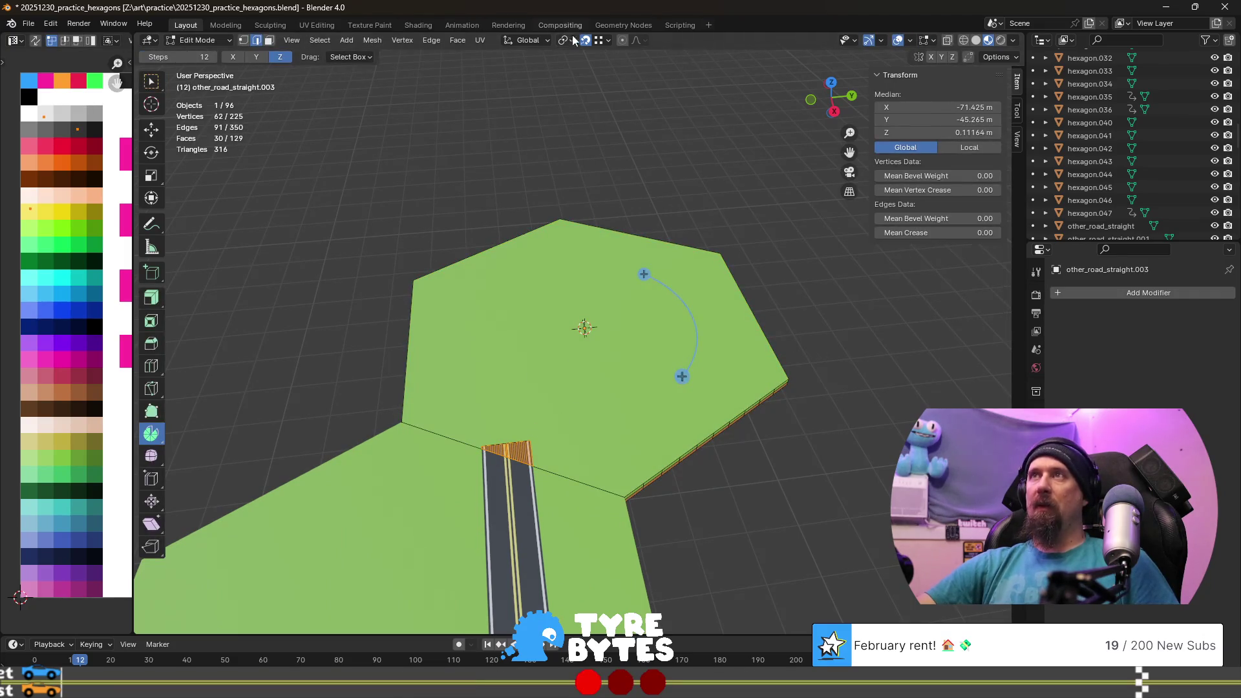
{"action": "left_click", "coordinate": [566, 42]}
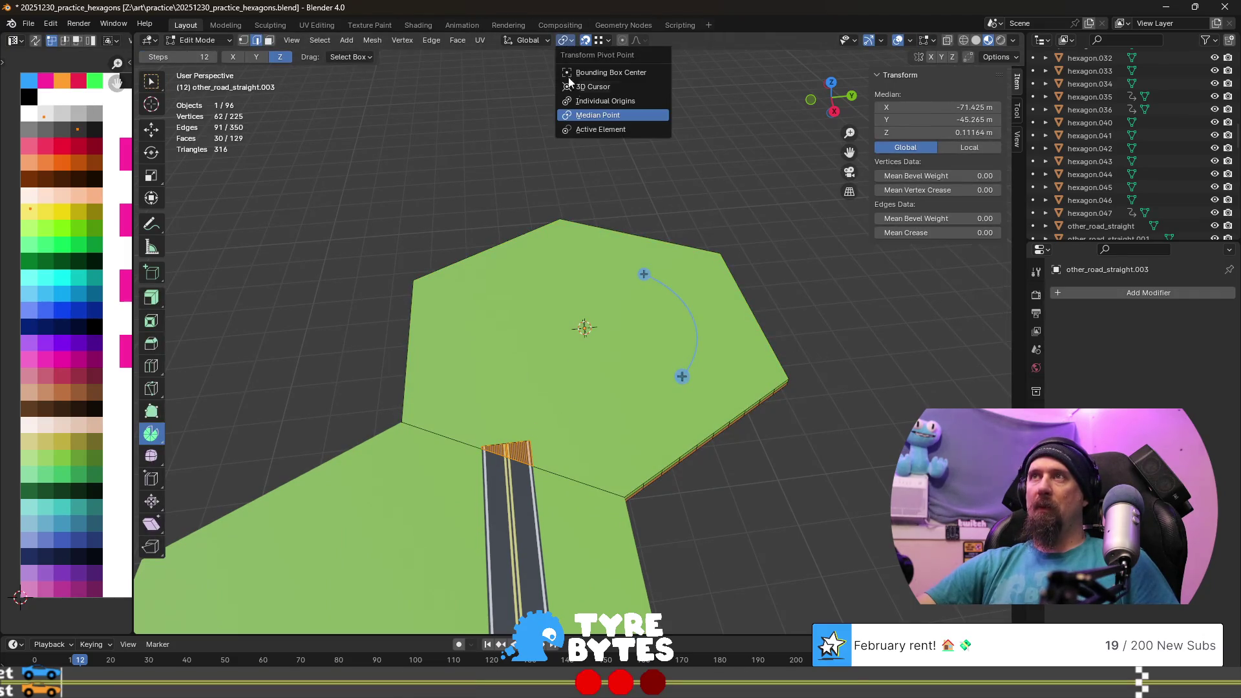
{"action": "left_click", "coordinate": [622, 88]}
- Rotate the duplicated road stub 180° about Z around the hexagon's centre
{"action": "middle_click_drag", "start_coordinate": [624, 330], "coordinate": [623, 359]}
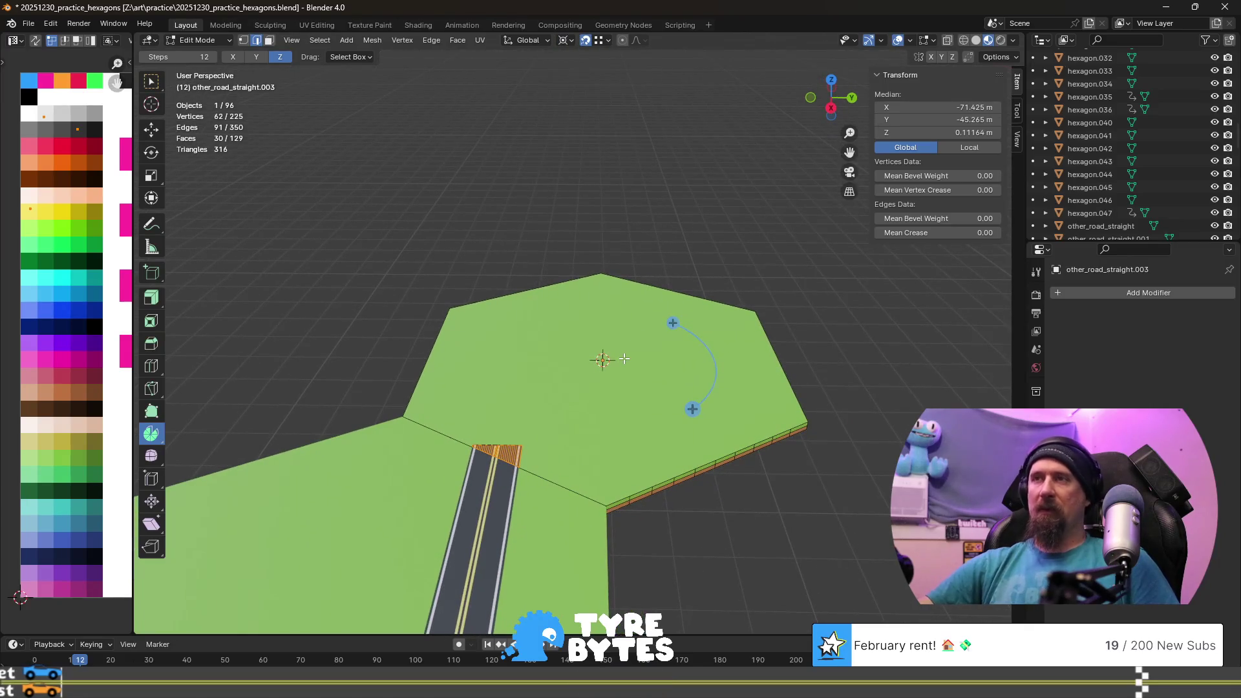
{"action": "key", "text": "r"}
{"action": "key", "text": "z"}
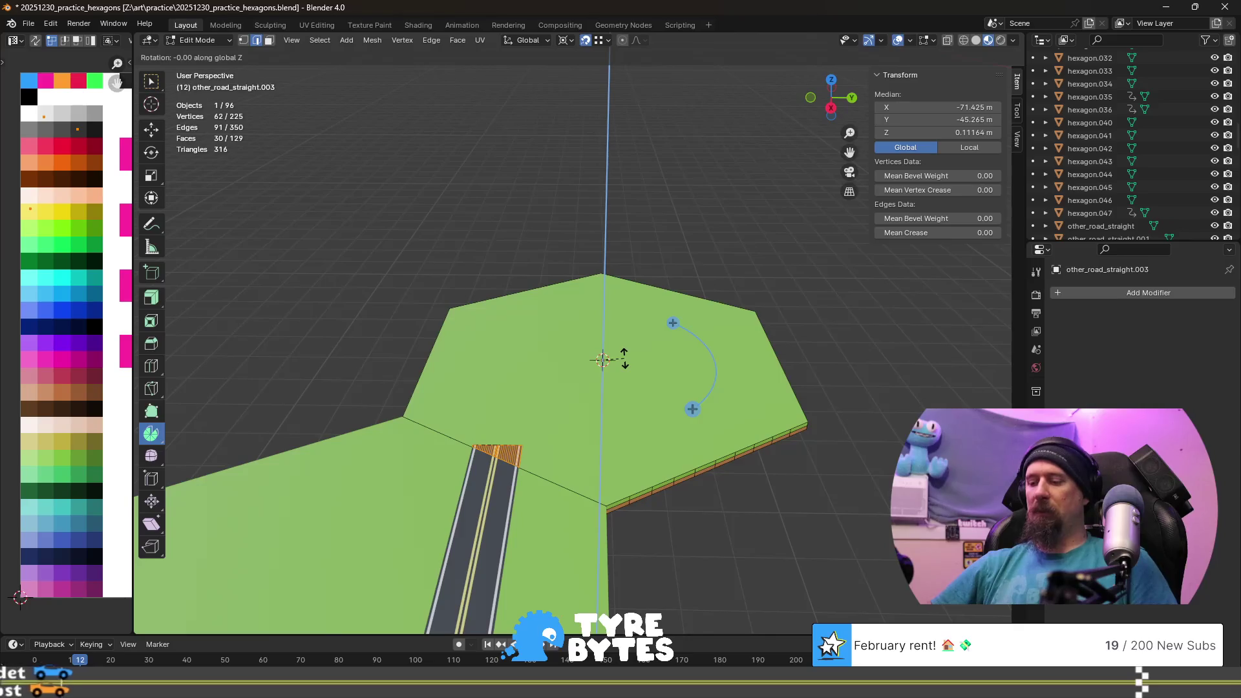
{"action": "type", "text": "180"}
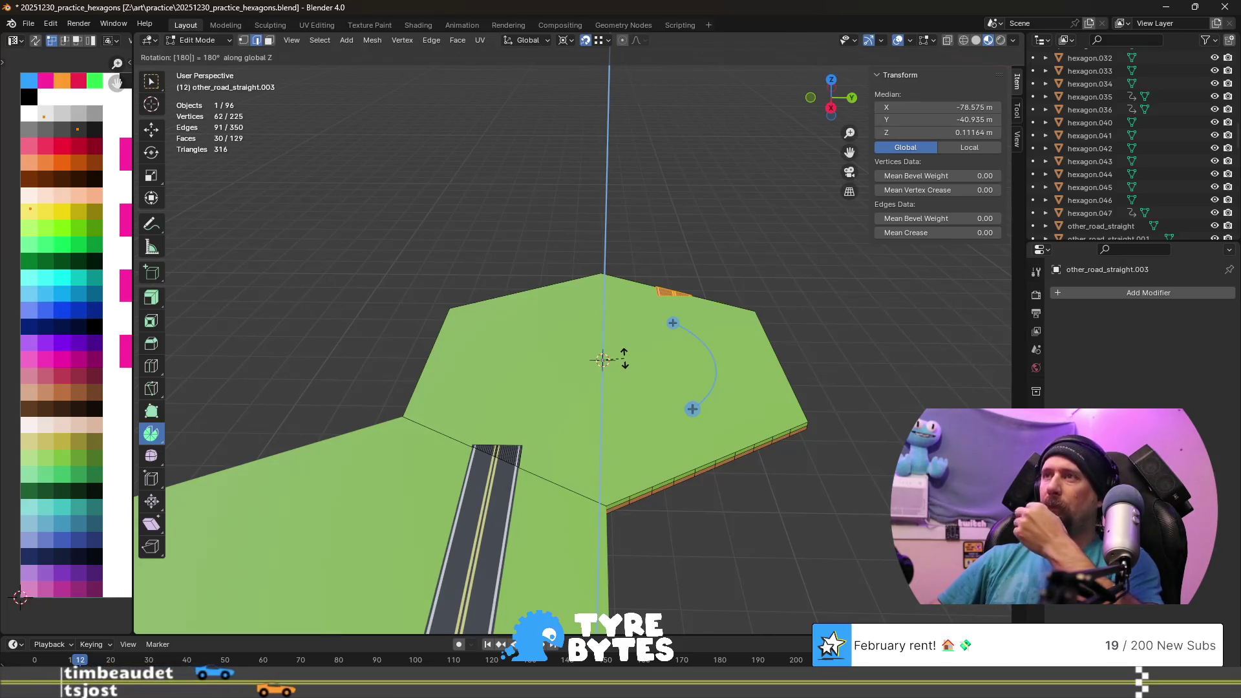
{"action": "key", "text": "Return"}
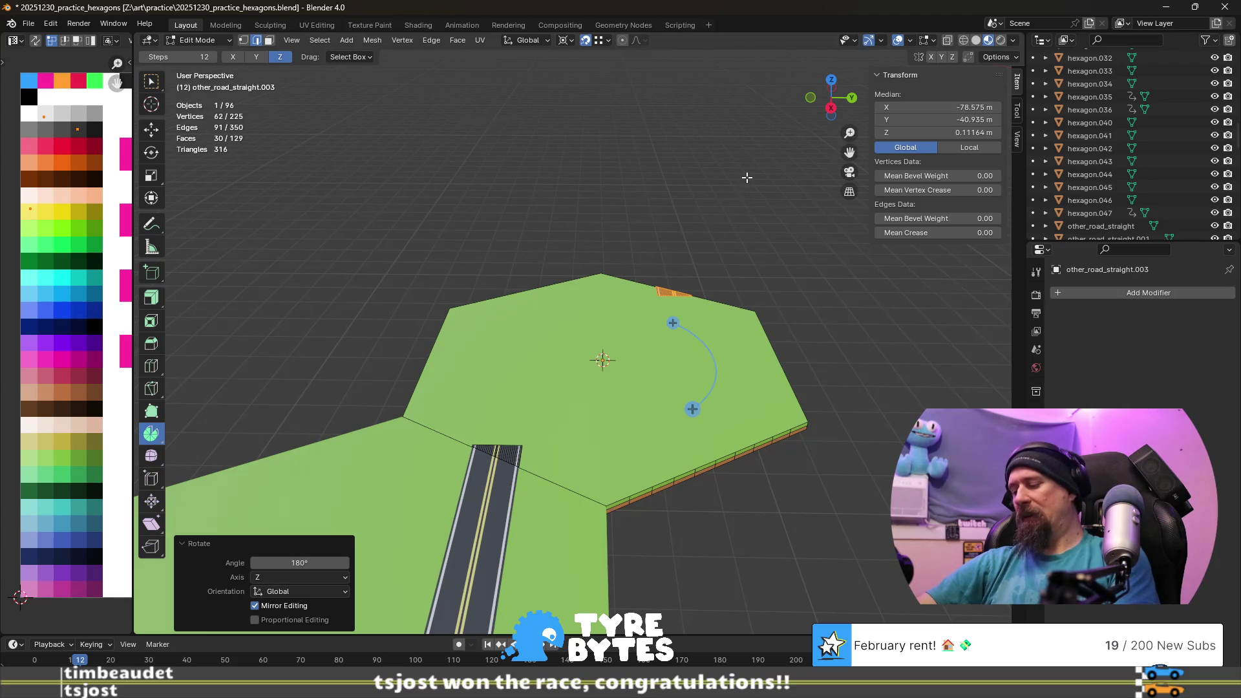
{"action": "scroll", "coordinate": [748, 177], "scroll_direction": "up", "scroll_amount": 3}
- Inspect the result, undo the 180° stub rotation, and begin a ground-plane-only scale
{"action": "mouse_move", "coordinate": [746, 177]}
{"action": "middle_mouse_down"}
{"action": "mouse_move", "coordinate": [487, 284]}
{"action": "mouse_move", "coordinate": [383, 261]}
{"action": "mouse_move", "coordinate": [471, 277]}
{"action": "middle_mouse_up"}
{"action": "scroll", "coordinate": [487, 284], "scroll_direction": "down", "scroll_amount": 2}
{"action": "scroll", "coordinate": [383, 260], "scroll_direction": "down", "scroll_amount": 3}
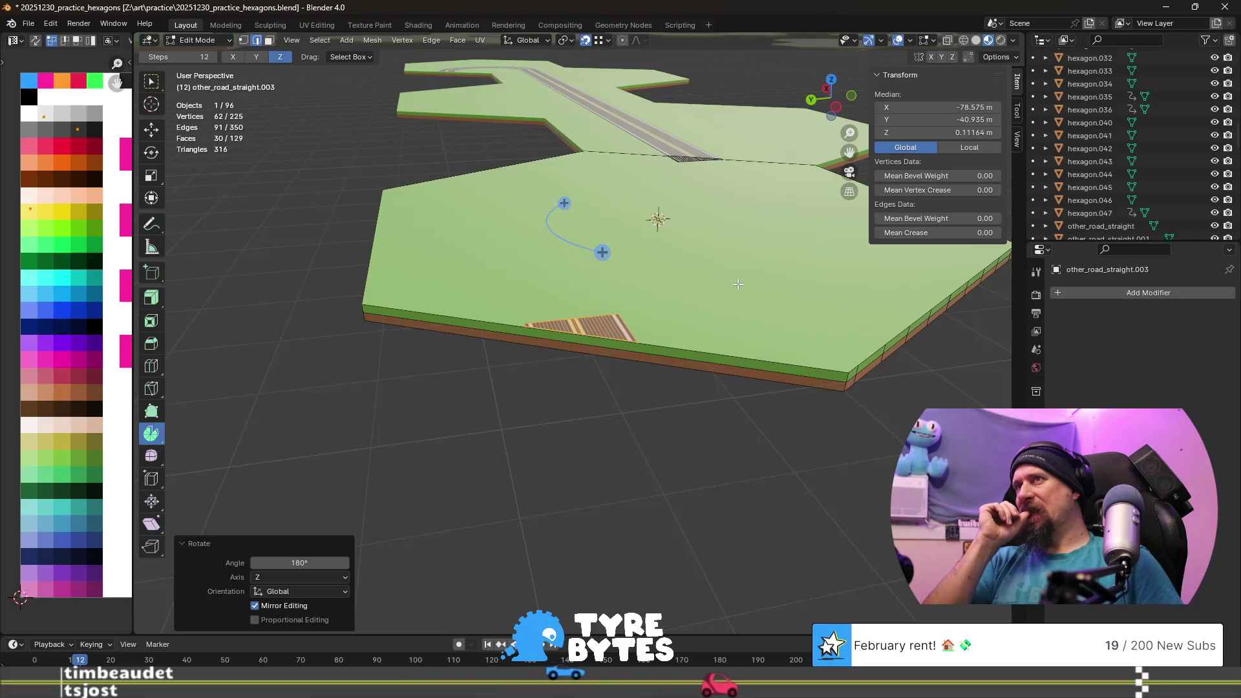
{"action": "key", "text": "ctrl+z"}
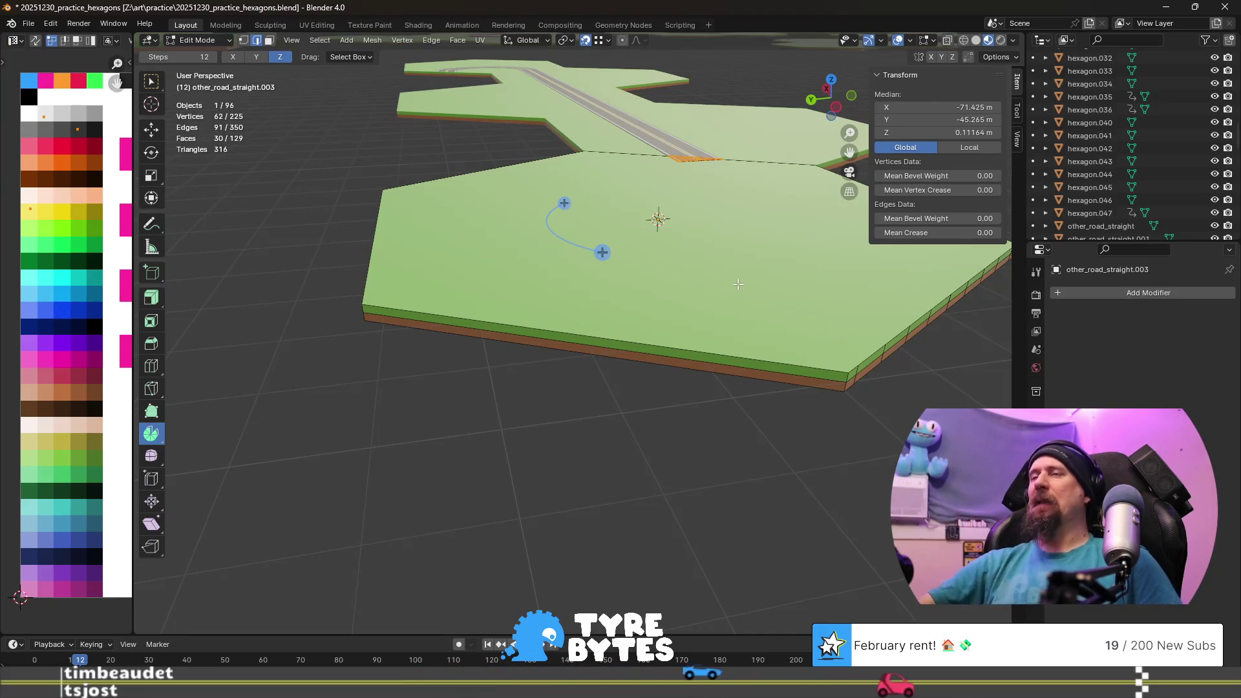
{"action": "scroll", "coordinate": [738, 284], "scroll_direction": "up", "scroll_amount": 3}
{"action": "mouse_move", "coordinate": [738, 285]}
{"action": "middle_mouse_down"}
{"action": "mouse_move", "coordinate": [552, 288]}
{"action": "mouse_move", "coordinate": [565, 296]}
{"action": "middle_mouse_up"}
{"action": "scroll", "coordinate": [552, 288], "scroll_direction": "down", "scroll_amount": 3}
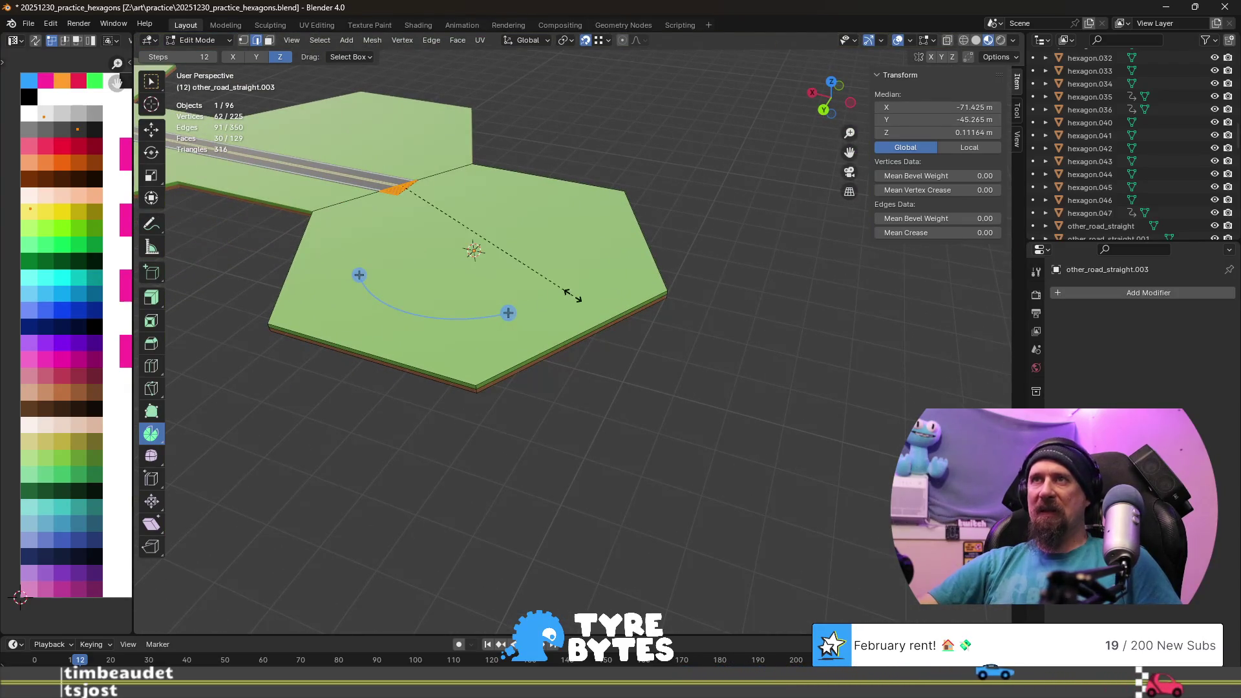
{"action": "key", "text": "shift+z"}
{"action": "type", "text": "-1"}
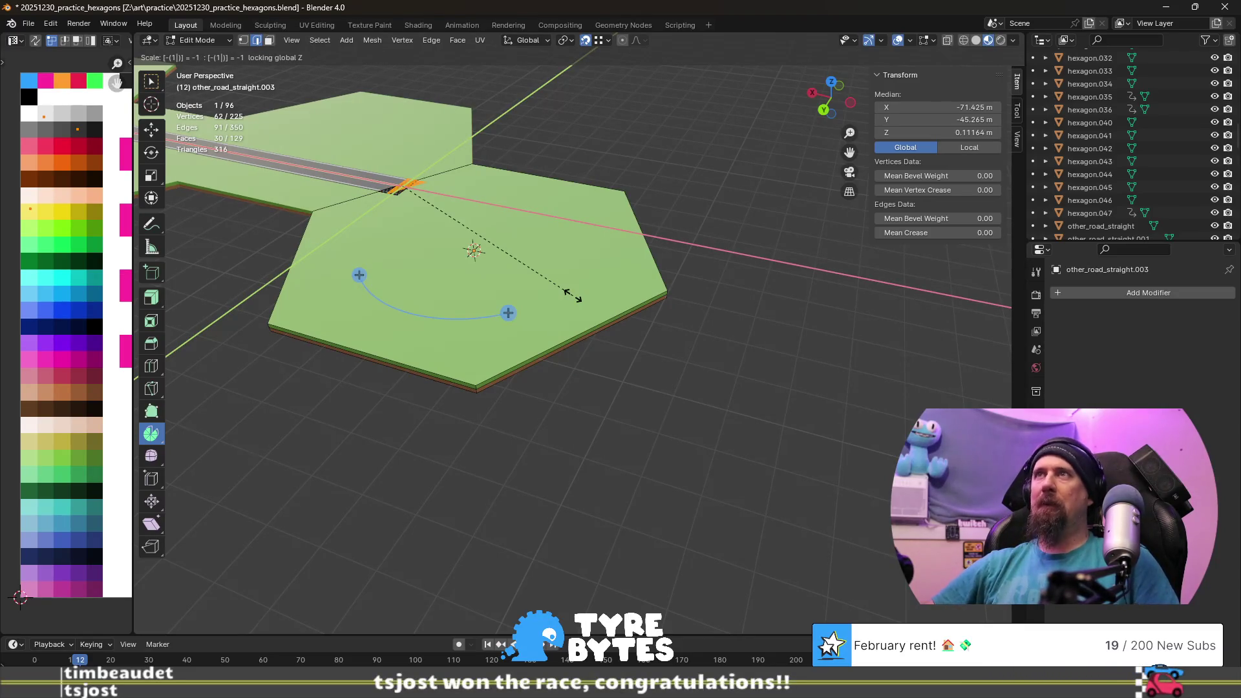
- With pivot on the 3D cursor, try mirroring the road piece by -1 on Z and on XY, then undo it
{"action": "key", "text": "Return"}
{"action": "left_click", "coordinate": [563, 41]}
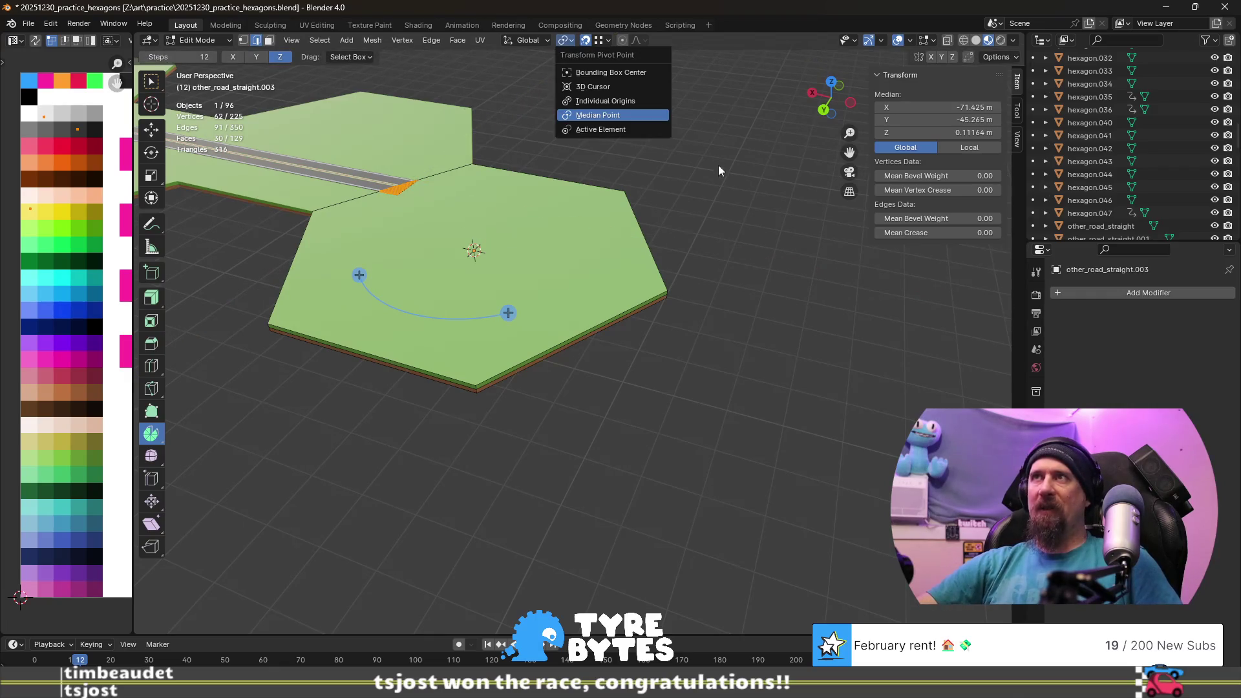
{"action": "left_click", "coordinate": [563, 41]}
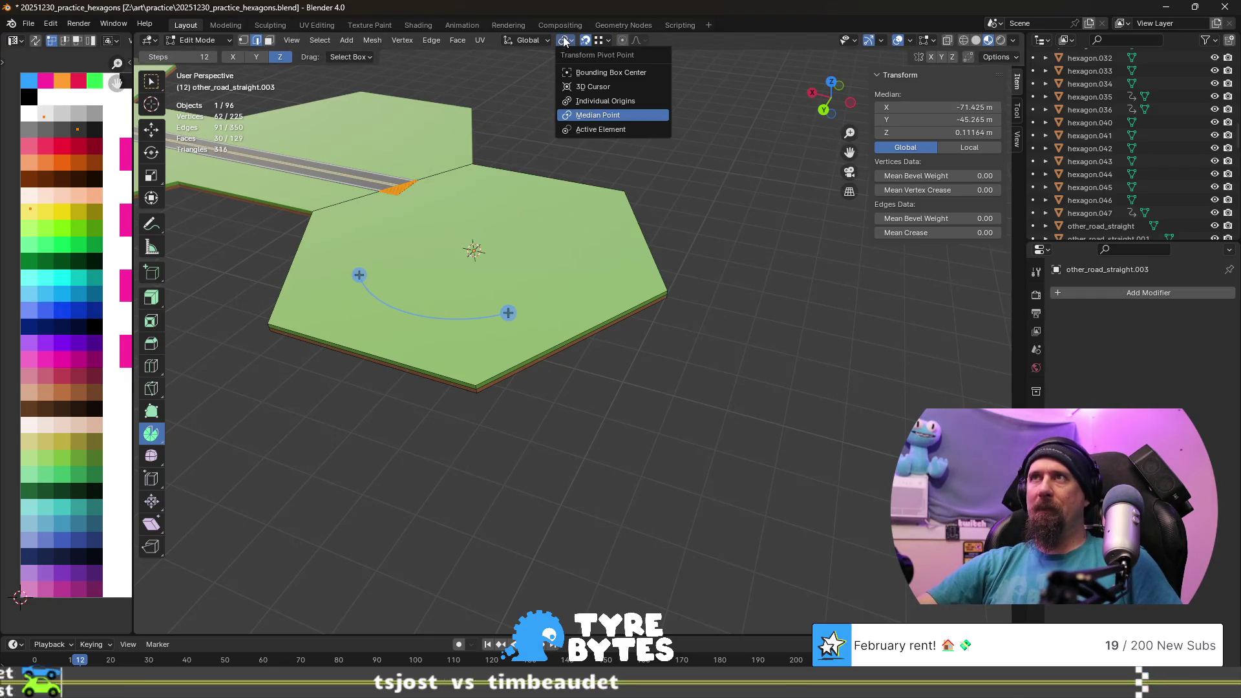
{"action": "left_click", "coordinate": [593, 88]}
{"action": "key", "text": "z"}
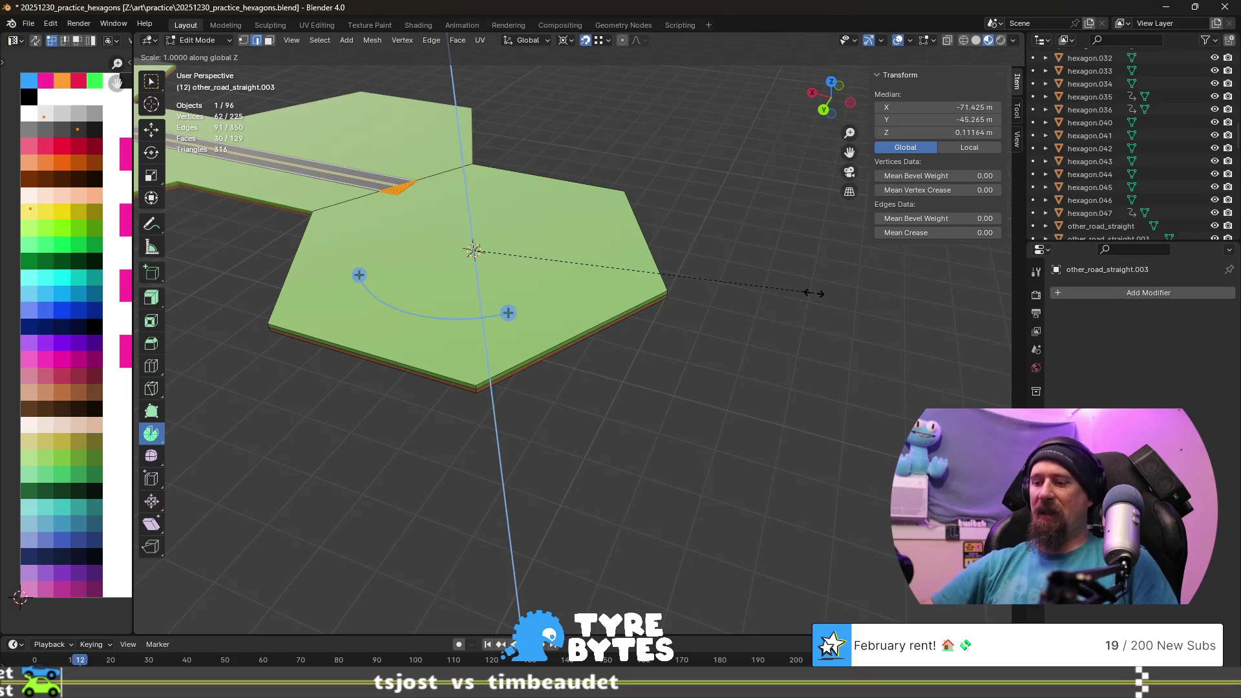
{"action": "key", "text": "shift+z"}
{"action": "key", "text": "Return"}
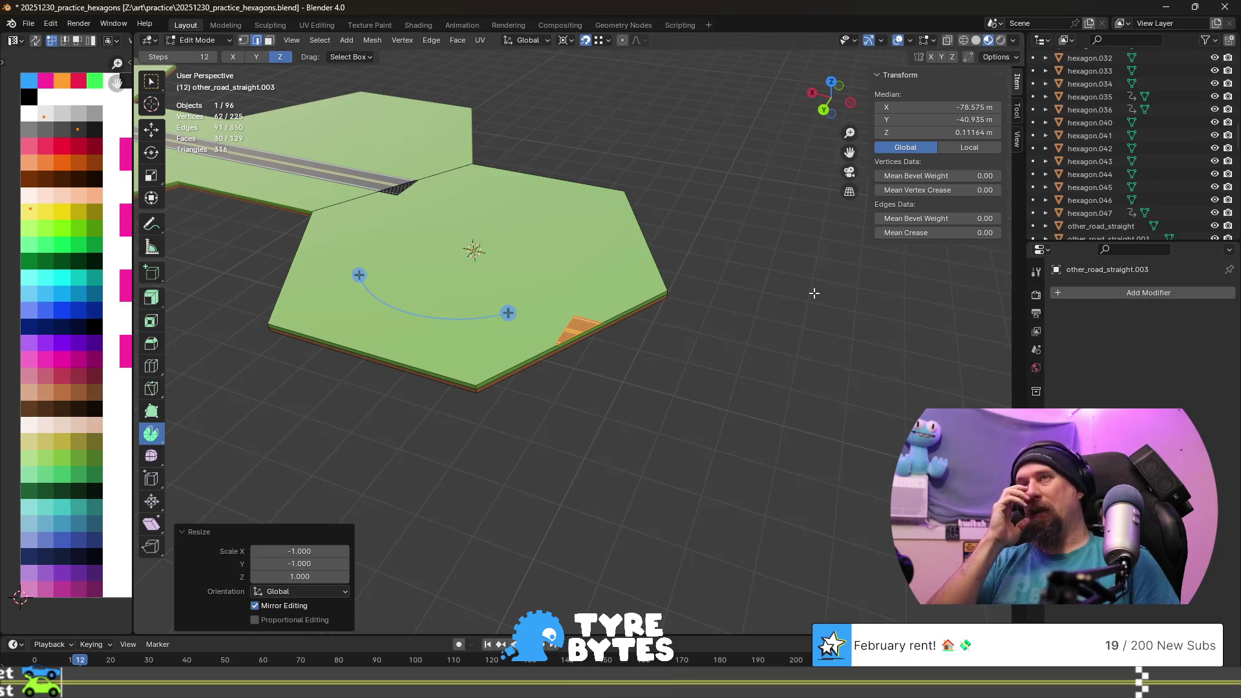
{"action": "key", "text": "ctrl+z"}
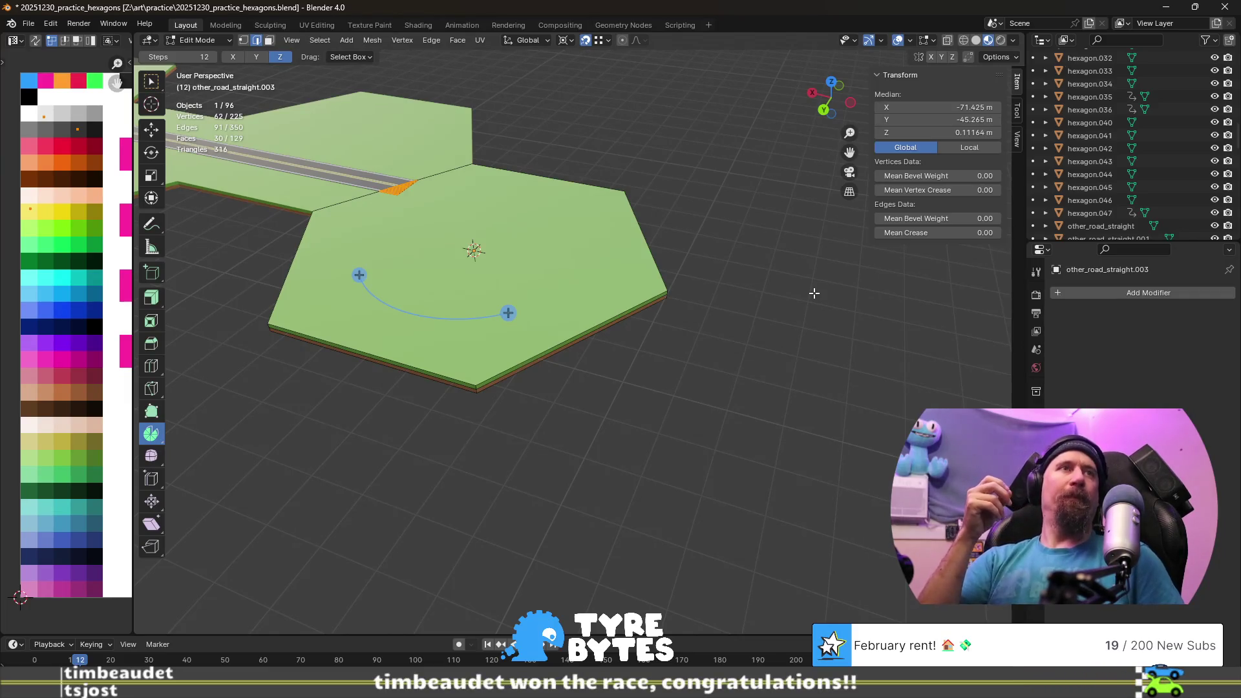
- Copy the 1/cos(30°) result from the browser calculator and switch to the hexagon notes
{"action": "key", "text": "alt+Tab"}
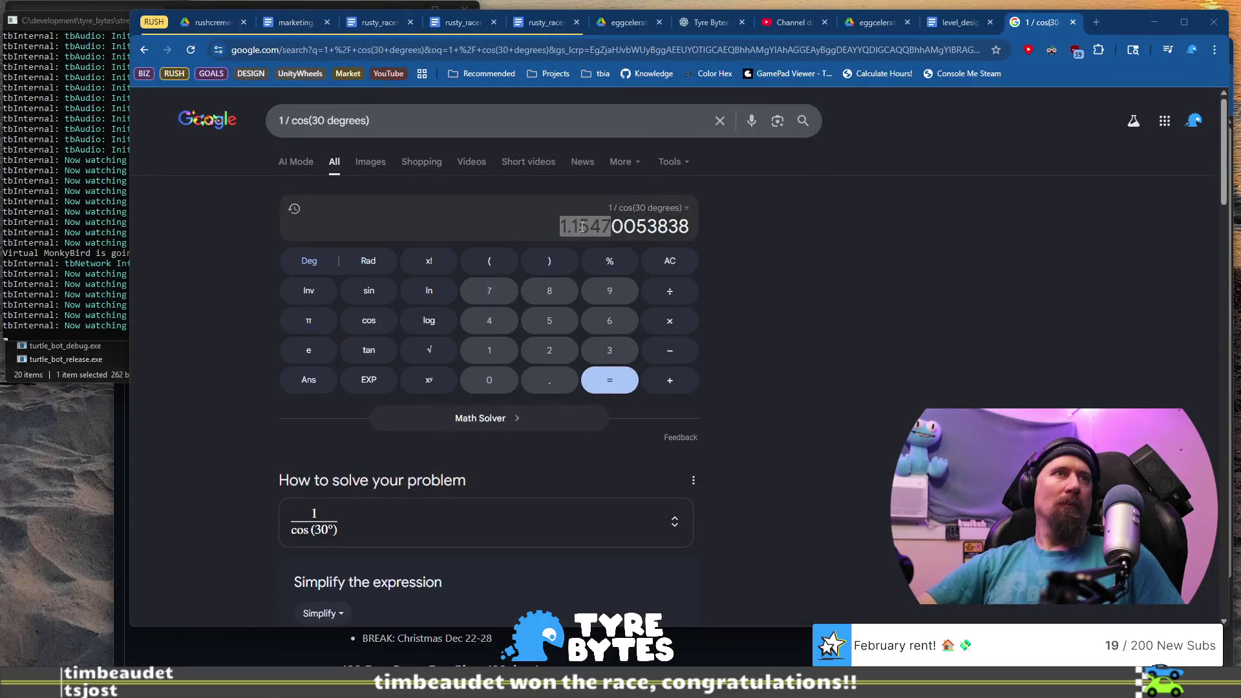
{"action": "right_click", "coordinate": [582, 226]}
{"action": "left_click", "coordinate": [666, 247]}
{"action": "key", "text": "alt+Tab"}
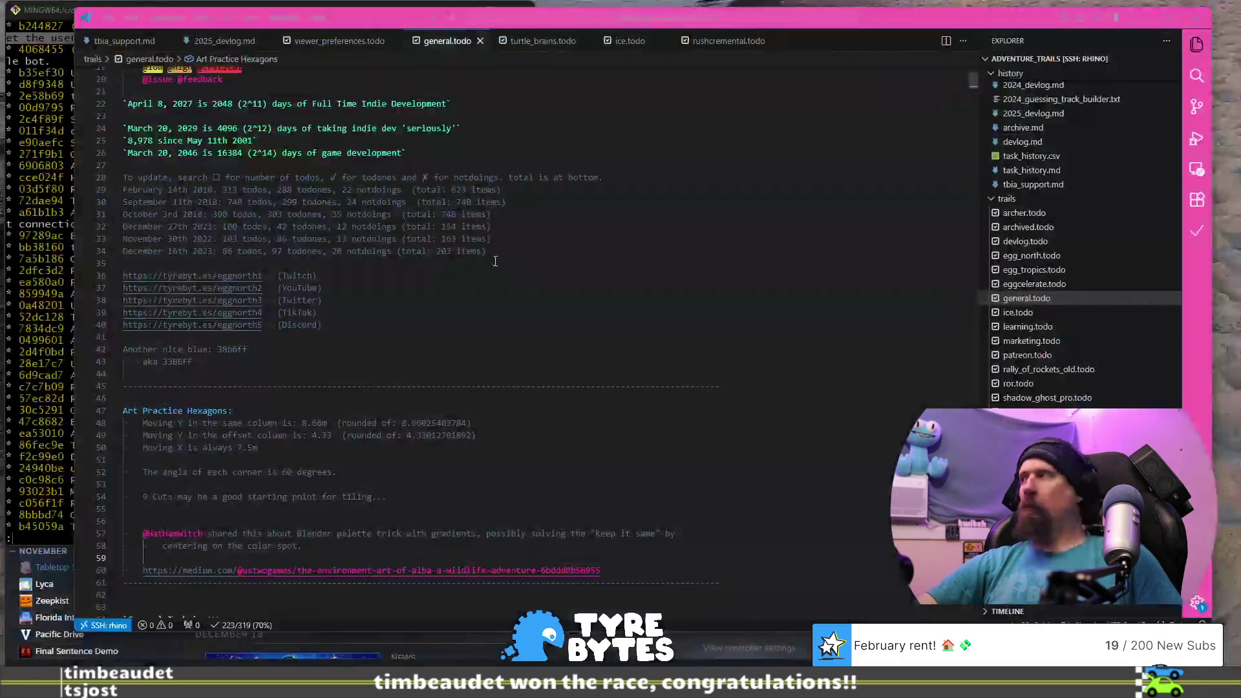
{"action": "scroll", "coordinate": [480, 366], "scroll_direction": "down", "scroll_amount": 3}
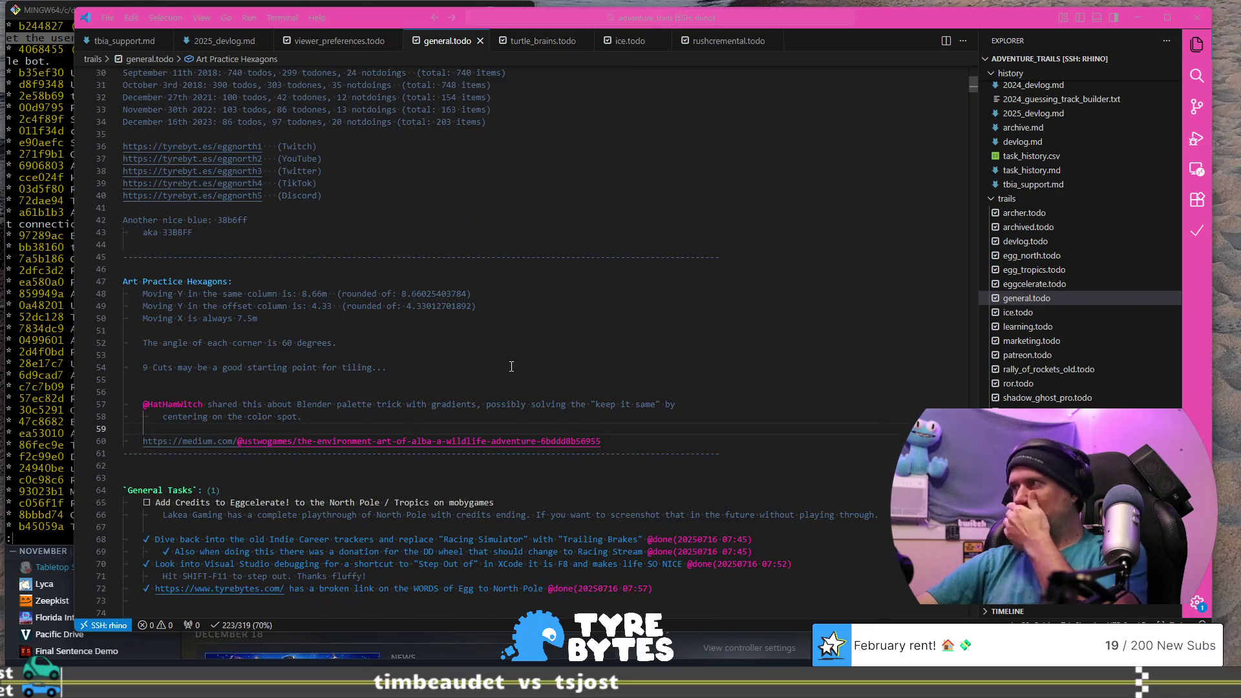
- Add a note that other tiles' cuts scale along the edge by the pasted 1.1547
{"action": "left_click", "coordinate": [526, 373]}
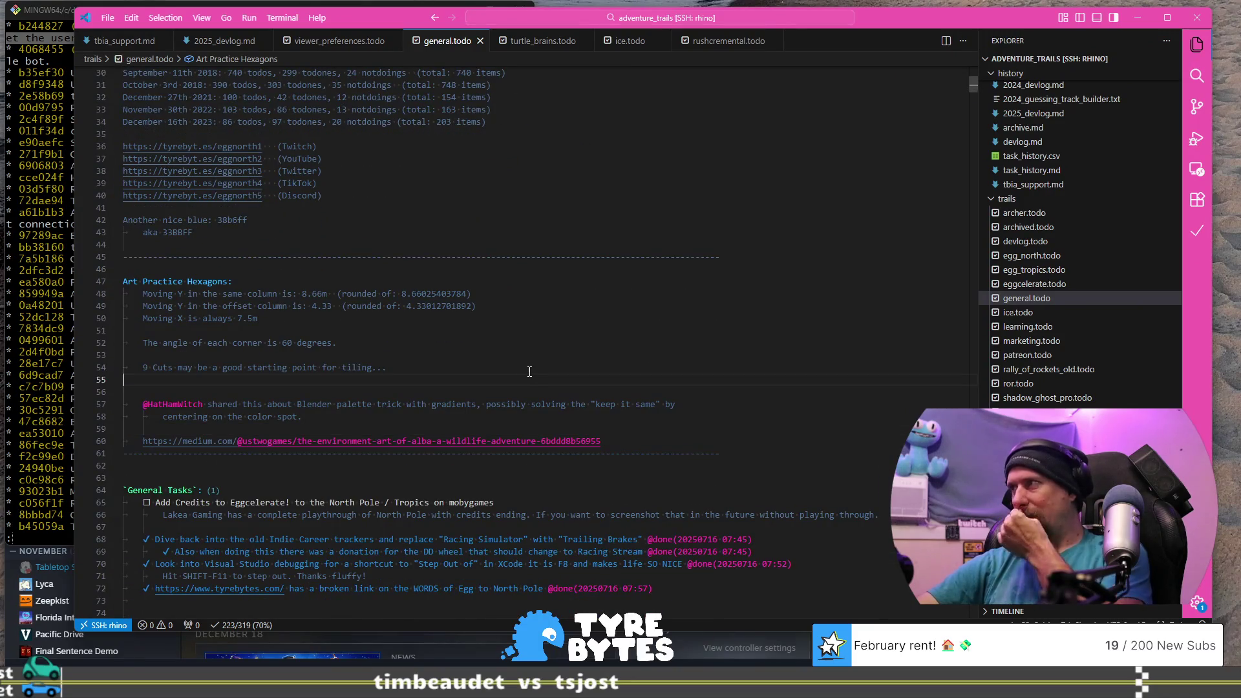
{"action": "key", "text": "Return"}
{"action": "key", "text": "Return"}
{"action": "type", "text": "f"}
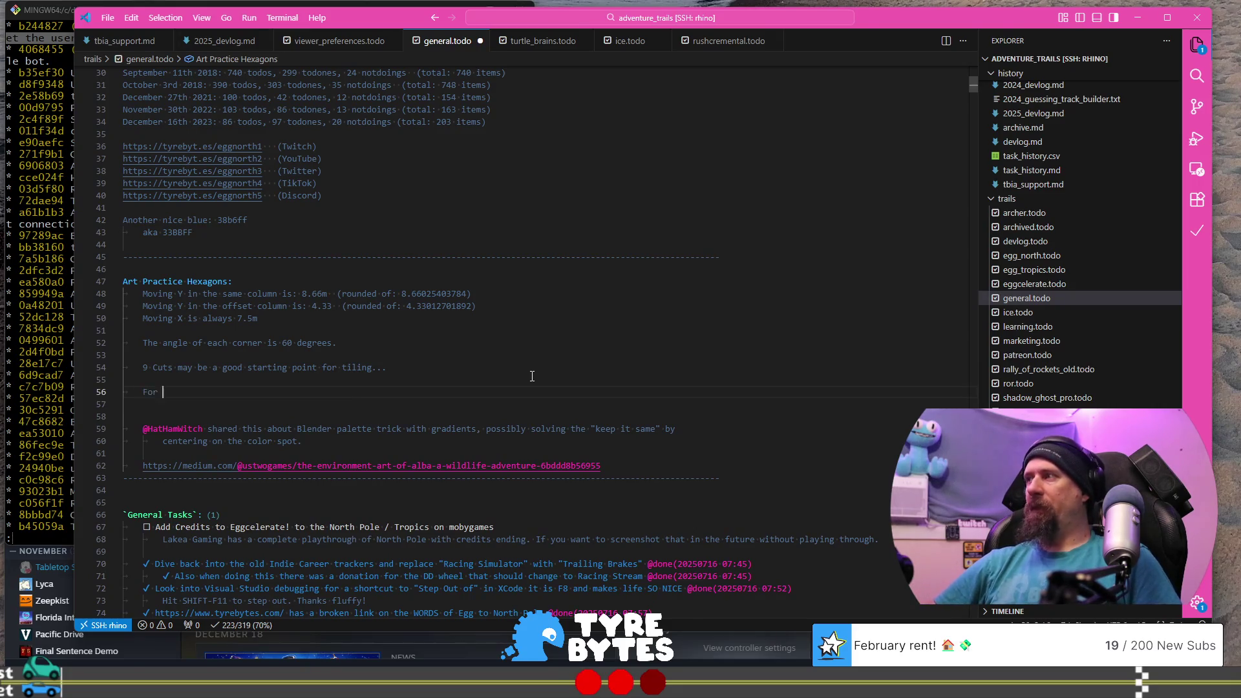
{"action": "type", "text": "1.1547"}
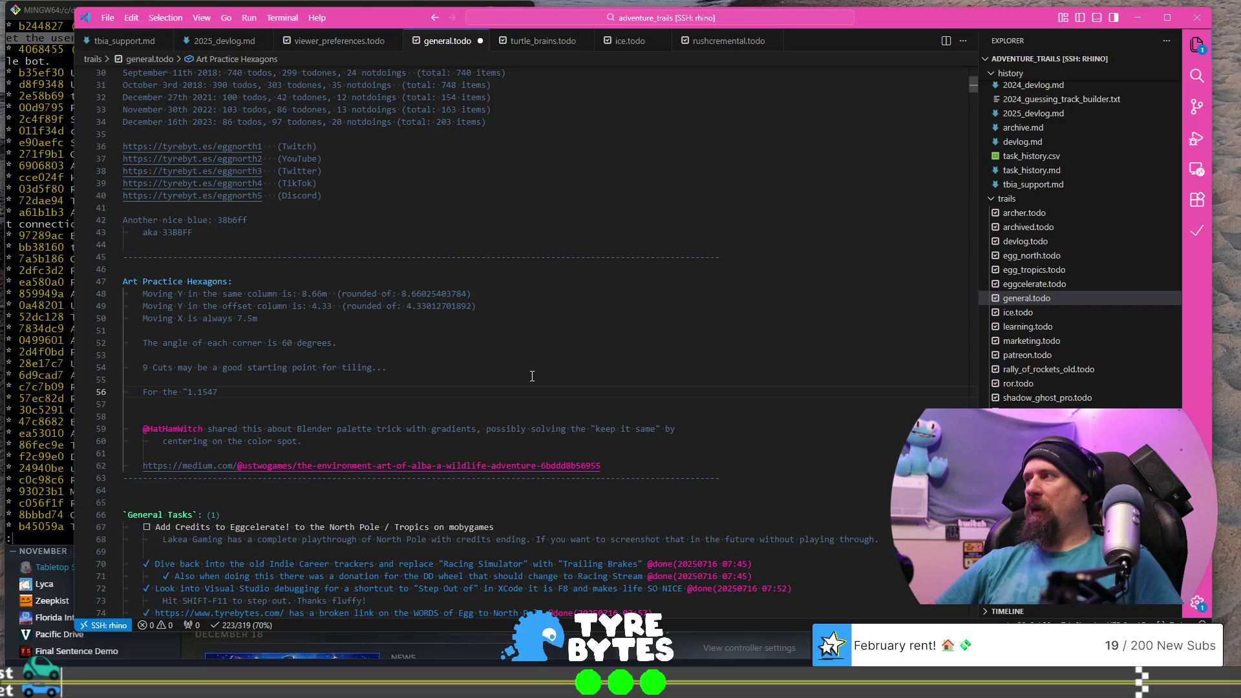
{"action": "key", "text": "Home"}
{"action": "key", "text": "ctrl+Right"}
{"action": "key", "text": "ctrl+Right"}
{"action": "key", "text": "ctrl+Right"}
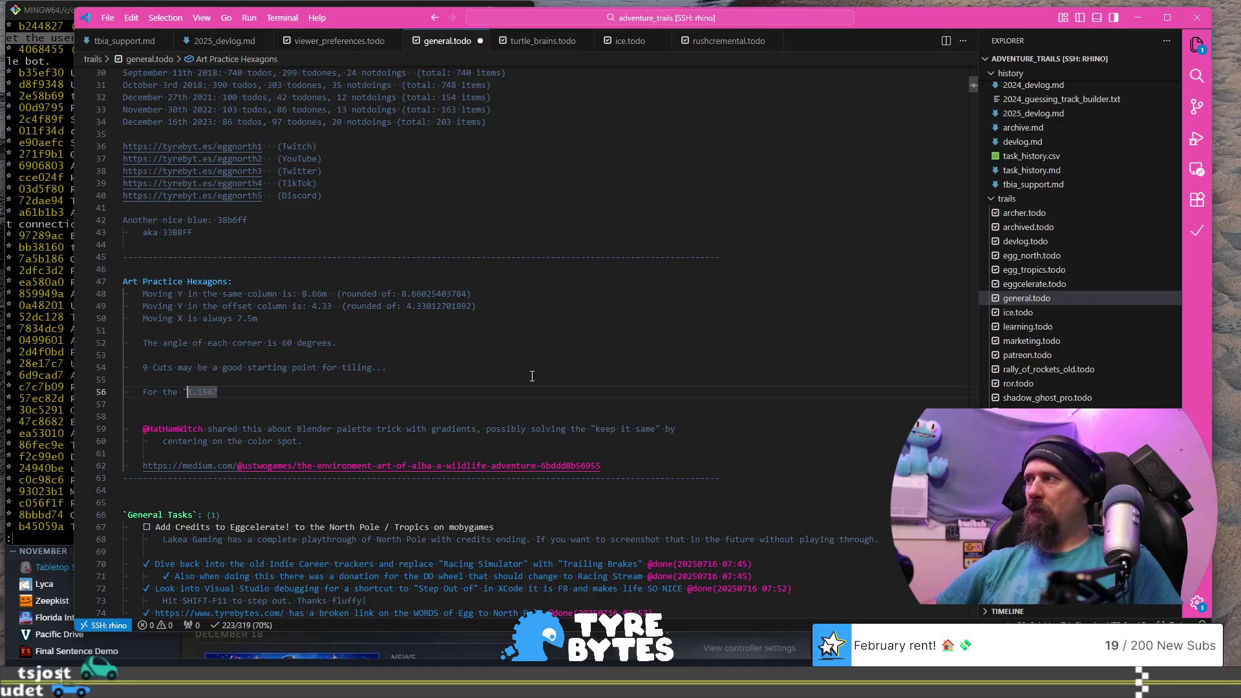
{"action": "type", "text": "other\" t"}
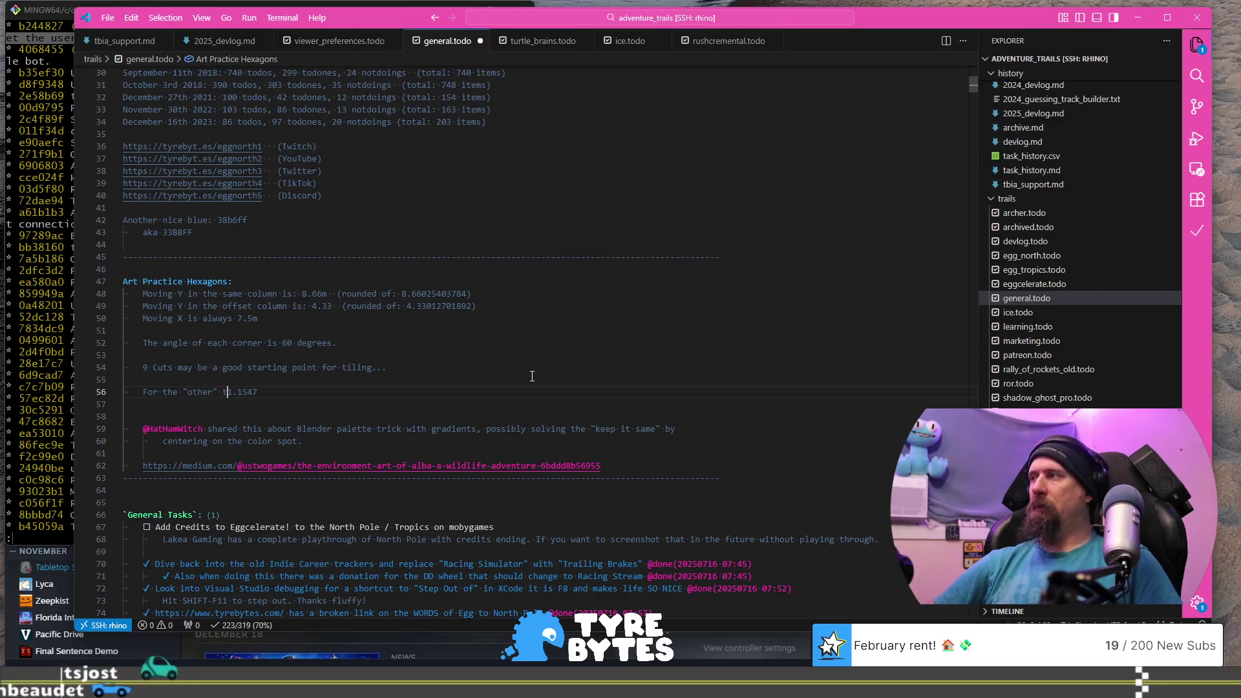
{"action": "type", "text": "iles we"}
{"action": "type", "text": " n"}
{"action": "type", "text": "eed to selec"}
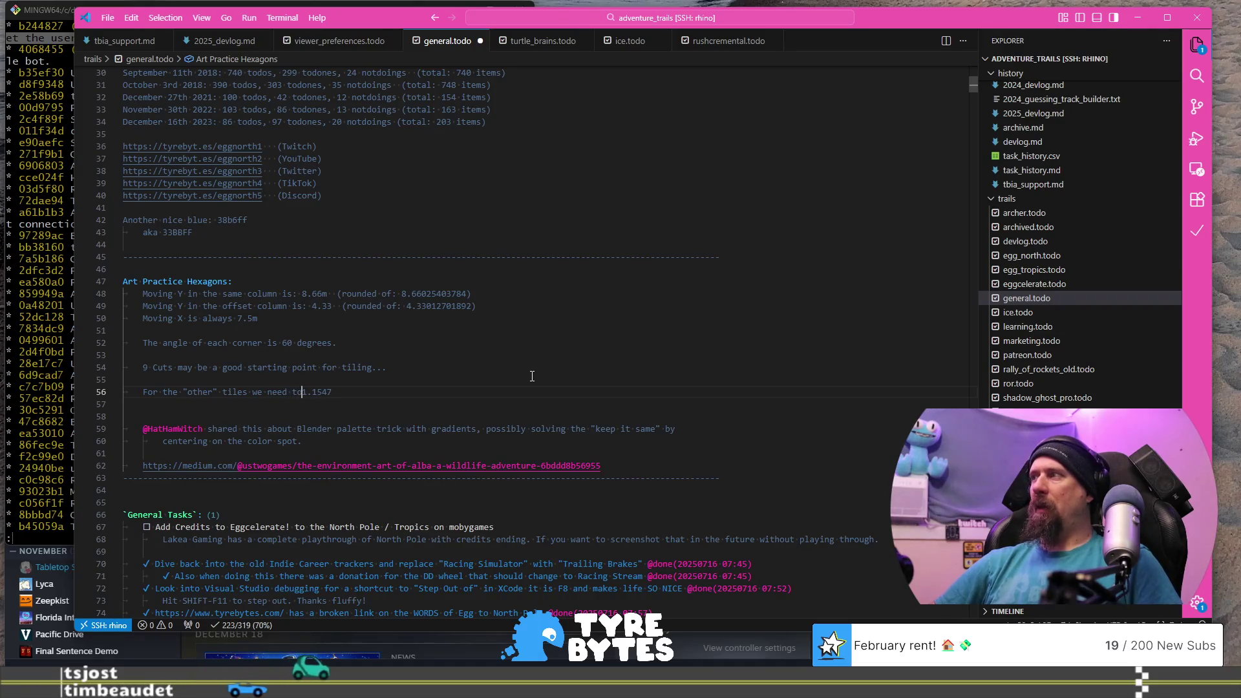
{"action": "type", "text": "t each of th"}
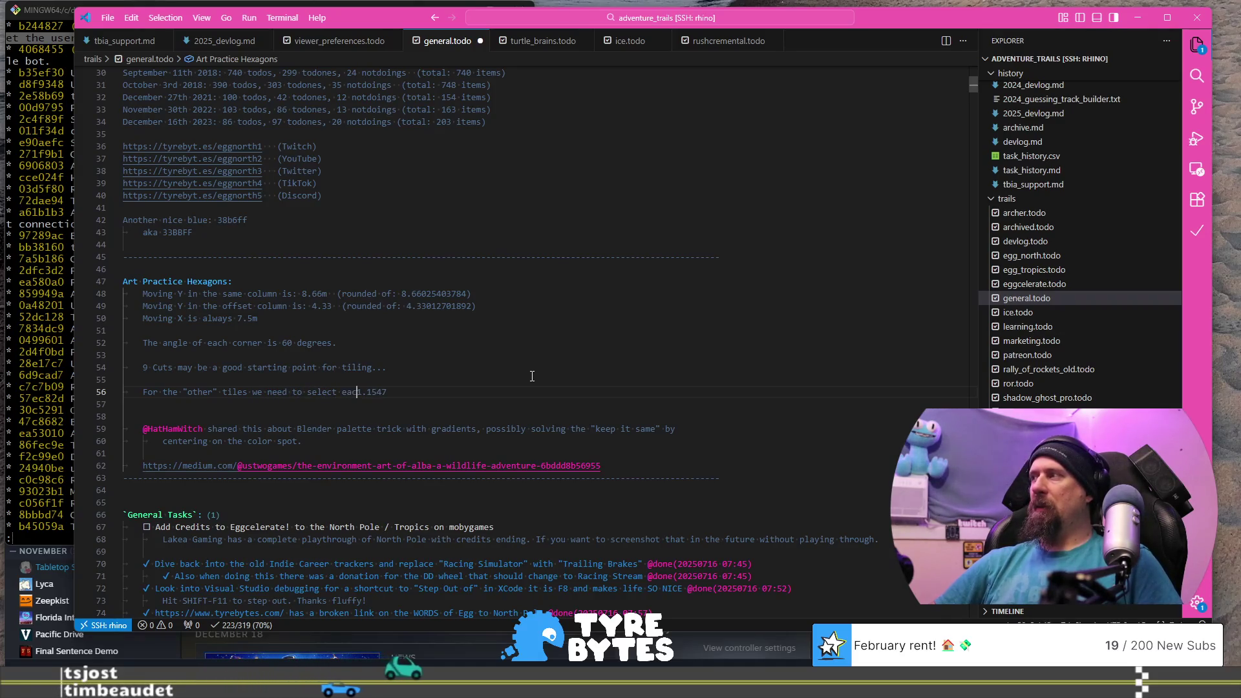
{"action": "type", "text": "ose cuts and scale by:"}
{"action": "key", "text": "shift+End"}
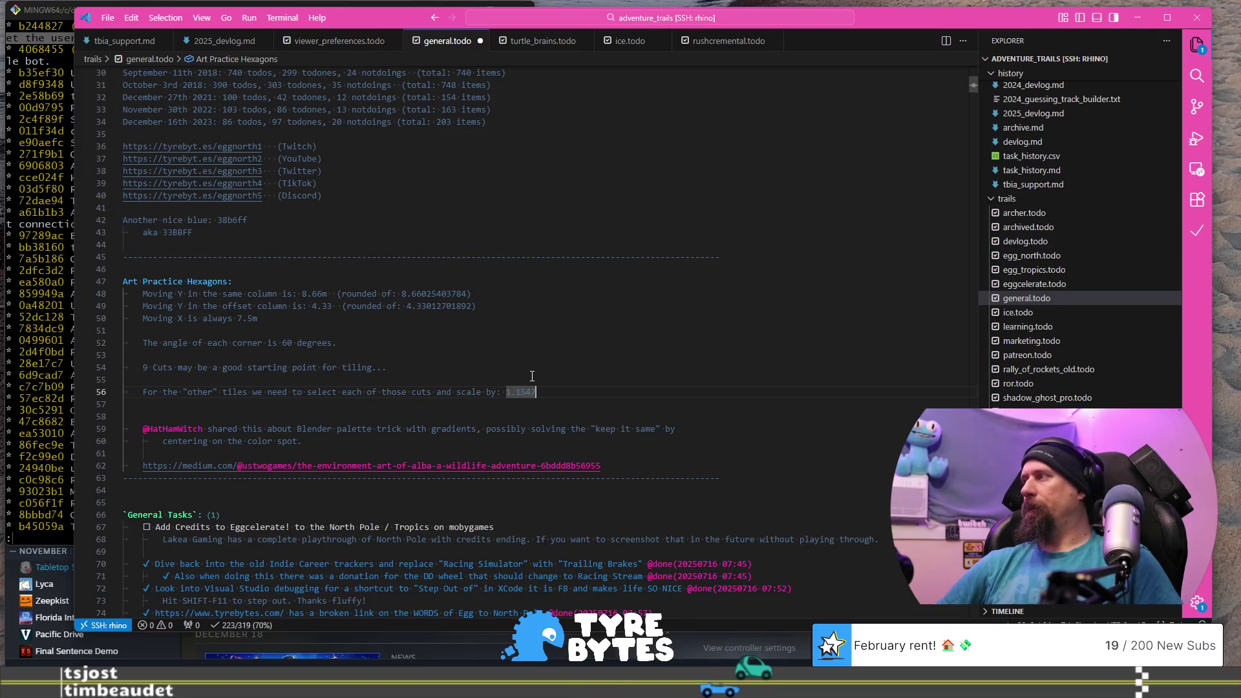
{"action": "key", "text": "Left"}
{"action": "key", "text": "Left"}
{"action": "key", "text": "Left"}
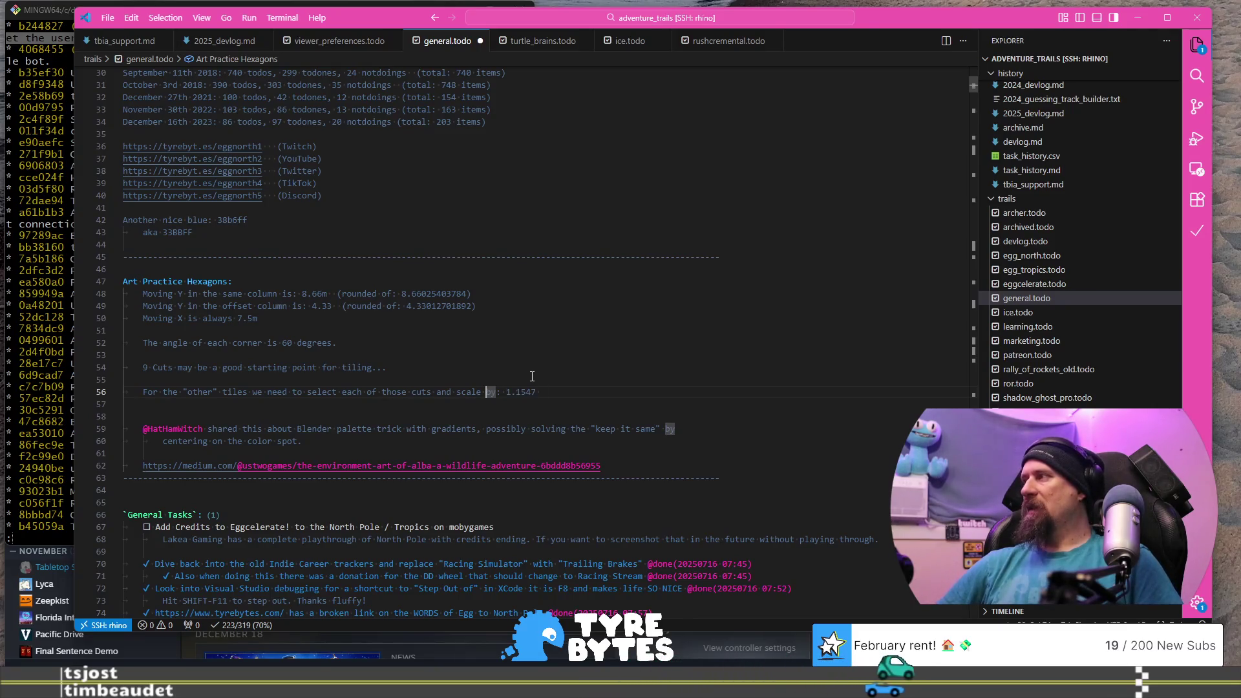
{"action": "type", "text": "along the edge"}
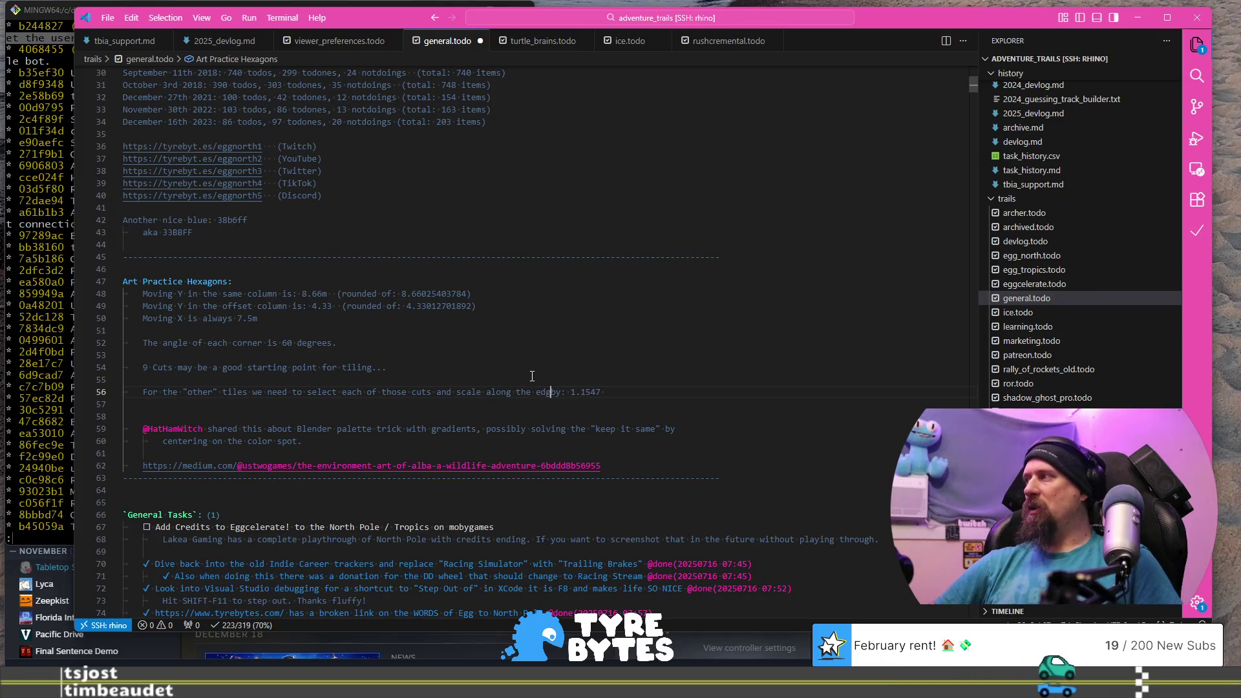
{"action": "key", "text": "End"}
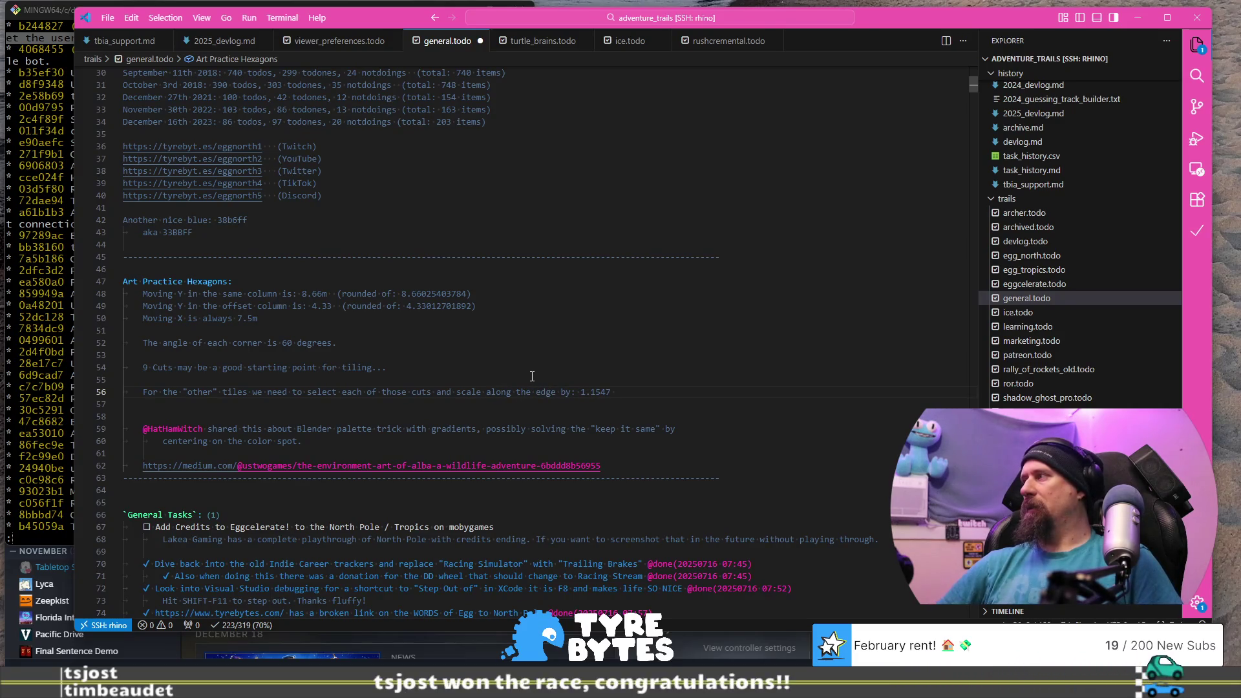
- Add the line '1.1547 = 1 / cos(30 degrees)' below it and return to Blender
{"action": "key", "text": "Return"}
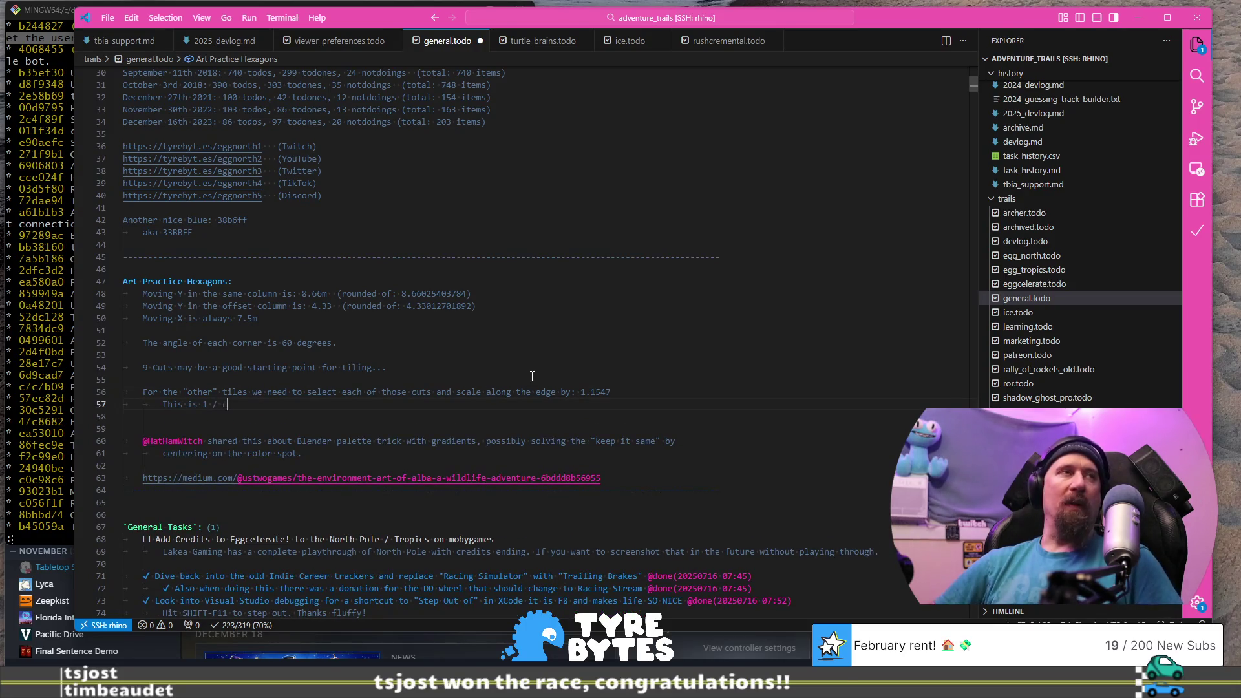
{"action": "type", "text": "os(30 degrees"}
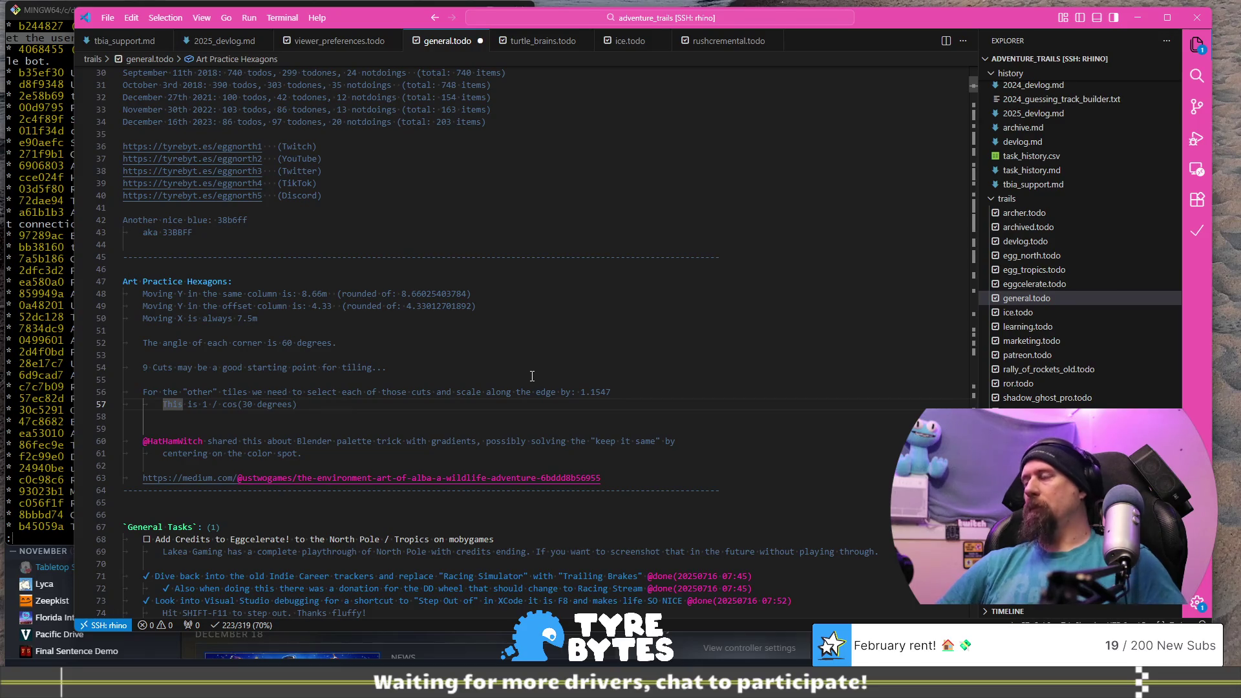
{"action": "key", "text": "ctrl+shift+Right"}
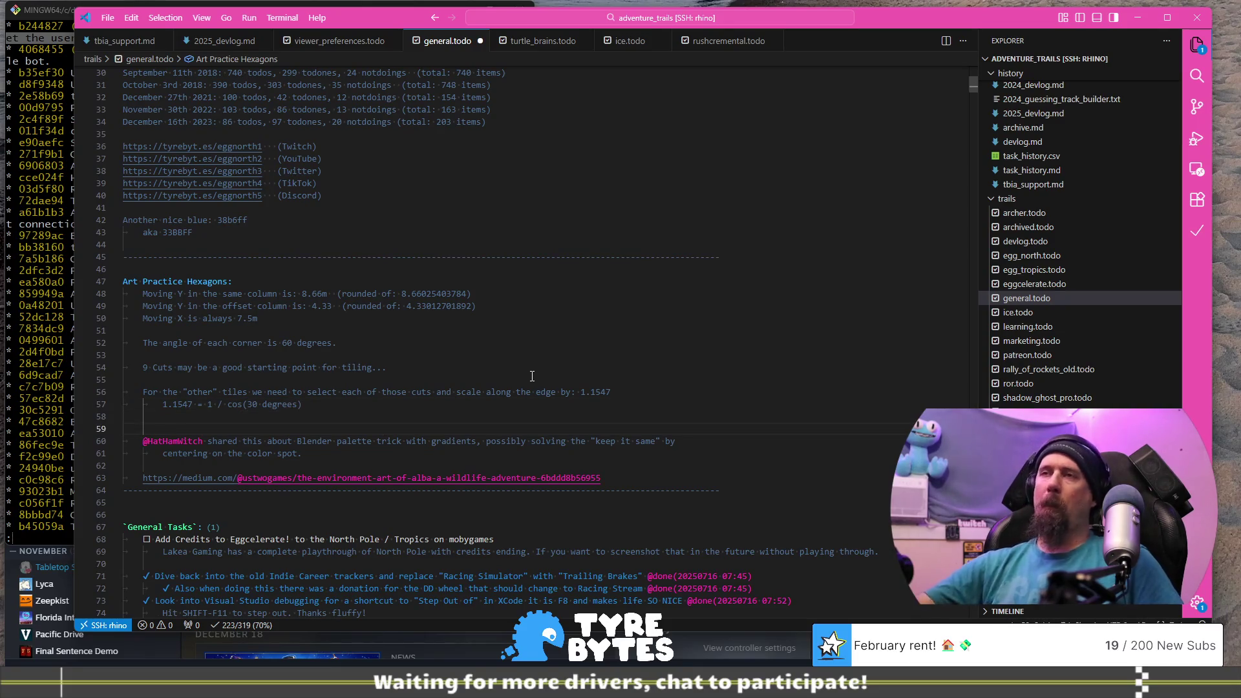
{"action": "key", "text": "alt+Tab"}
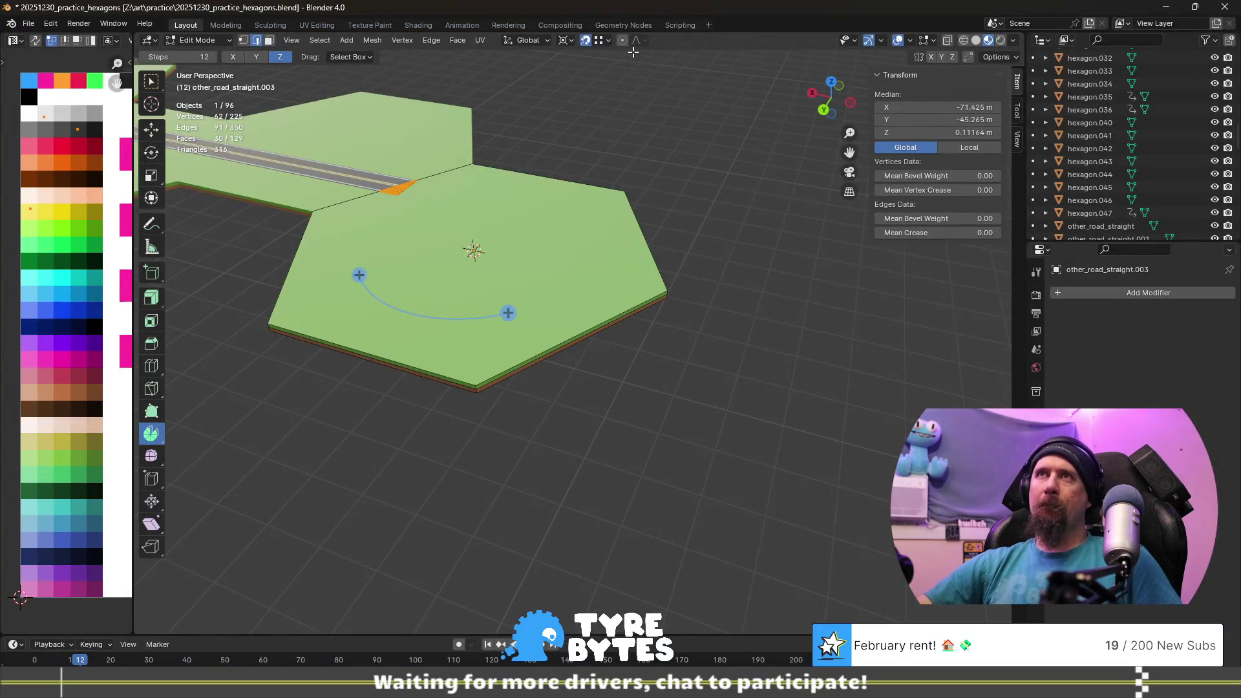
{"action": "middle_click_drag", "start_coordinate": [565, 457], "coordinate": [611, 346]}
{"action": "scroll", "coordinate": [611, 346], "scroll_direction": "up", "scroll_amount": 2}
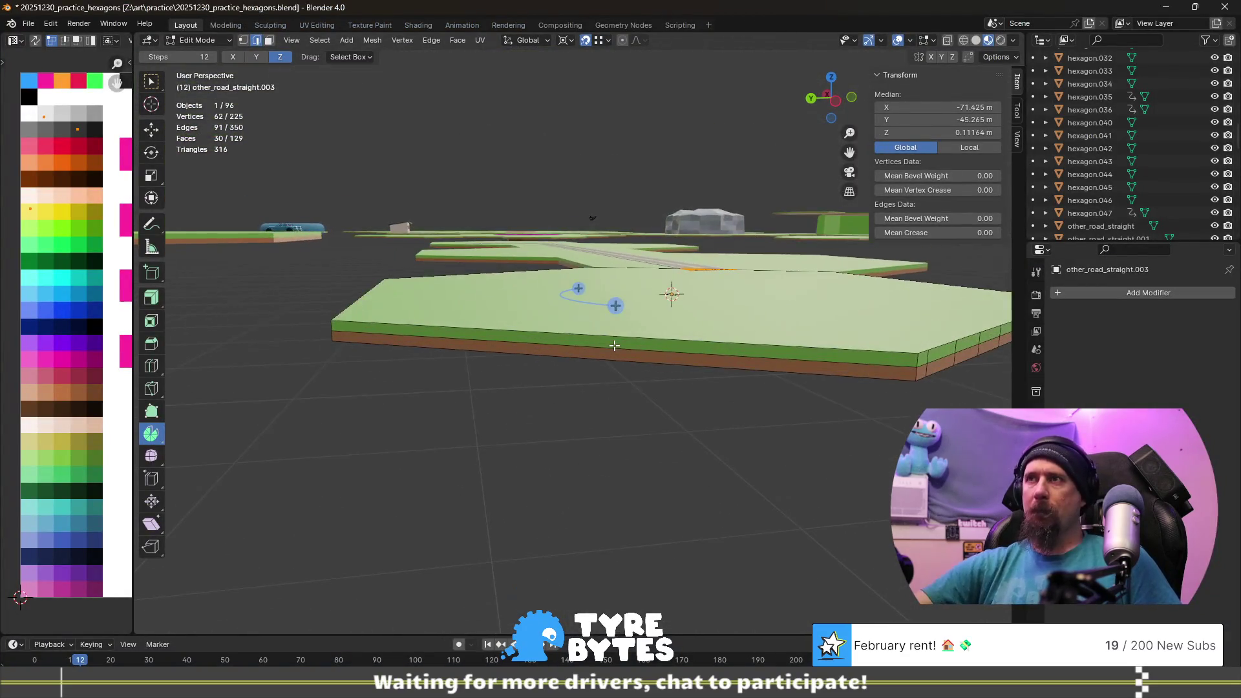
{"action": "scroll", "coordinate": [582, 319], "scroll_direction": "up", "scroll_amount": 3}
{"action": "scroll", "coordinate": [560, 300], "scroll_direction": "up", "scroll_amount": 2}
{"action": "middle_click_drag", "start_coordinate": [559, 300], "coordinate": [468, 460], "text": "shift"}
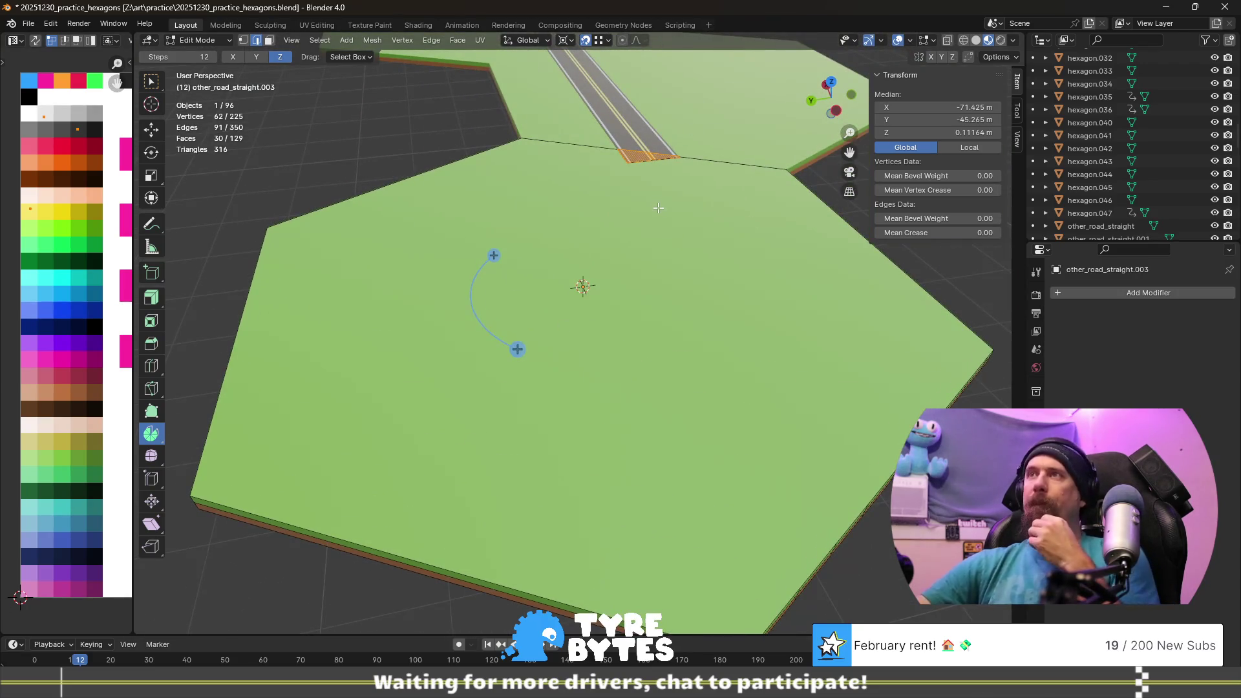
{"action": "mouse_move", "coordinate": [489, 169]}
{"action": "middle_mouse_down"}
{"action": "mouse_move", "coordinate": [516, 201]}
{"action": "mouse_move", "coordinate": [559, 367]}
{"action": "middle_mouse_up"}
{"action": "scroll", "coordinate": [475, 232], "scroll_direction": "down", "scroll_amount": 2}
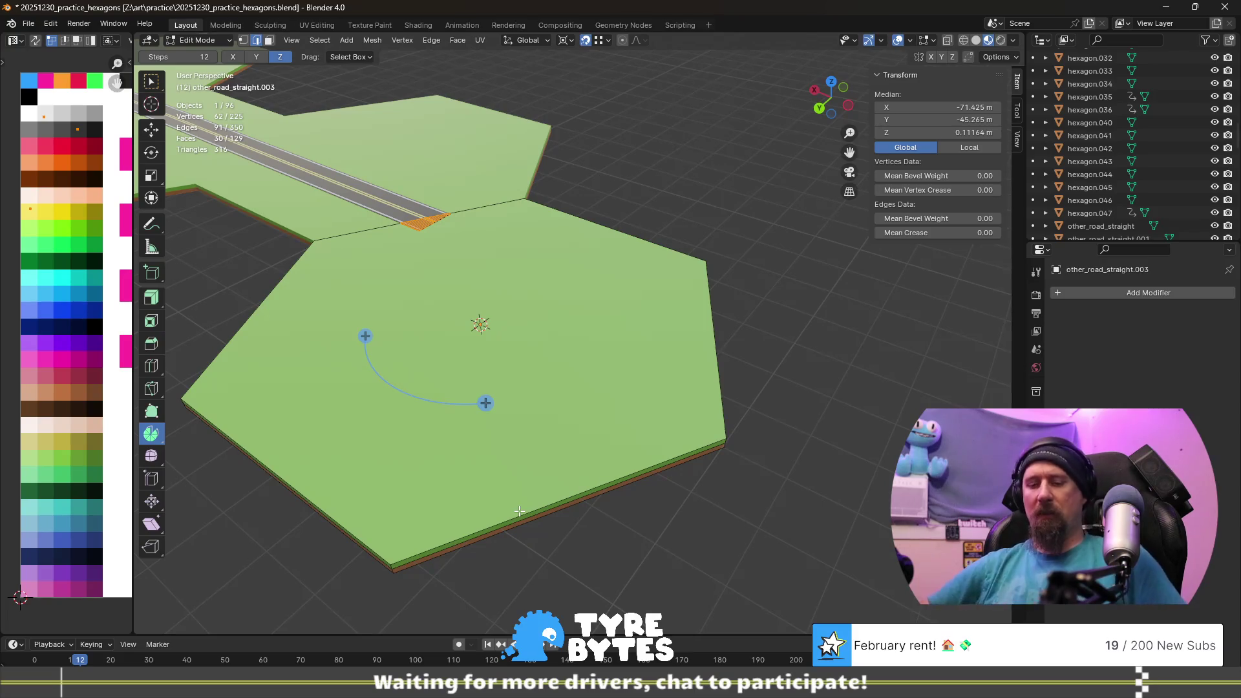
{"action": "key", "text": "r"}
{"action": "key", "text": "z"}
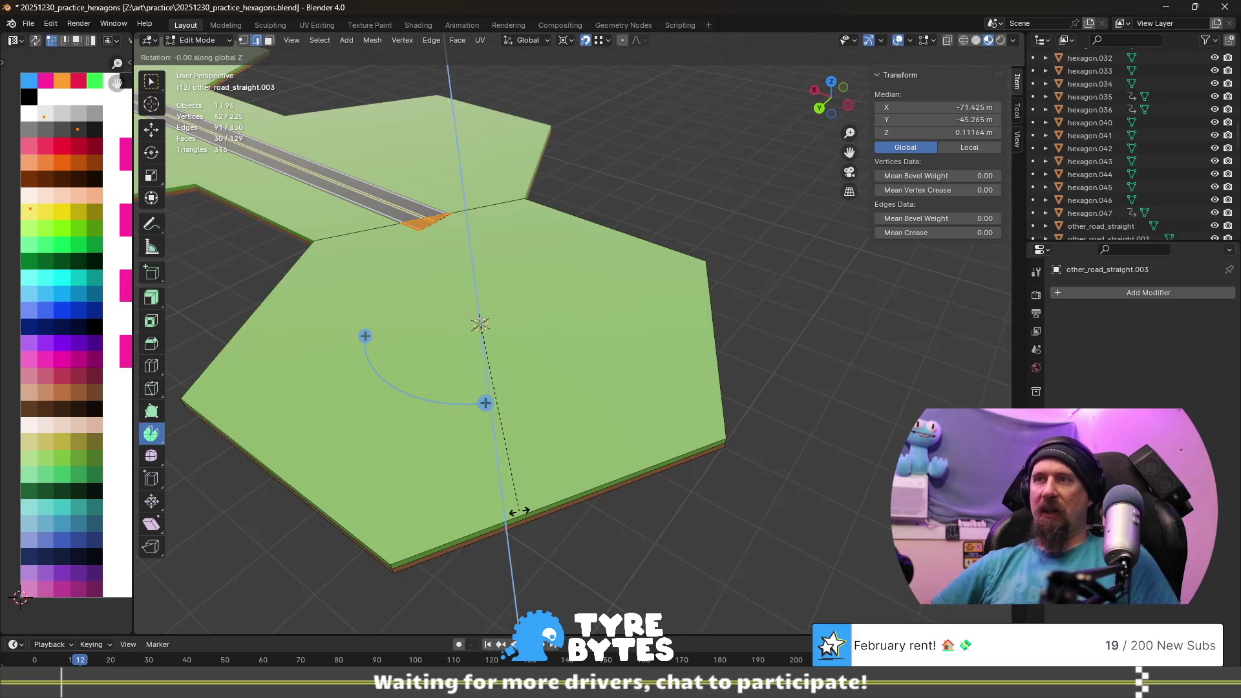
{"action": "type", "text": "180"}
- Confirm the road piece's 180° turn and select an edge of the road wedge
{"action": "key", "text": "Return"}
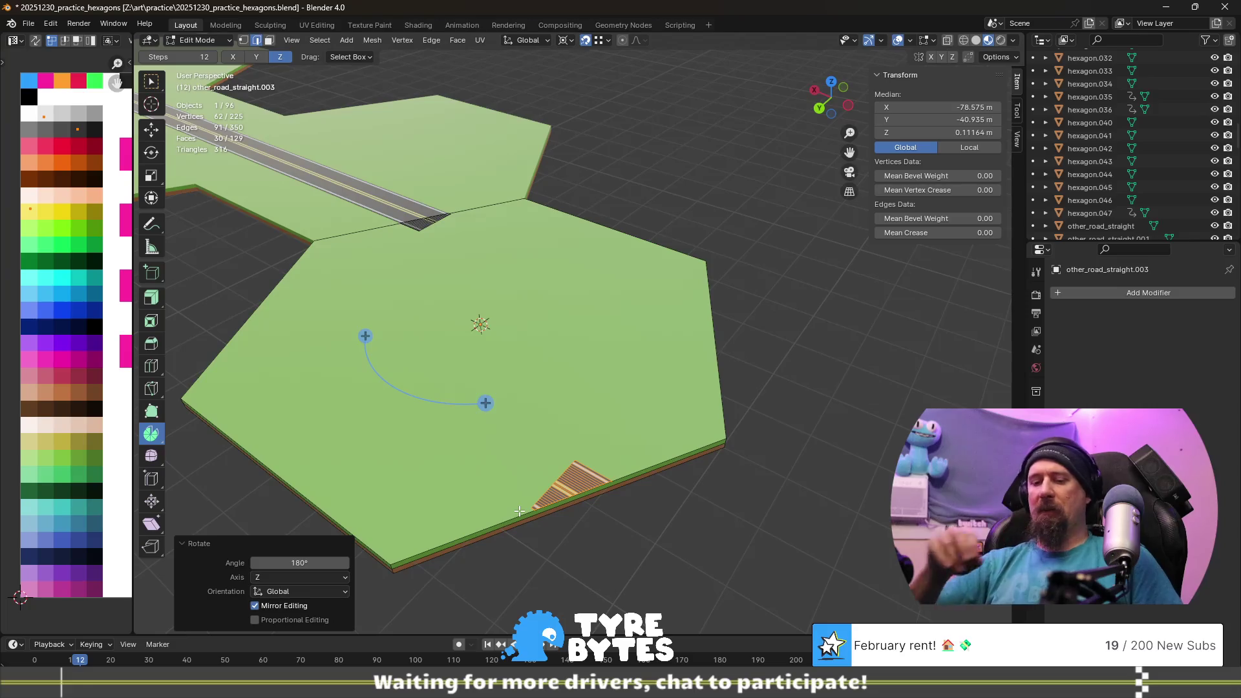
{"action": "scroll", "coordinate": [520, 510], "scroll_direction": "up", "scroll_amount": 1}
{"action": "scroll", "coordinate": [523, 484], "scroll_direction": "up", "scroll_amount": 1}
{"action": "scroll", "coordinate": [529, 455], "scroll_direction": "up", "scroll_amount": 2}
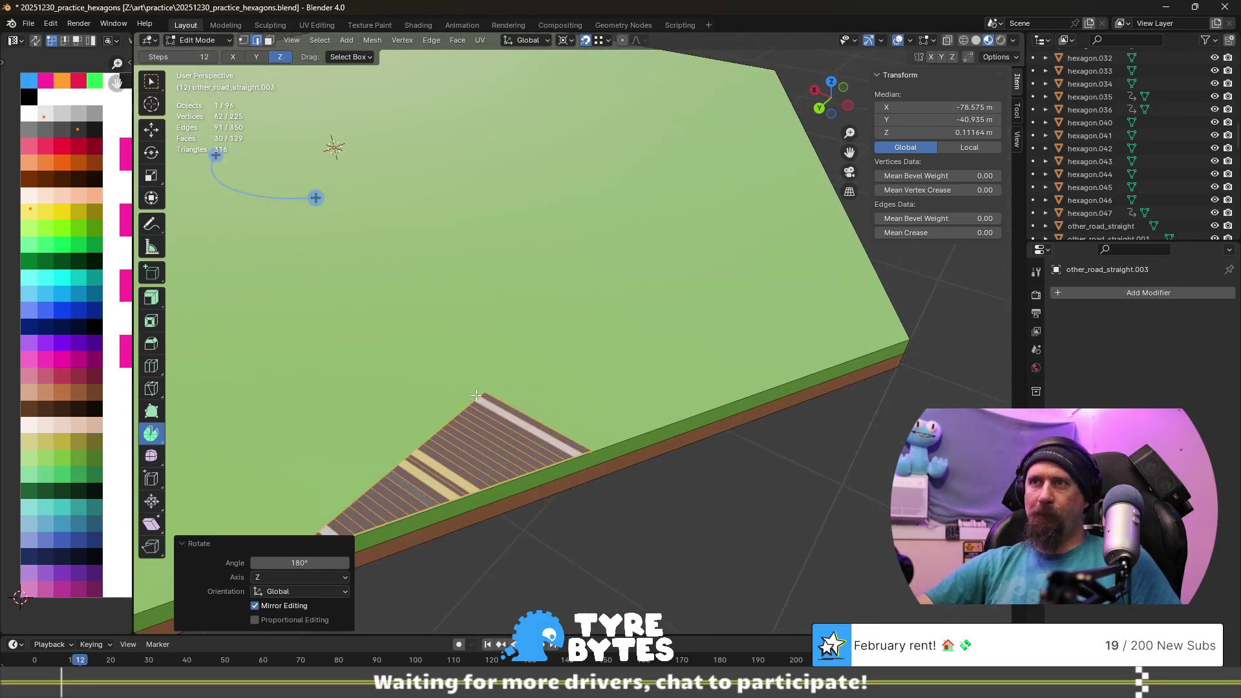
{"action": "scroll", "coordinate": [536, 413], "scroll_direction": "up", "scroll_amount": 1}
{"action": "scroll", "coordinate": [551, 383], "scroll_direction": "down", "scroll_amount": 1}
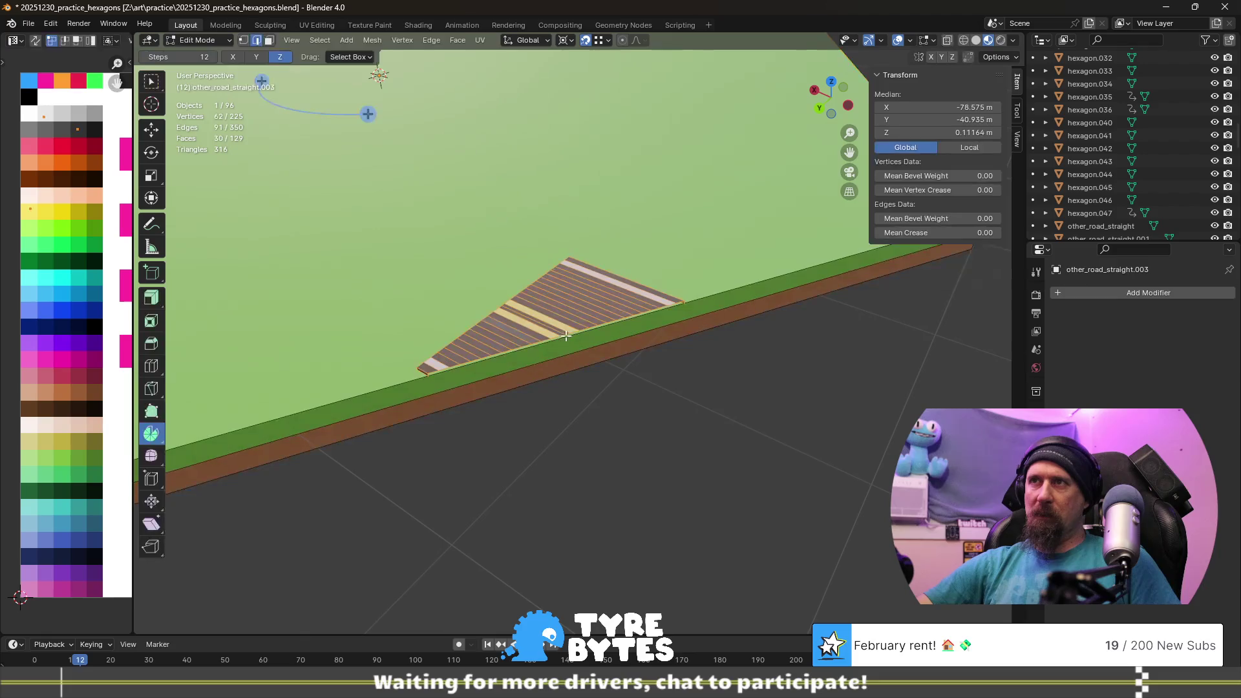
{"action": "left_click", "coordinate": [564, 334]}
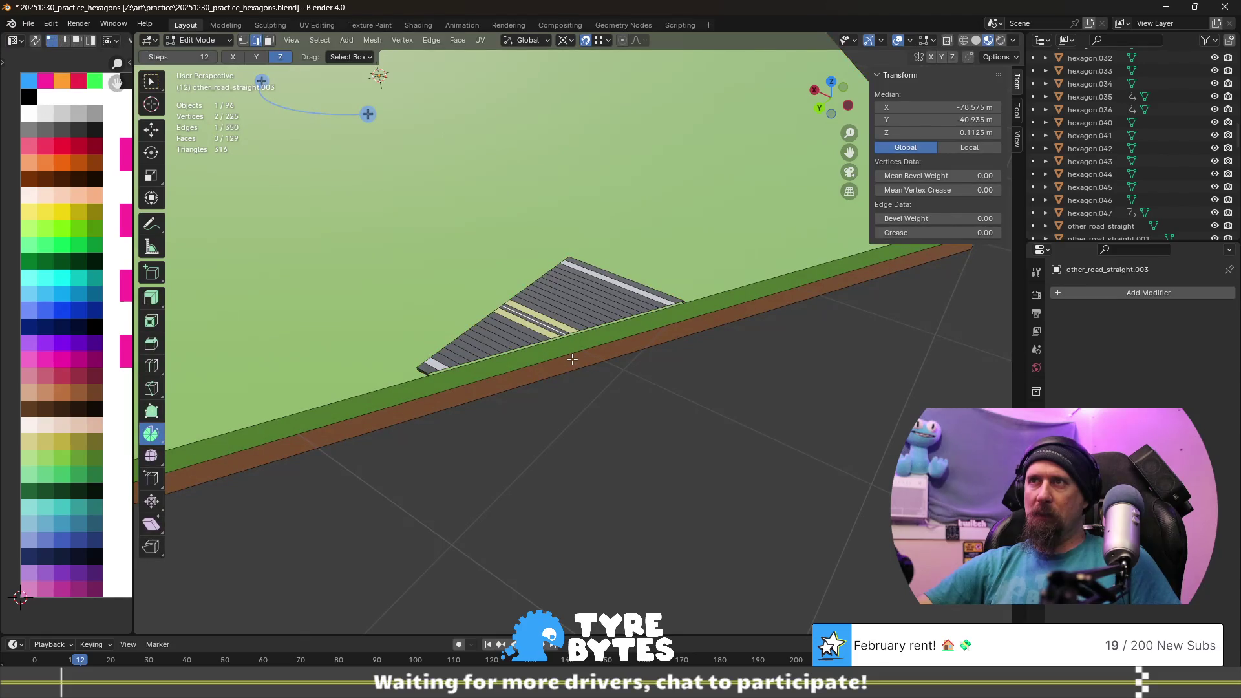
- Add a cut through the road wedge and snap the 3D cursor to its corner vertex
{"action": "middle_click_drag", "start_coordinate": [584, 366], "coordinate": [524, 266]}
{"action": "left_click", "coordinate": [546, 299]}
{"action": "left_click", "coordinate": [523, 263]}
{"action": "middle_click_drag", "start_coordinate": [554, 307], "coordinate": [599, 335]}
{"action": "key", "text": "shift+s"}
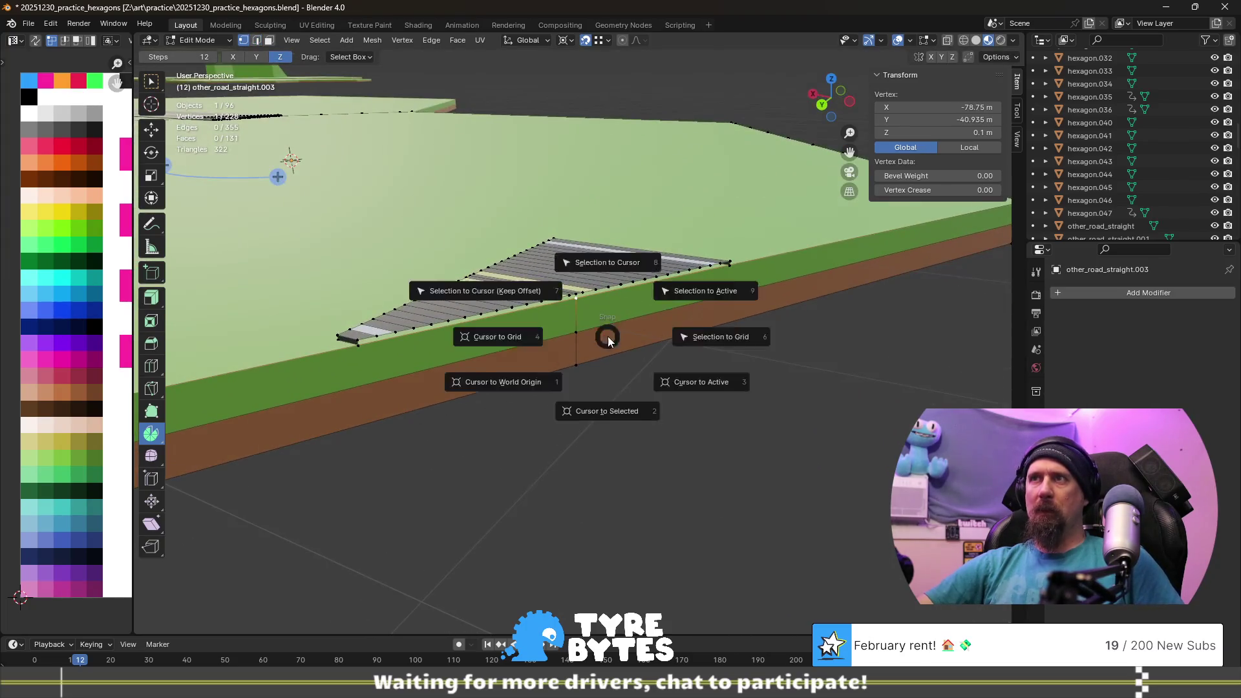
{"action": "left_click", "coordinate": [614, 411]}
- Select the whole connected wedge and start rotating it -90° about Z around the cursor
{"action": "middle_click_drag", "start_coordinate": [613, 411], "coordinate": [617, 318]}
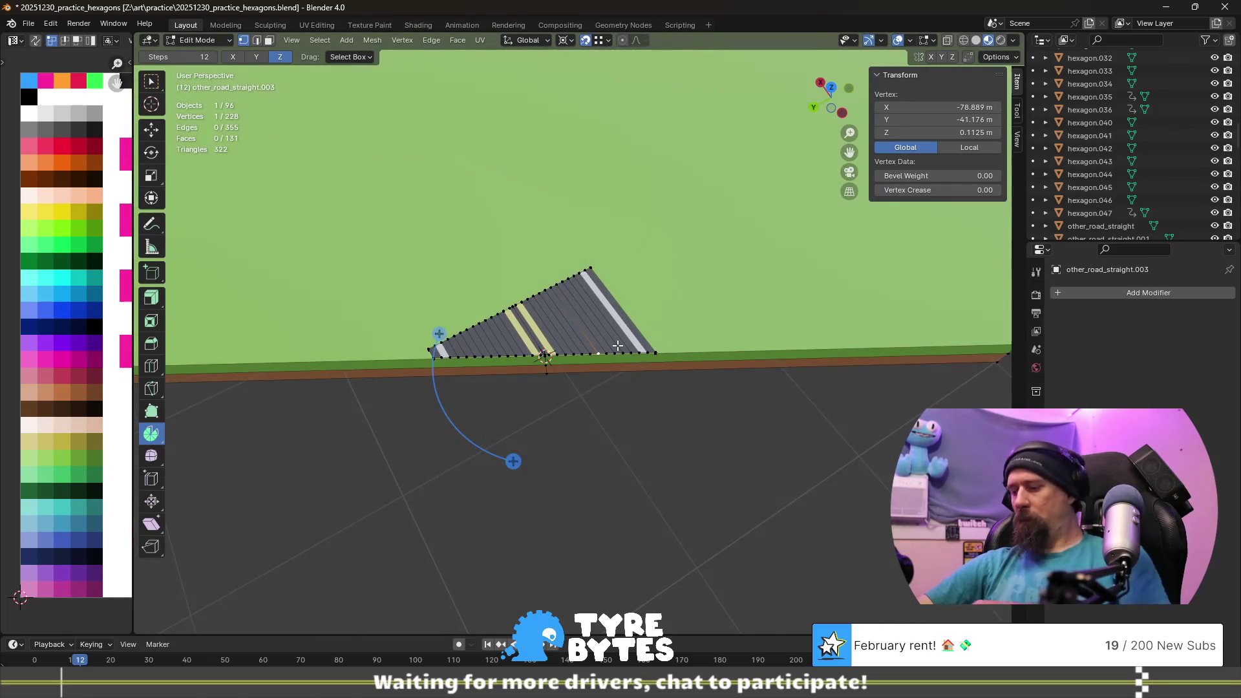
{"action": "key", "text": "l"}
{"action": "type", "text": "rz"}
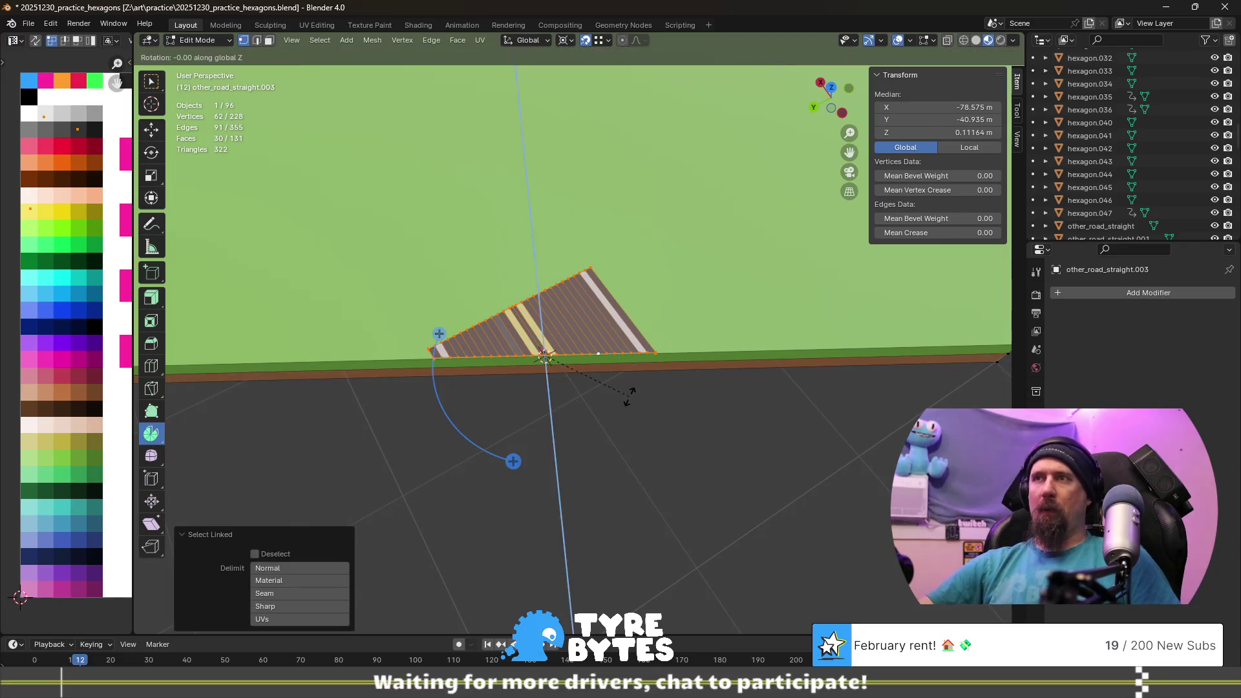
{"action": "type", "text": "90"}
{"action": "key", "text": "minus"}
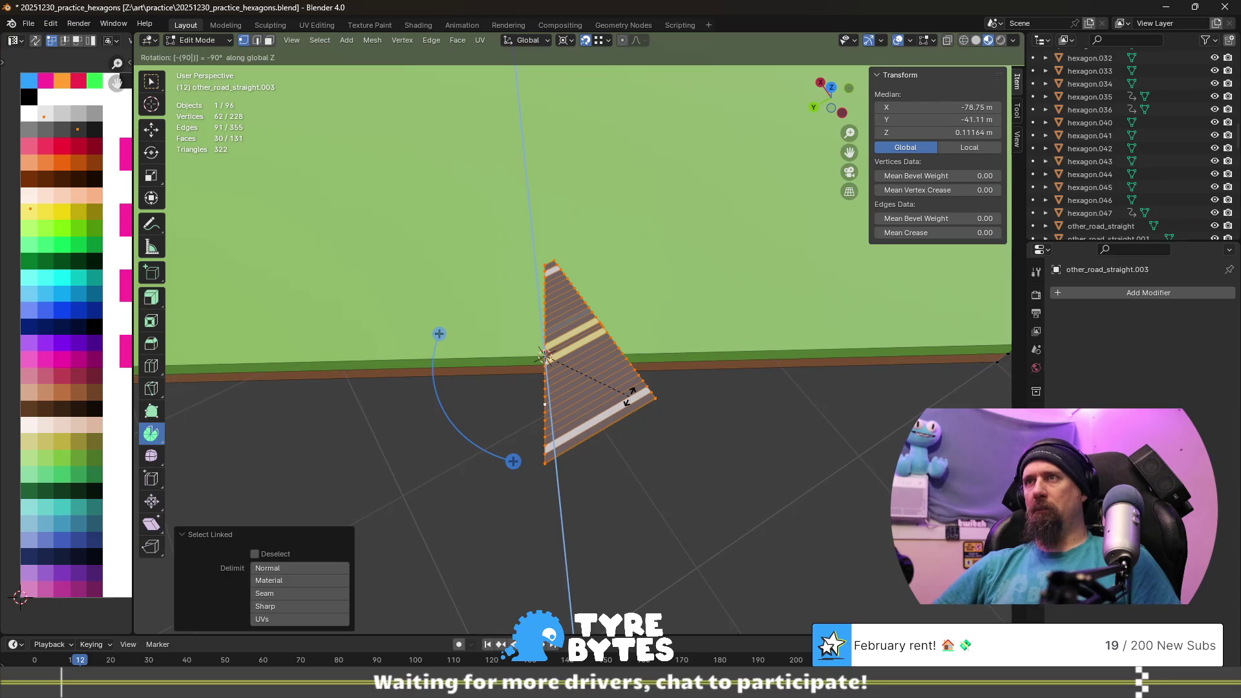
{"action": "key", "text": "Escape"}
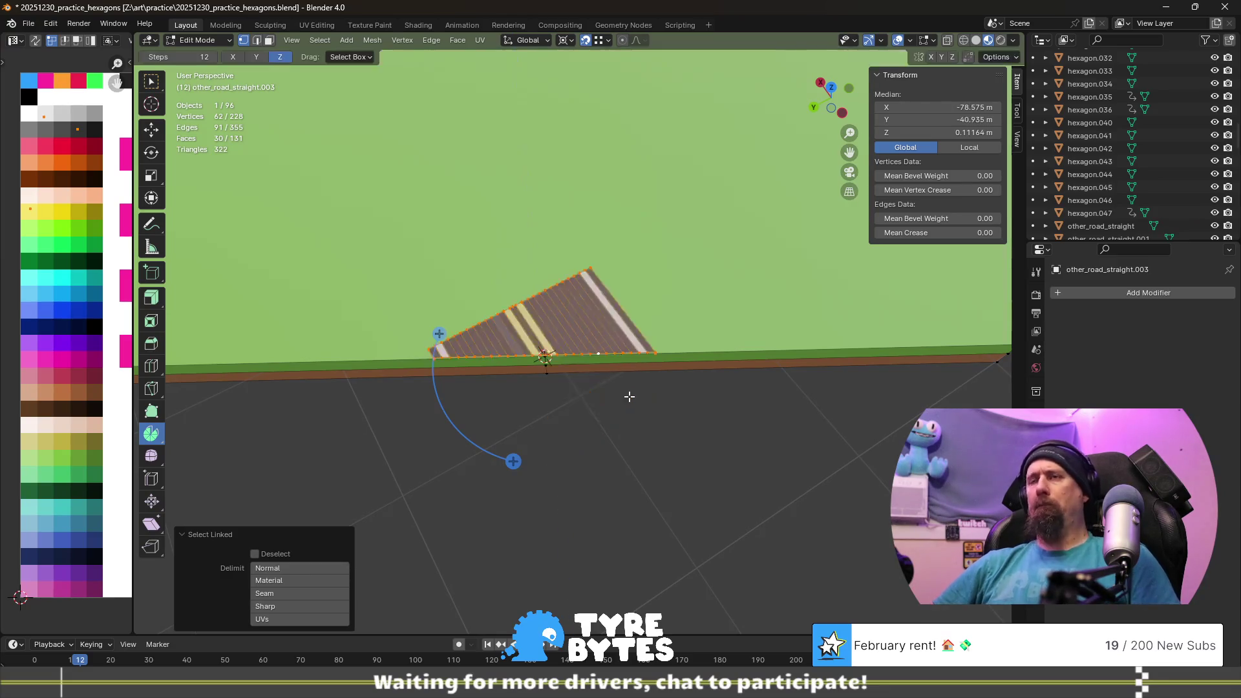
{"action": "scroll", "coordinate": [628, 397], "scroll_direction": "down", "scroll_amount": 5}
{"action": "mouse_move", "coordinate": [630, 397]}
{"action": "middle_mouse_down"}
{"action": "mouse_move", "coordinate": [590, 402]}
{"action": "mouse_move", "coordinate": [608, 330]}
{"action": "mouse_move", "coordinate": [615, 351]}
{"action": "middle_mouse_up"}
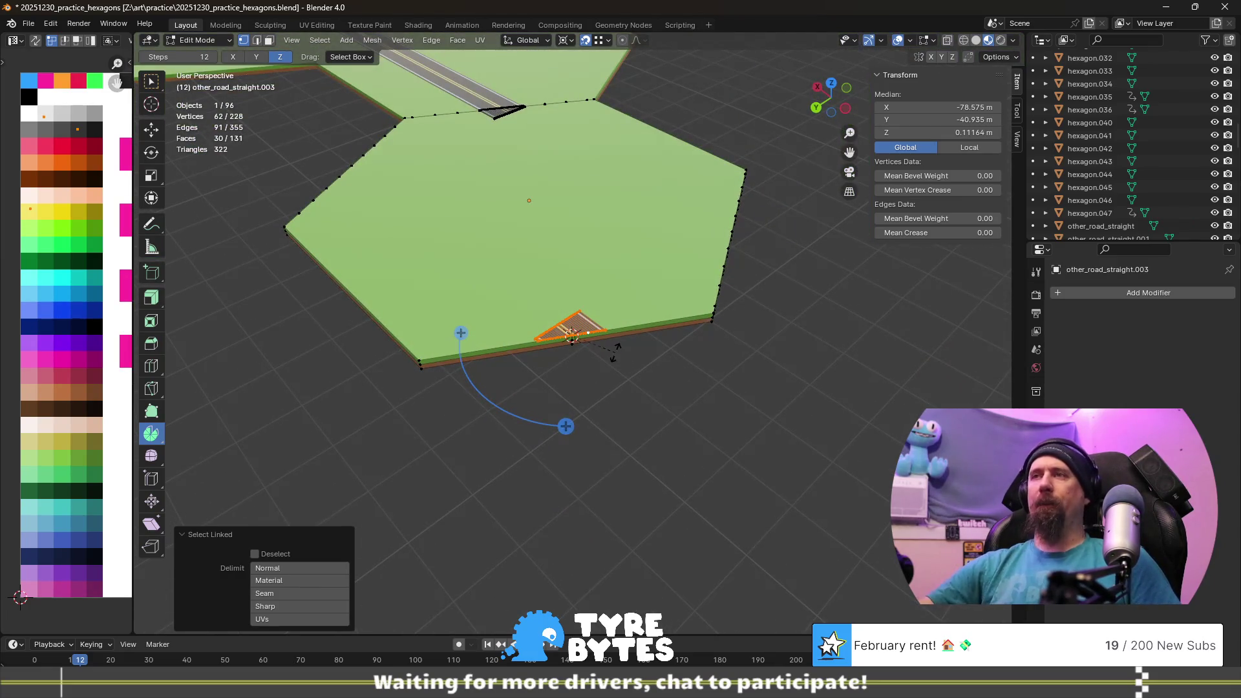
{"action": "type", "text": "rz"}
{"action": "type", "text": "-90"}
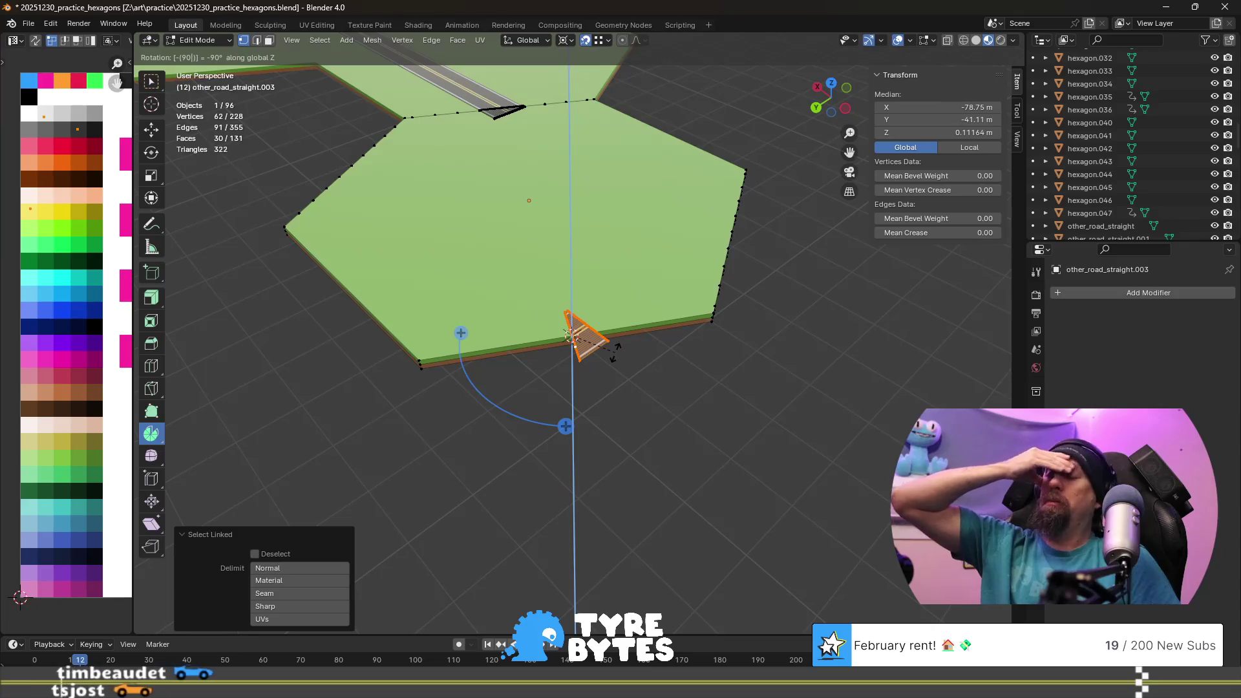
{"action": "right_click", "coordinate": [612, 352]}
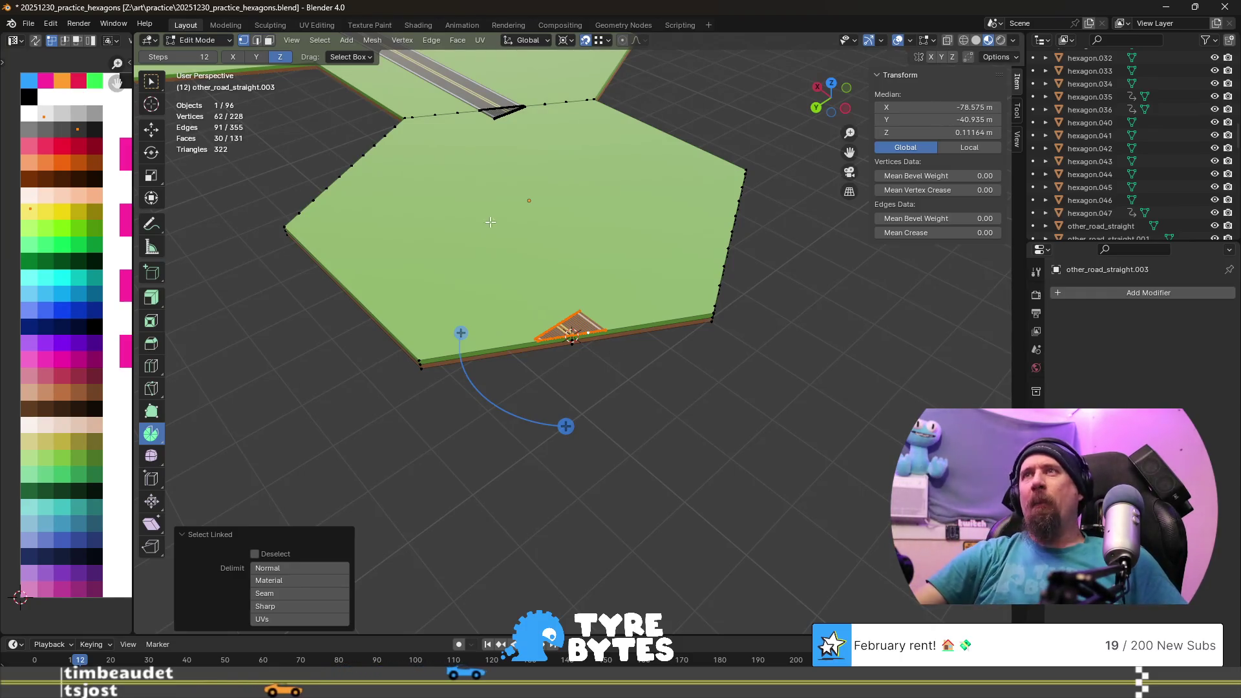
{"action": "left_click", "coordinate": [497, 116]}
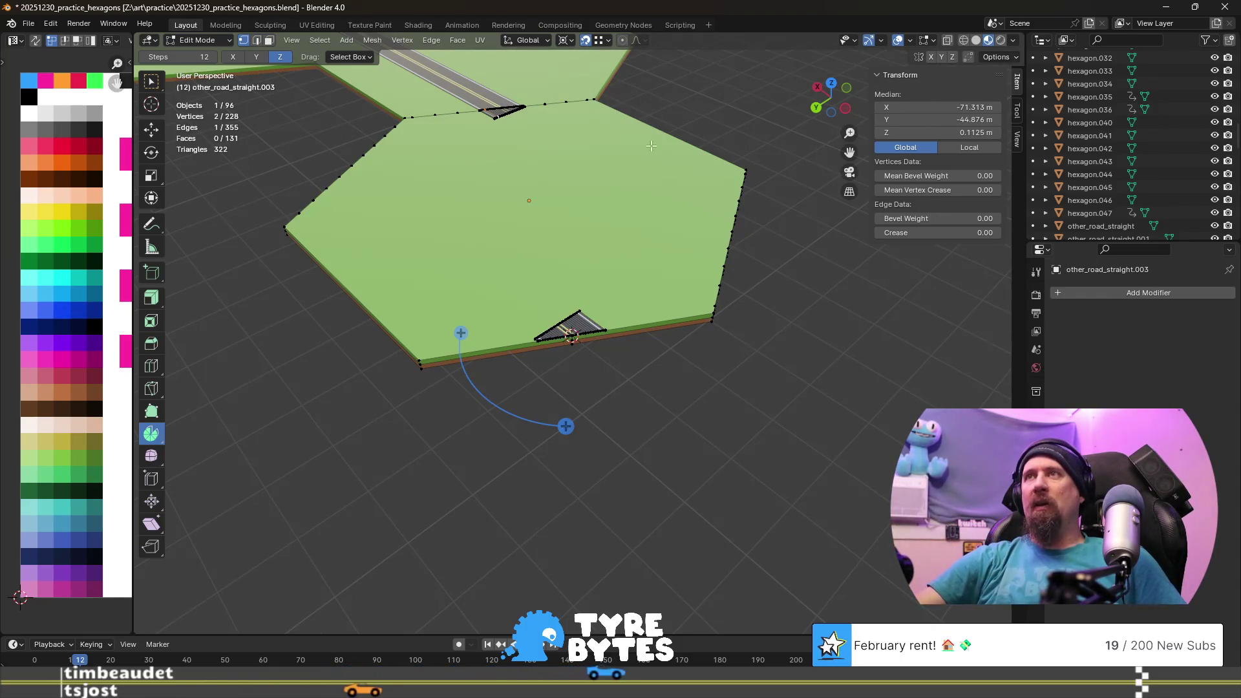
{"action": "mouse_move", "coordinate": [371, 257]}
{"action": "middle_mouse_down"}
{"action": "mouse_move", "coordinate": [389, 320]}
{"action": "mouse_move", "coordinate": [679, 333]}
{"action": "middle_mouse_up"}
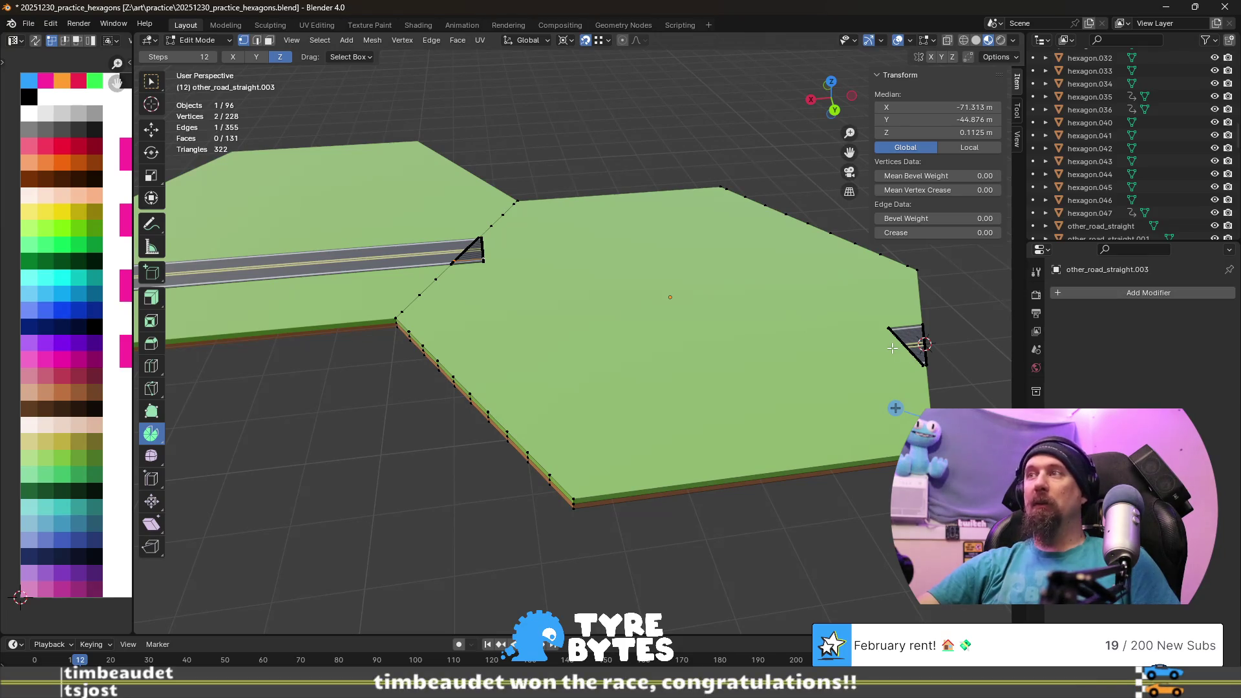
{"action": "mouse_move", "coordinate": [895, 407]}
{"action": "middle_mouse_down"}
{"action": "mouse_move", "coordinate": [687, 309]}
{"action": "mouse_move", "coordinate": [726, 336]}
{"action": "middle_mouse_up"}
{"action": "key", "text": "l"}
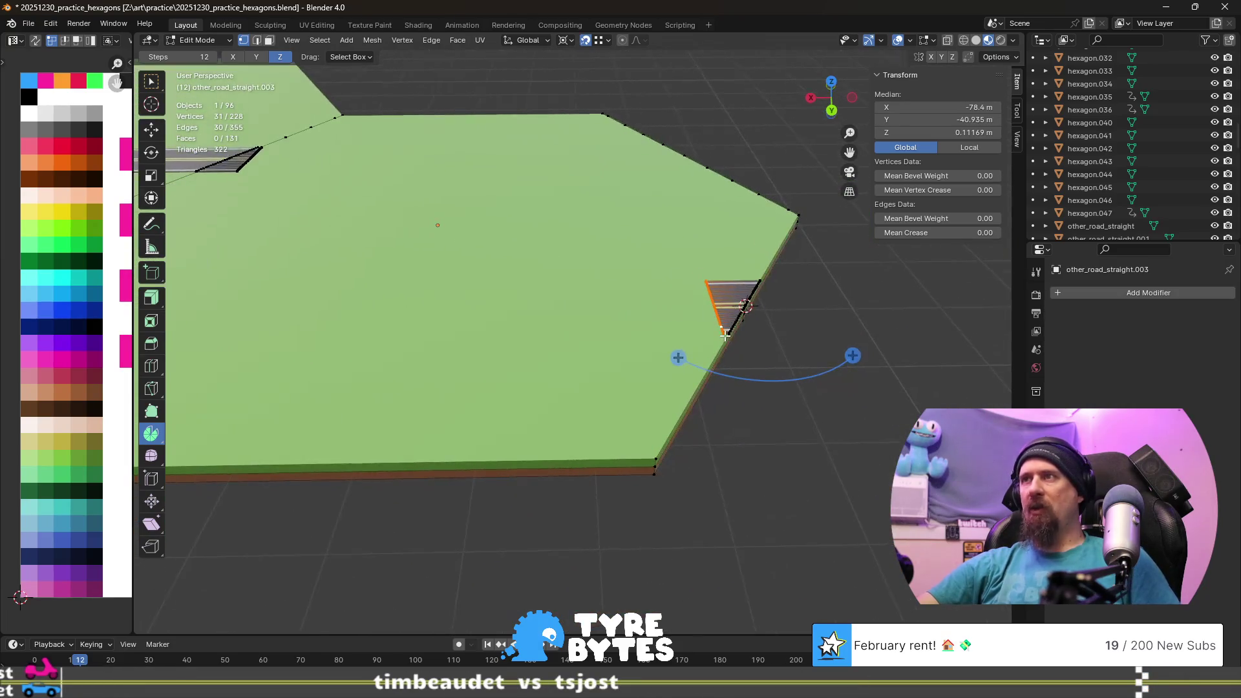
{"action": "type", "text": "rz"}
{"action": "type", "text": "-90"}
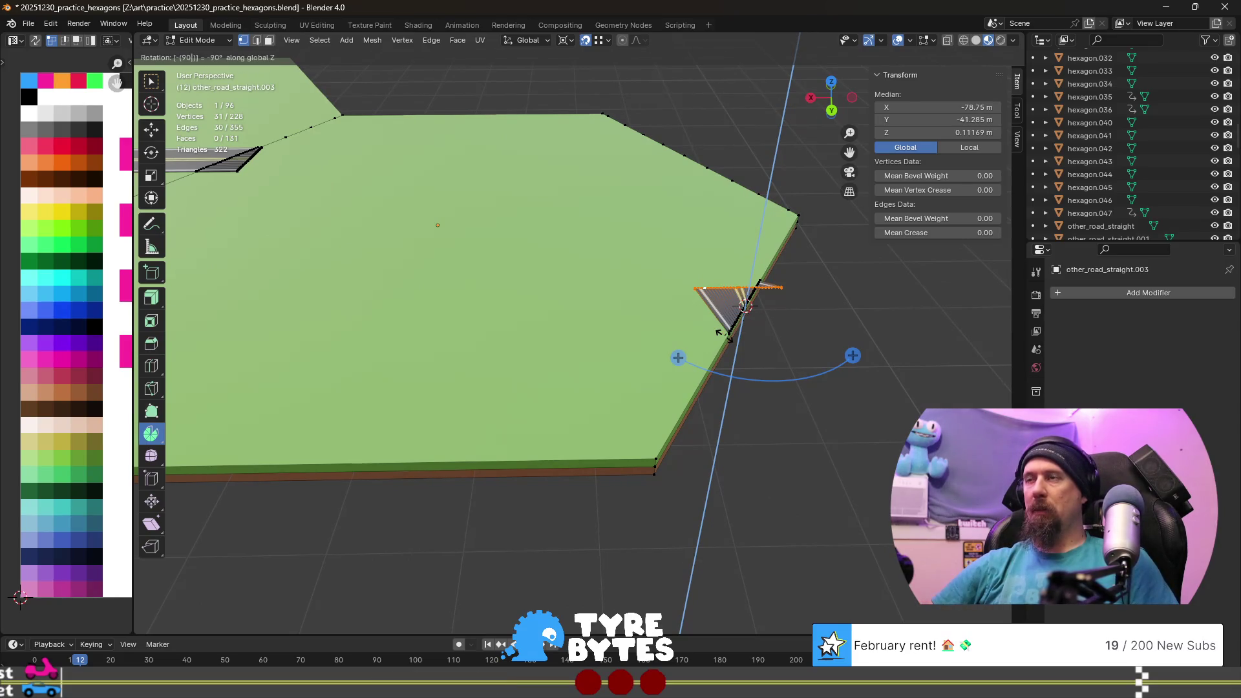
{"action": "key", "text": "Return"}
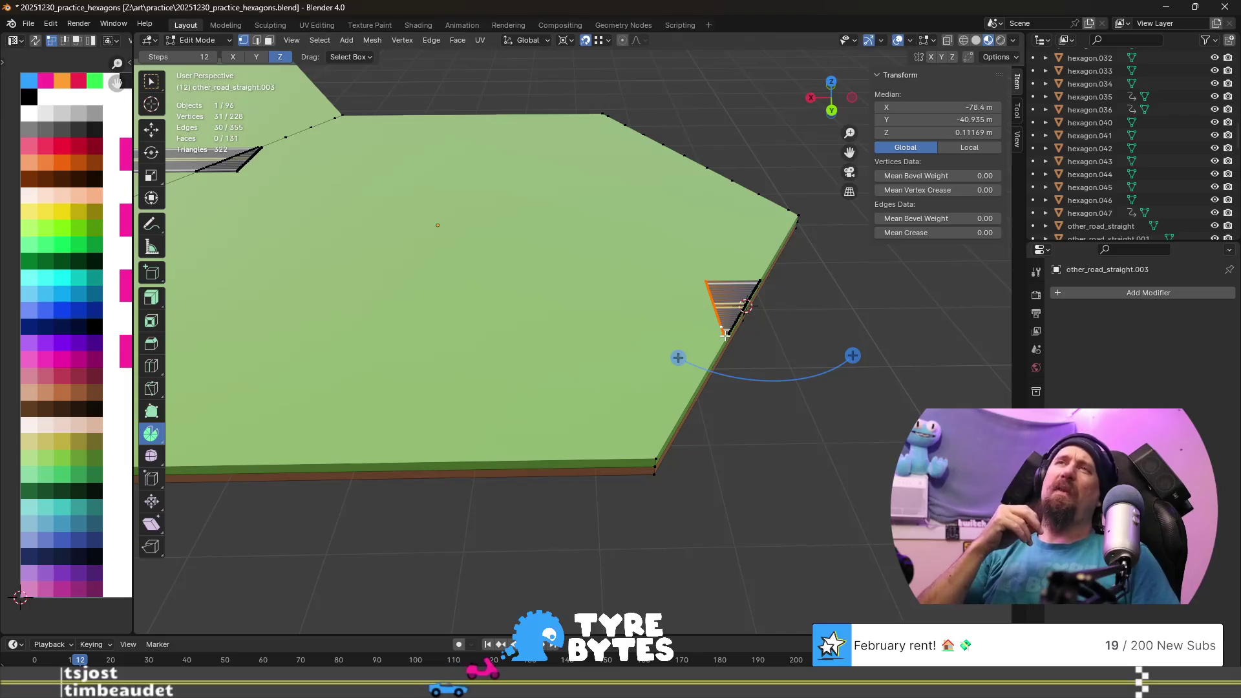
{"action": "scroll", "coordinate": [724, 334], "scroll_direction": "down", "scroll_amount": 2}
{"action": "scroll", "coordinate": [718, 301], "scroll_direction": "down", "scroll_amount": 3}
- Orbit the hexagons and pan over to the finished curved-road tiles for reference
{"action": "middle_click_drag", "start_coordinate": [718, 300], "coordinate": [724, 380]}
{"action": "scroll", "coordinate": [723, 380], "scroll_direction": "up", "scroll_amount": 2}
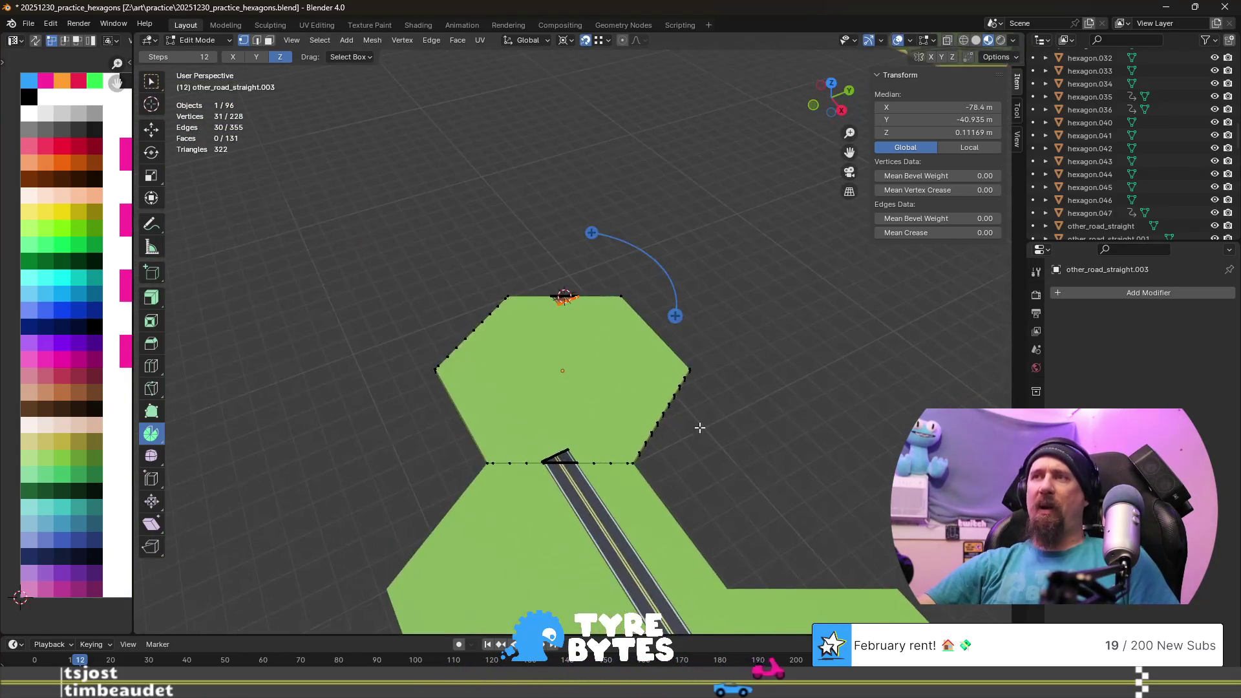
{"action": "middle_click_drag", "start_coordinate": [698, 427], "coordinate": [551, 386]}
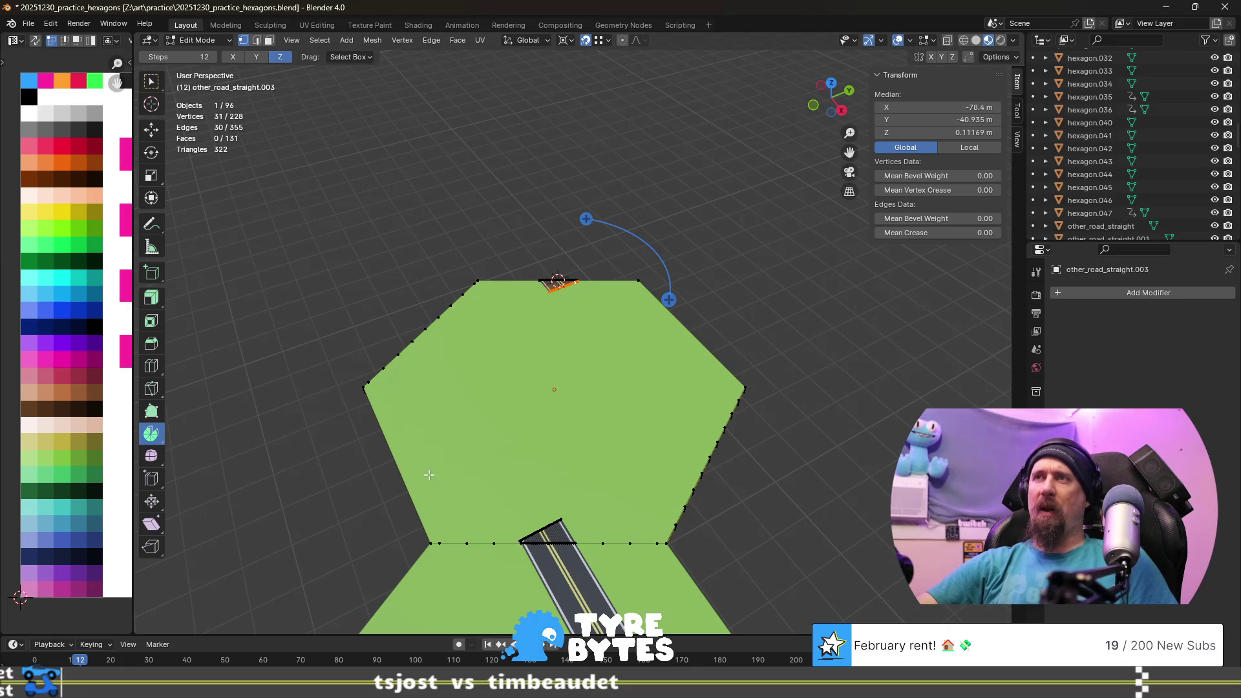
{"action": "middle_click_drag", "start_coordinate": [430, 475], "coordinate": [701, 385]}
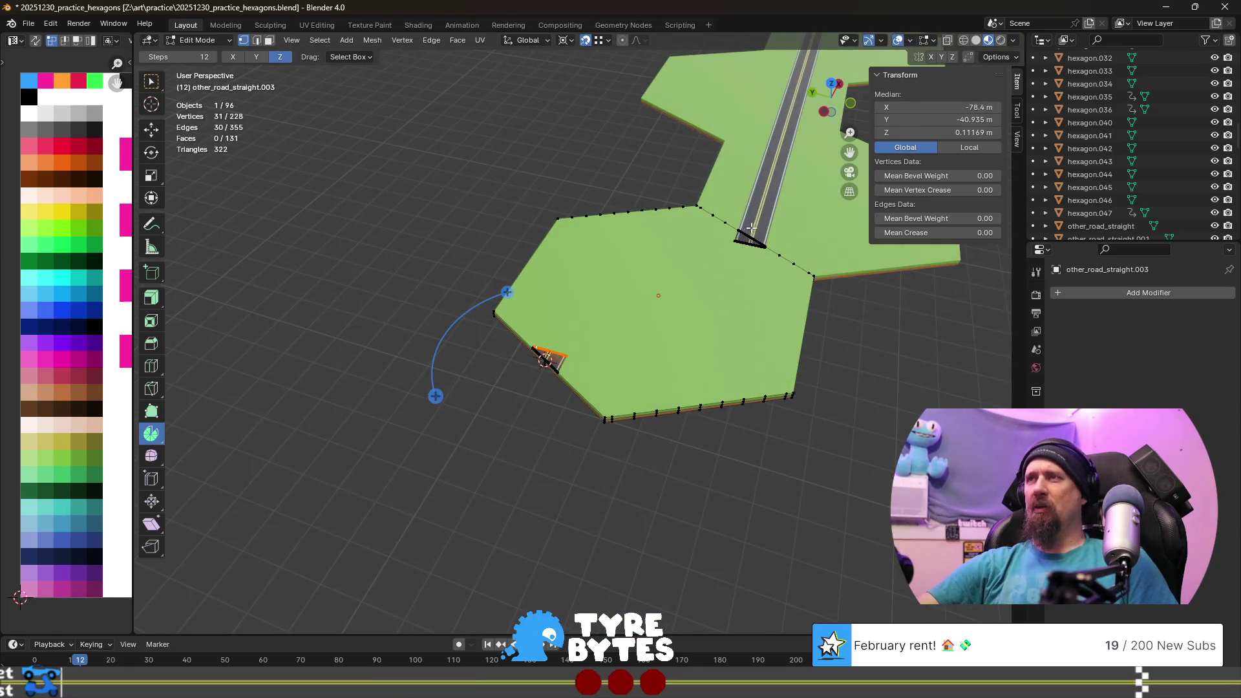
{"action": "scroll", "coordinate": [537, 286], "scroll_direction": "down", "scroll_amount": 3}
{"action": "middle_click_drag", "start_coordinate": [536, 286], "coordinate": [703, 275], "text": "shift"}
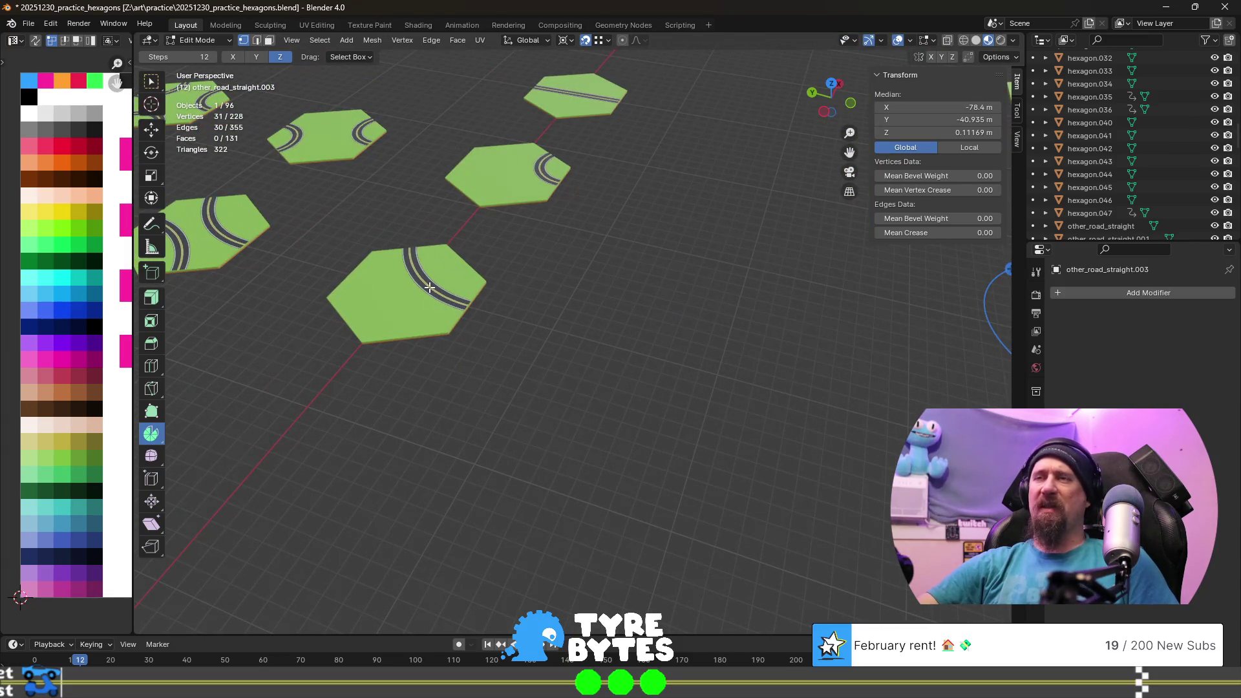
- Pan the view back to the hexagon tile being built
{"action": "middle_click_drag", "start_coordinate": [656, 326], "coordinate": [487, 321], "text": "shift"}
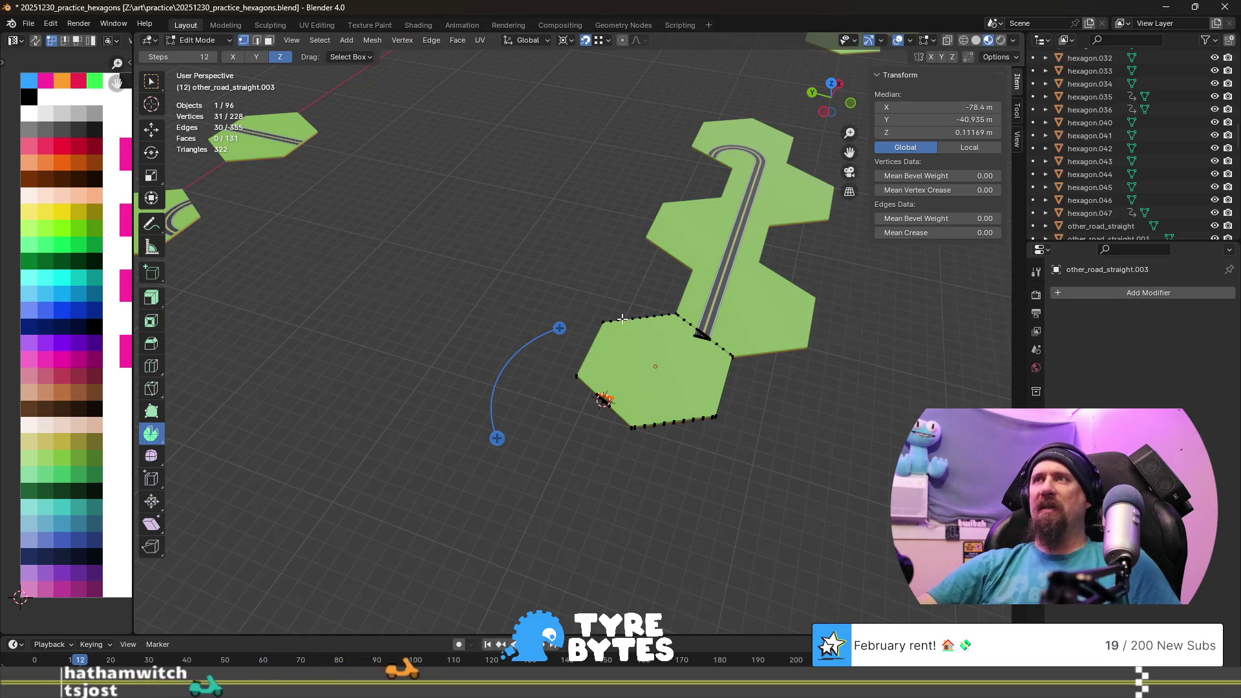
{"action": "scroll", "coordinate": [622, 318], "scroll_direction": "down", "scroll_amount": 5}
{"action": "scroll", "coordinate": [517, 290], "scroll_direction": "up", "scroll_amount": 3}
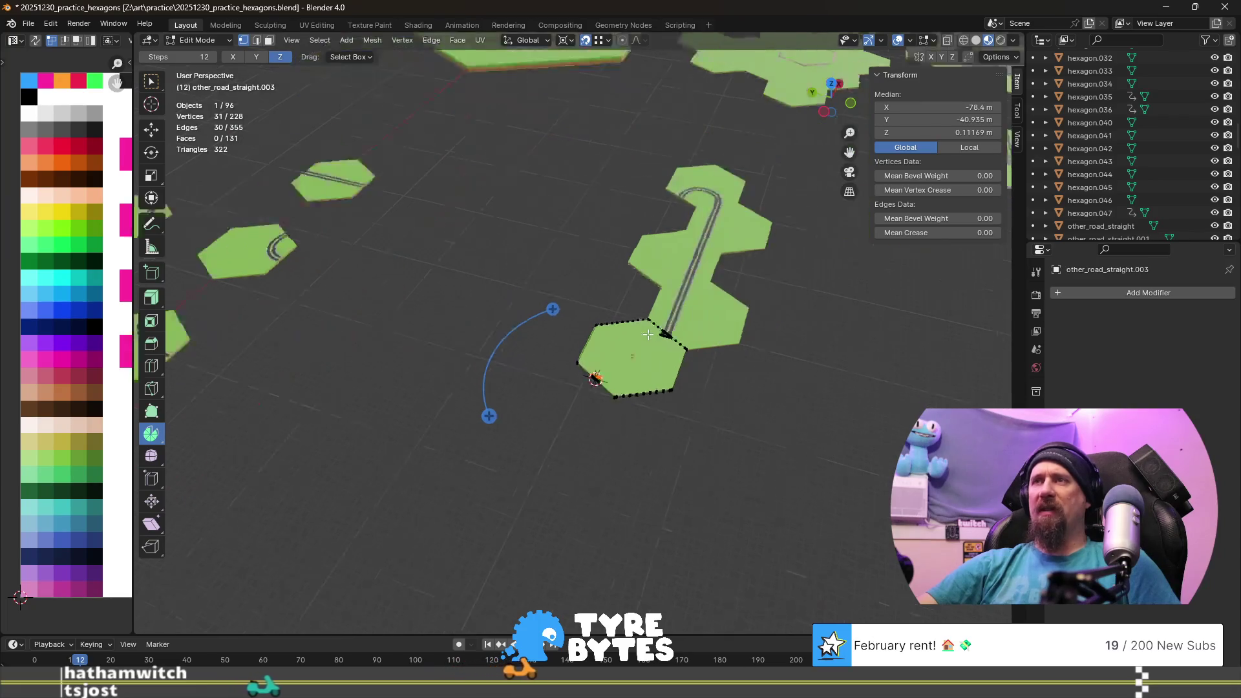
{"action": "scroll", "coordinate": [657, 369], "scroll_direction": "up", "scroll_amount": 3}
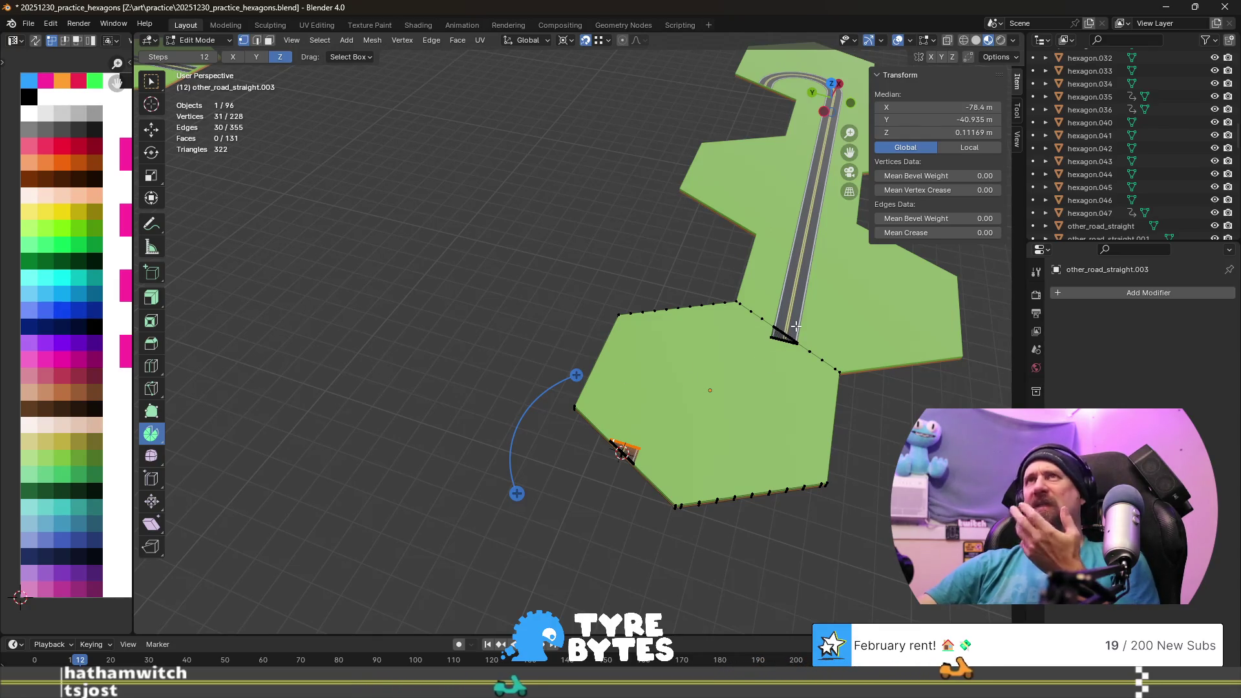
{"action": "scroll", "coordinate": [663, 406], "scroll_direction": "down", "scroll_amount": 2}
{"action": "scroll", "coordinate": [661, 406], "scroll_direction": "up", "scroll_amount": 1}
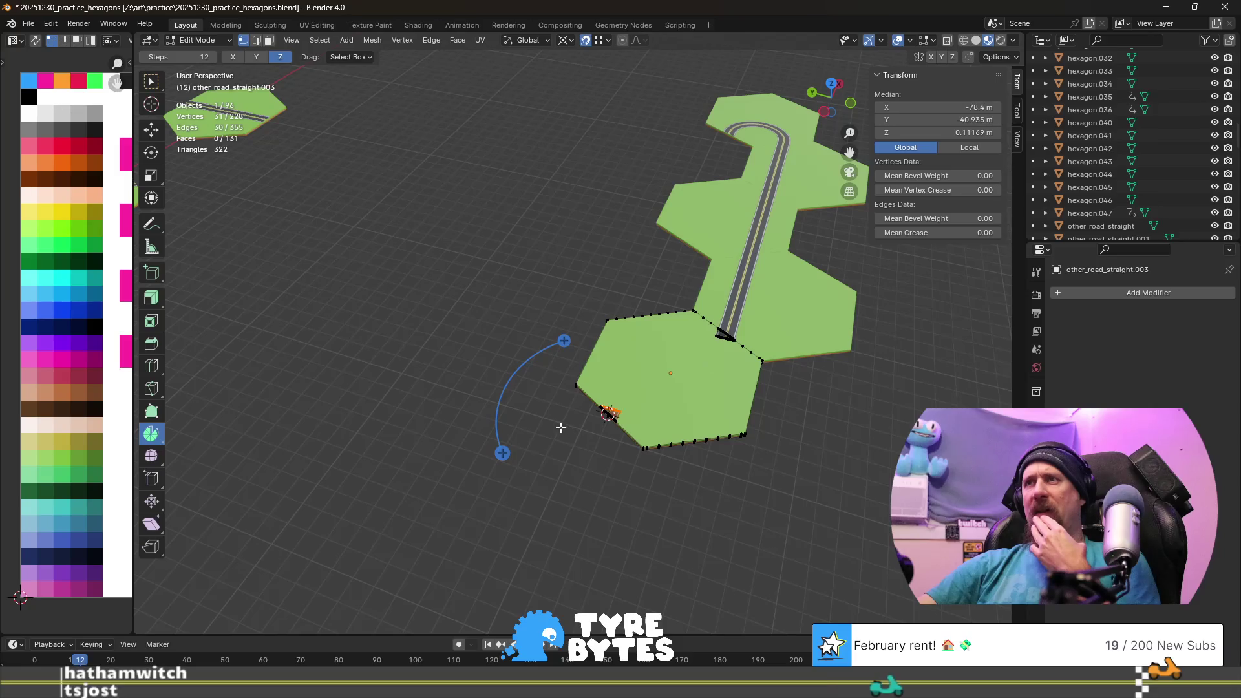
{"action": "scroll", "coordinate": [543, 417], "scroll_direction": "down", "scroll_amount": 2}
{"action": "scroll", "coordinate": [231, 354], "scroll_direction": "down", "scroll_amount": 1}
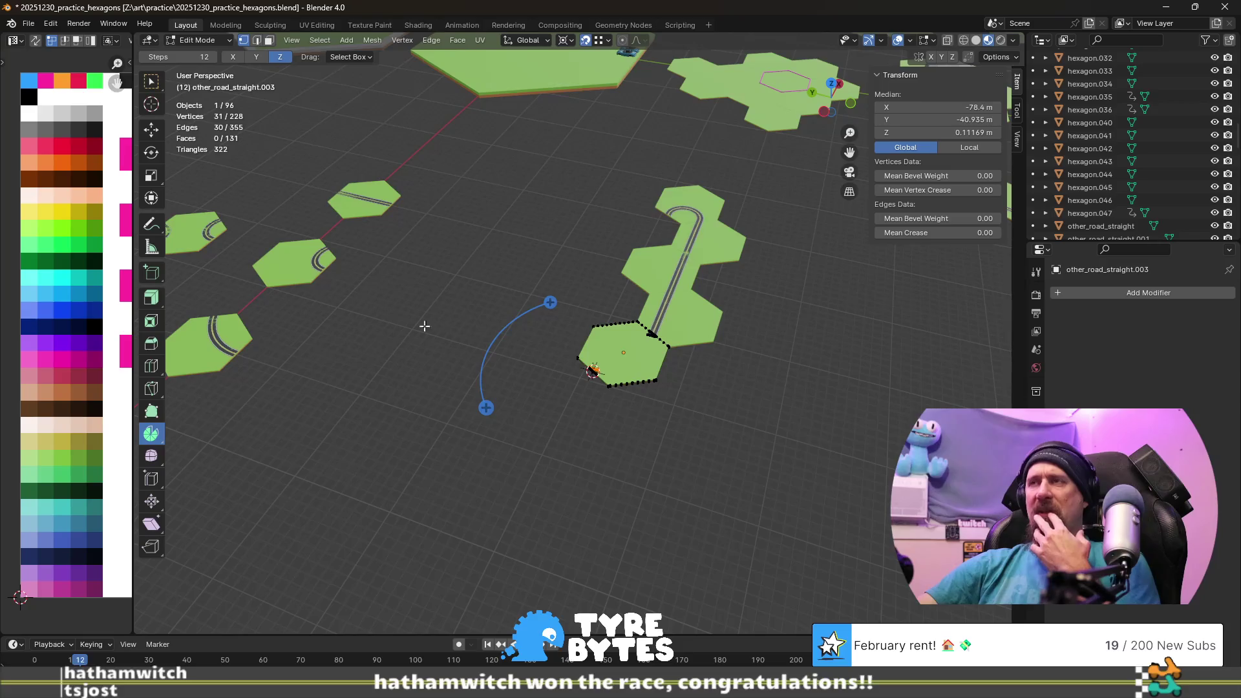
{"action": "scroll", "coordinate": [553, 340], "scroll_direction": "up", "scroll_amount": 2}
{"action": "scroll", "coordinate": [697, 360], "scroll_direction": "up", "scroll_amount": 2}
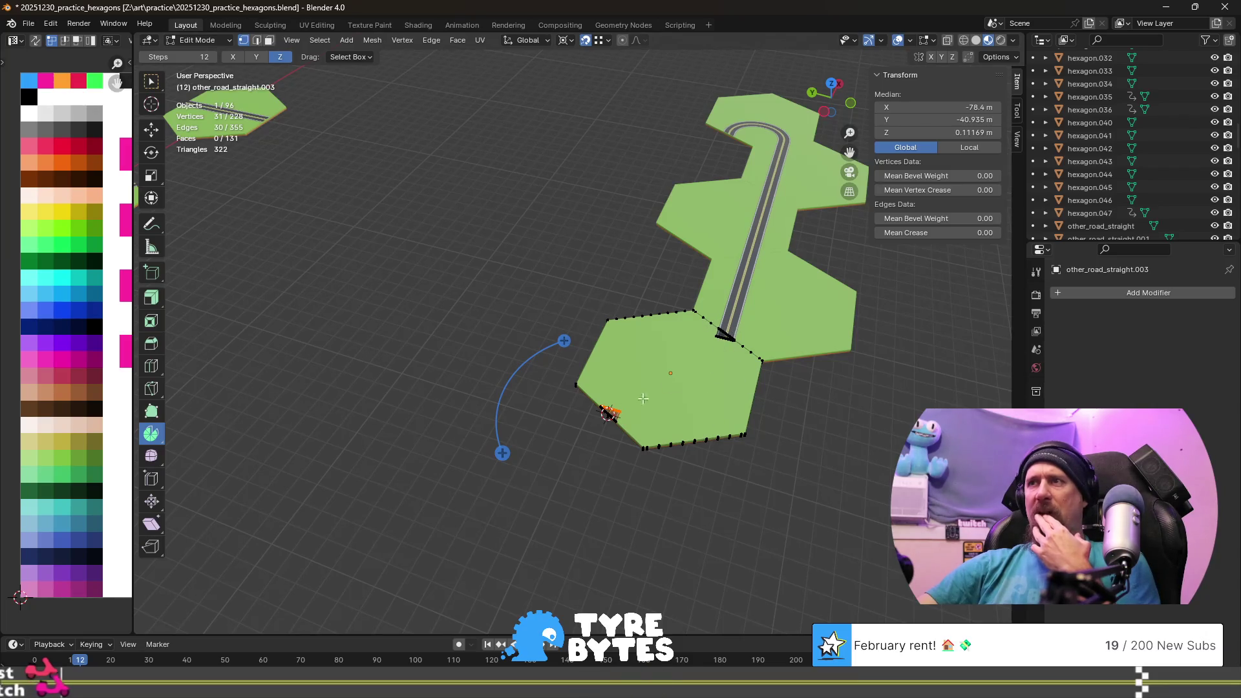
{"action": "scroll", "coordinate": [606, 409], "scroll_direction": "down", "scroll_amount": 2}
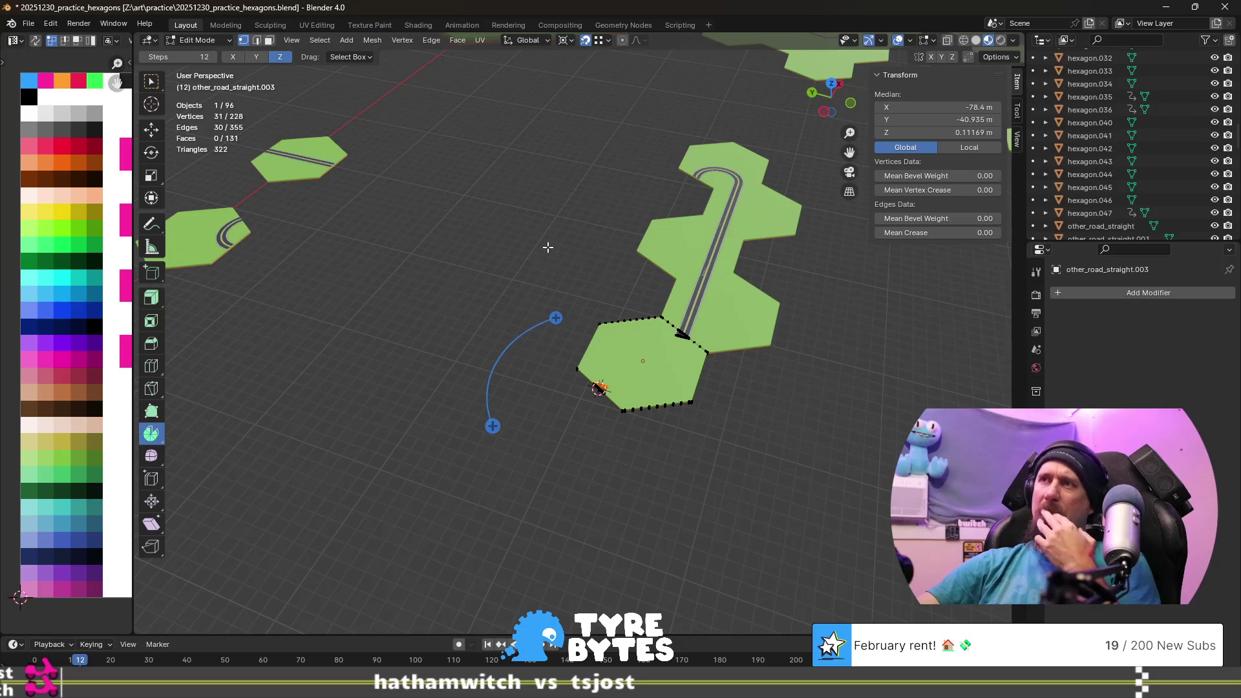
{"action": "scroll", "coordinate": [548, 247], "scroll_direction": "down", "scroll_amount": 1}
{"action": "scroll", "coordinate": [533, 257], "scroll_direction": "down", "scroll_amount": 1}
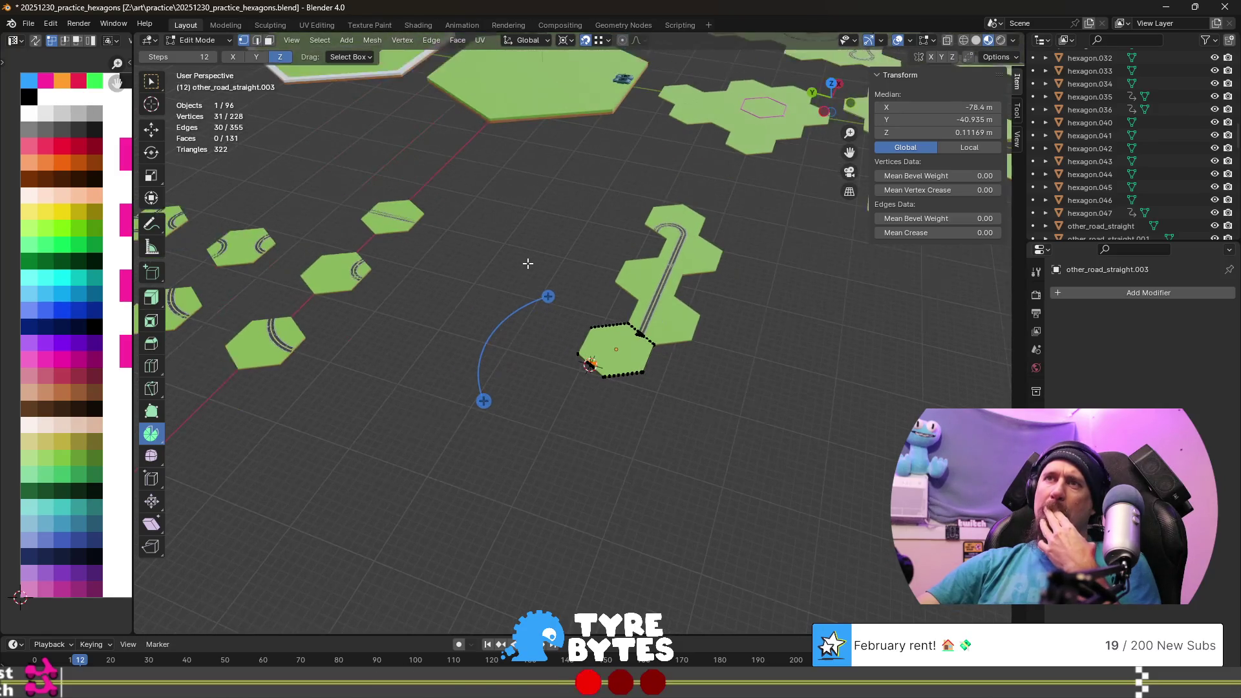
{"action": "scroll", "coordinate": [349, 303], "scroll_direction": "down", "scroll_amount": 1}
{"action": "scroll", "coordinate": [350, 301], "scroll_direction": "up", "scroll_amount": 2}
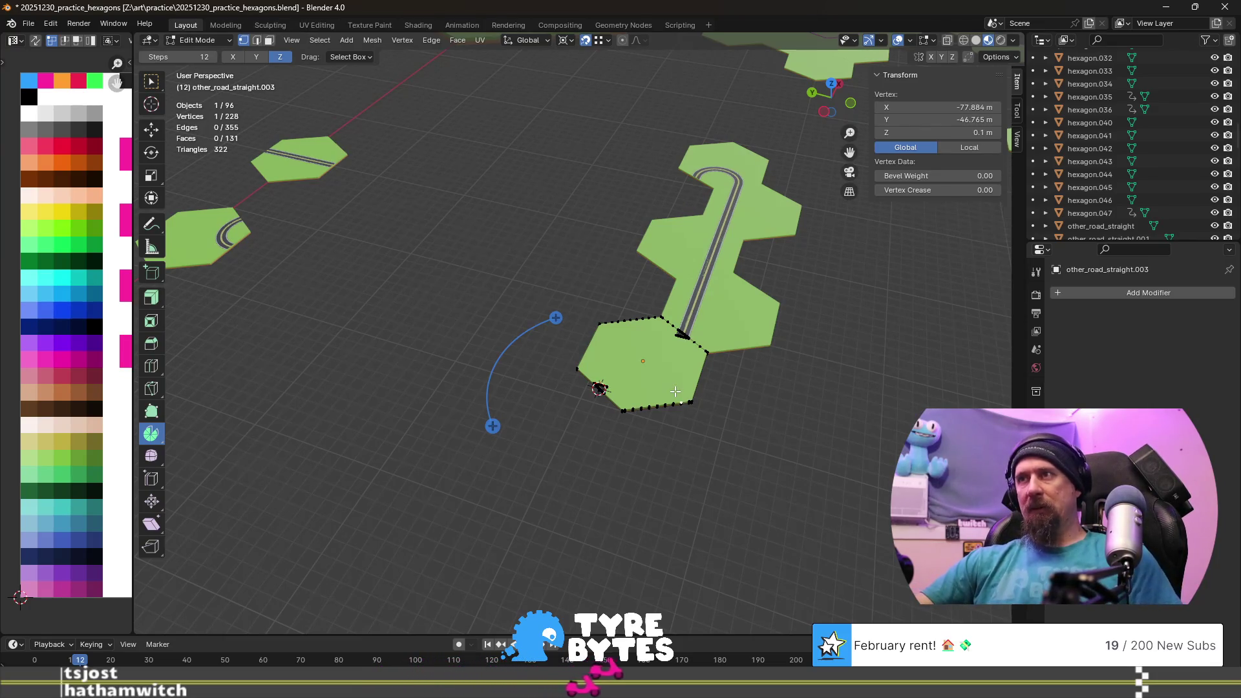
- In Object Mode, duplicate the road hexagon and move the copy 43.3 m along negative Y
{"action": "key", "text": "Tab"}
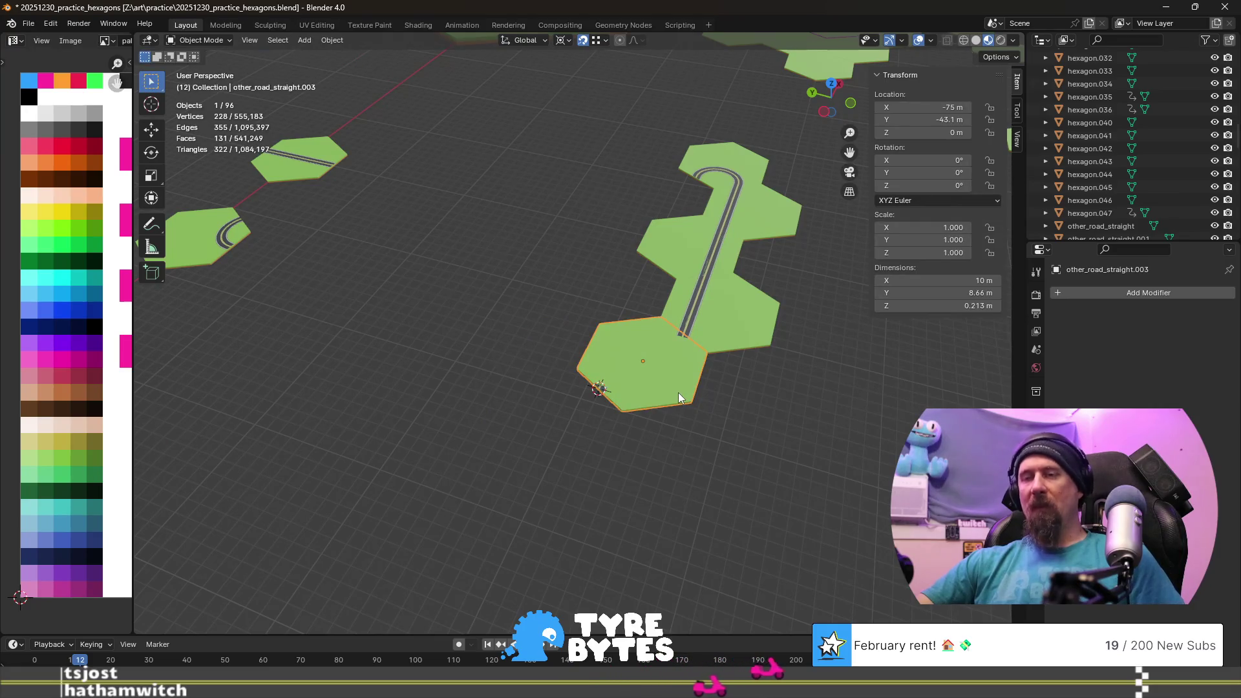
{"action": "key", "text": "shift+d"}
{"action": "left_click", "coordinate": [707, 407]}
{"action": "scroll", "coordinate": [707, 406], "scroll_direction": "down", "scroll_amount": 4}
{"action": "mouse_move", "coordinate": [706, 407]}
{"action": "middle_mouse_down"}
{"action": "mouse_move", "coordinate": [681, 413]}
{"action": "mouse_move", "coordinate": [624, 383]}
{"action": "middle_mouse_up"}
{"action": "key", "text": "g"}
{"action": "key", "text": "x"}
{"action": "key", "text": "y"}
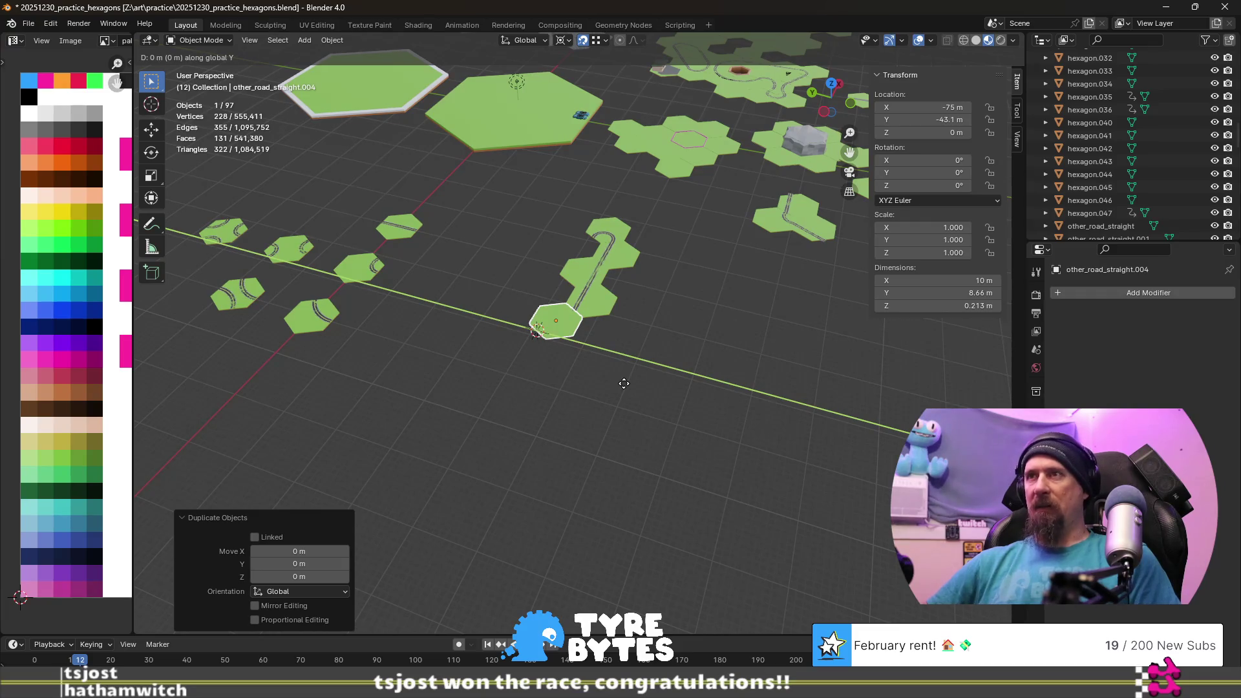
{"action": "type", "text": "10"}
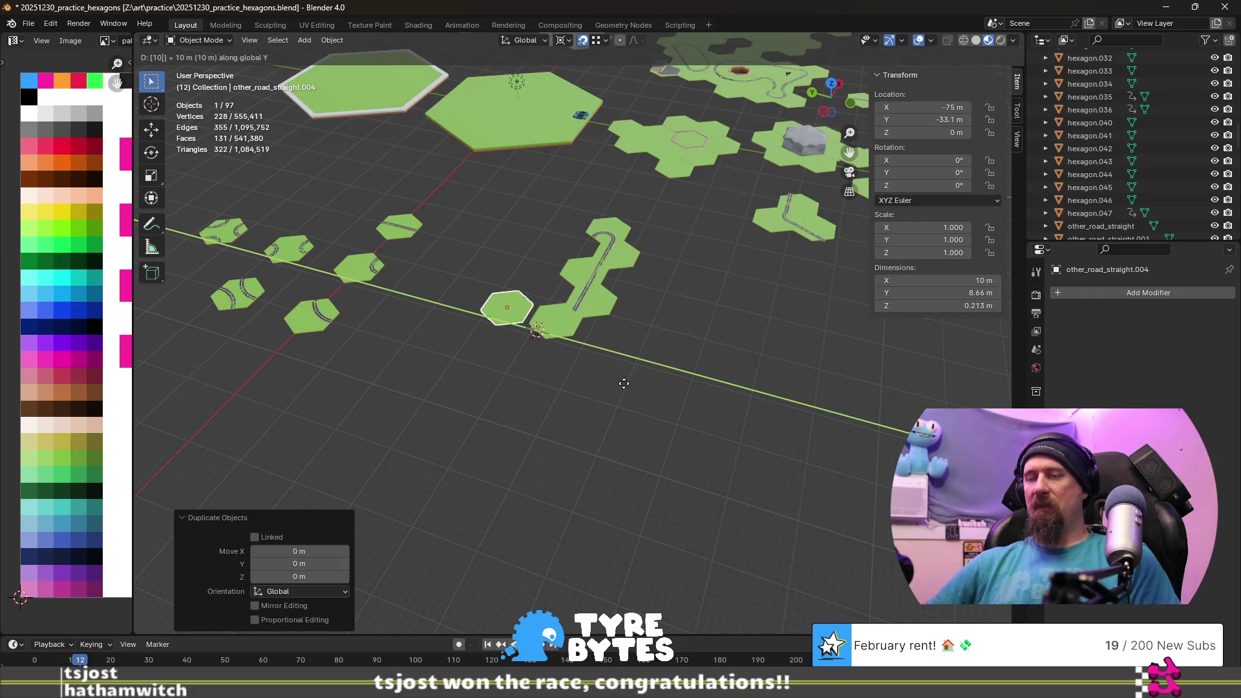
{"action": "key", "text": "BackSpace"}
{"action": "key", "text": "BackSpace"}
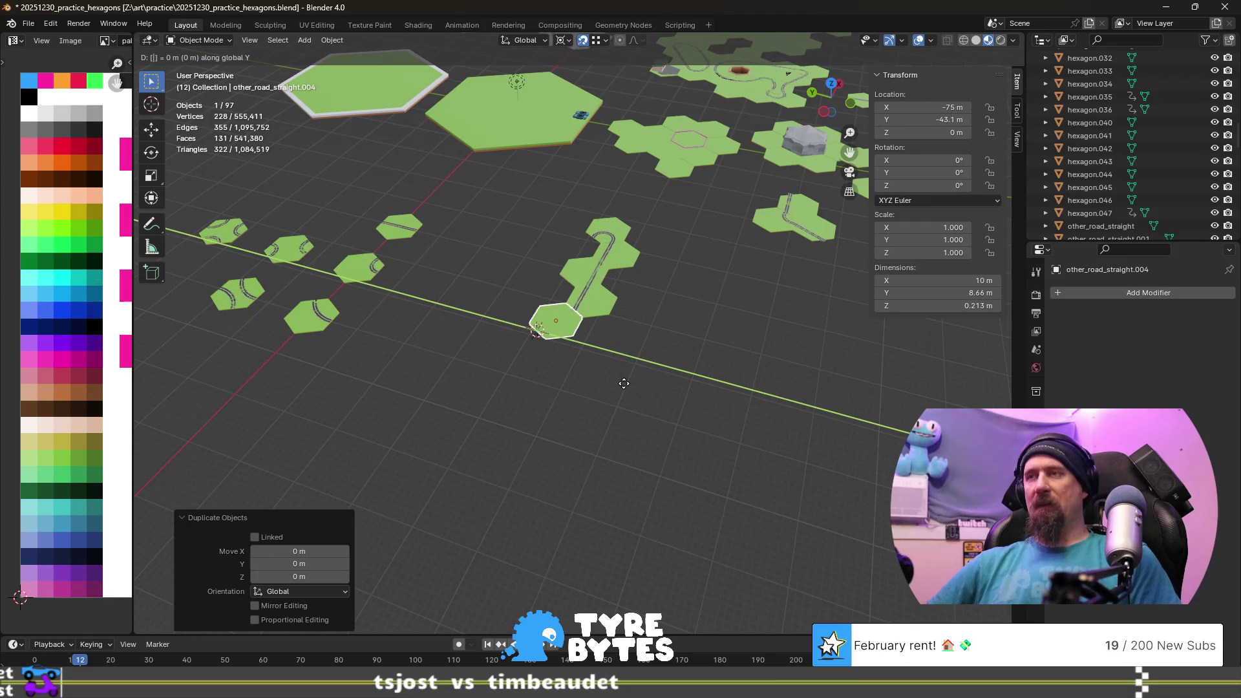
{"action": "type", "text": "4"}
{"action": "type", "text": "3"}
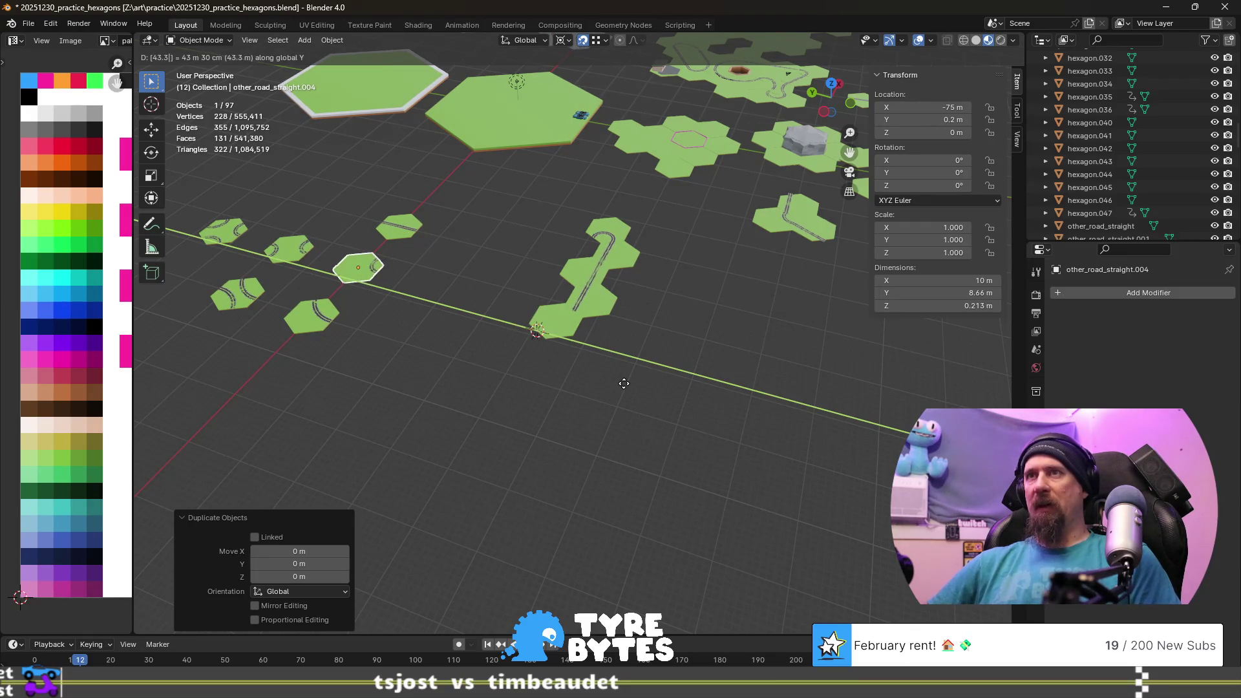
{"action": "type", "text": ".1-"}
{"action": "key", "text": "Return"}
{"action": "scroll", "coordinate": [623, 388], "scroll_direction": "up", "scroll_amount": 1}
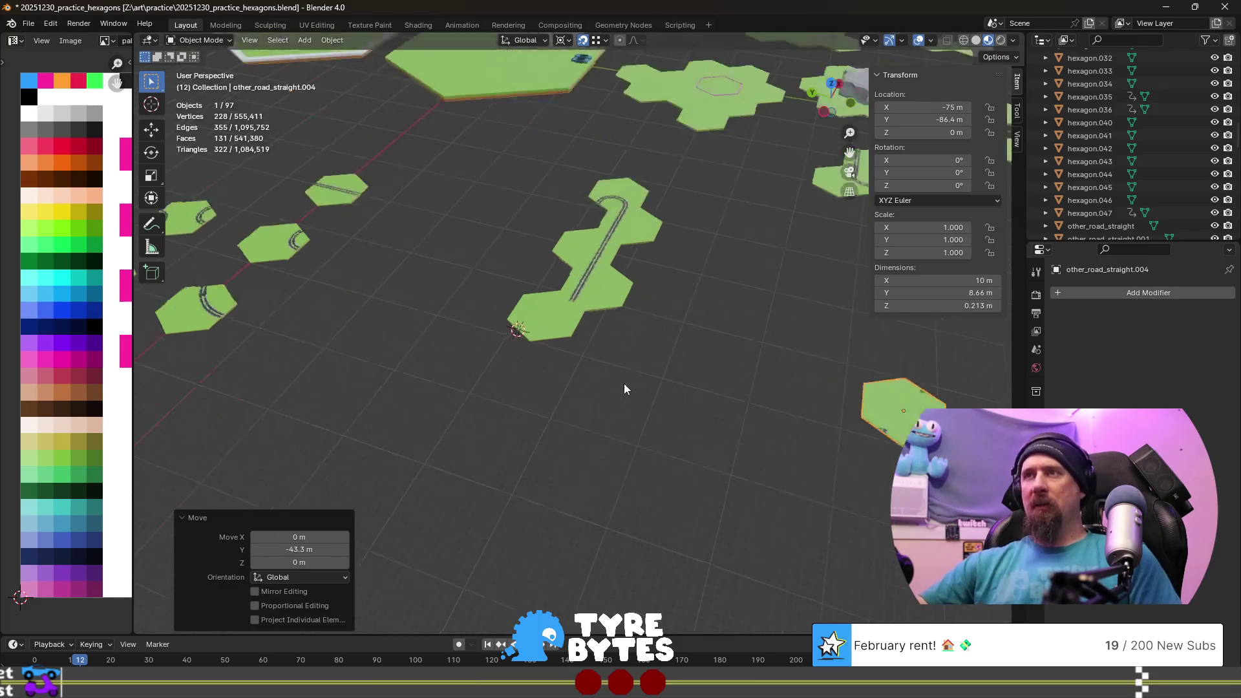
{"action": "scroll", "coordinate": [623, 389], "scroll_direction": "up", "scroll_amount": 3}
{"action": "scroll", "coordinate": [516, 355], "scroll_direction": "up", "scroll_amount": 2}
- Select the original road hexagon and enter Edit Mode on its mesh
{"action": "mouse_move", "coordinate": [529, 302]}
{"action": "middle_mouse_down"}
{"action": "mouse_move", "coordinate": [436, 290]}
{"action": "mouse_move", "coordinate": [574, 215]}
{"action": "middle_mouse_up"}
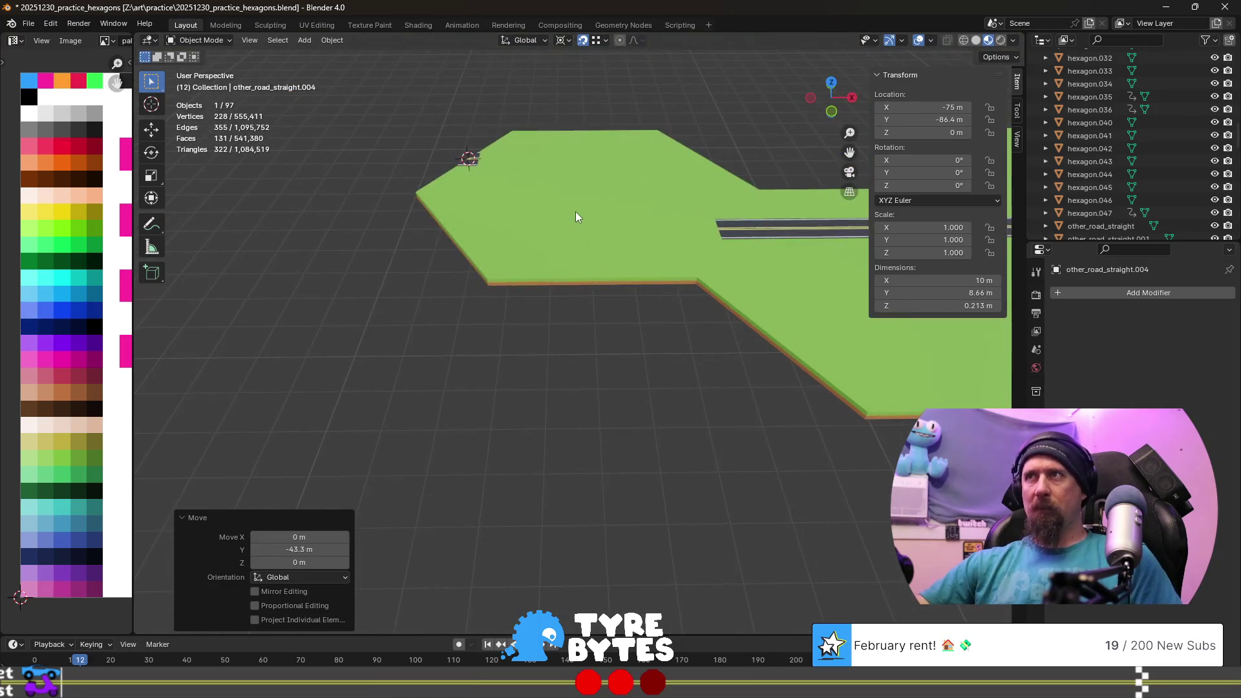
{"action": "left_click", "coordinate": [576, 216]}
{"action": "key", "text": "Tab"}
{"action": "scroll", "coordinate": [610, 288], "scroll_direction": "up", "scroll_amount": 2}
{"action": "scroll", "coordinate": [610, 289], "scroll_direction": "up", "scroll_amount": 1}
{"action": "middle_click_drag", "start_coordinate": [608, 288], "coordinate": [666, 348]}
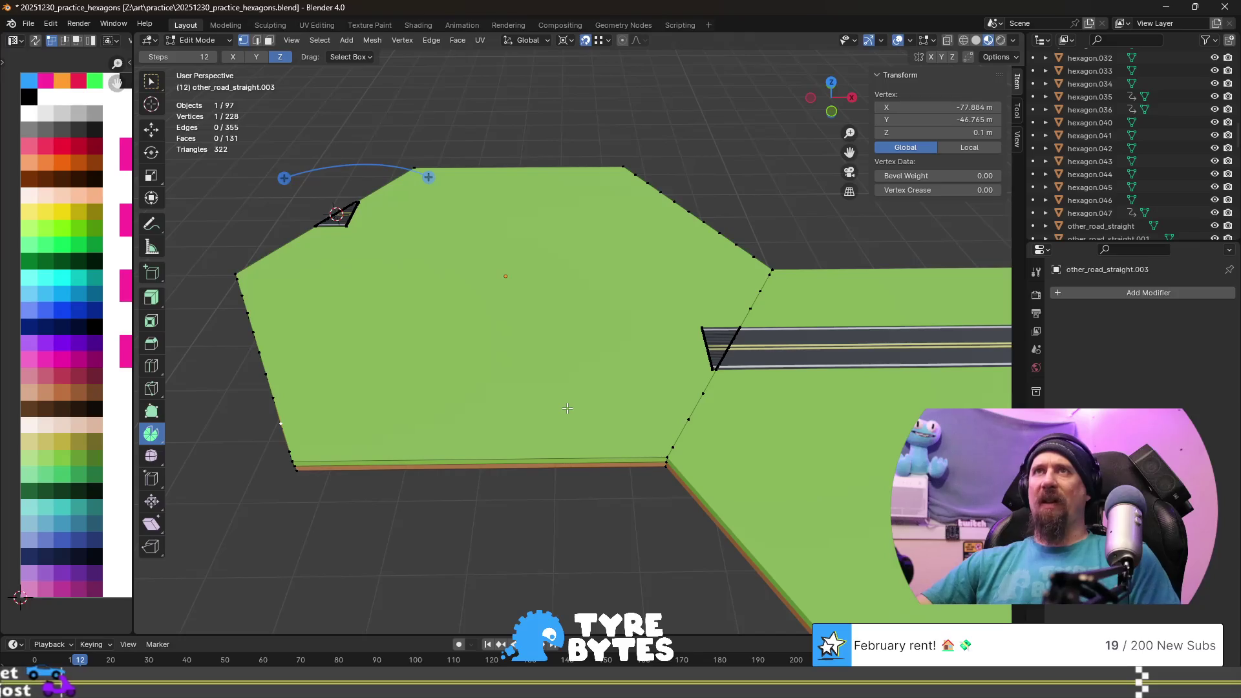
- Rename the tile object to transition_road_turn_sharp via F2
{"action": "key", "text": "F2"}
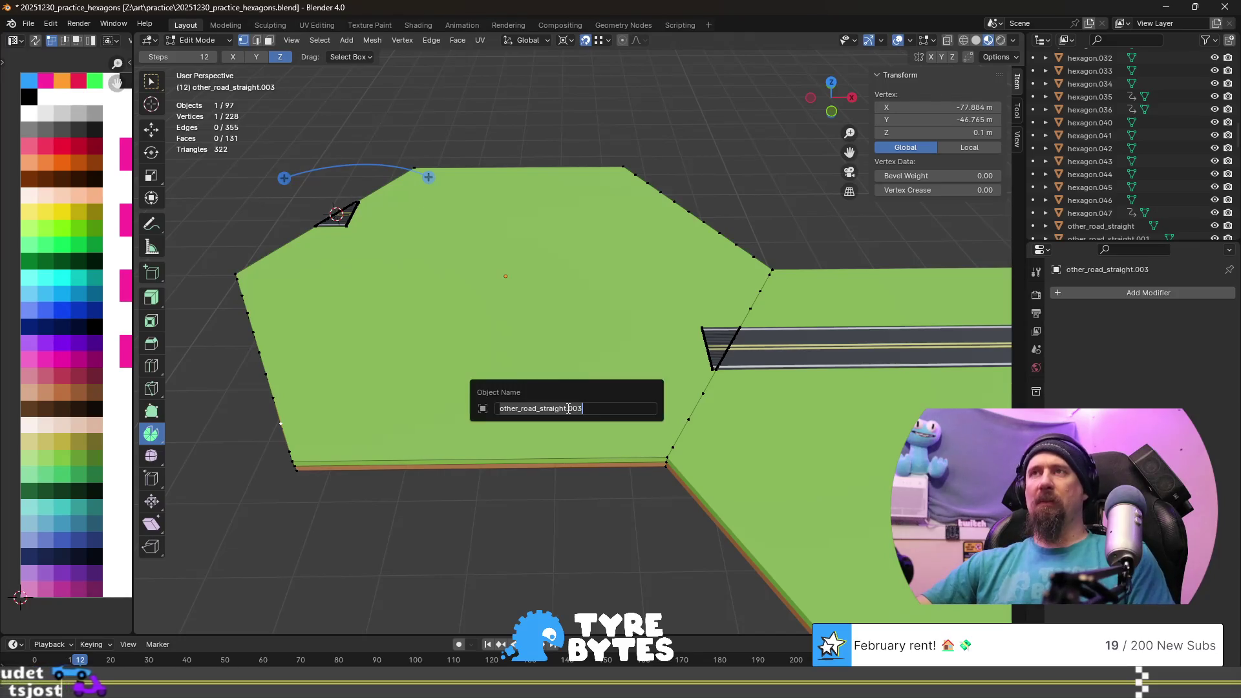
{"action": "key", "text": "shift+Right"}
{"action": "key", "text": "shift+Right"}
{"action": "key", "text": "shift+Right"}
{"action": "key", "text": "BackSpace"}
{"action": "type", "text": "transition"}
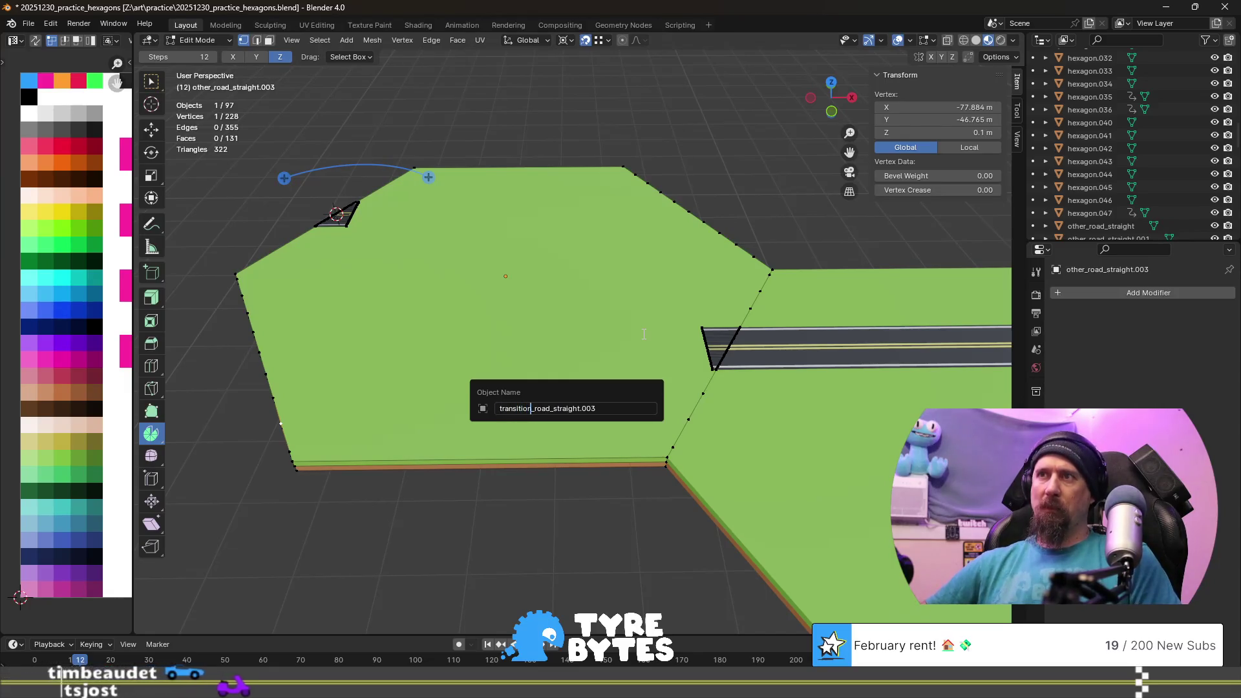
{"action": "key", "text": "shift+Left"}
{"action": "key", "text": "shift+Left"}
{"action": "key", "text": "shift+Left"}
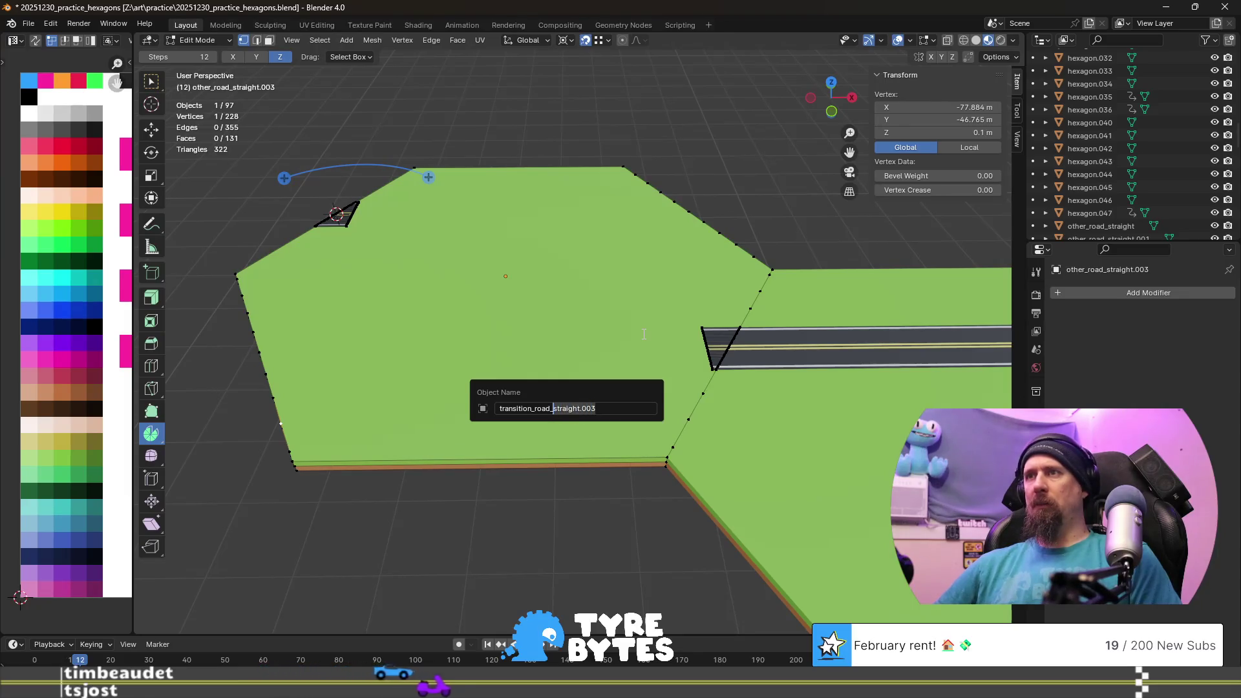
{"action": "type", "text": "rn"}
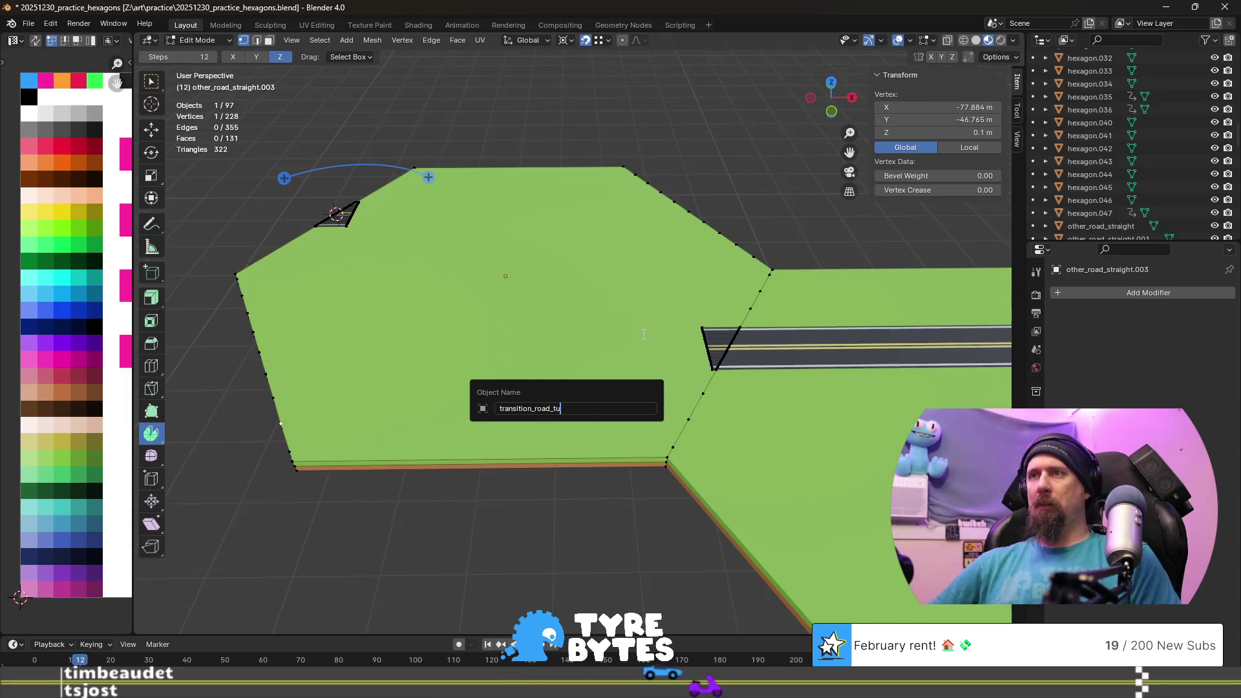
{"action": "type", "text": "_"}
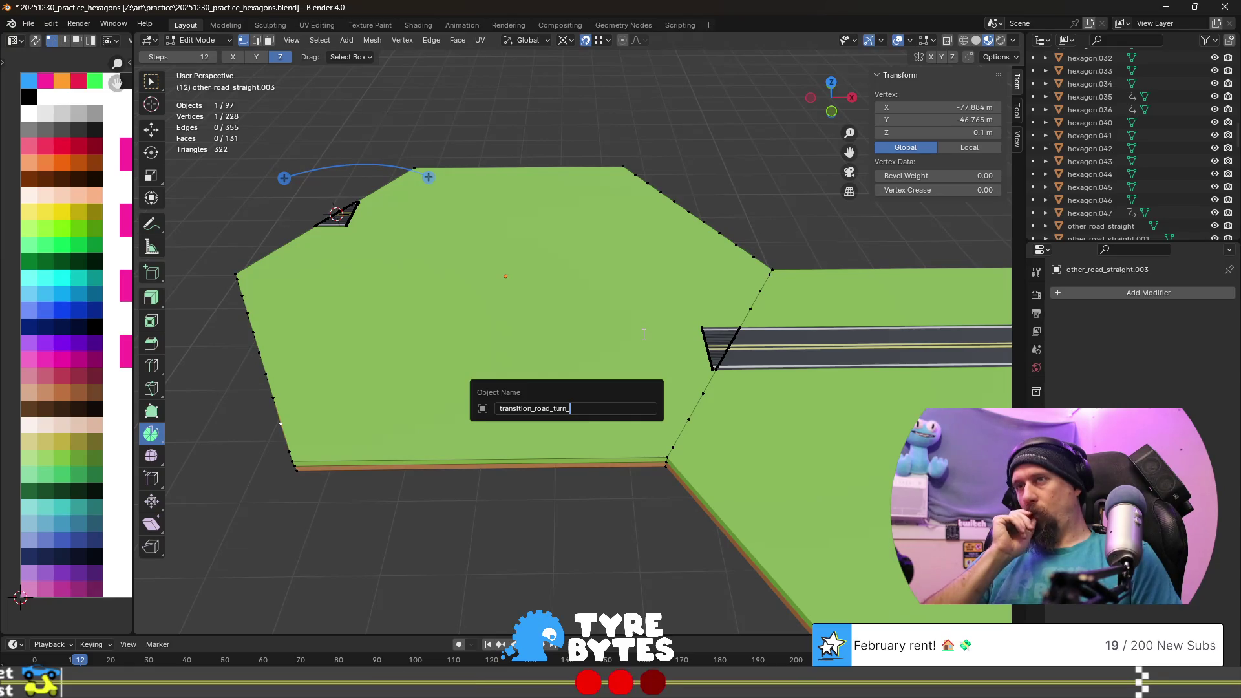
{"action": "type", "text": "sha"}
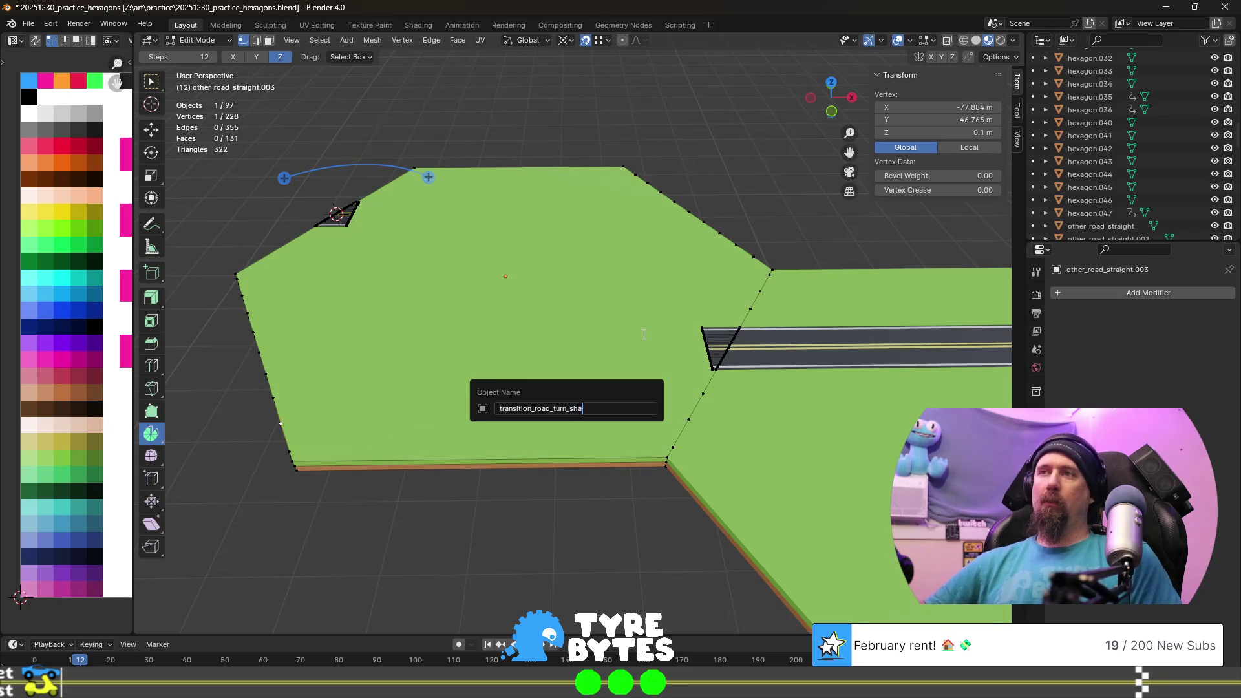
{"action": "type", "text": "rp"}
{"action": "key", "text": "Return"}
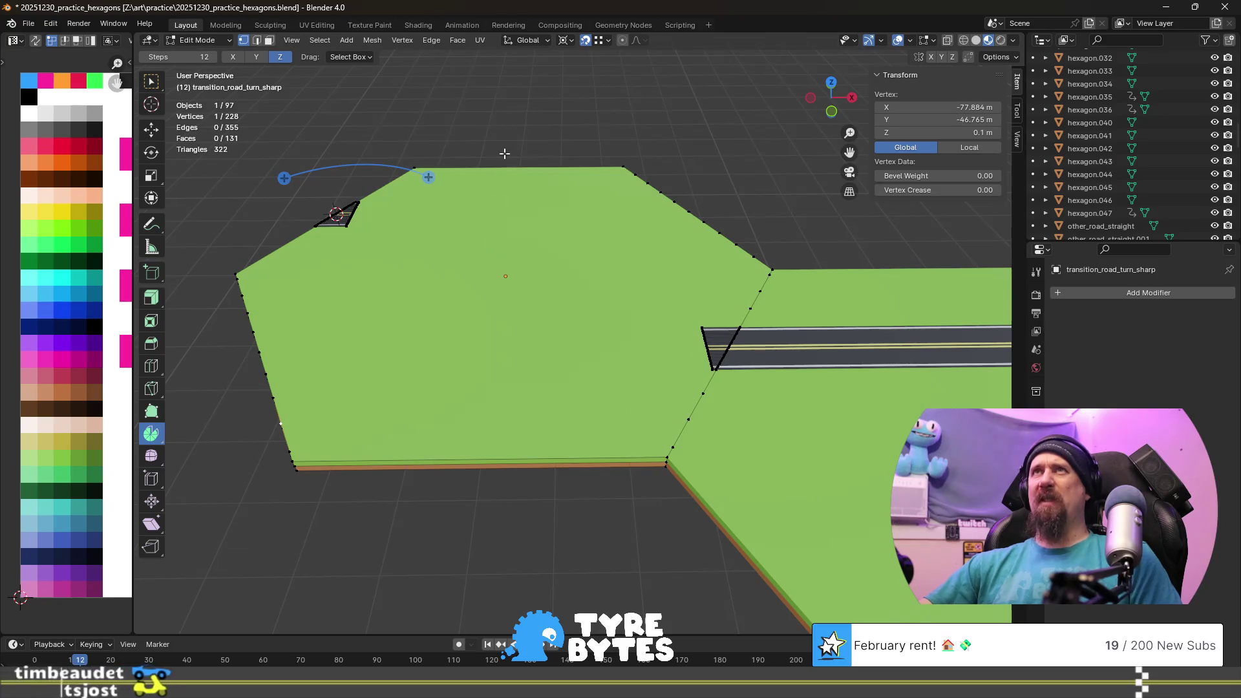
{"action": "scroll", "coordinate": [561, 266], "scroll_direction": "up", "scroll_amount": 1}
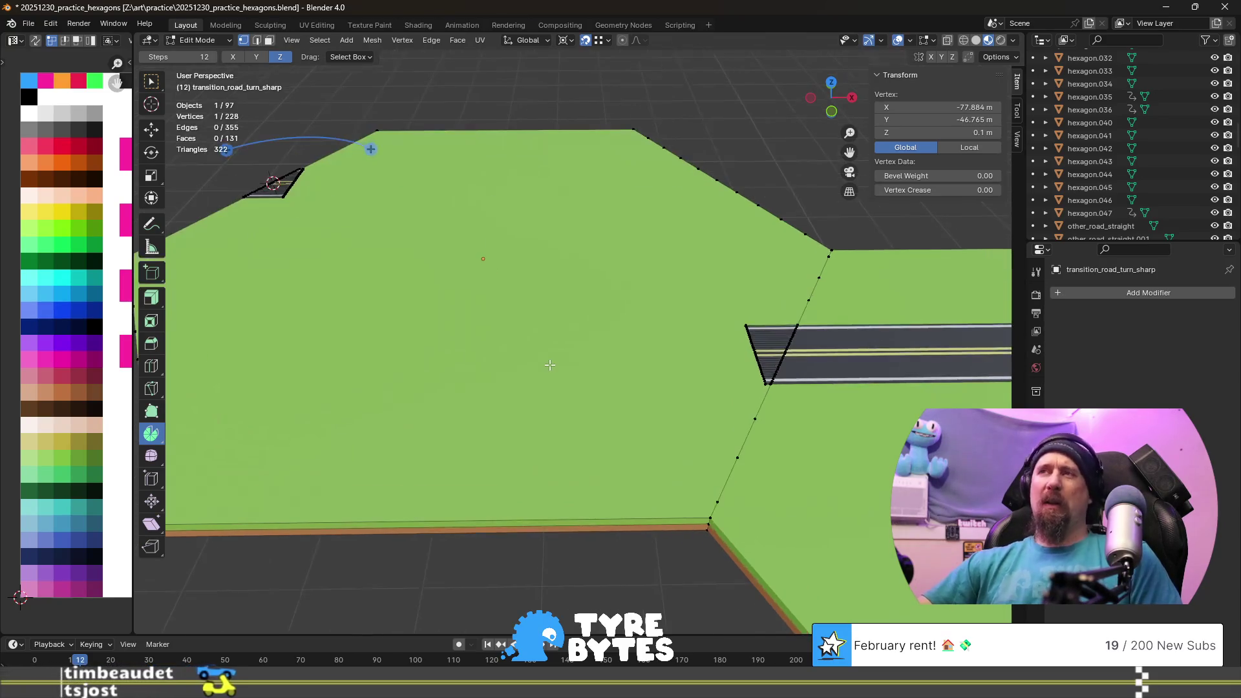
{"action": "middle_click_drag", "start_coordinate": [616, 392], "coordinate": [598, 381]}
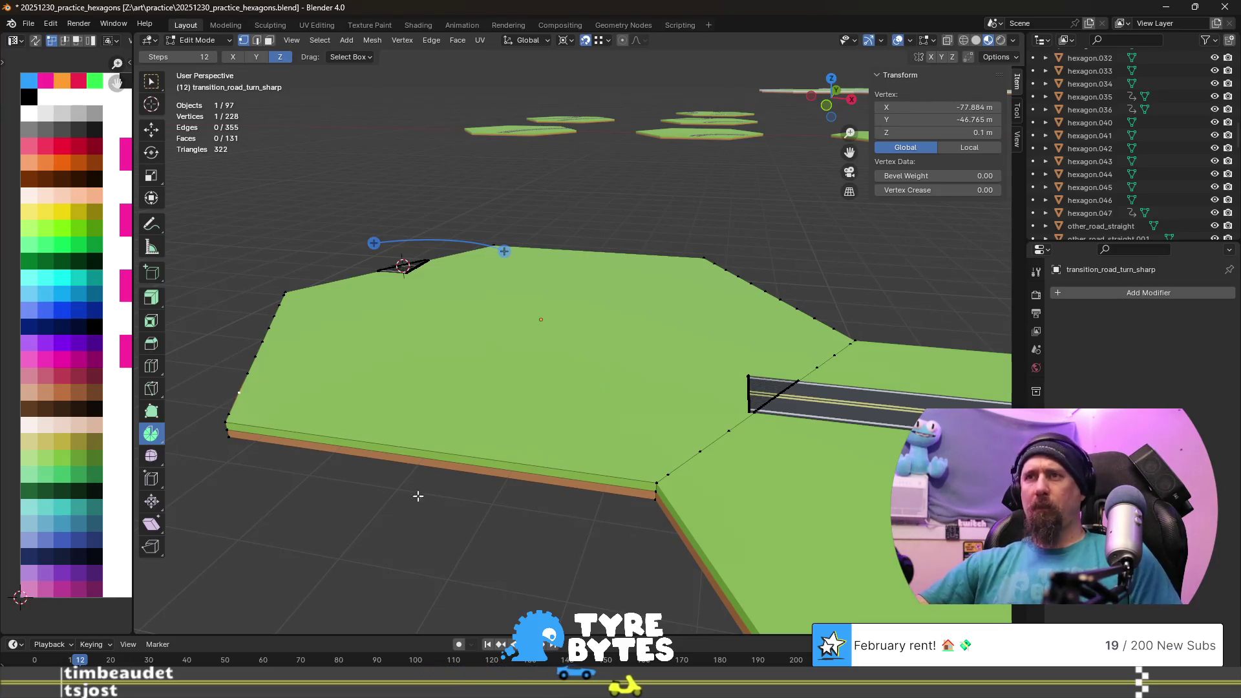
{"action": "key", "text": "Tab"}
{"action": "key", "text": "Tab"}
{"action": "middle_click_drag", "start_coordinate": [428, 457], "coordinate": [432, 454]}
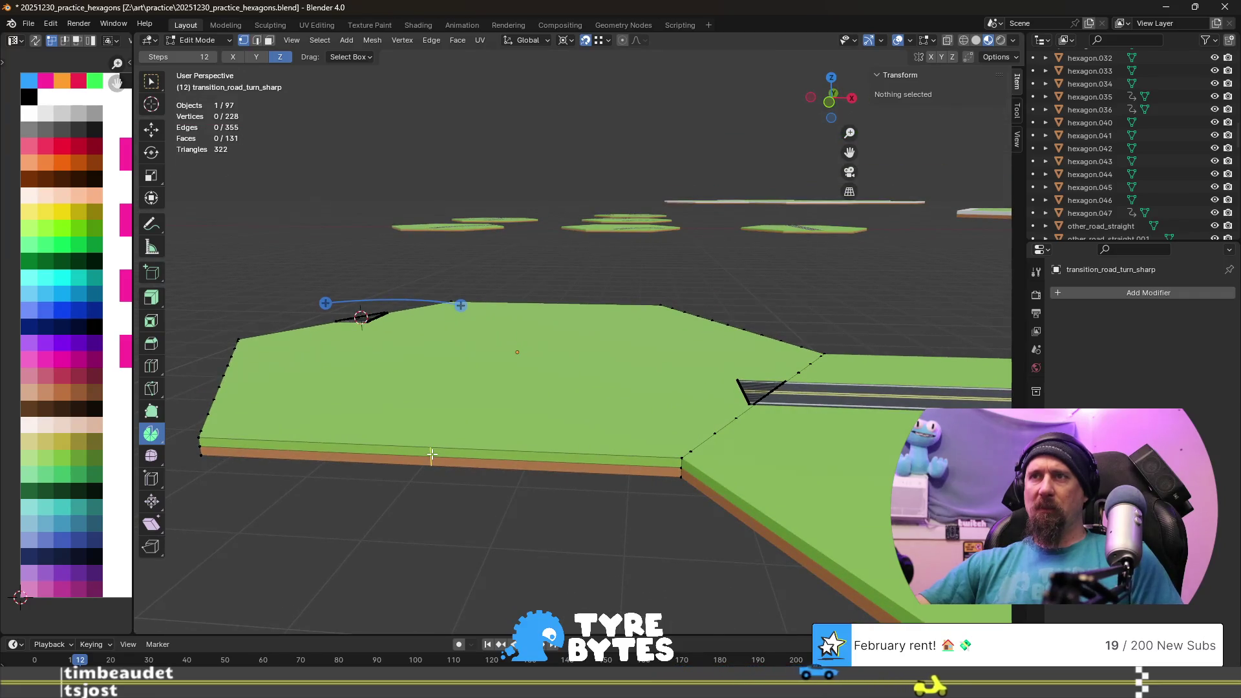
{"action": "key", "text": "ctrl+r"}
{"action": "left_click", "coordinate": [432, 453]}
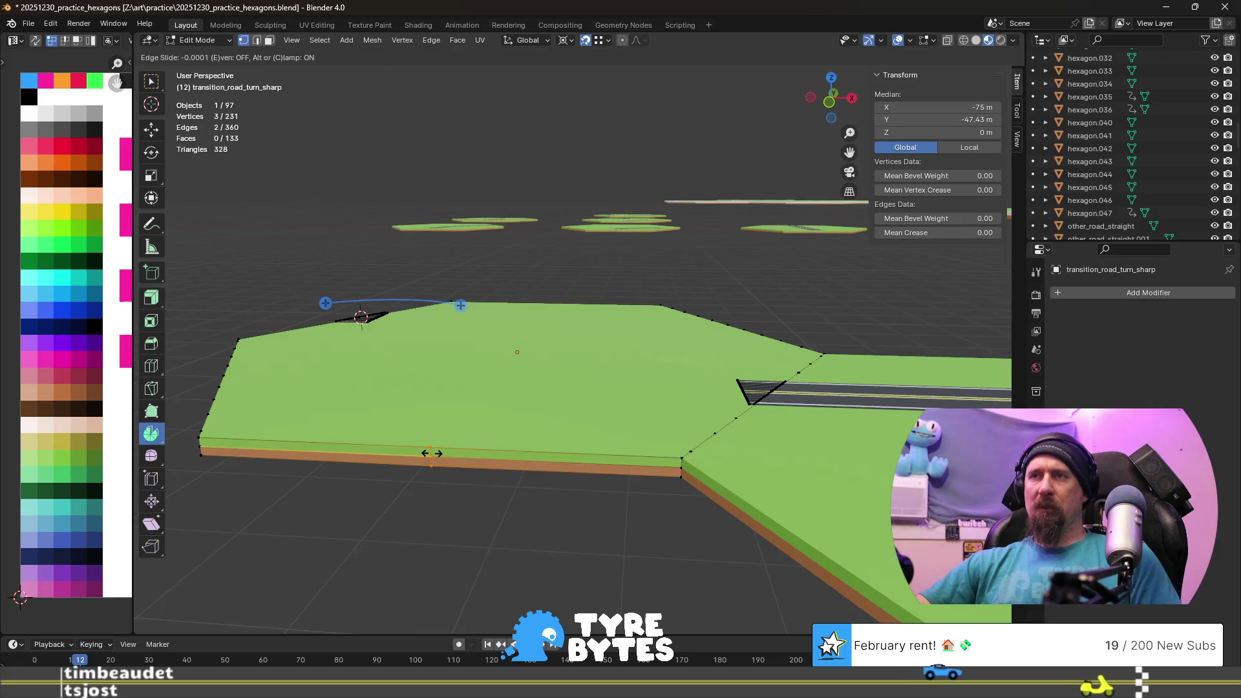
{"action": "right_click", "coordinate": [432, 453]}
{"action": "key", "text": "ctrl+z"}
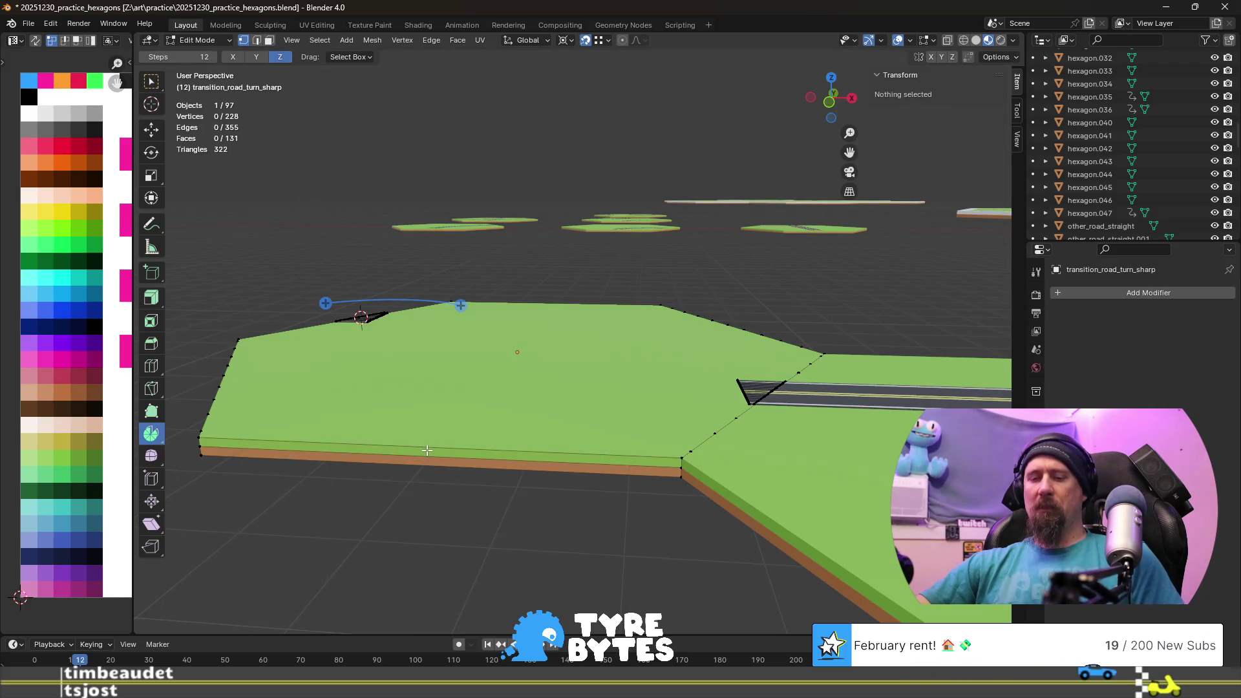
{"action": "scroll", "coordinate": [426, 449], "scroll_direction": "up", "scroll_amount": 1}
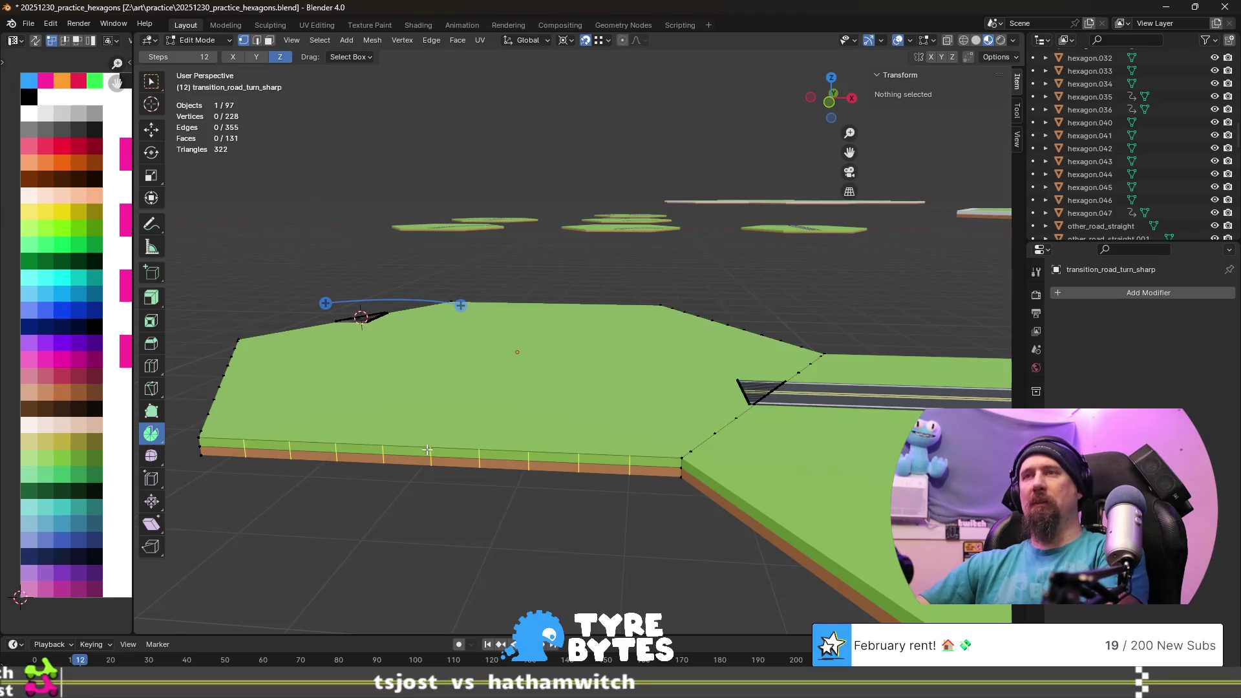
{"action": "left_click", "coordinate": [427, 449]}
{"action": "middle_click_drag", "start_coordinate": [594, 437], "coordinate": [547, 458]}
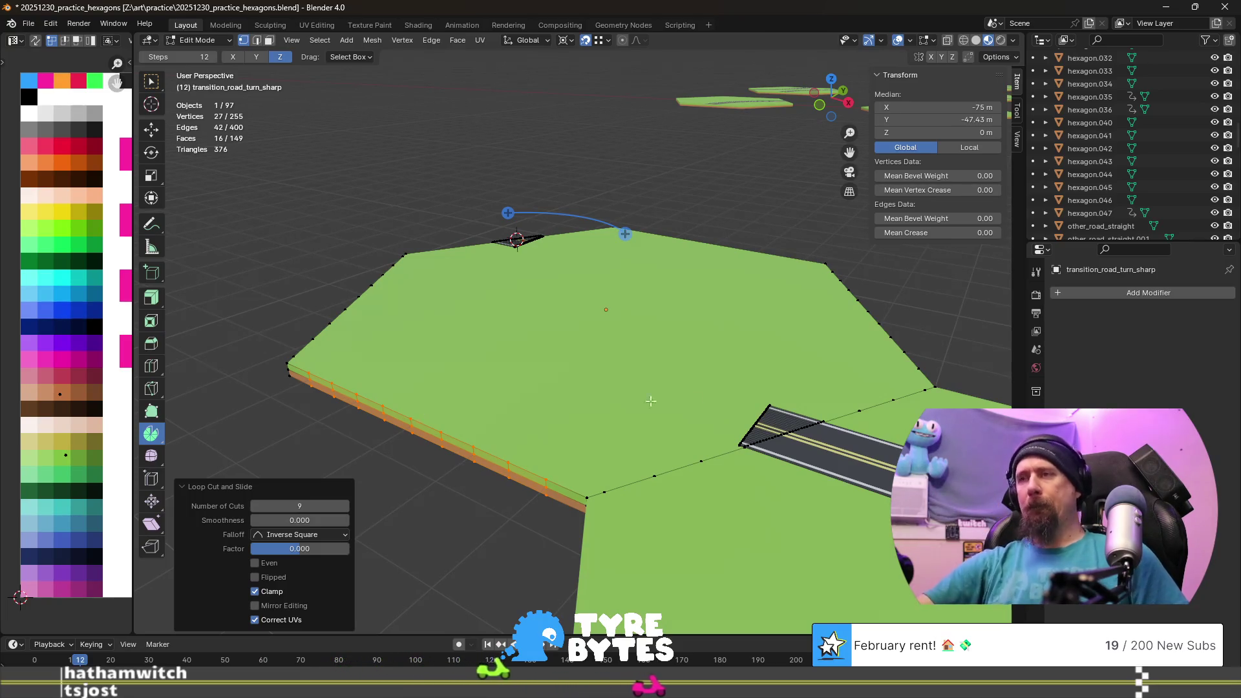
{"action": "left_click", "coordinate": [737, 444]}
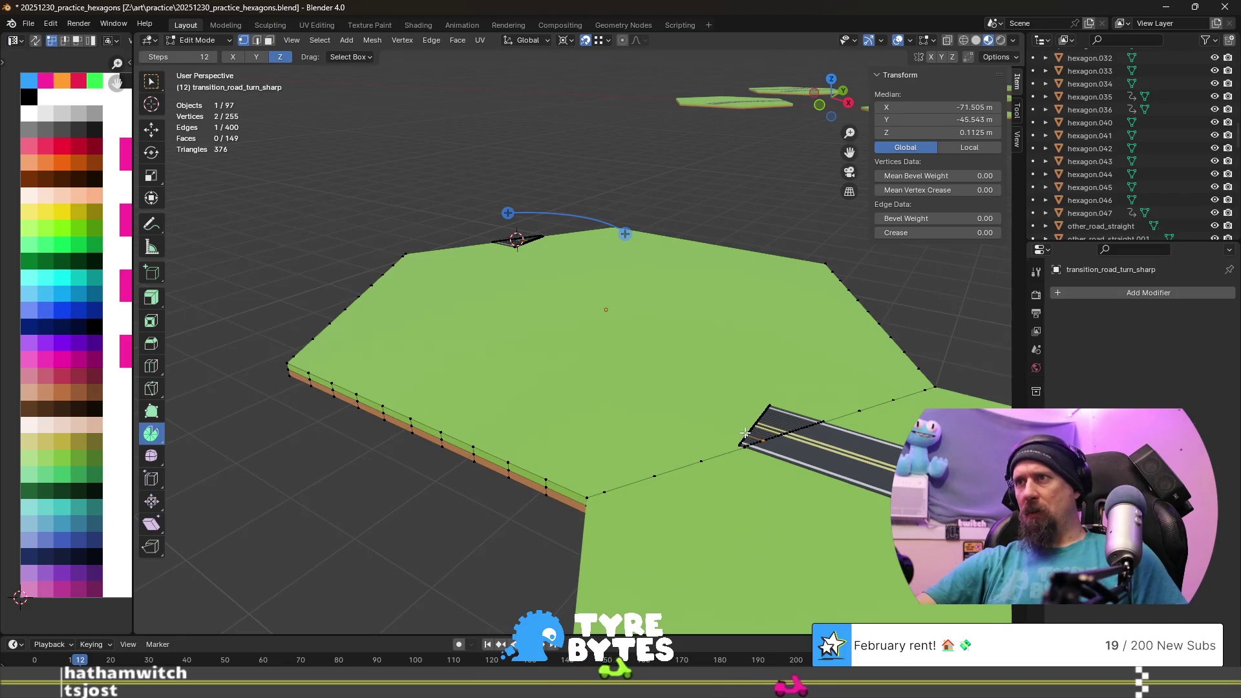
{"action": "left_click", "coordinate": [745, 422], "text": "alt"}
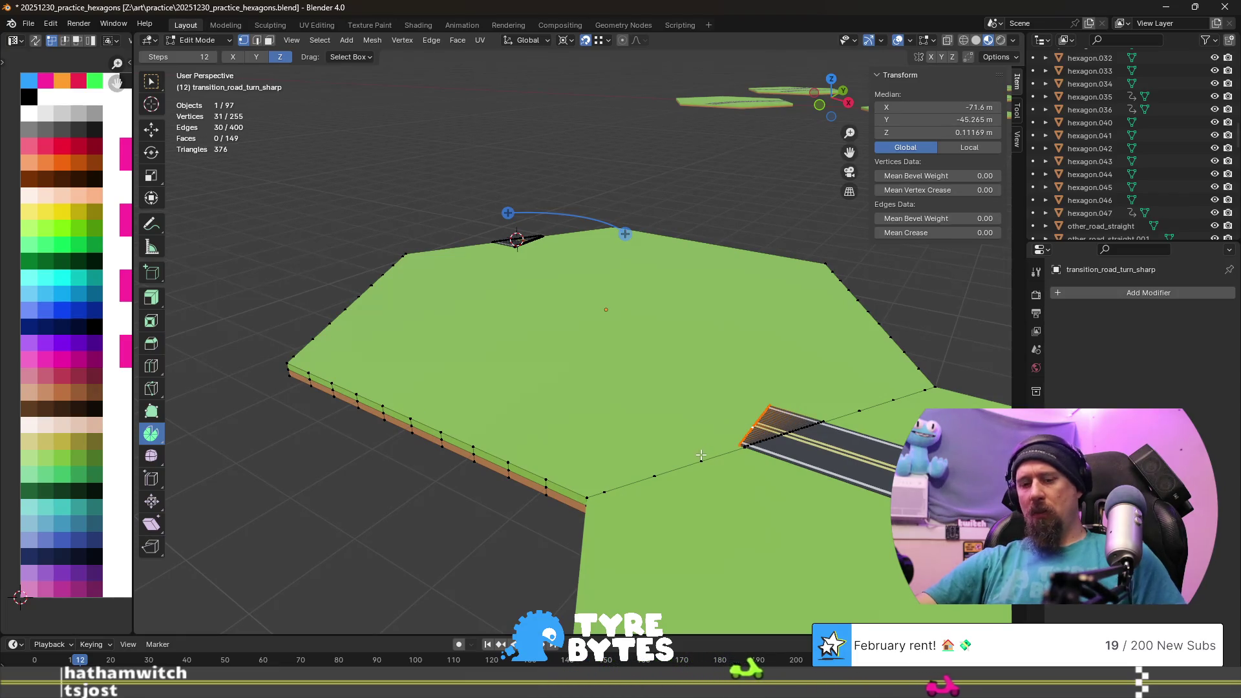
{"action": "key", "text": "shift+d"}
{"action": "key", "text": "Escape"}
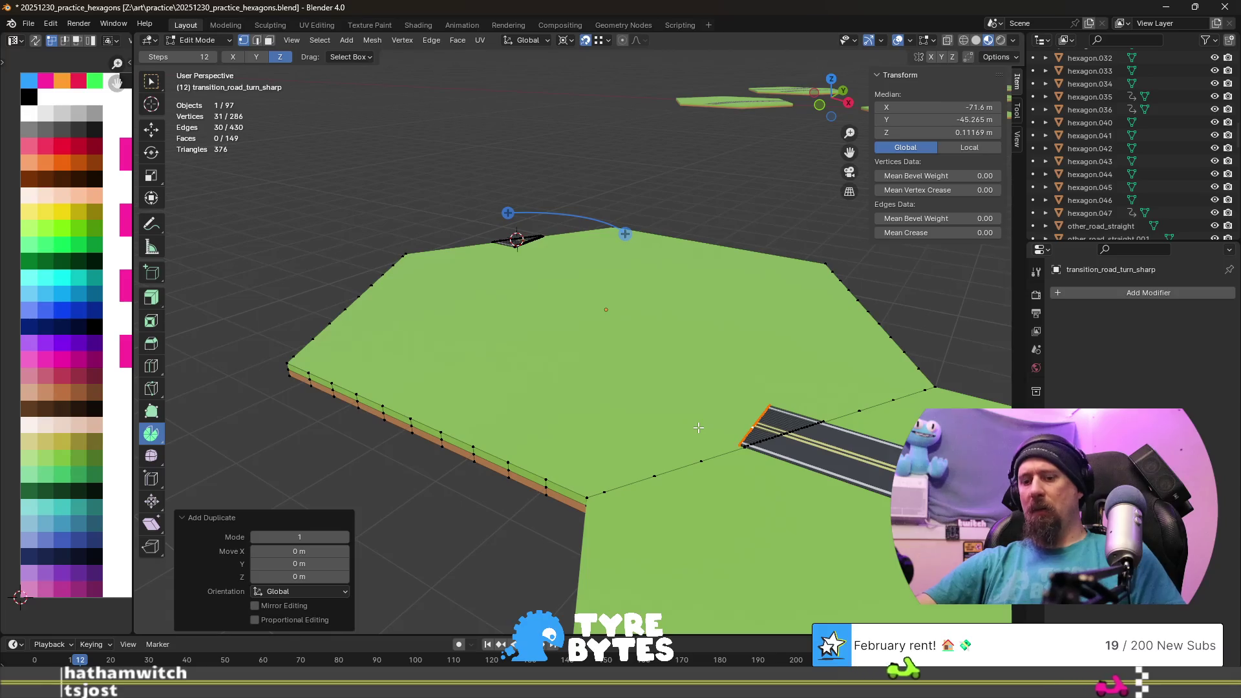
{"action": "key", "text": "r"}
{"action": "key", "text": "z"}
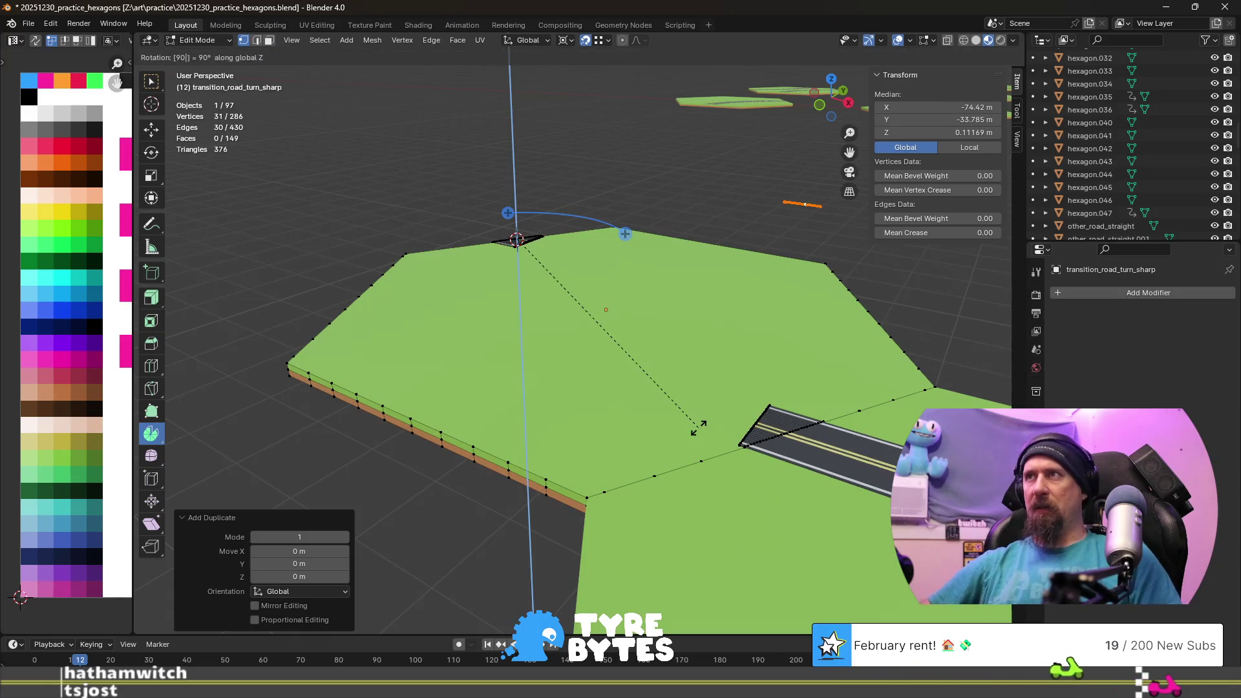
{"action": "key", "text": "Return"}
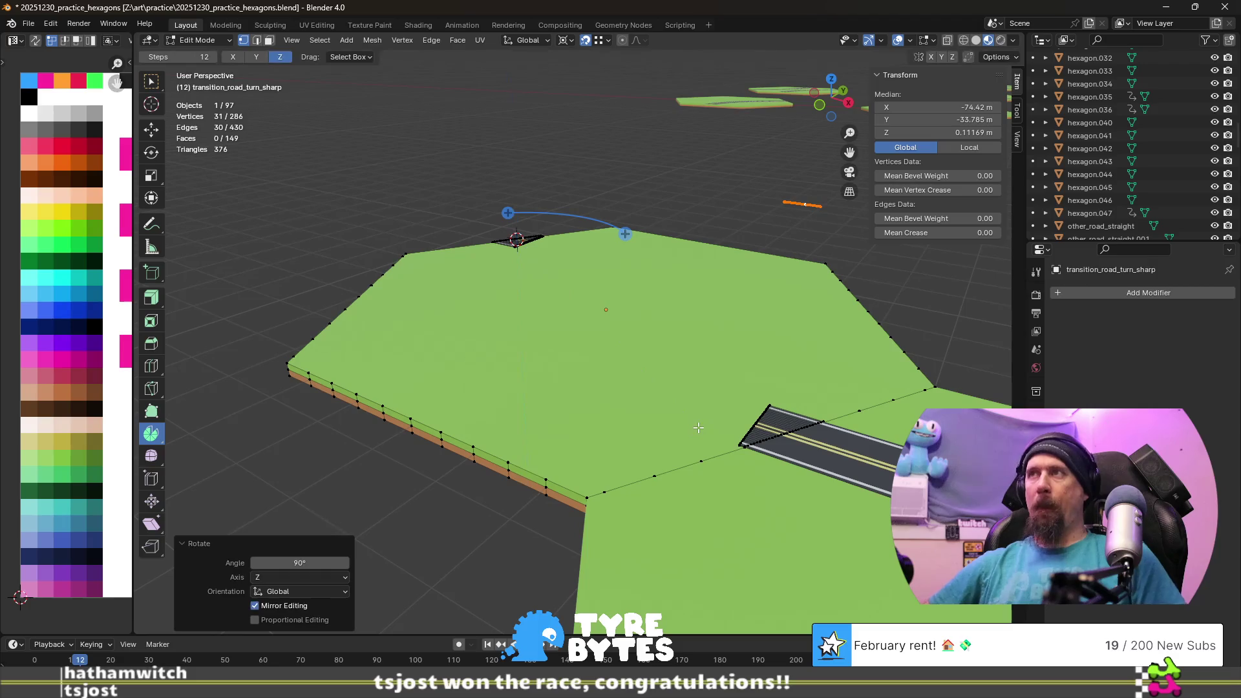
{"action": "key", "text": "g"}
{"action": "key", "text": "shift+z"}
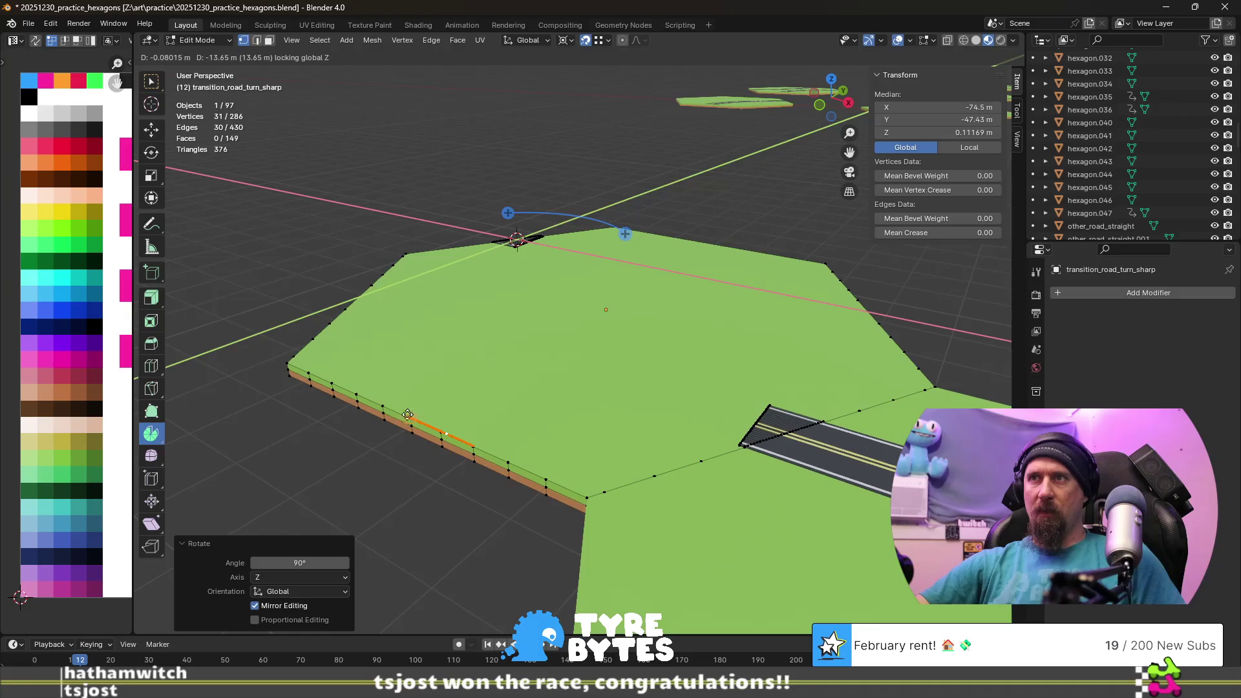
{"action": "left_click", "coordinate": [410, 415]}
{"action": "mouse_move", "coordinate": [410, 415]}
{"action": "middle_mouse_down"}
{"action": "mouse_move", "coordinate": [516, 445]}
{"action": "mouse_move", "coordinate": [471, 462]}
{"action": "mouse_move", "coordinate": [313, 352]}
{"action": "mouse_move", "coordinate": [494, 402]}
{"action": "mouse_move", "coordinate": [486, 415]}
{"action": "middle_mouse_up"}
{"action": "key", "text": "KP_1"}
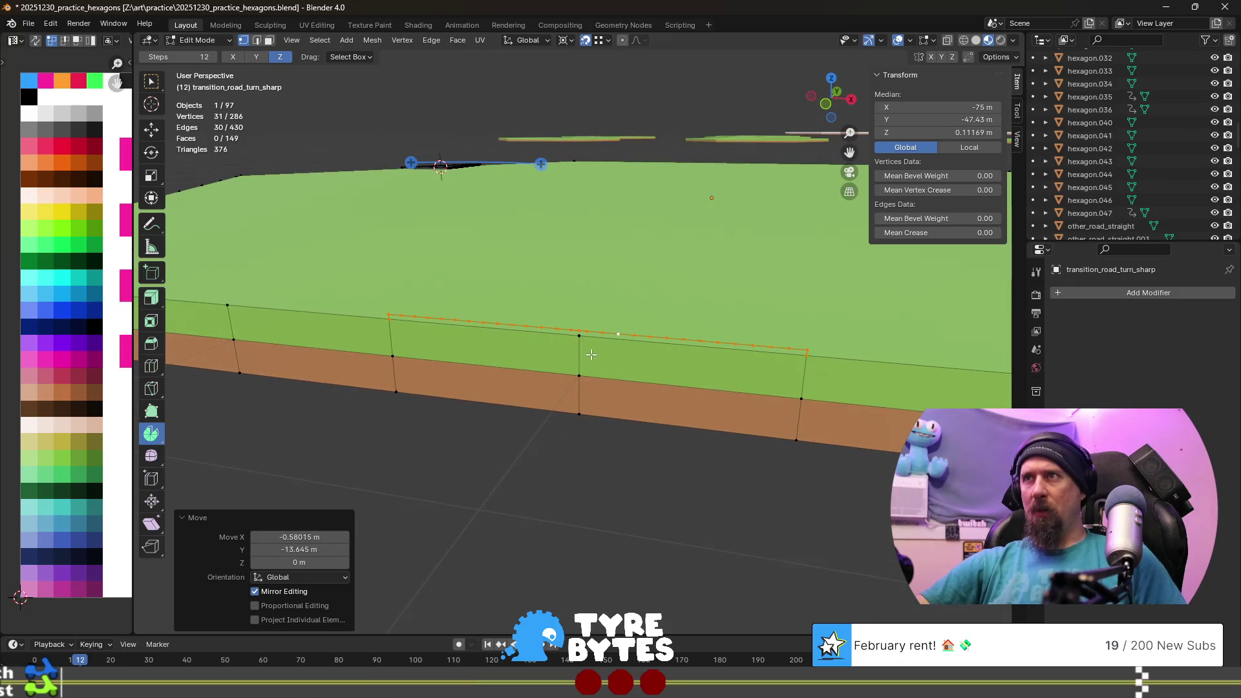
{"action": "middle_click_drag", "start_coordinate": [590, 355], "coordinate": [593, 352]}
{"action": "scroll", "coordinate": [598, 331], "scroll_direction": "down", "scroll_amount": 4}
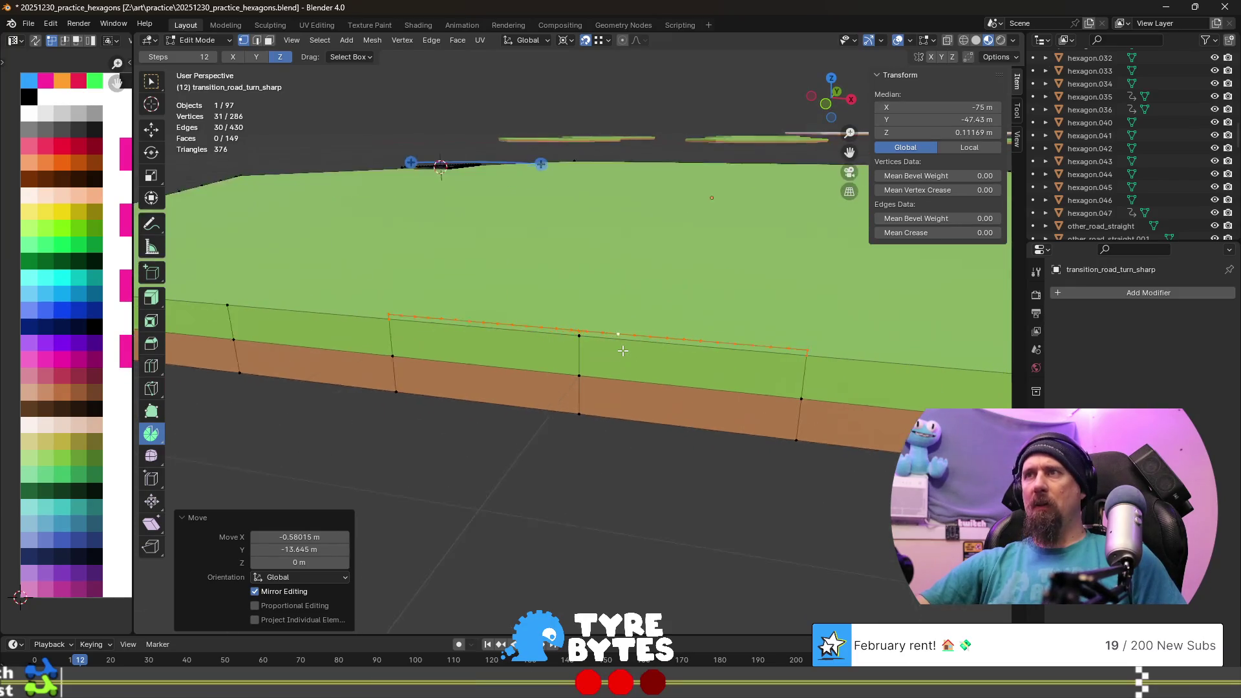
{"action": "mouse_move", "coordinate": [691, 288]}
{"action": "middle_mouse_down"}
{"action": "mouse_move", "coordinate": [666, 417]}
{"action": "mouse_move", "coordinate": [700, 433]}
{"action": "middle_mouse_up"}
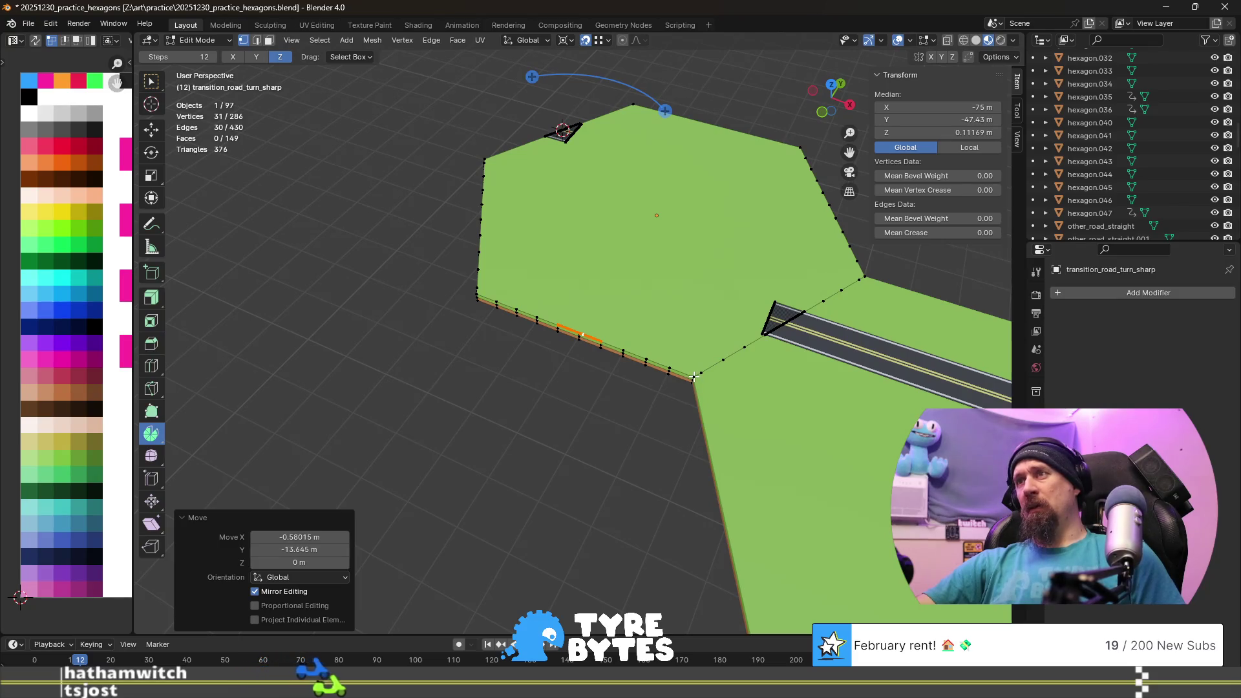
{"action": "scroll", "coordinate": [695, 376], "scroll_direction": "up", "scroll_amount": 3}
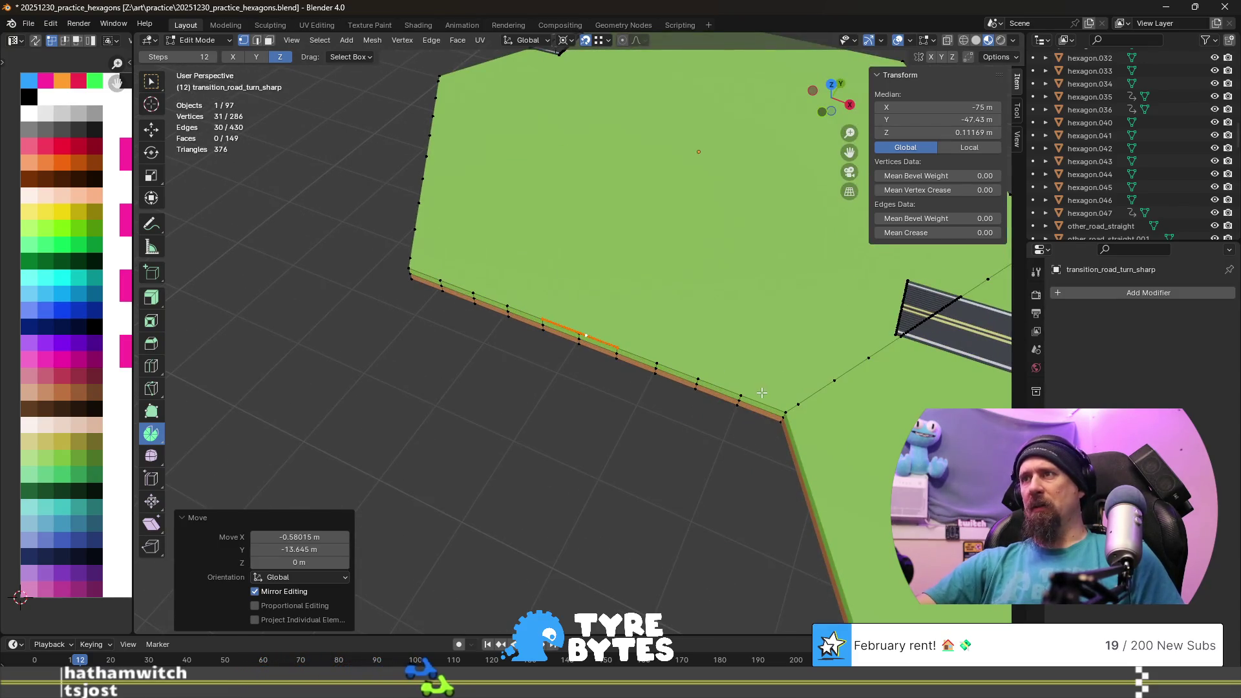
- Snap the 3D cursor to a vertex on the tile's edge near the corner
{"action": "mouse_move", "coordinate": [776, 439]}
{"action": "middle_mouse_down", "text": "shift"}
{"action": "mouse_move", "coordinate": [591, 407]}
{"action": "mouse_move", "coordinate": [518, 429]}
{"action": "middle_mouse_up", "text": "shift"}
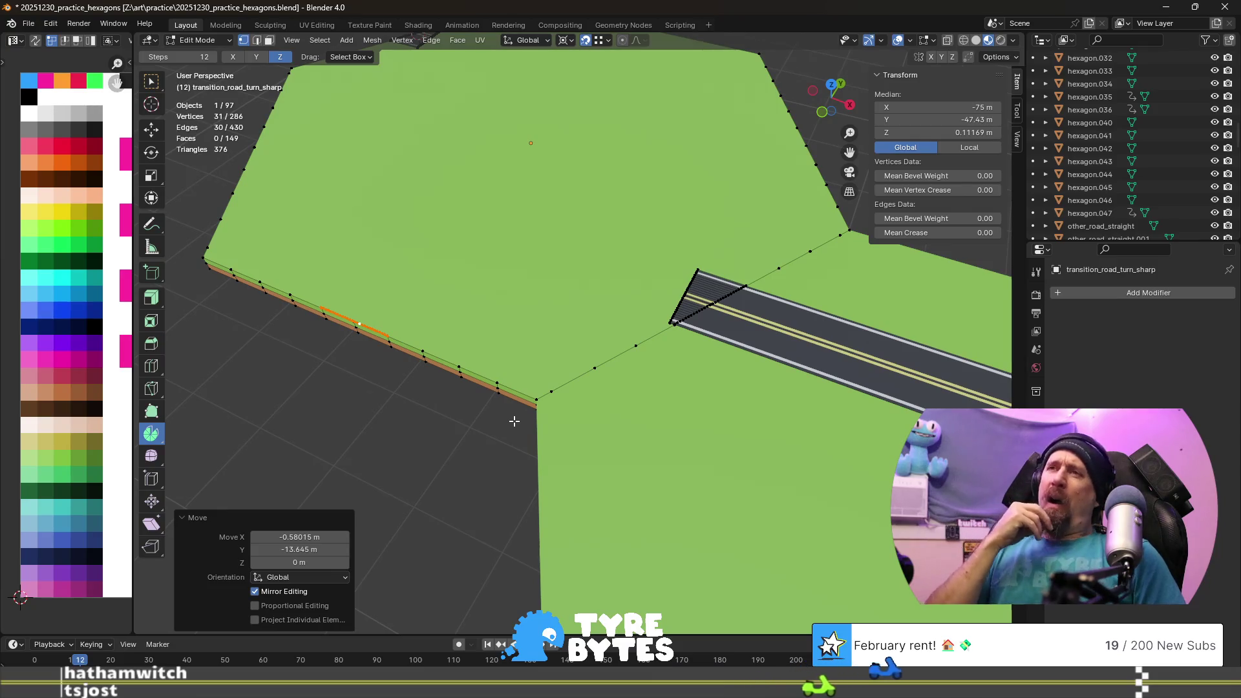
{"action": "left_click", "coordinate": [502, 380]}
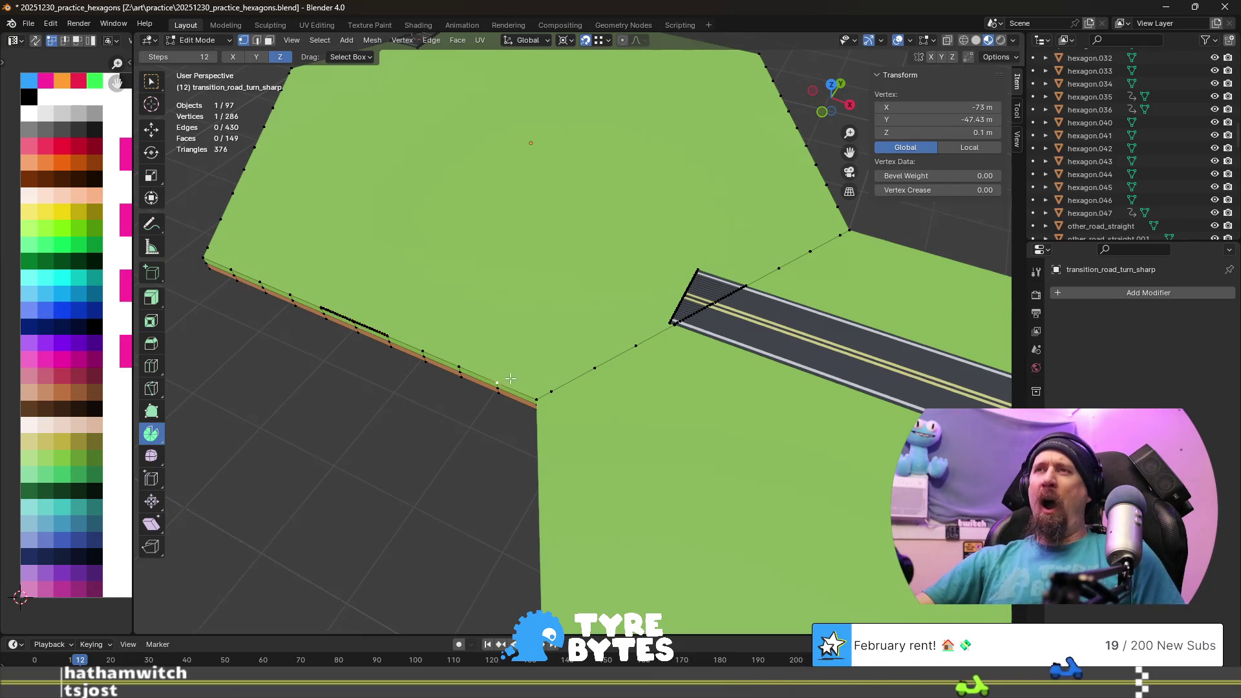
{"action": "middle_click_drag", "start_coordinate": [477, 455], "coordinate": [504, 402]}
{"action": "scroll", "coordinate": [508, 414], "scroll_direction": "up", "scroll_amount": 3}
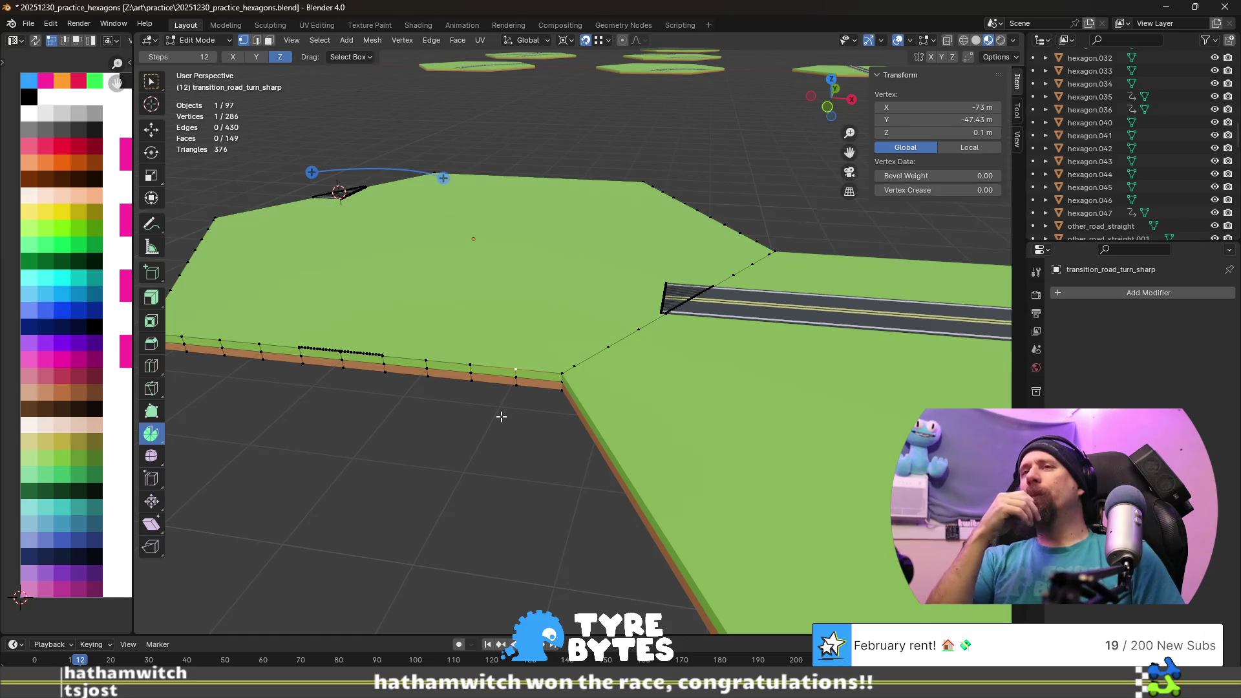
{"action": "key", "text": "shift+s"}
{"action": "left_click", "coordinate": [500, 479]}
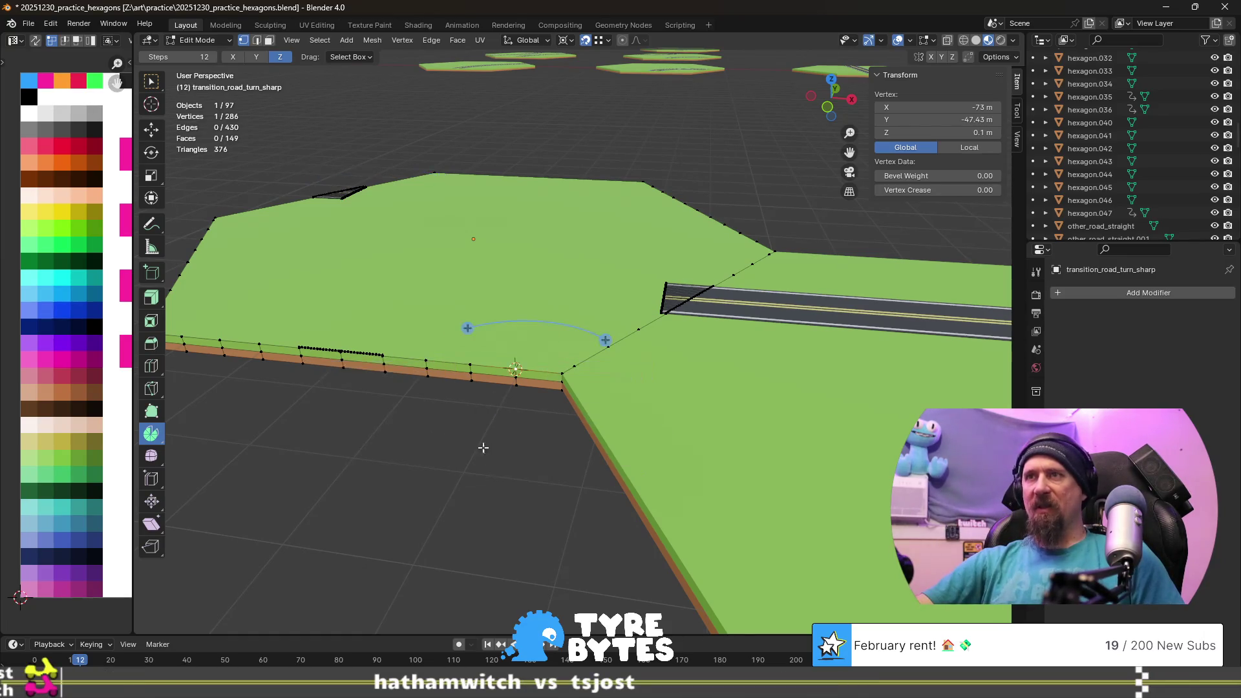
- Spin the tile-side edge loop 84.6° in 24 steps into a curved fan of faces
{"action": "left_click", "coordinate": [361, 347], "text": "alt"}
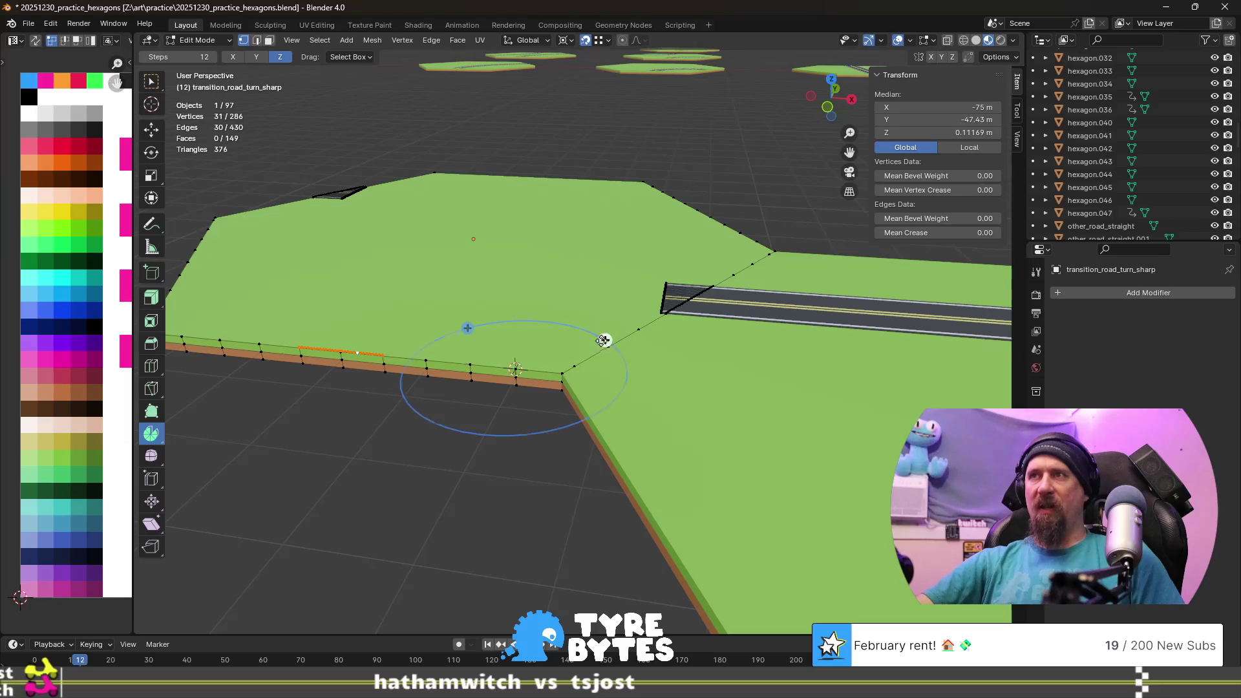
{"action": "left_click_drag", "start_coordinate": [602, 341], "coordinate": [622, 446]}
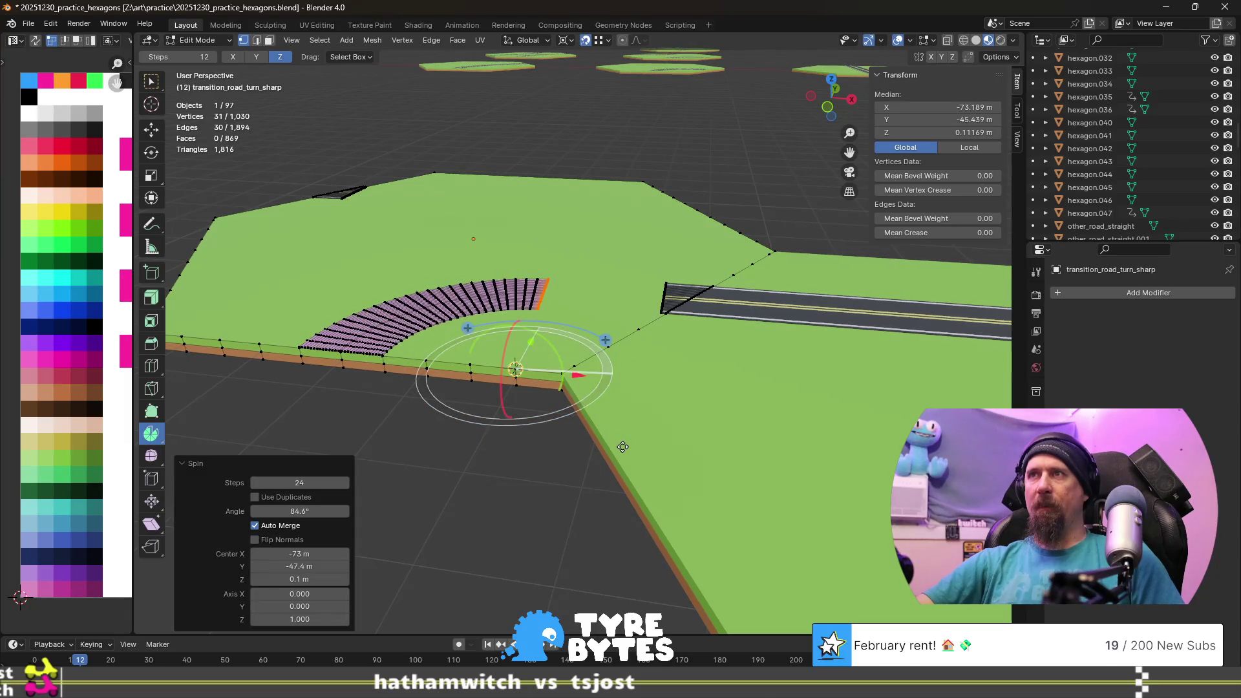
{"action": "middle_click_drag", "start_coordinate": [622, 446], "coordinate": [552, 557]}
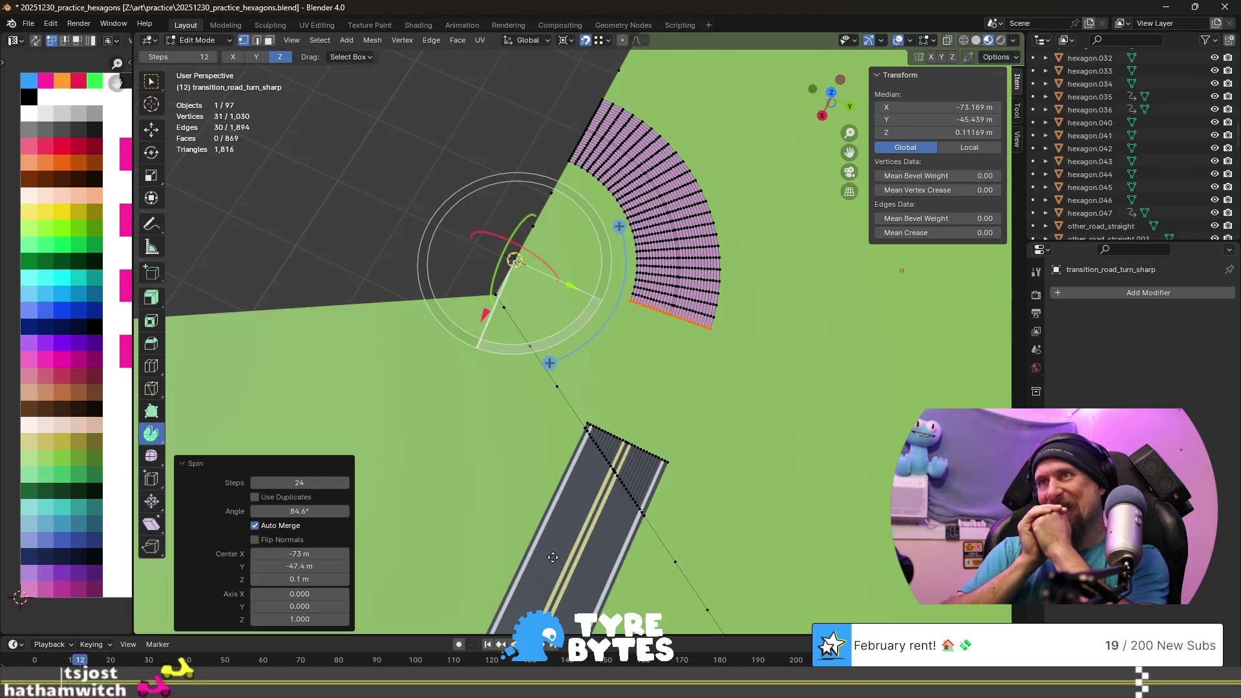
- Undo the sweep, snap the 3D cursor to the hexagon's corner vertex and select the linked edge strip
{"action": "key", "text": "ctrl+z"}
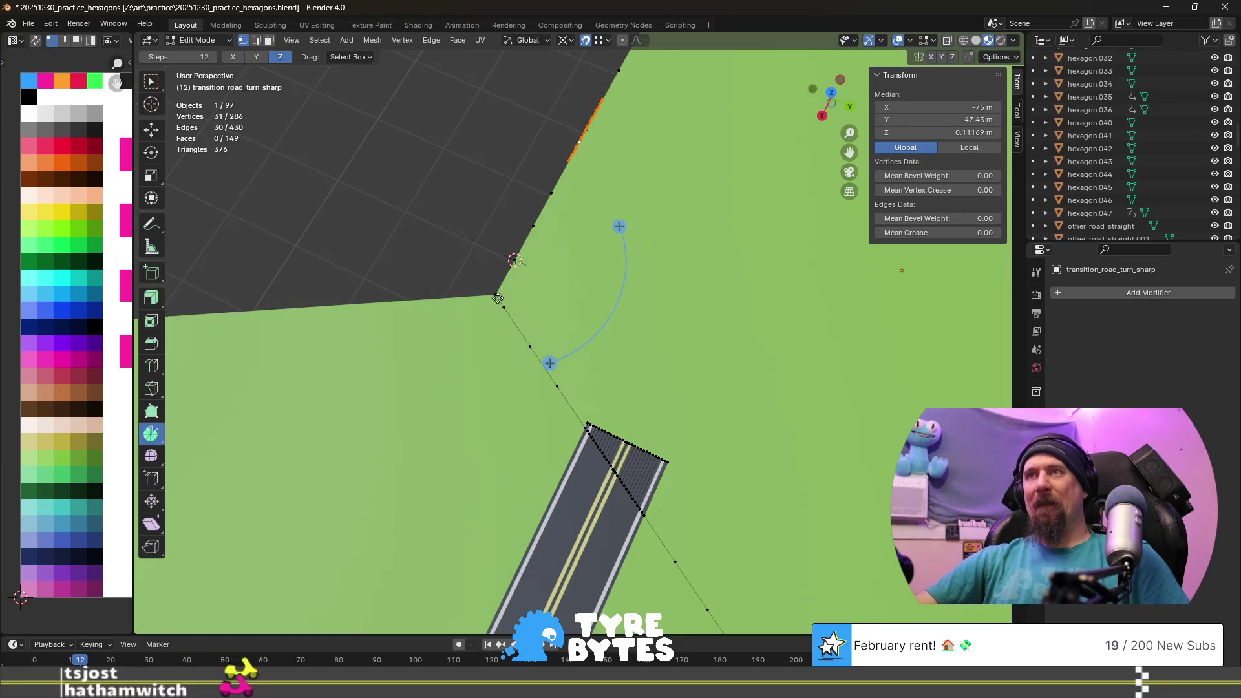
{"action": "left_click", "coordinate": [499, 293]}
{"action": "key", "text": "shift+s"}
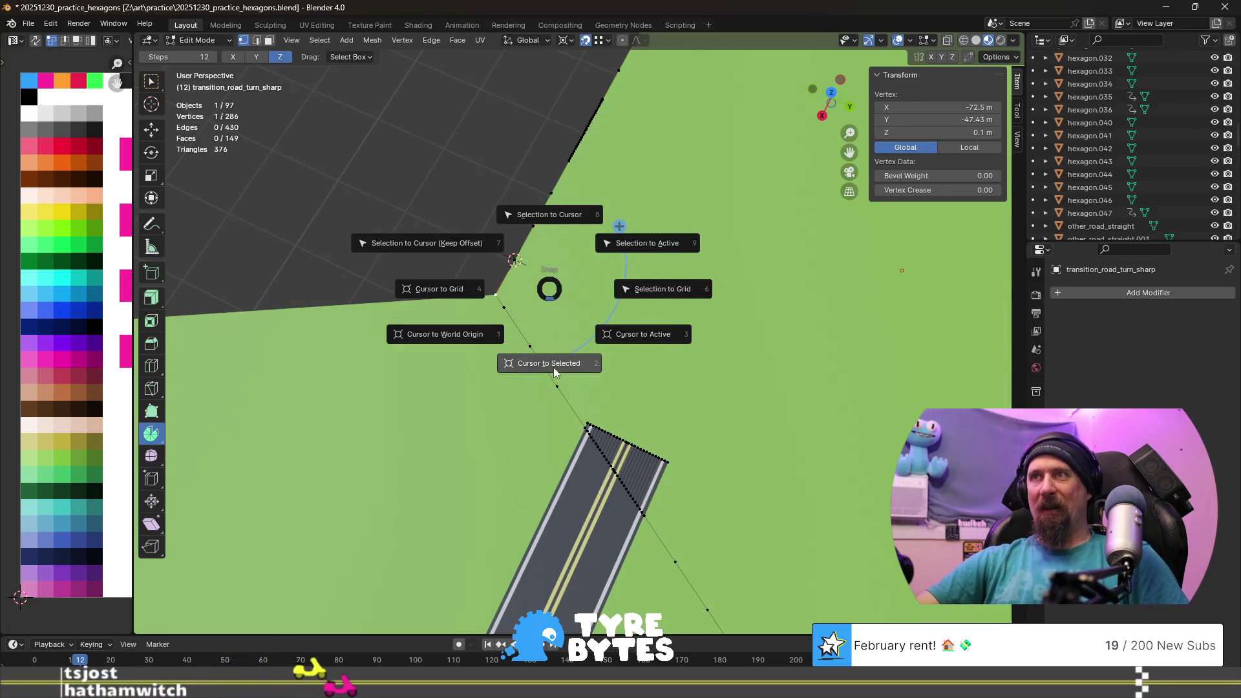
{"action": "left_click", "coordinate": [551, 364]}
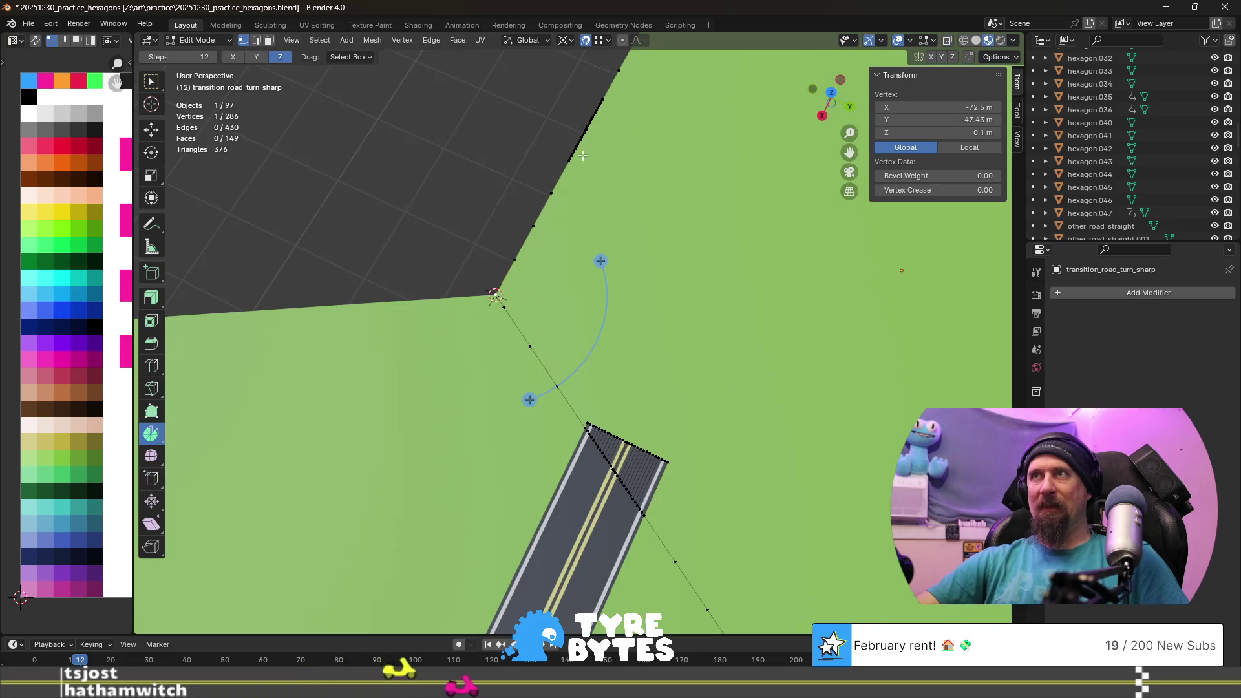
{"action": "key", "text": "l"}
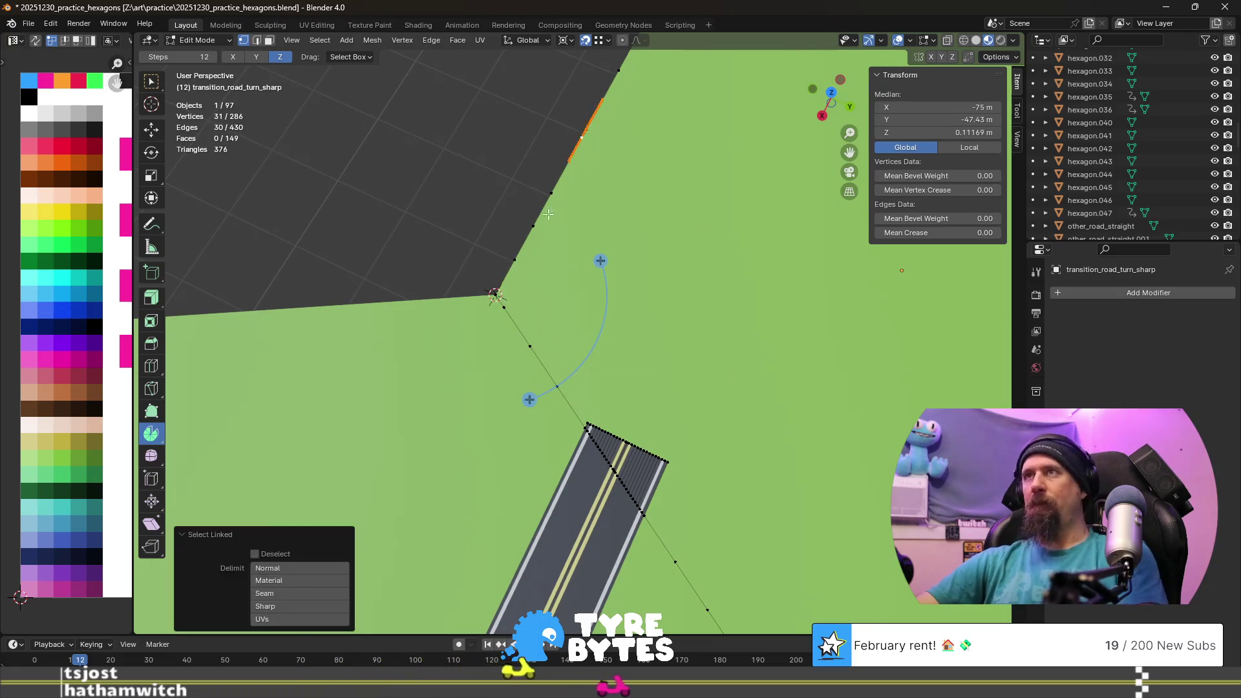
{"action": "middle_click_drag", "start_coordinate": [579, 136], "coordinate": [604, 408]}
- Trial an 88.8° spin of the strip around the corner, undo it, and select a vertex near the corner
{"action": "left_click_drag", "start_coordinate": [572, 388], "coordinate": [222, 552]}
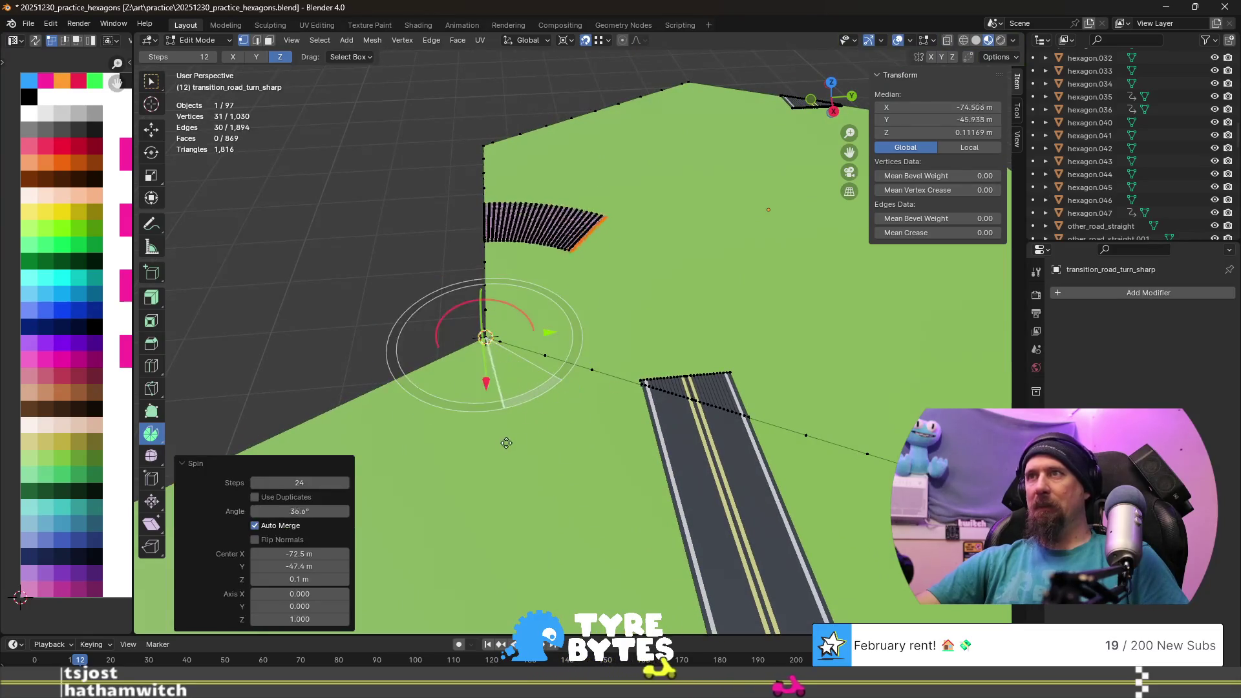
{"action": "mouse_move", "coordinate": [572, 389]}
{"action": "middle_mouse_down"}
{"action": "mouse_move", "coordinate": [842, 412]}
{"action": "mouse_move", "coordinate": [693, 442]}
{"action": "middle_mouse_up"}
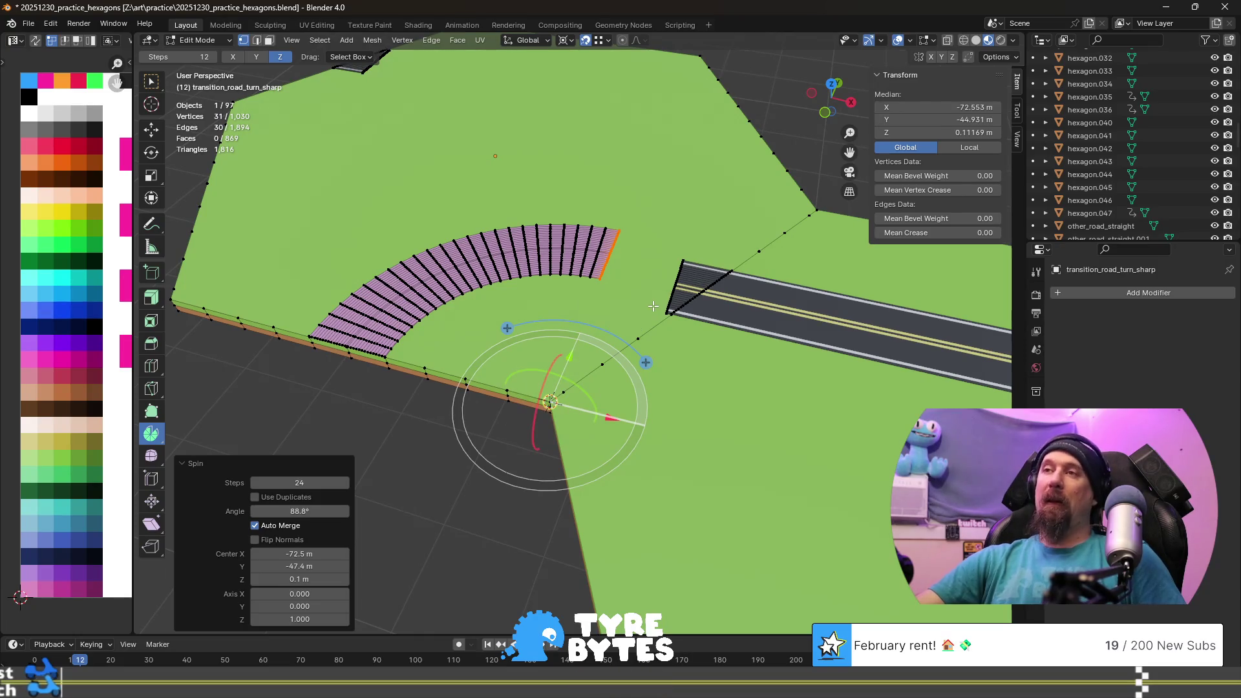
{"action": "key", "text": "ctrl+z"}
{"action": "scroll", "coordinate": [652, 307], "scroll_direction": "up", "scroll_amount": 2}
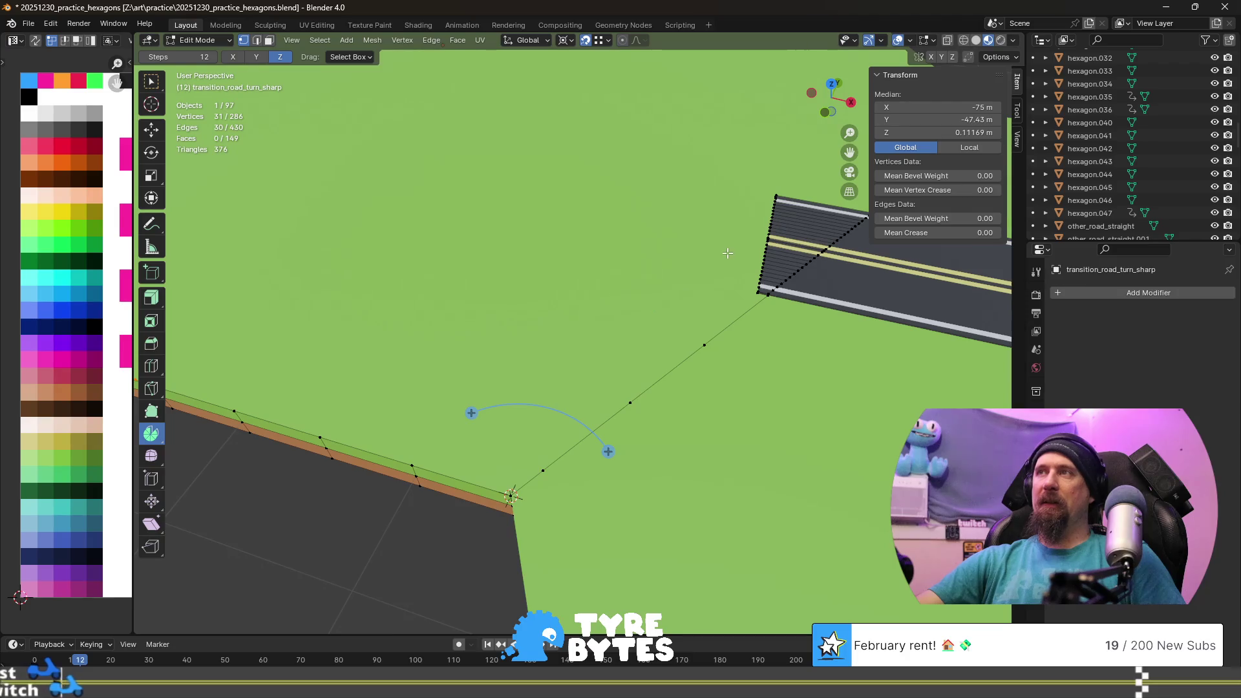
{"action": "left_click", "coordinate": [770, 238]}
{"action": "middle_click_drag", "start_coordinate": [772, 238], "coordinate": [826, 497]}
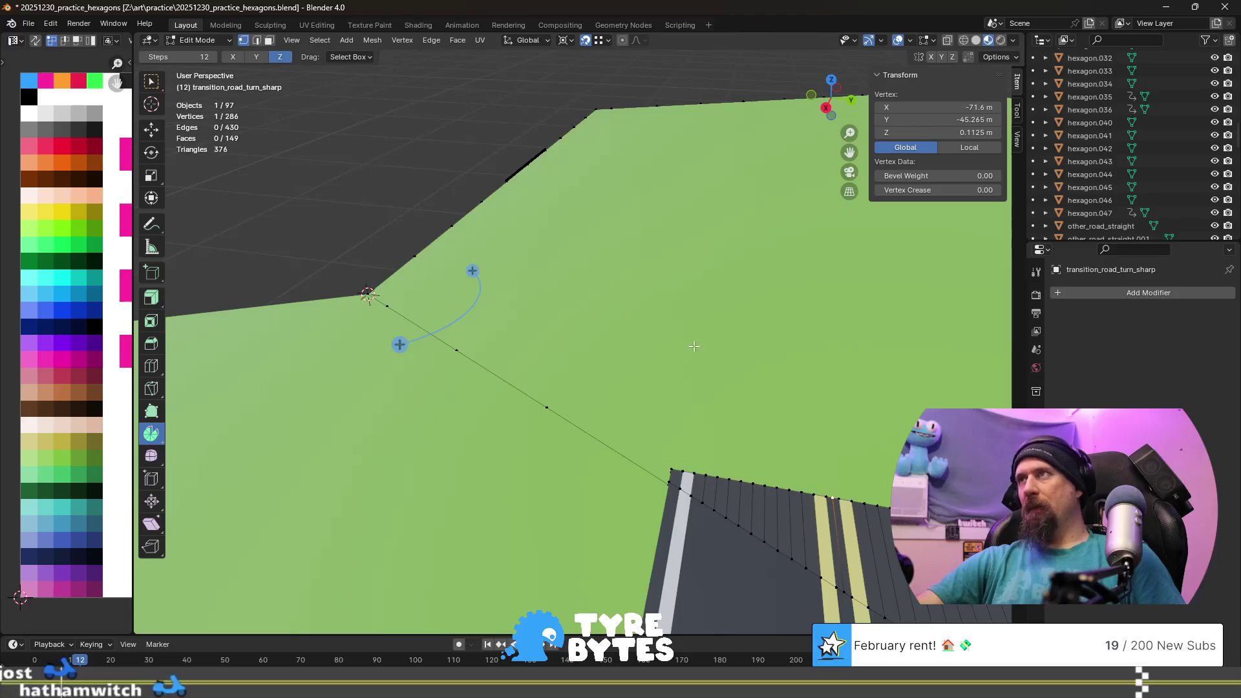
{"action": "middle_click_drag", "start_coordinate": [826, 497], "coordinate": [734, 284]}
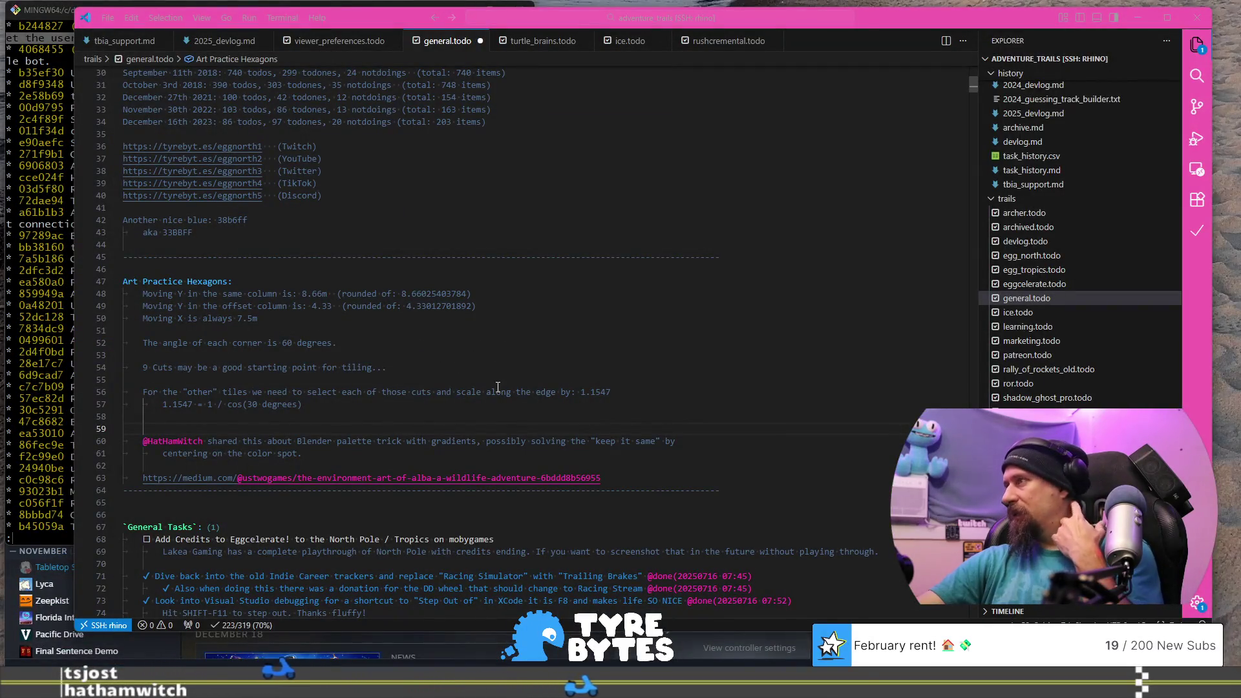
- Add lines with -45.265 and -47.4301 below the hexagon notes in general.todo, checking vertex coordinates in Blender
{"action": "left_click", "coordinate": [500, 428]}
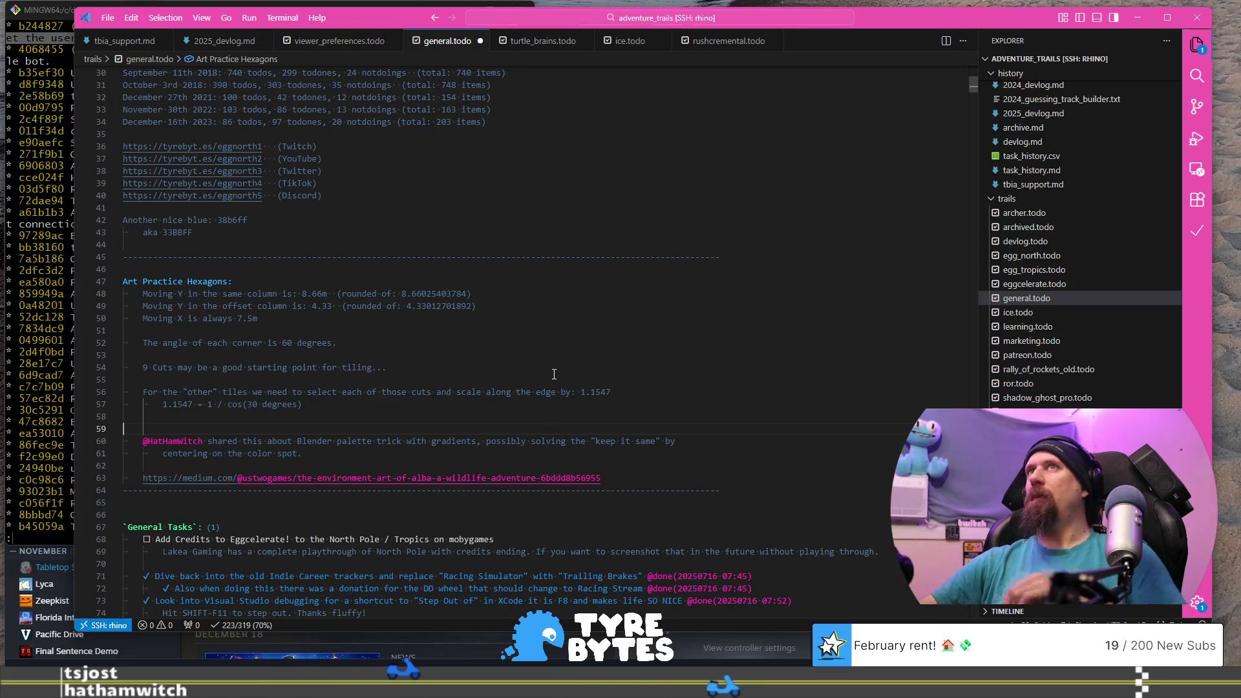
{"action": "key", "text": "Return"}
{"action": "key", "text": "Return"}
{"action": "key", "text": "Return"}
{"action": "key", "text": "Up"}
{"action": "key", "text": "Up"}
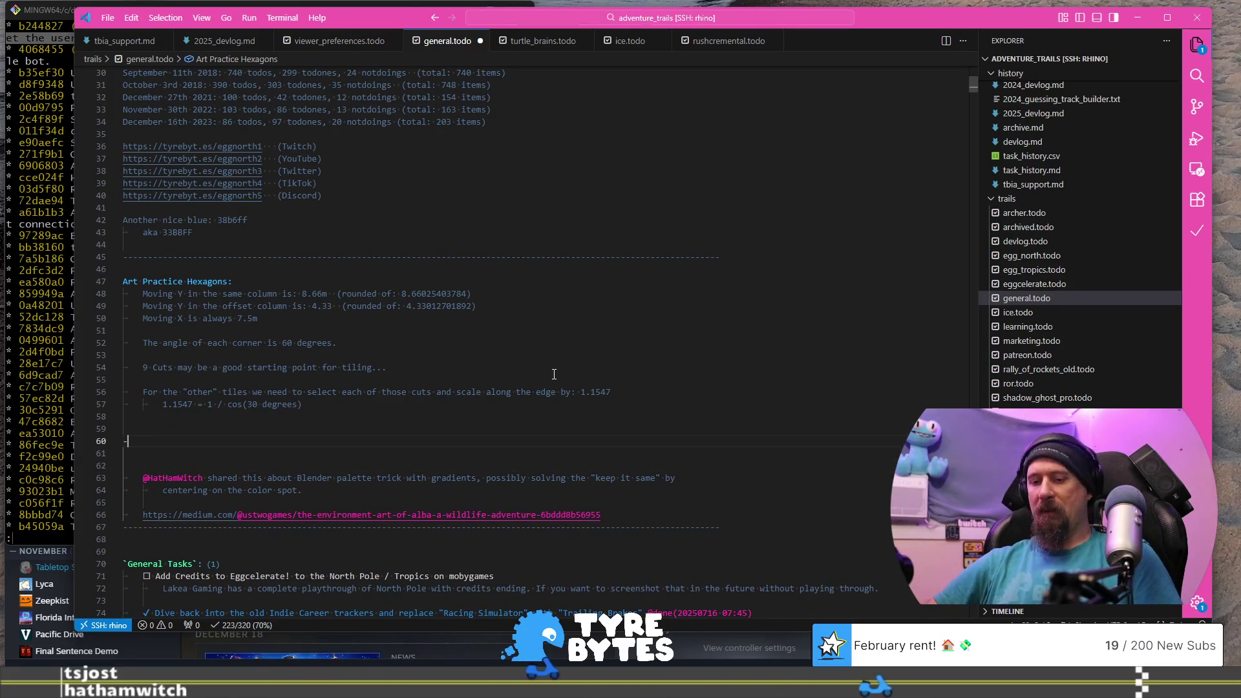
{"action": "type", "text": ".265"}
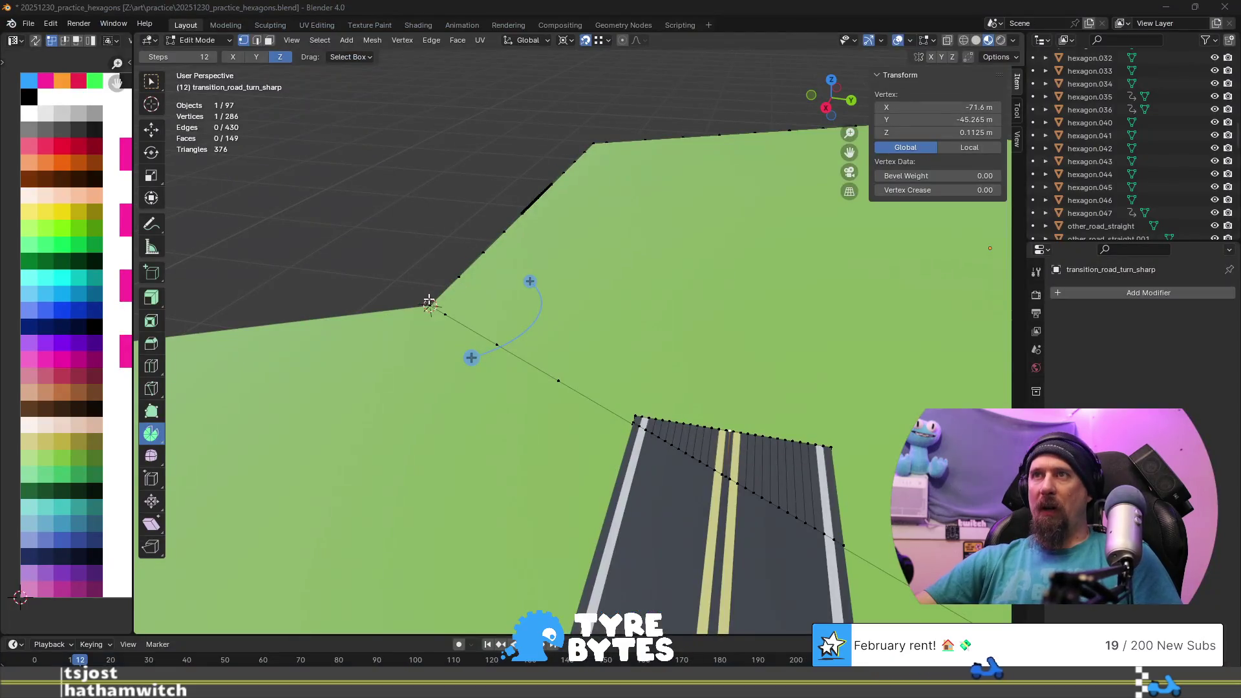
{"action": "left_click", "coordinate": [429, 301]}
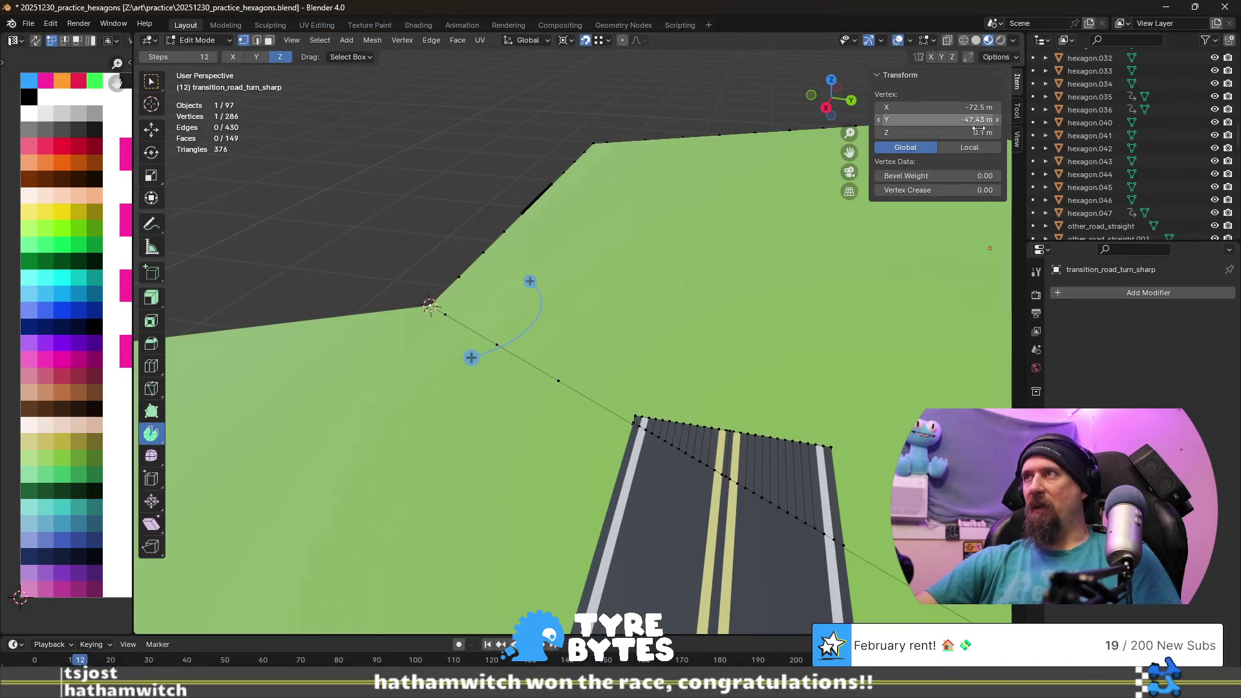
{"action": "key", "text": "alt+Tab"}
{"action": "key", "text": "alt+Tab"}
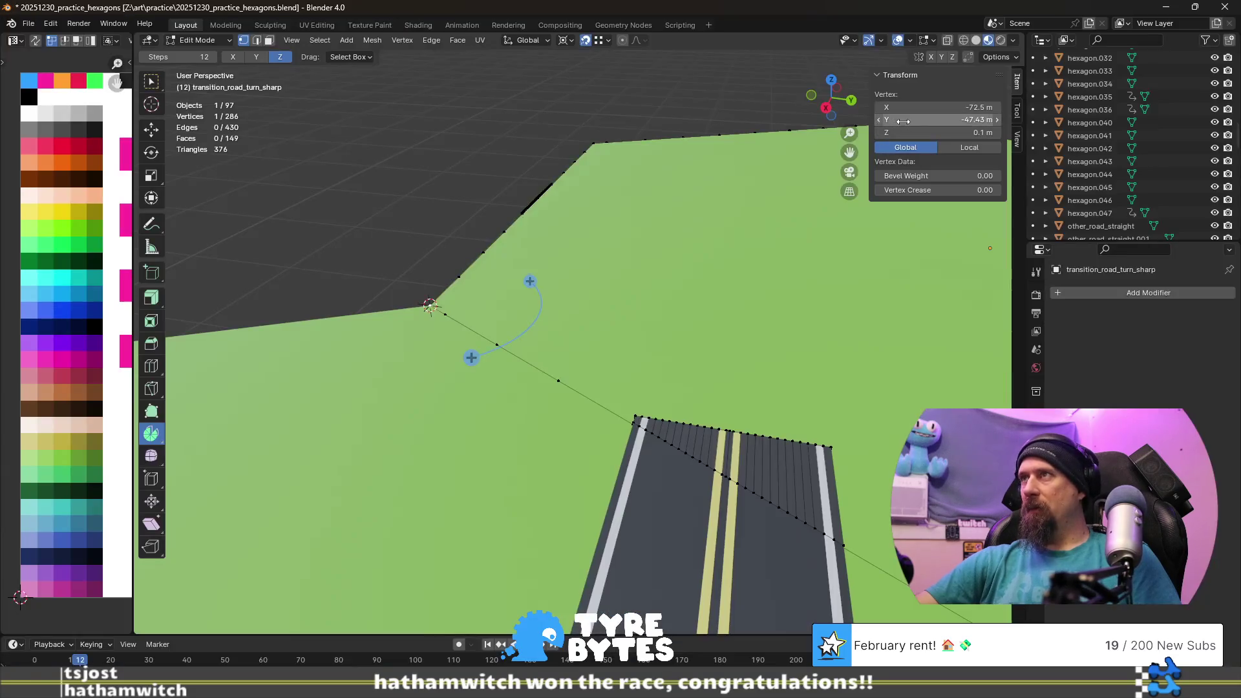
{"action": "key", "text": "alt+Tab"}
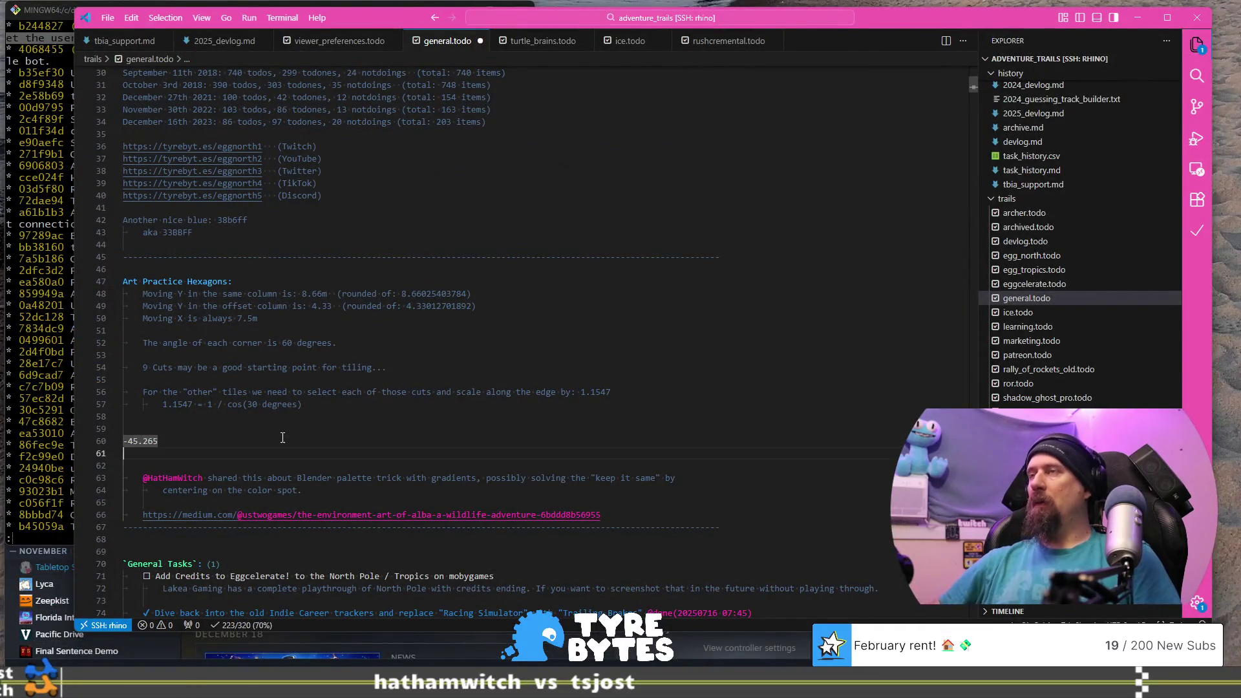
{"action": "key", "text": "Return"}
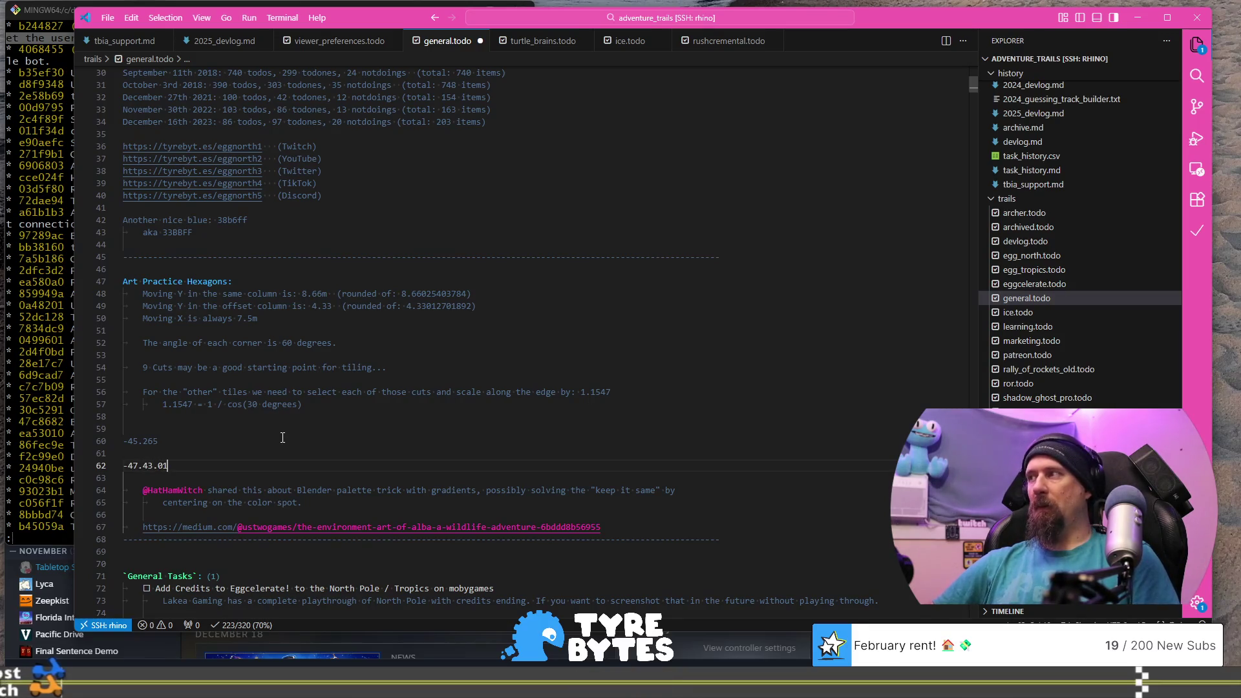
- Copy the -47.4301 value and switch over to Chrome
{"action": "key", "text": "shift+Home"}
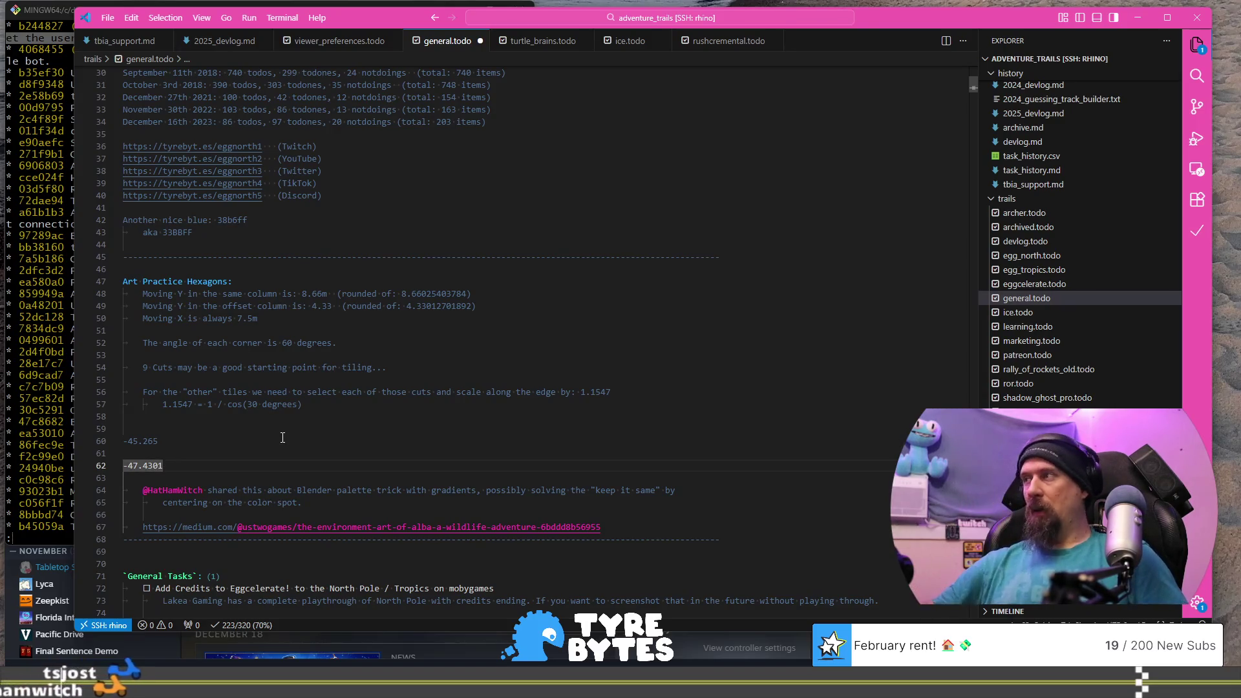
{"action": "key", "text": "ctrl+c"}
{"action": "key", "text": "alt+Tab"}
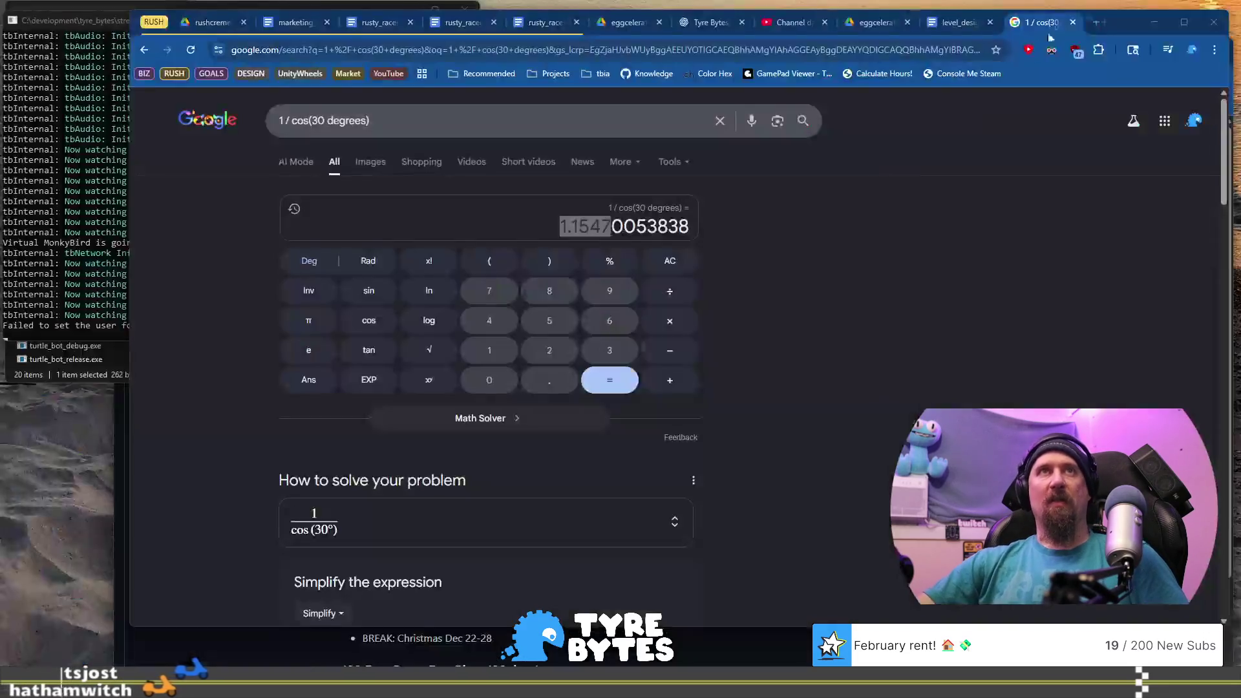
- Enter 47.4301-45.265 in a new Chrome tab's address bar, fixing the minus signs
{"action": "left_click", "coordinate": [1097, 22]}
{"action": "key", "text": "ctrl+v"}
{"action": "key", "text": "alt+Tab"}
{"action": "key", "text": "alt+Tab"}
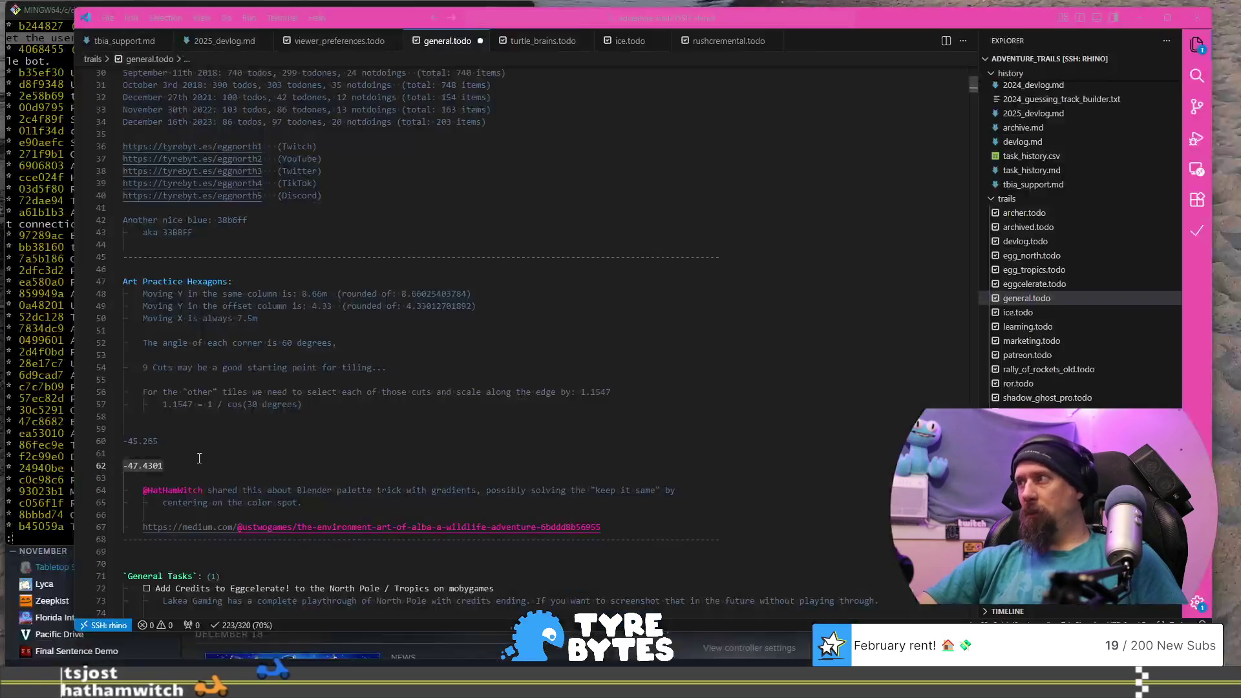
{"action": "left_click", "coordinate": [167, 439]}
{"action": "key", "text": "alt+Tab"}
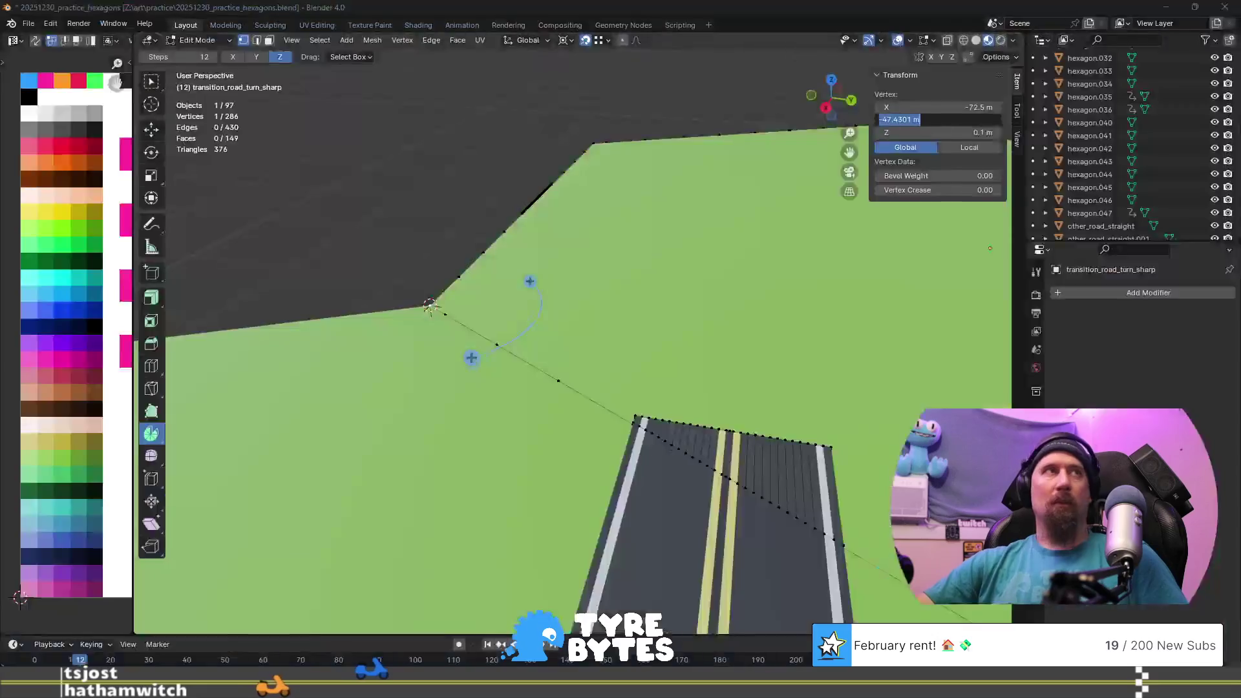
{"action": "key", "text": "alt+Tab"}
{"action": "left_click", "coordinate": [417, 44]}
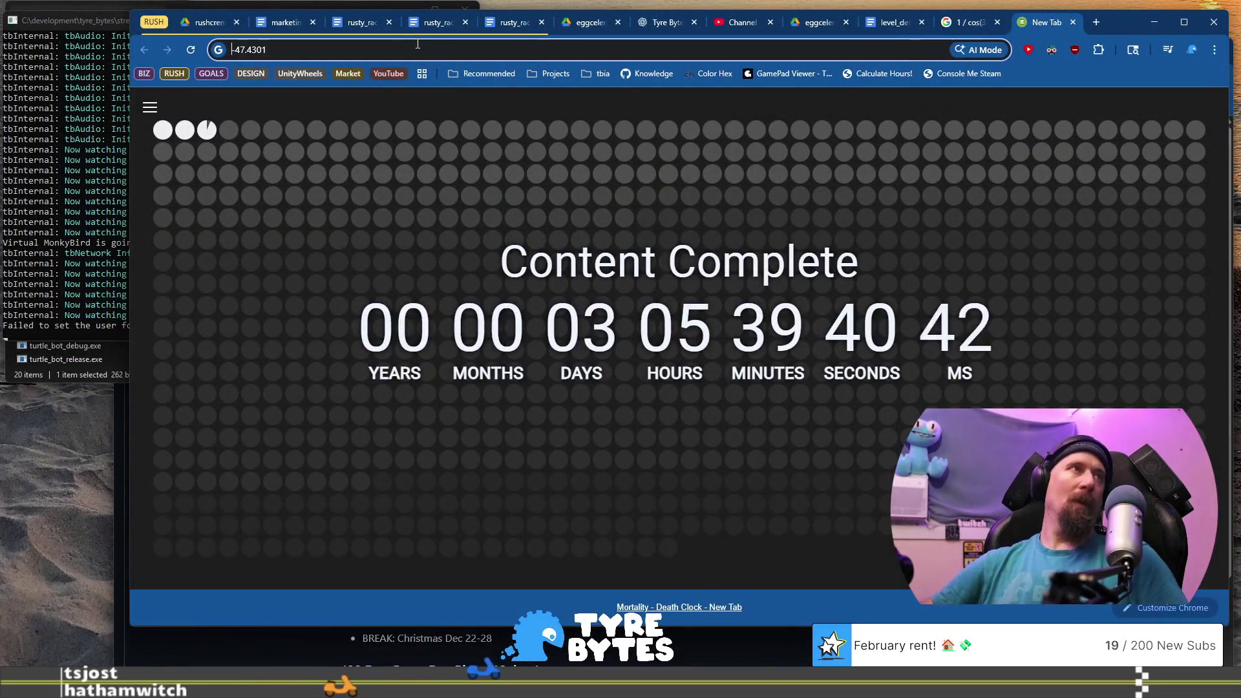
{"action": "key", "text": "Home"}
{"action": "key", "text": "Delete"}
{"action": "type", "text": "--45.265"}
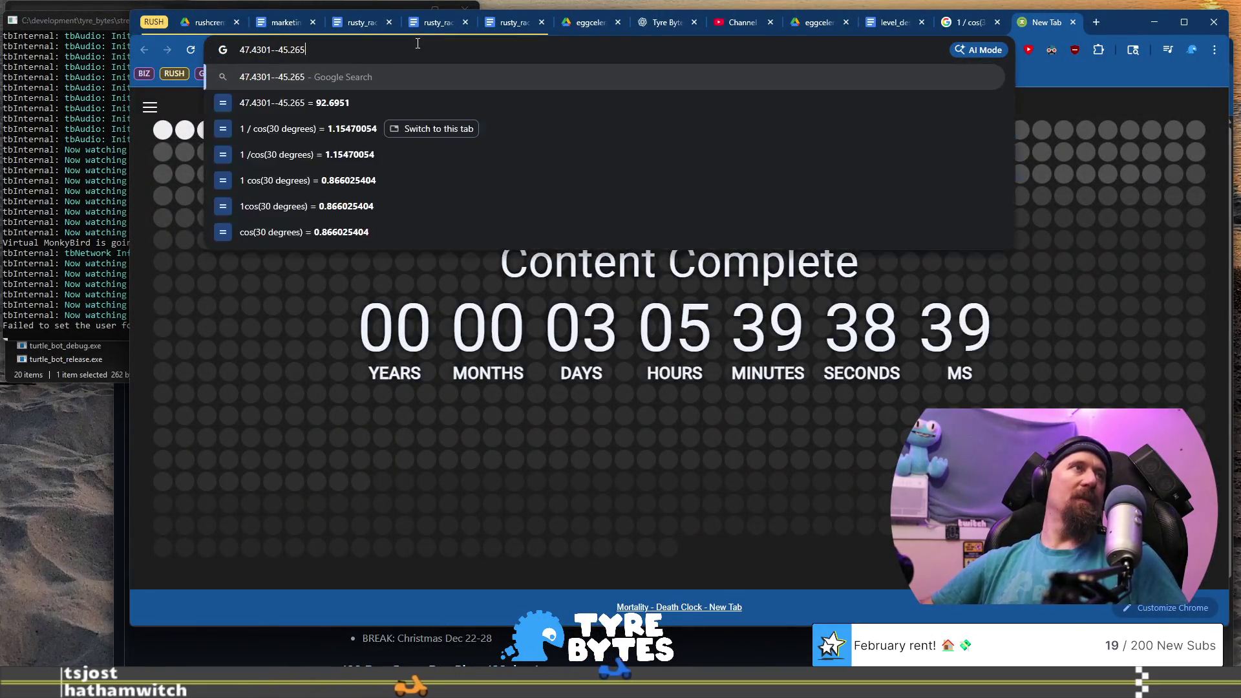
{"action": "key", "text": "Left"}
{"action": "key", "text": "Left"}
{"action": "key", "text": "Left"}
{"action": "key", "text": "BackSpace"}
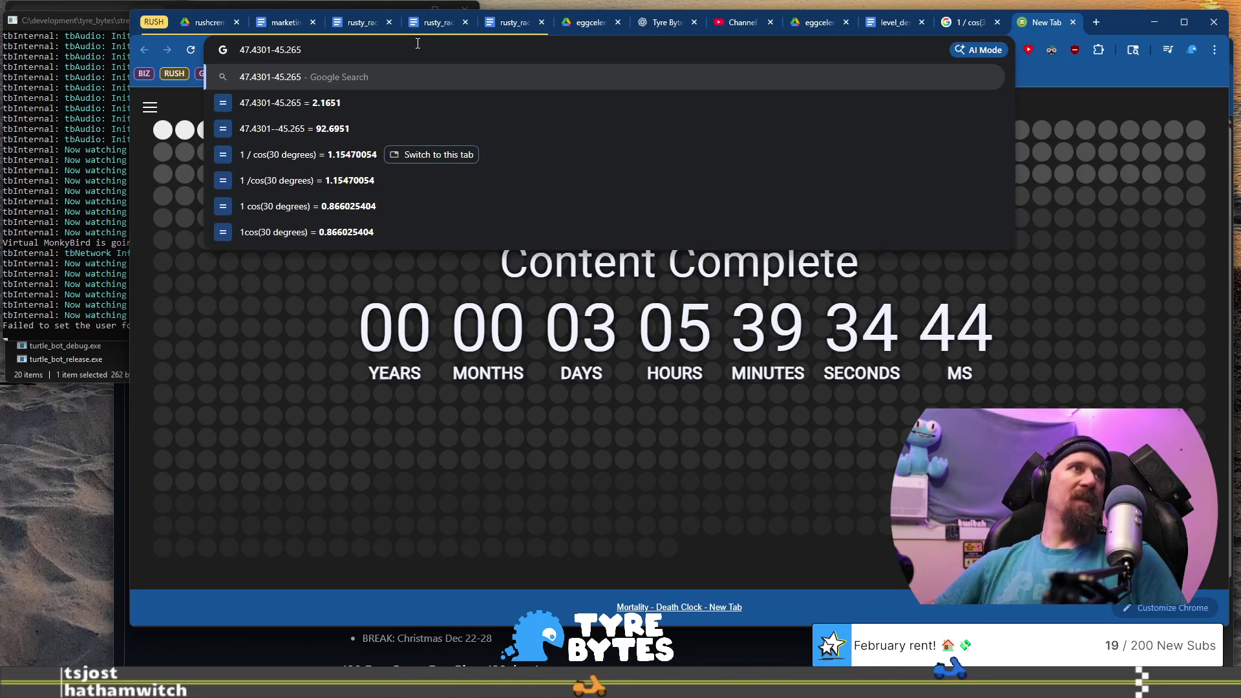
{"action": "mouse_move", "coordinate": [407, 112]}
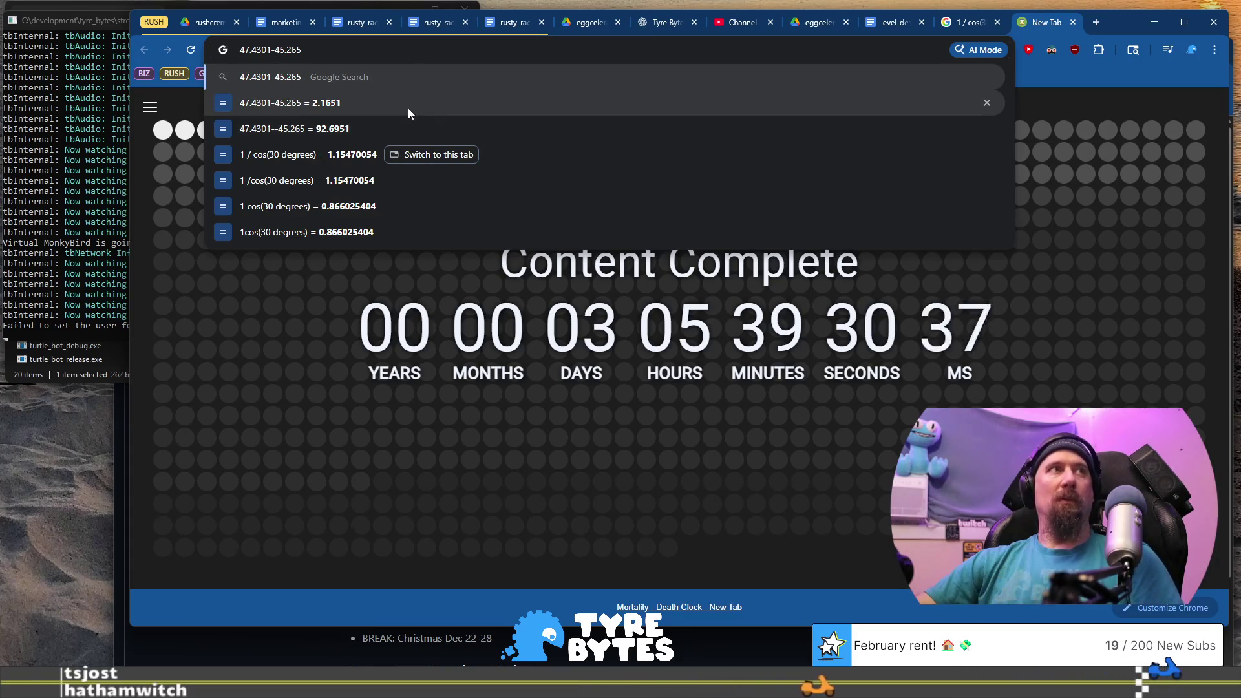
- Open the calculator result 2.1651, copy it and switch back toward the notes
{"action": "left_click", "coordinate": [354, 103]}
{"action": "key", "text": "Return"}
{"action": "left_click_drag", "start_coordinate": [628, 226], "coordinate": [646, 226]}
{"action": "key", "text": "ctrl+c"}
{"action": "key", "text": "alt+Tab"}
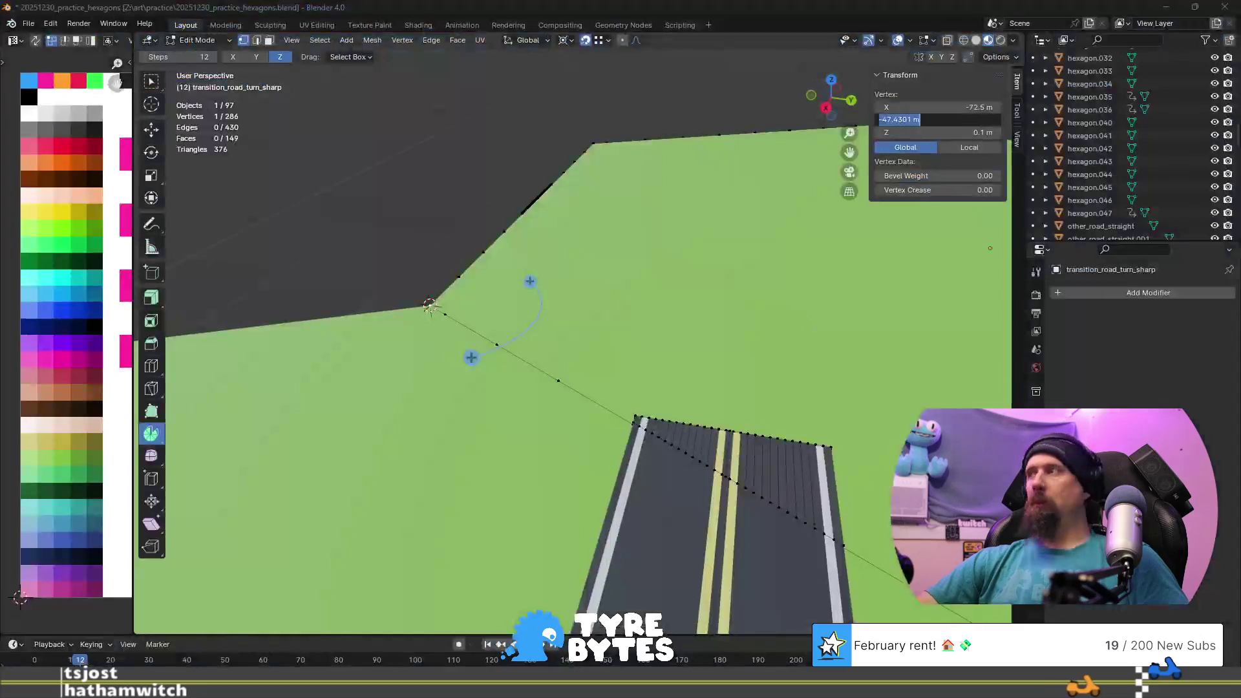
- Note the -47.4301 value and confirm the vertex Y coordinate of -47.43 m
{"action": "key", "text": "alt+Tab"}
{"action": "left_click", "coordinate": [252, 466]}
{"action": "key", "text": "Return"}
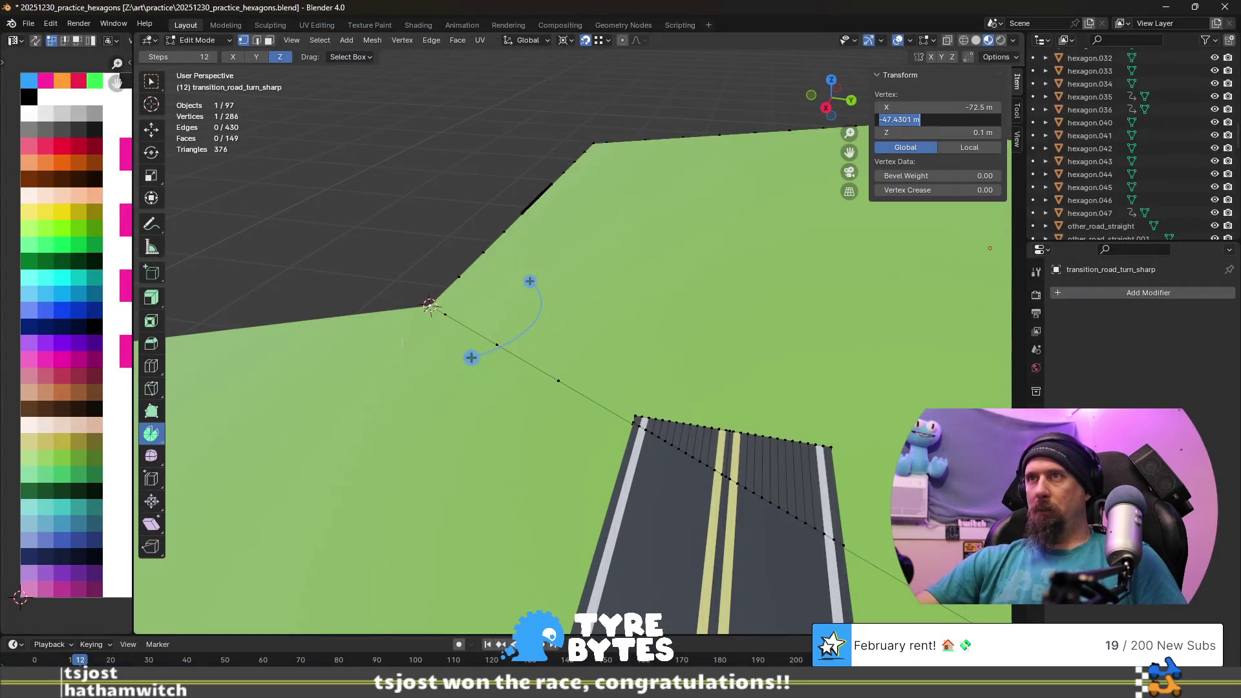
{"action": "key", "text": "Return"}
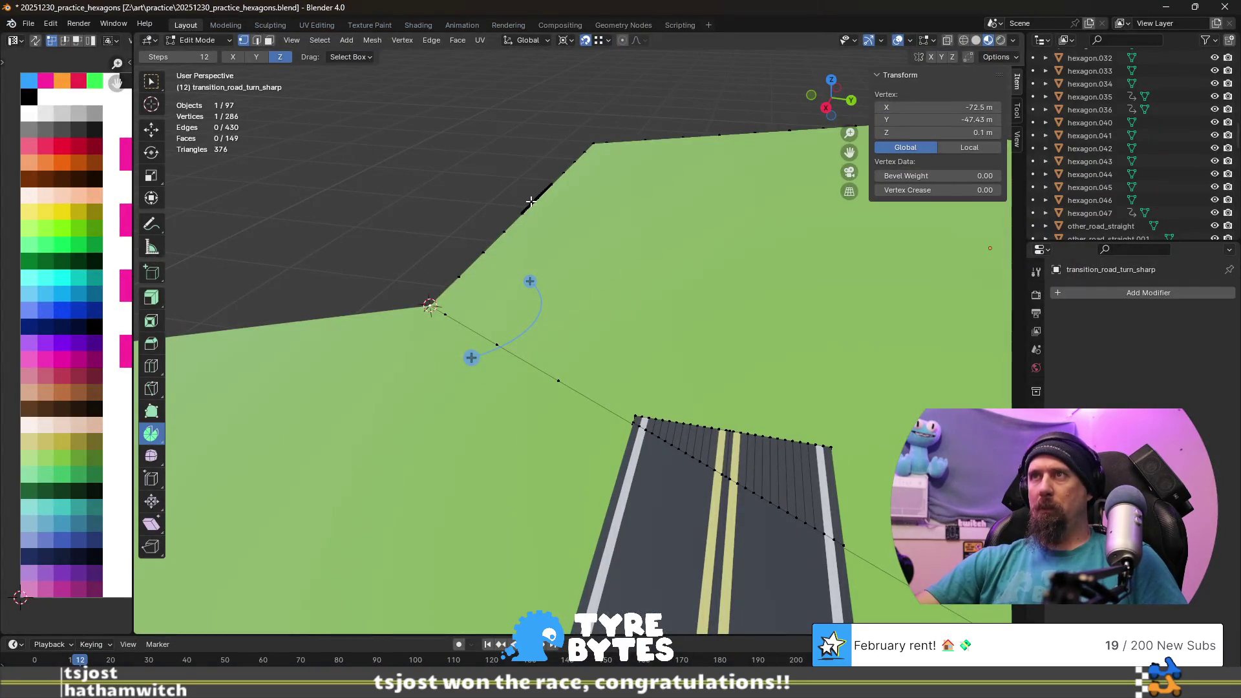
{"action": "mouse_move", "coordinate": [428, 255]}
{"action": "middle_mouse_down"}
{"action": "mouse_move", "coordinate": [535, 279]}
{"action": "mouse_move", "coordinate": [450, 353]}
{"action": "middle_mouse_up"}
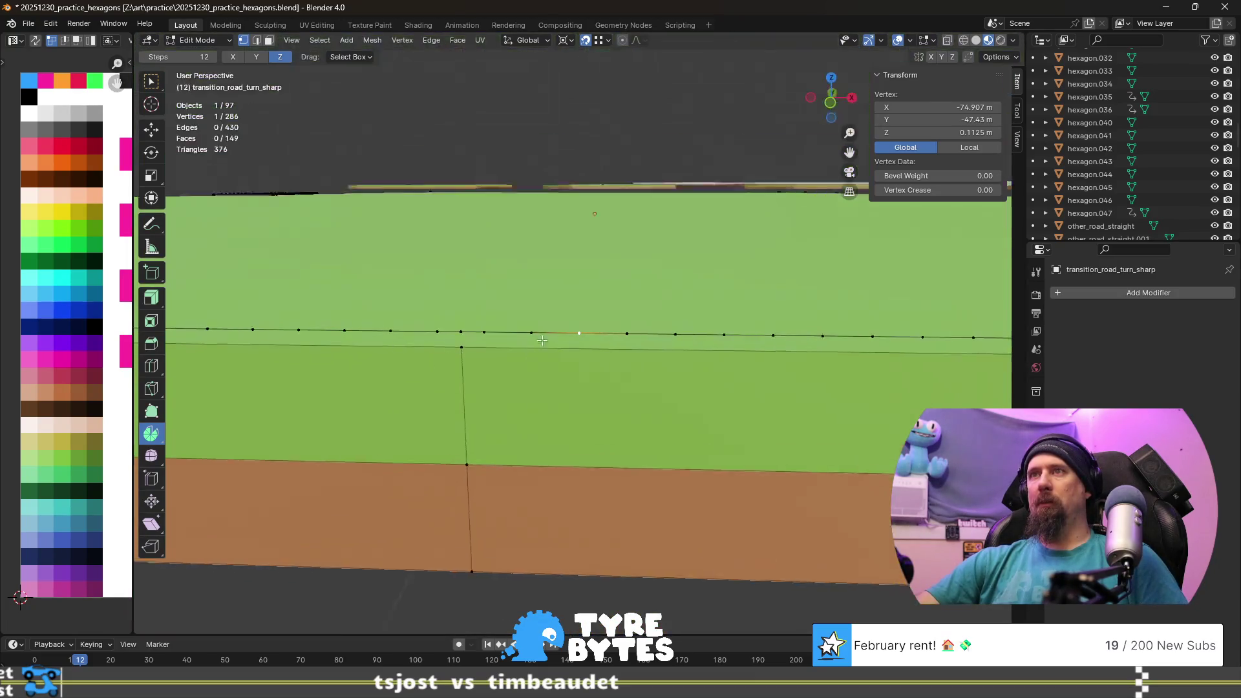
{"action": "scroll", "coordinate": [519, 354], "scroll_direction": "down", "scroll_amount": 3}
{"action": "scroll", "coordinate": [574, 349], "scroll_direction": "down", "scroll_amount": 2}
{"action": "scroll", "coordinate": [632, 288], "scroll_direction": "down", "scroll_amount": 2}
{"action": "mouse_move", "coordinate": [643, 203]}
{"action": "middle_mouse_down"}
{"action": "mouse_move", "coordinate": [641, 247]}
{"action": "mouse_move", "coordinate": [718, 338]}
{"action": "middle_mouse_up"}
{"action": "scroll", "coordinate": [718, 337], "scroll_direction": "down", "scroll_amount": 2}
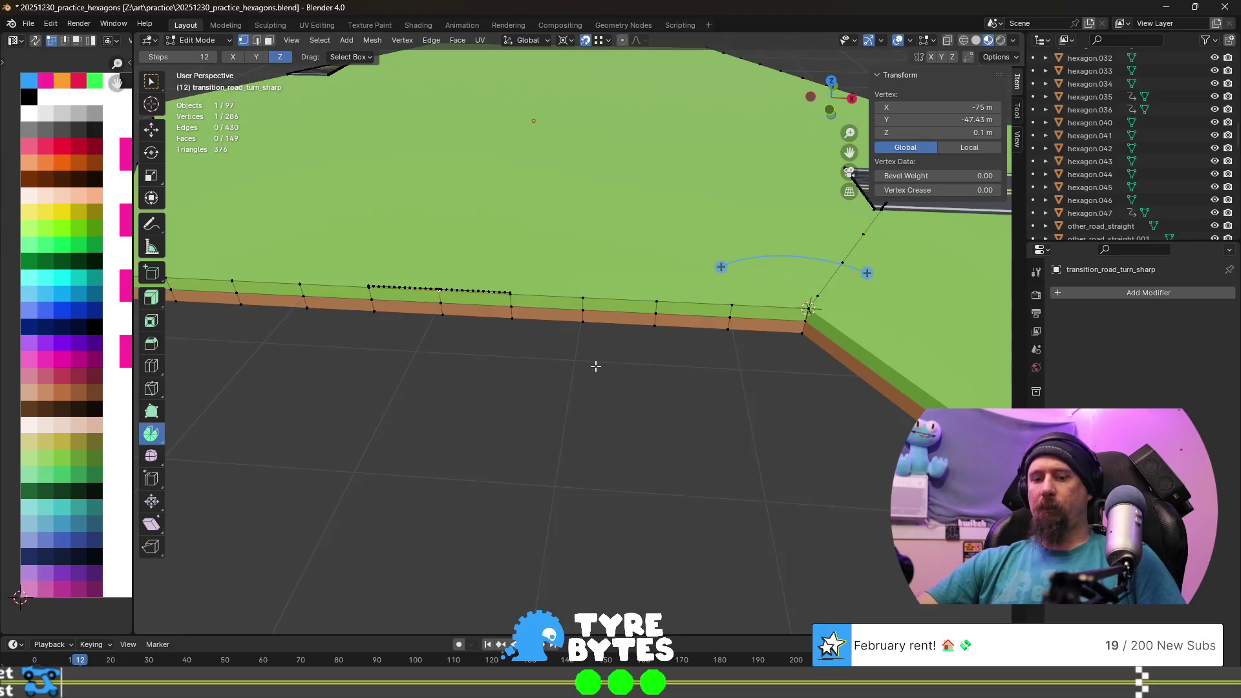
- Duplicate the vertex, move it 2.165 m along X and snap the 3D cursor to it as spin centre
{"action": "key", "text": "shift+d"}
{"action": "key", "text": "Escape"}
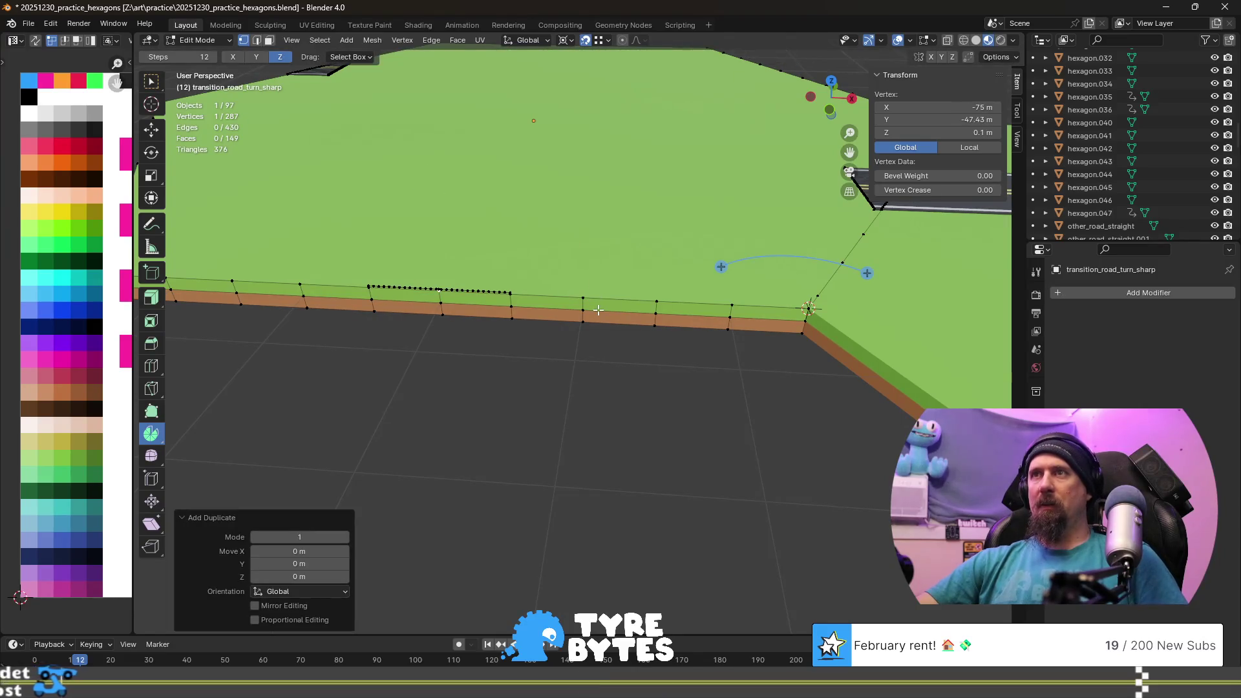
{"action": "key", "text": "g"}
{"action": "key", "text": "x"}
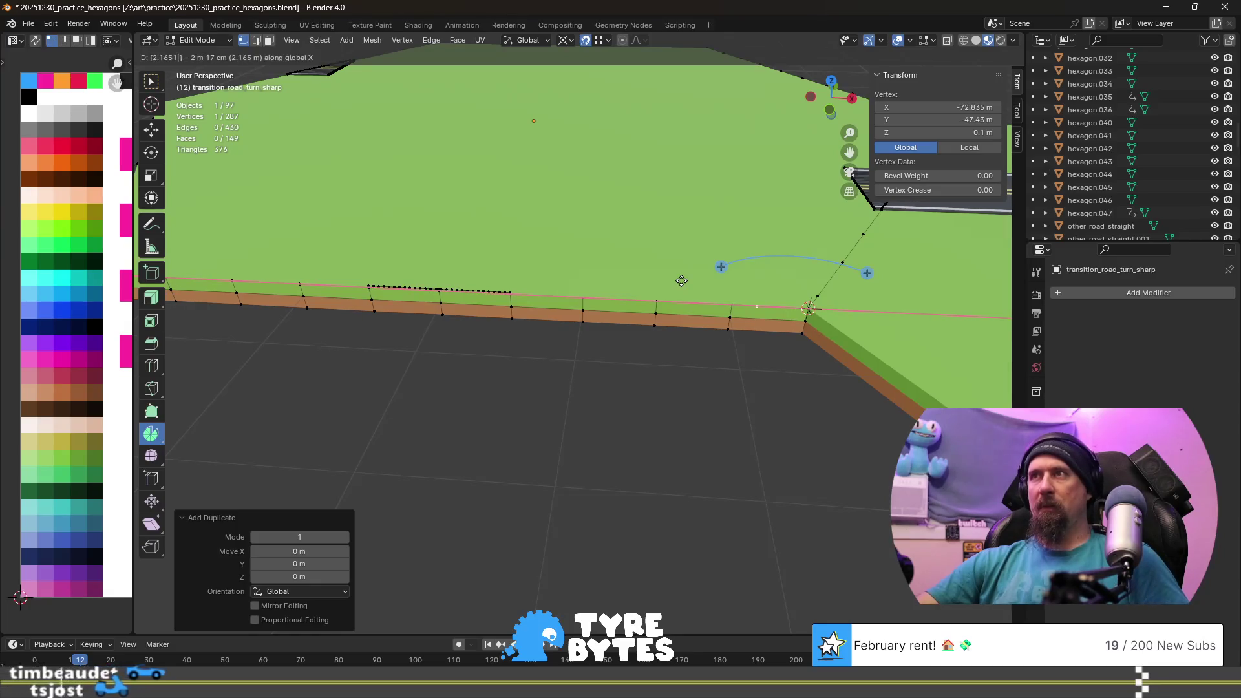
{"action": "type", "text": "2.165"}
{"action": "key", "text": "Return"}
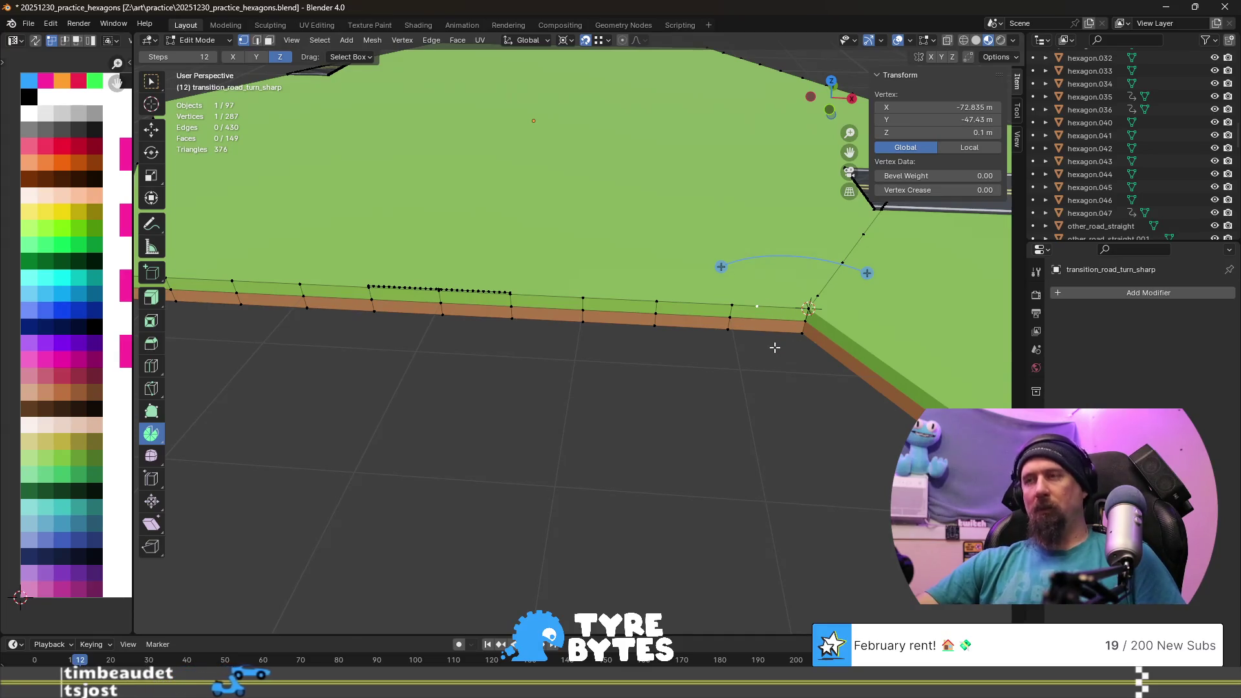
{"action": "key", "text": "shift+s"}
{"action": "left_click", "coordinate": [777, 417]}
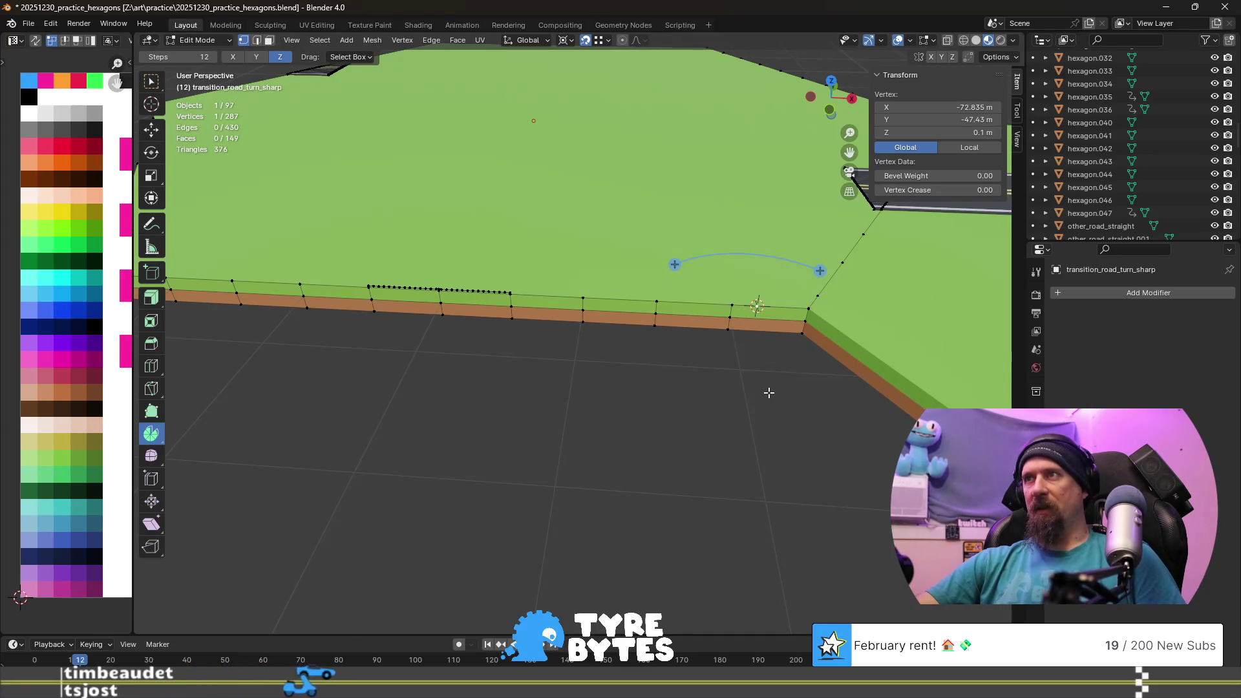
{"action": "middle_click_drag", "start_coordinate": [769, 390], "coordinate": [367, 328], "text": "shift"}
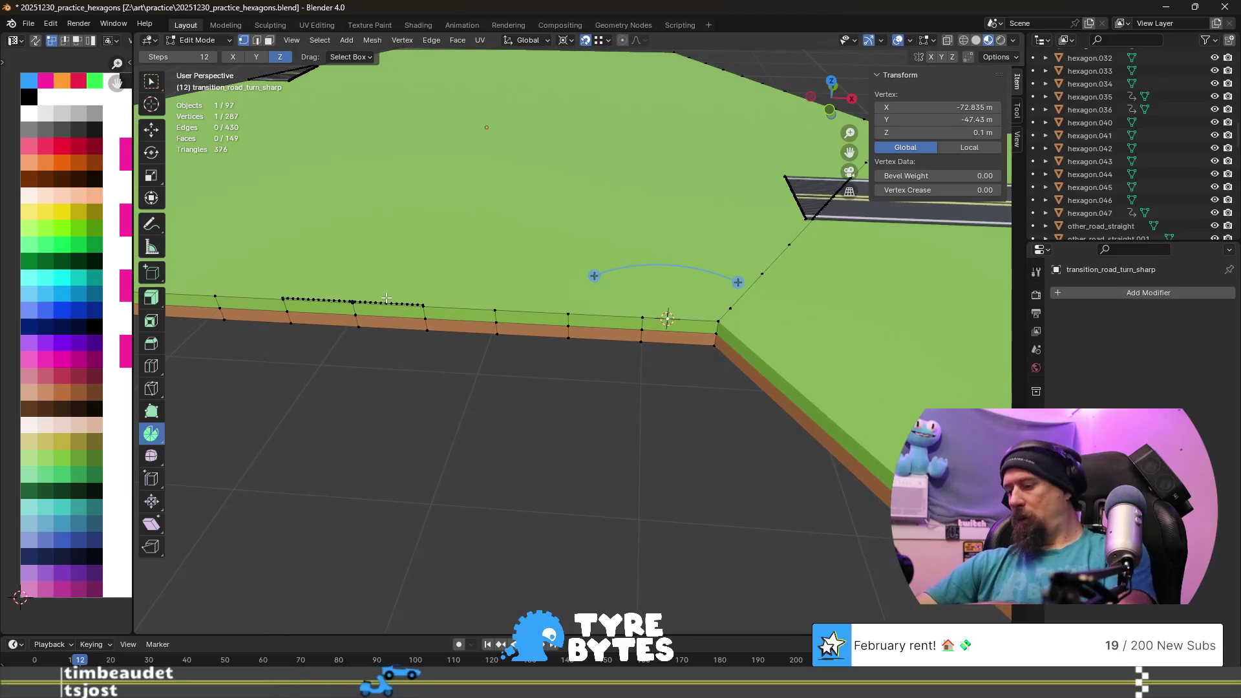
- Spin the linked road edge loop 90 degrees around the cursor, first with 16 steps
{"action": "key", "text": "l"}
{"action": "left_click_drag", "start_coordinate": [740, 283], "coordinate": [669, 224]}
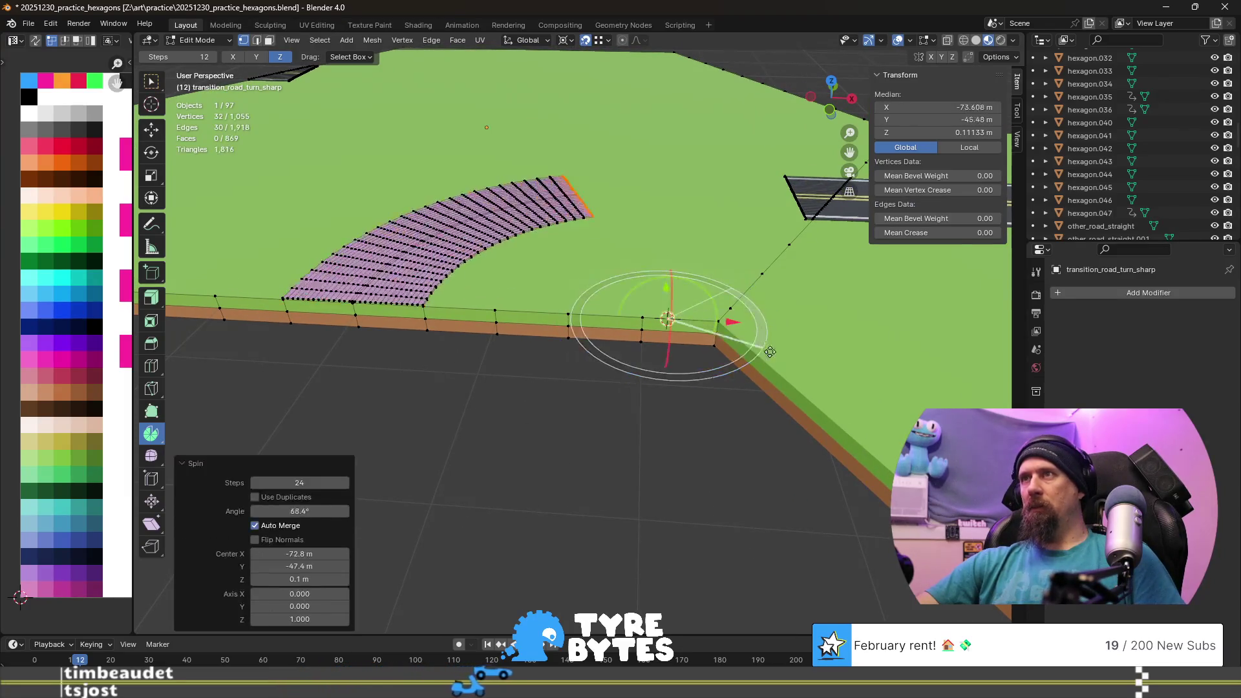
{"action": "left_click", "coordinate": [297, 510]}
{"action": "type", "text": "90"}
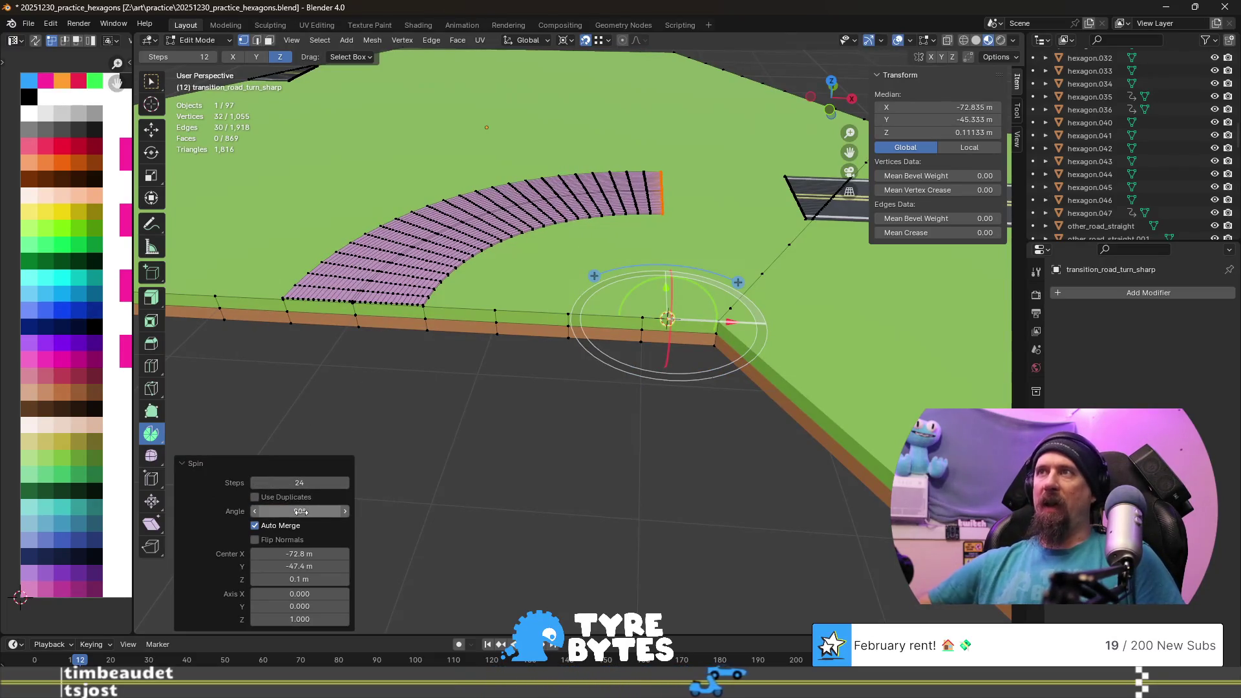
{"action": "key", "text": "Return"}
{"action": "left_click", "coordinate": [316, 483]}
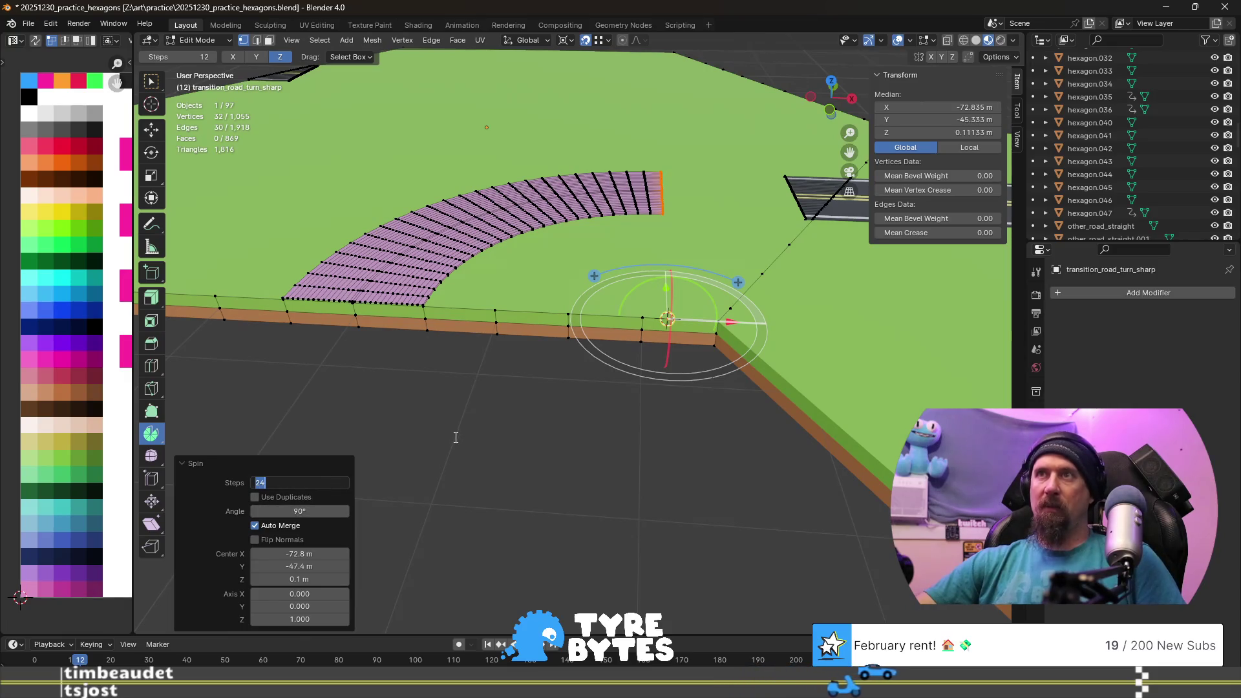
{"action": "type", "text": "16"}
{"action": "key", "text": "Return"}
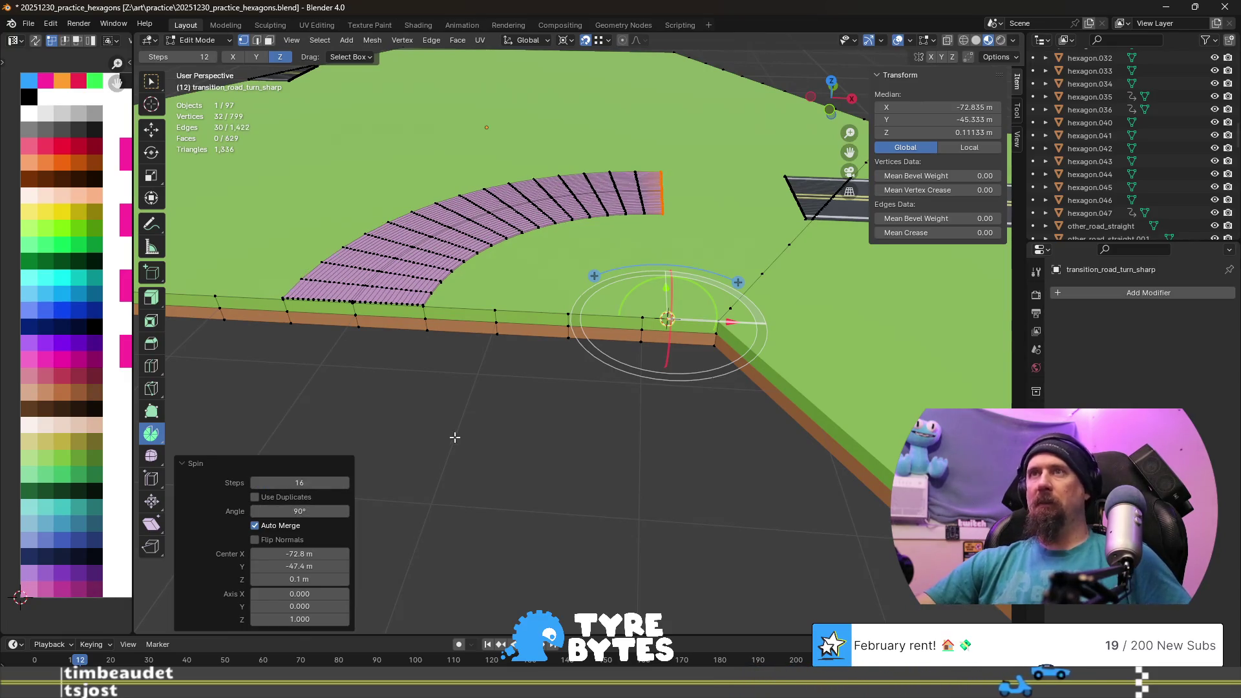
- Reduce the spun curve to 12 steps and deselect to finish the curved road piece
{"action": "mouse_move", "coordinate": [486, 386]}
{"action": "middle_mouse_down"}
{"action": "mouse_move", "coordinate": [473, 355]}
{"action": "mouse_move", "coordinate": [517, 367]}
{"action": "middle_mouse_up"}
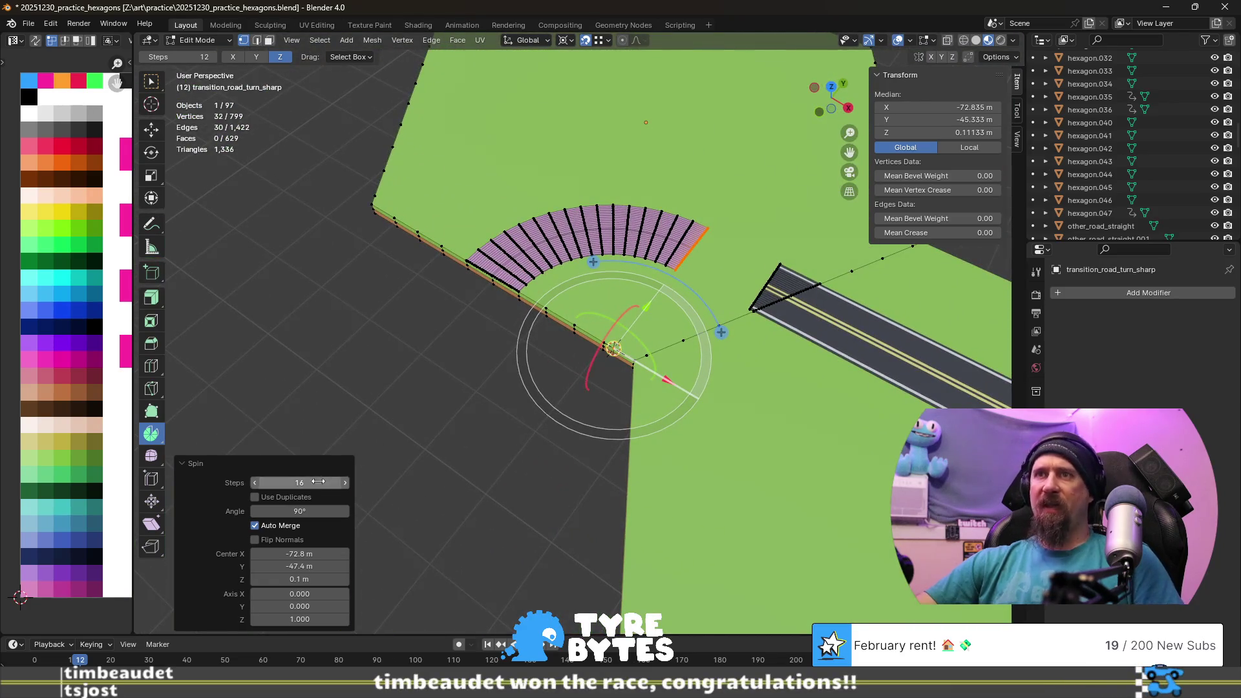
{"action": "type", "text": "12"}
{"action": "key", "text": "Return"}
{"action": "mouse_move", "coordinate": [457, 448]}
{"action": "middle_mouse_down"}
{"action": "mouse_move", "coordinate": [432, 355]}
{"action": "mouse_move", "coordinate": [436, 381]}
{"action": "mouse_move", "coordinate": [534, 391]}
{"action": "mouse_move", "coordinate": [454, 488]}
{"action": "mouse_move", "coordinate": [387, 482]}
{"action": "middle_mouse_up"}
{"action": "left_click", "coordinate": [430, 323]}
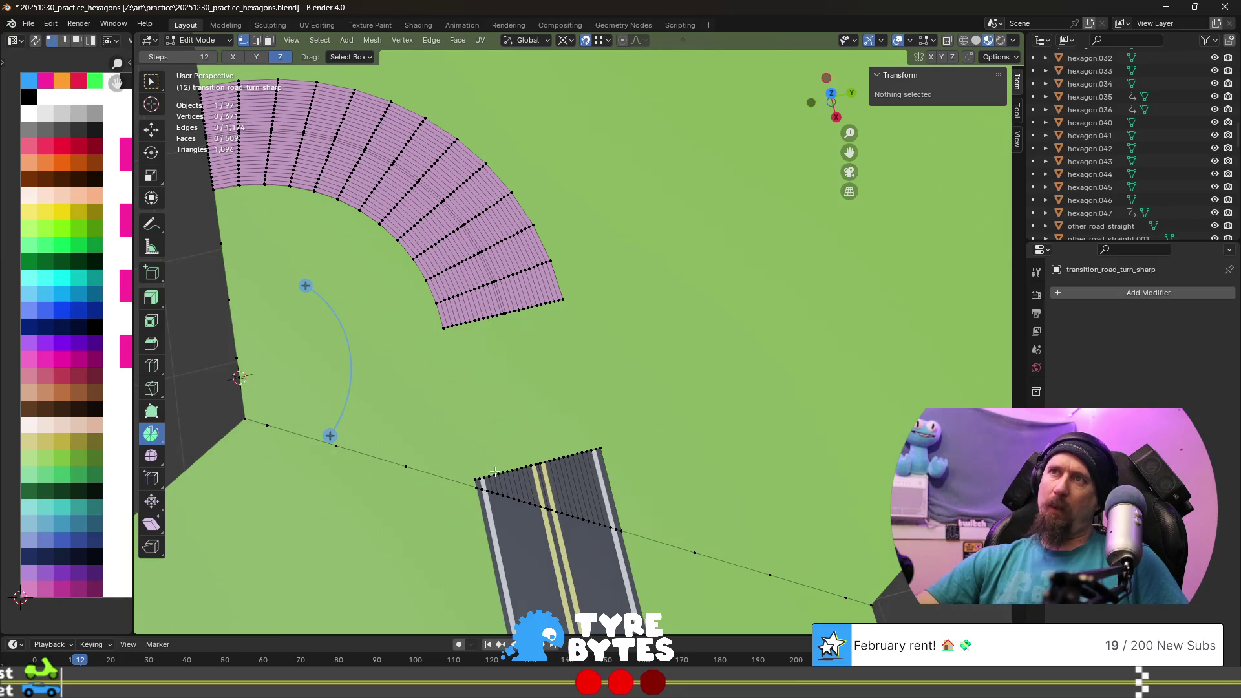
{"action": "mouse_move", "coordinate": [522, 435]}
{"action": "middle_mouse_down"}
{"action": "mouse_move", "coordinate": [506, 314]}
{"action": "mouse_move", "coordinate": [764, 361]}
{"action": "mouse_move", "coordinate": [760, 310]}
{"action": "mouse_move", "coordinate": [757, 324]}
{"action": "mouse_move", "coordinate": [832, 390]}
{"action": "mouse_move", "coordinate": [756, 446]}
{"action": "mouse_move", "coordinate": [648, 407]}
{"action": "mouse_move", "coordinate": [513, 410]}
{"action": "mouse_move", "coordinate": [583, 416]}
{"action": "mouse_move", "coordinate": [499, 380]}
{"action": "mouse_move", "coordinate": [506, 387]}
{"action": "middle_mouse_up"}
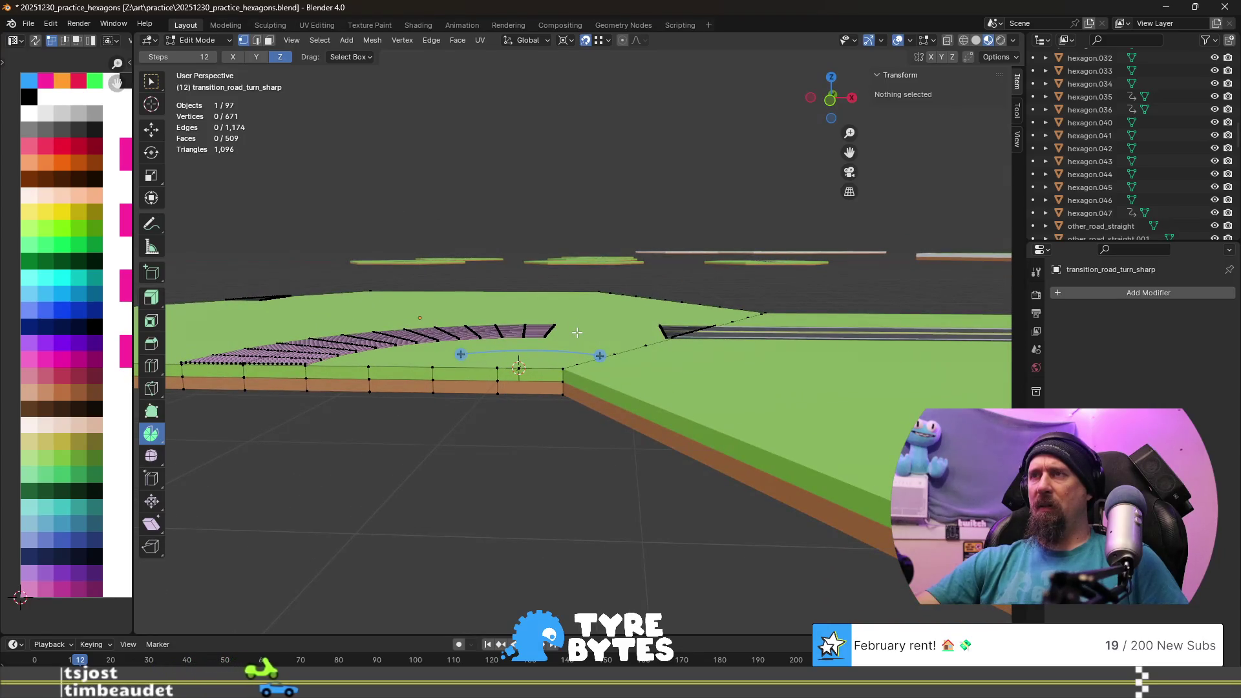
{"action": "middle_click_drag", "start_coordinate": [574, 313], "coordinate": [615, 385]}
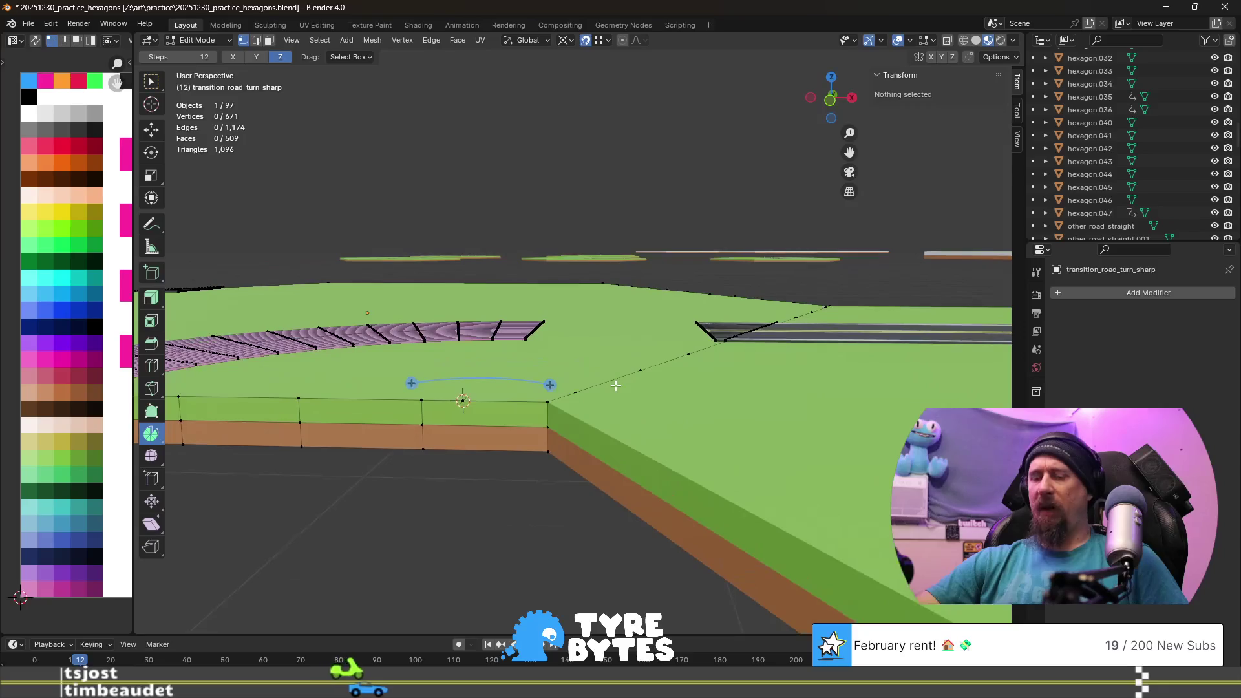
{"action": "key", "text": "KP_7"}
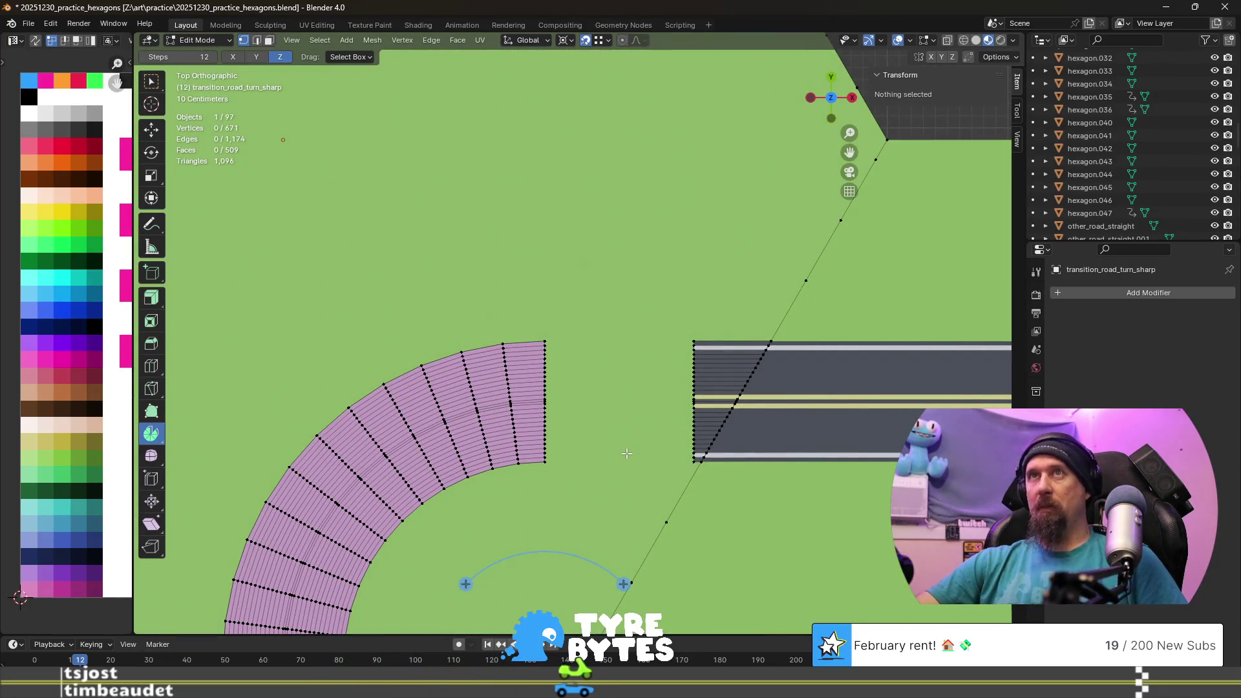
{"action": "mouse_move", "coordinate": [583, 512]}
{"action": "middle_mouse_down"}
{"action": "mouse_move", "coordinate": [560, 347]}
{"action": "mouse_move", "coordinate": [404, 233]}
{"action": "mouse_move", "coordinate": [566, 446]}
{"action": "middle_mouse_up"}
{"action": "key", "text": "a"}
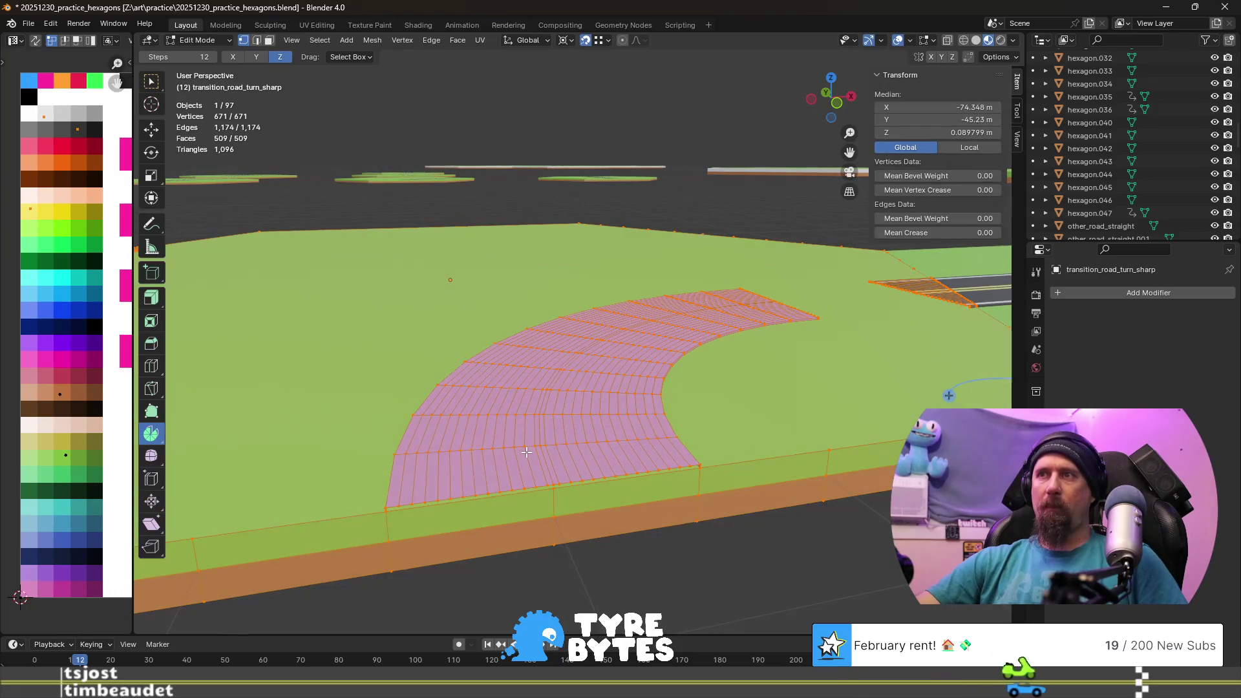
- Move the connected road surface's UVs onto the dark asphalt colour
{"action": "key", "text": "alt+a"}
{"action": "key", "text": "l"}
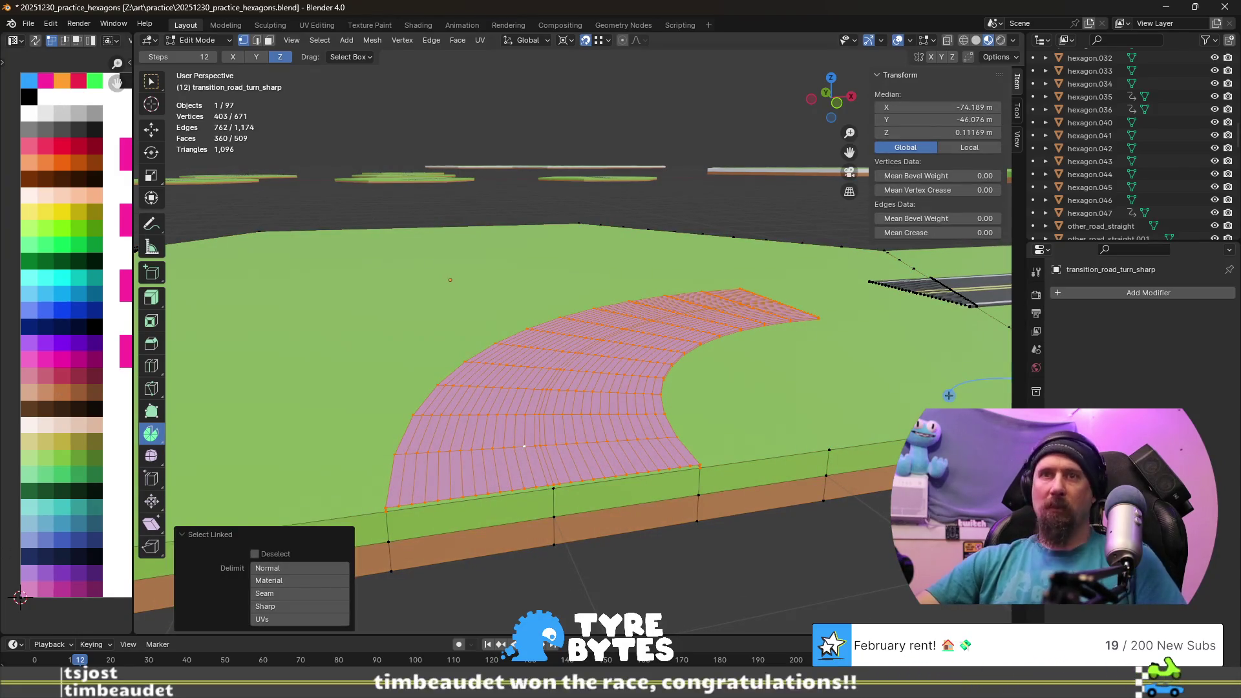
{"action": "key", "text": "g"}
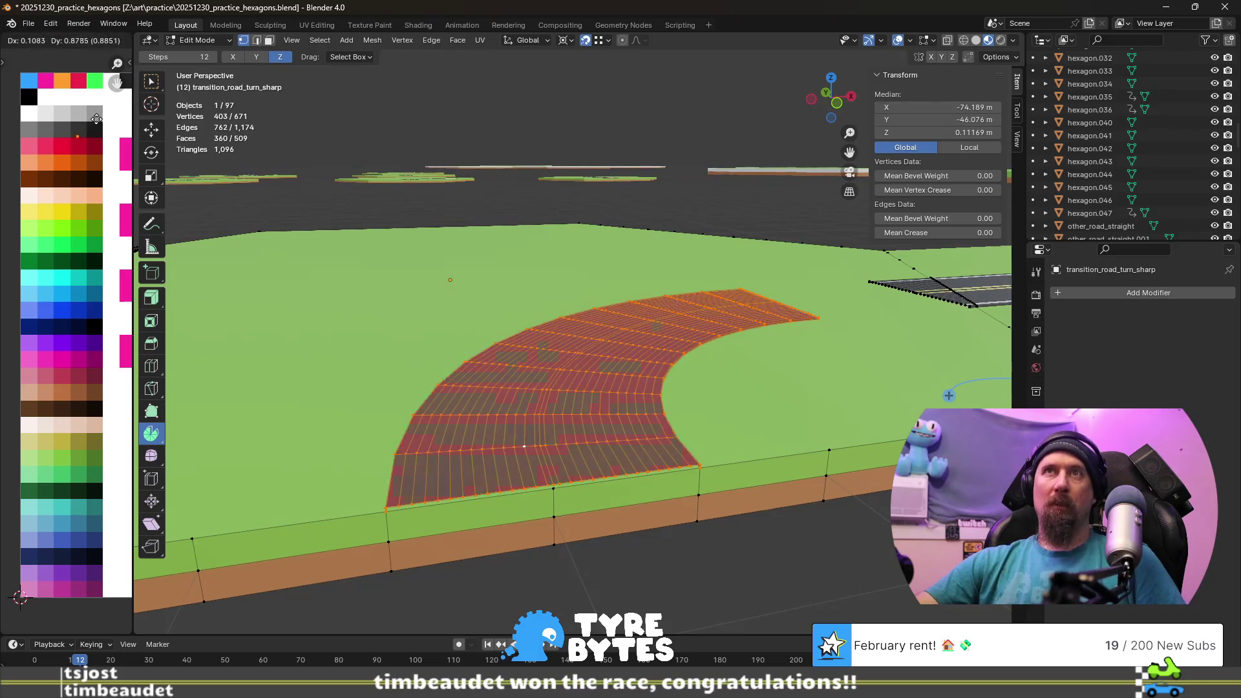
{"action": "left_click", "coordinate": [97, 115]}
- Select the outer and inner edge face loops and recolour their UVs white
{"action": "left_click", "coordinate": [411, 453], "text": "alt"}
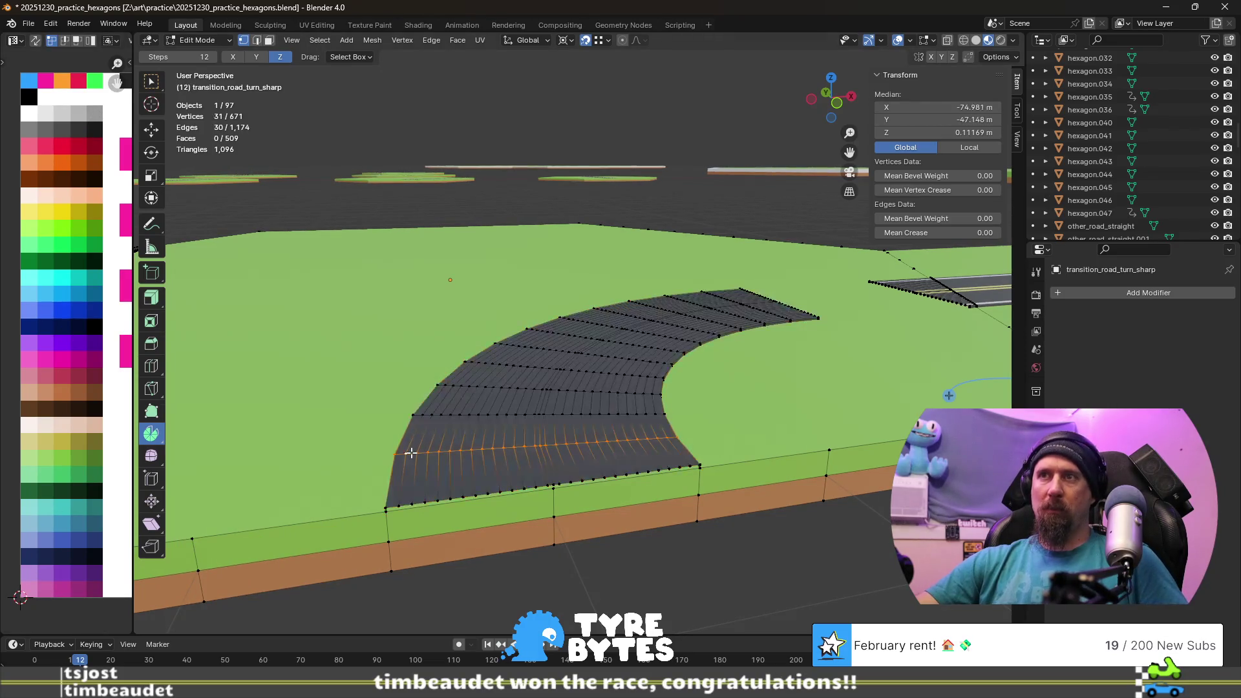
{"action": "key", "text": "3"}
{"action": "left_click", "coordinate": [417, 441], "text": "alt"}
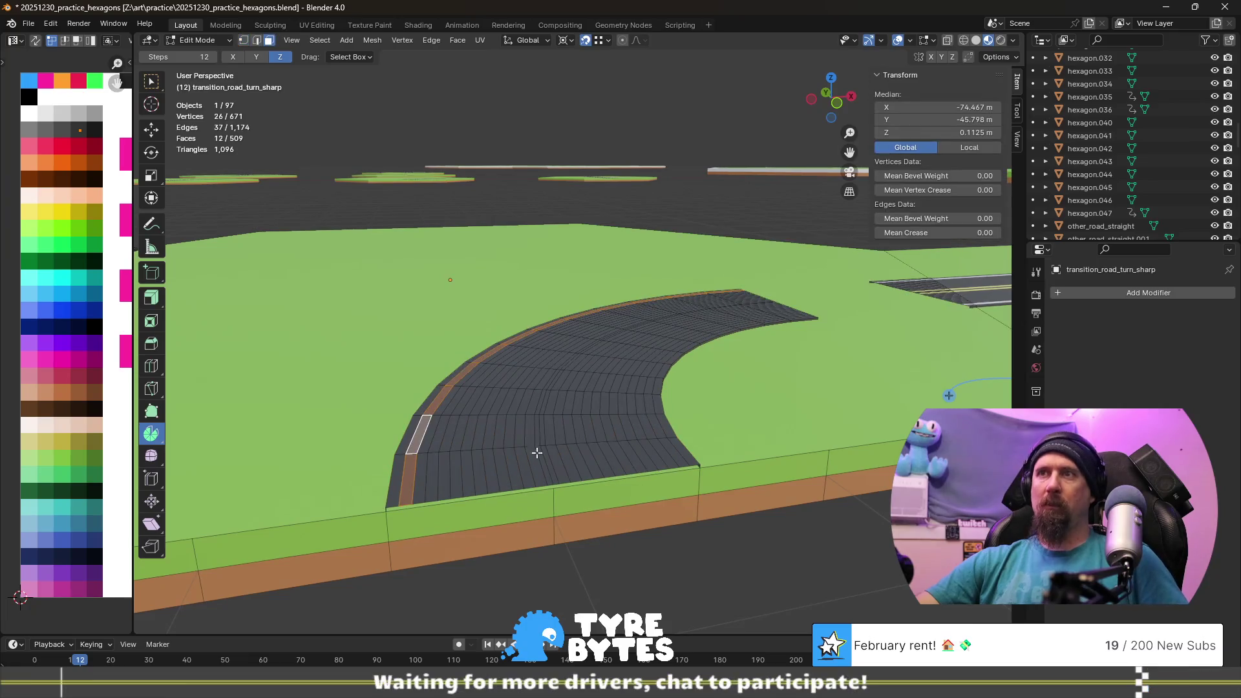
{"action": "left_click", "coordinate": [660, 435], "text": "alt+shift"}
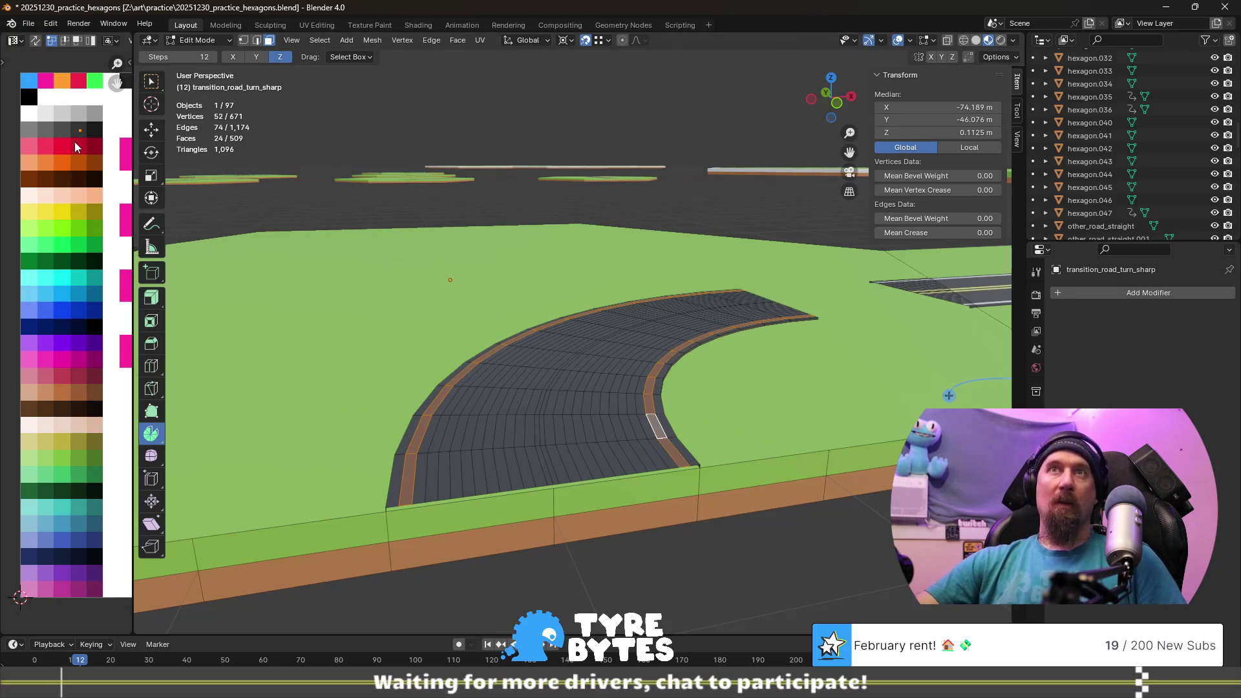
{"action": "key", "text": "g"}
{"action": "left_click", "coordinate": [41, 131]}
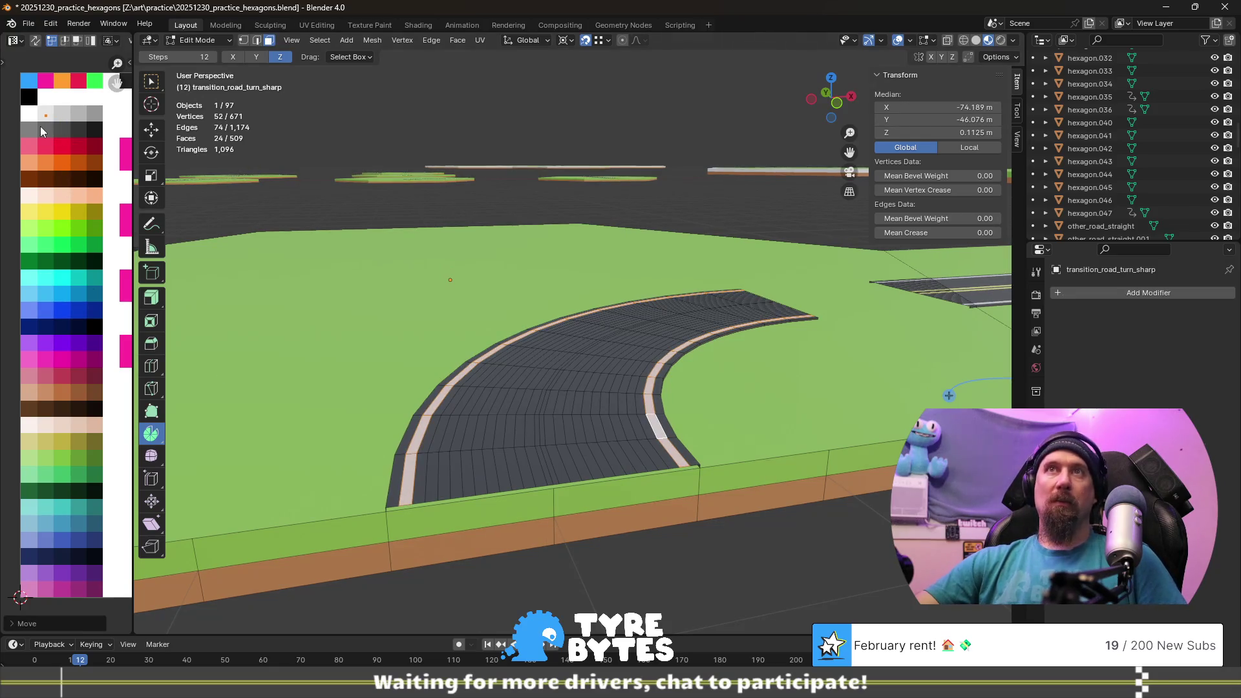
- Recolour the two centre strips yellow and leave Edit Mode to view the road from above
{"action": "left_click", "coordinate": [533, 445], "text": "alt"}
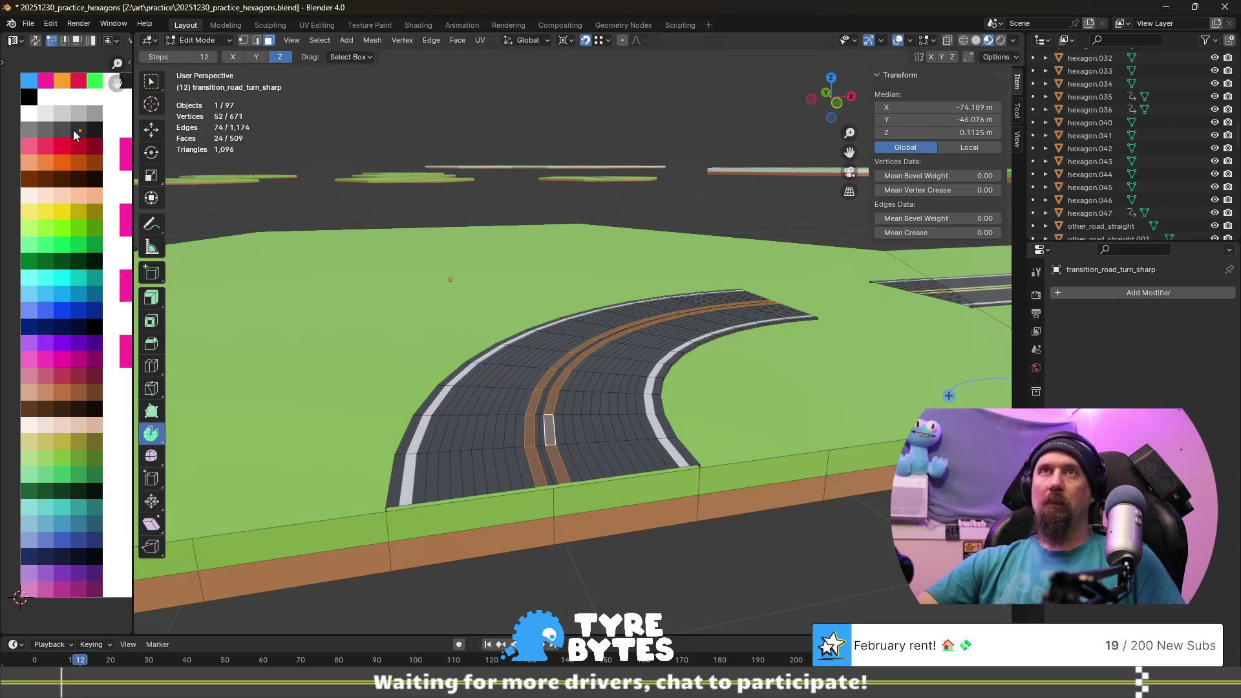
{"action": "key", "text": "g"}
{"action": "left_click", "coordinate": [22, 207]}
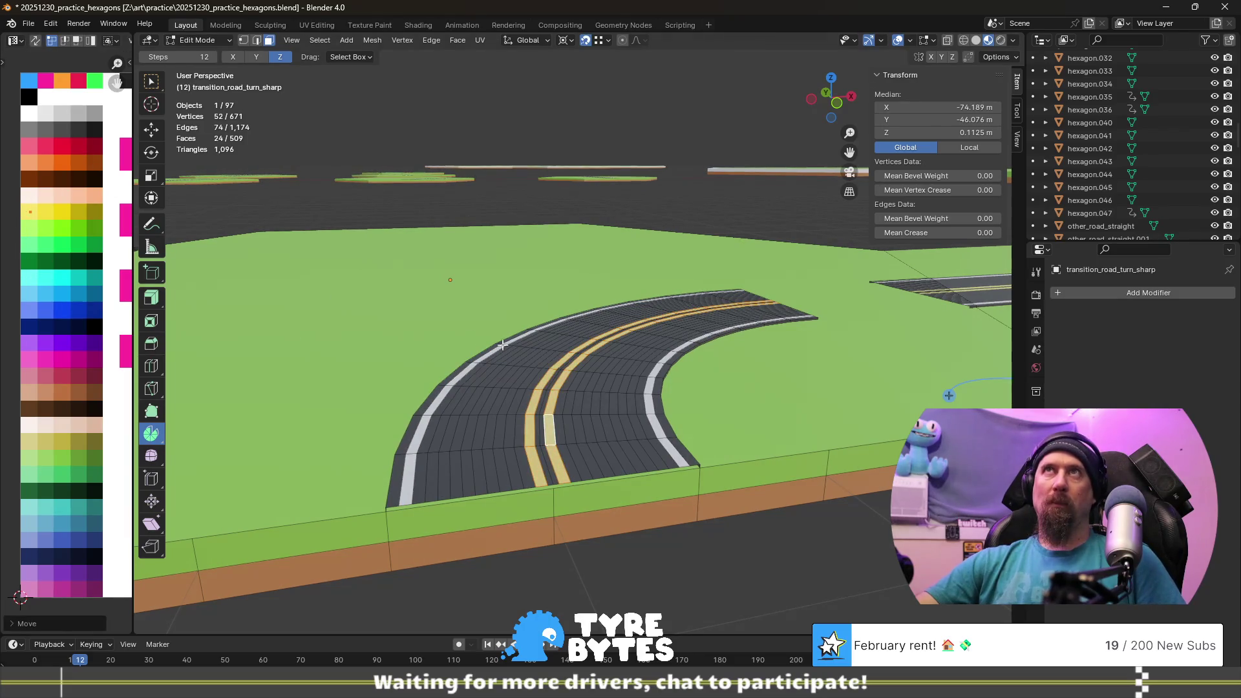
{"action": "key", "text": "Tab"}
{"action": "mouse_move", "coordinate": [630, 376]}
{"action": "middle_mouse_down"}
{"action": "mouse_move", "coordinate": [634, 396]}
{"action": "mouse_move", "coordinate": [584, 428]}
{"action": "middle_mouse_up"}
{"action": "scroll", "coordinate": [584, 428], "scroll_direction": "down", "scroll_amount": 3}
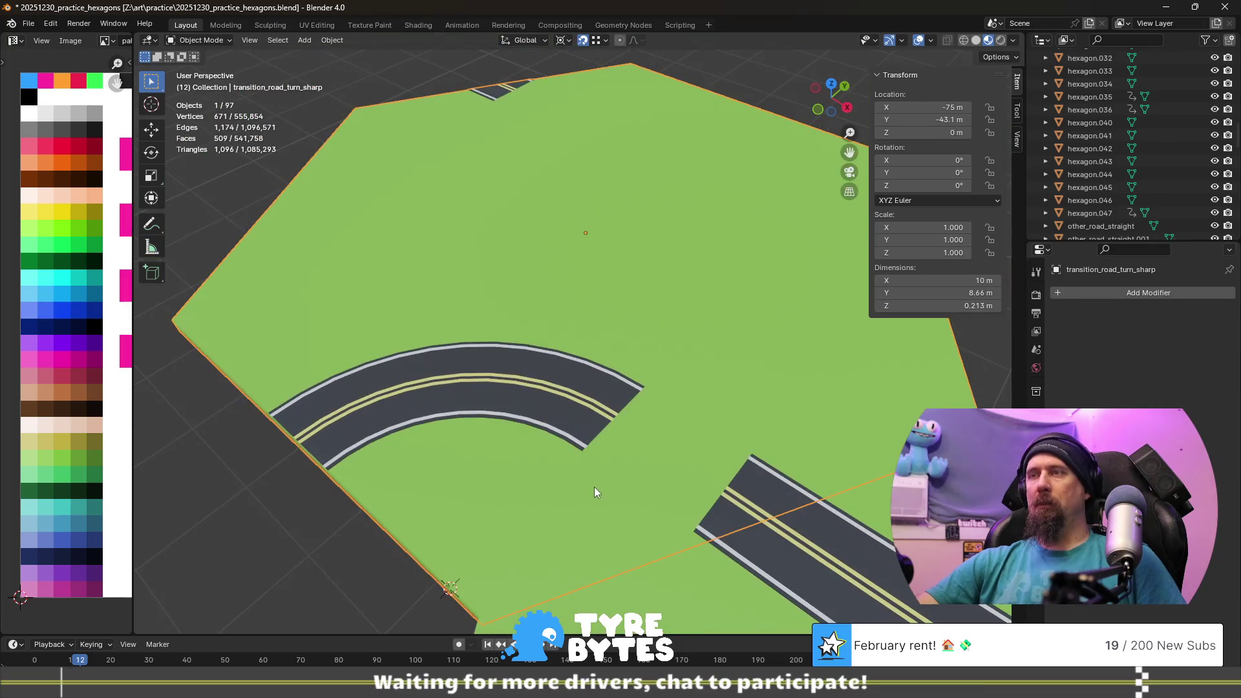
- Enter Edit Mode with edge select and pick the curved road's open end loop
{"action": "middle_click_drag", "start_coordinate": [675, 510], "coordinate": [490, 375]}
{"action": "key", "text": "Tab"}
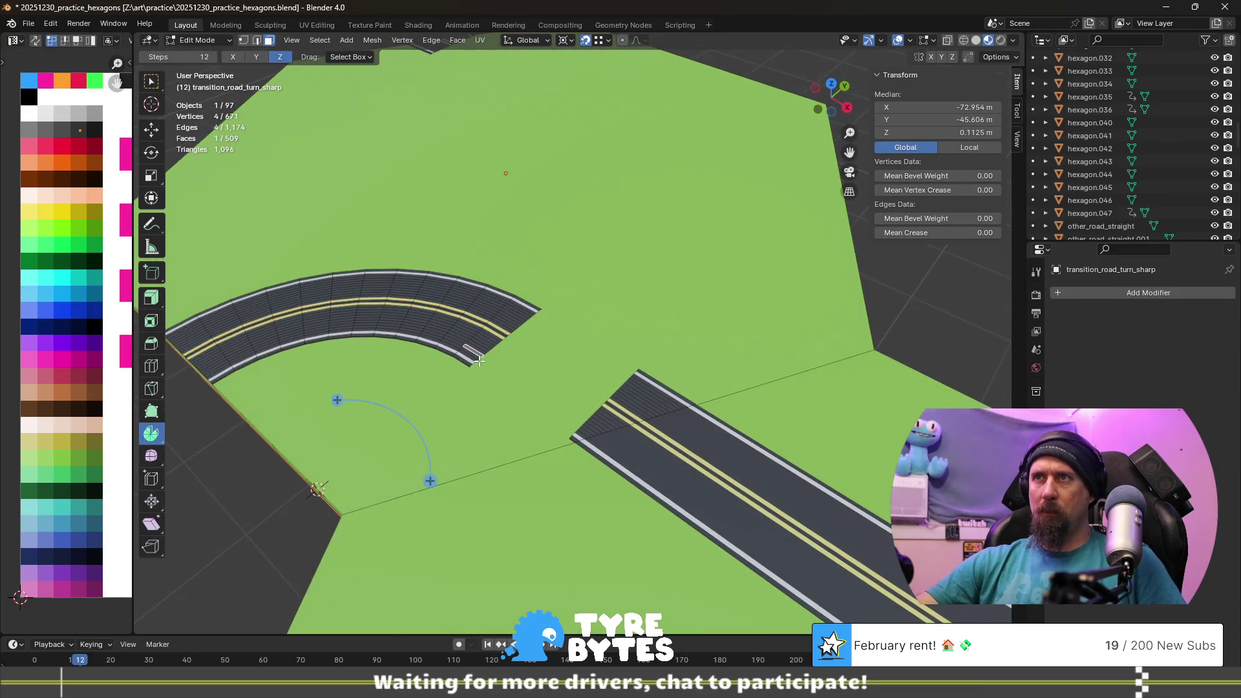
{"action": "key", "text": "Tab"}
{"action": "scroll", "coordinate": [482, 379], "scroll_direction": "up", "scroll_amount": 2}
{"action": "scroll", "coordinate": [478, 386], "scroll_direction": "up", "scroll_amount": 2}
{"action": "key", "text": "Tab"}
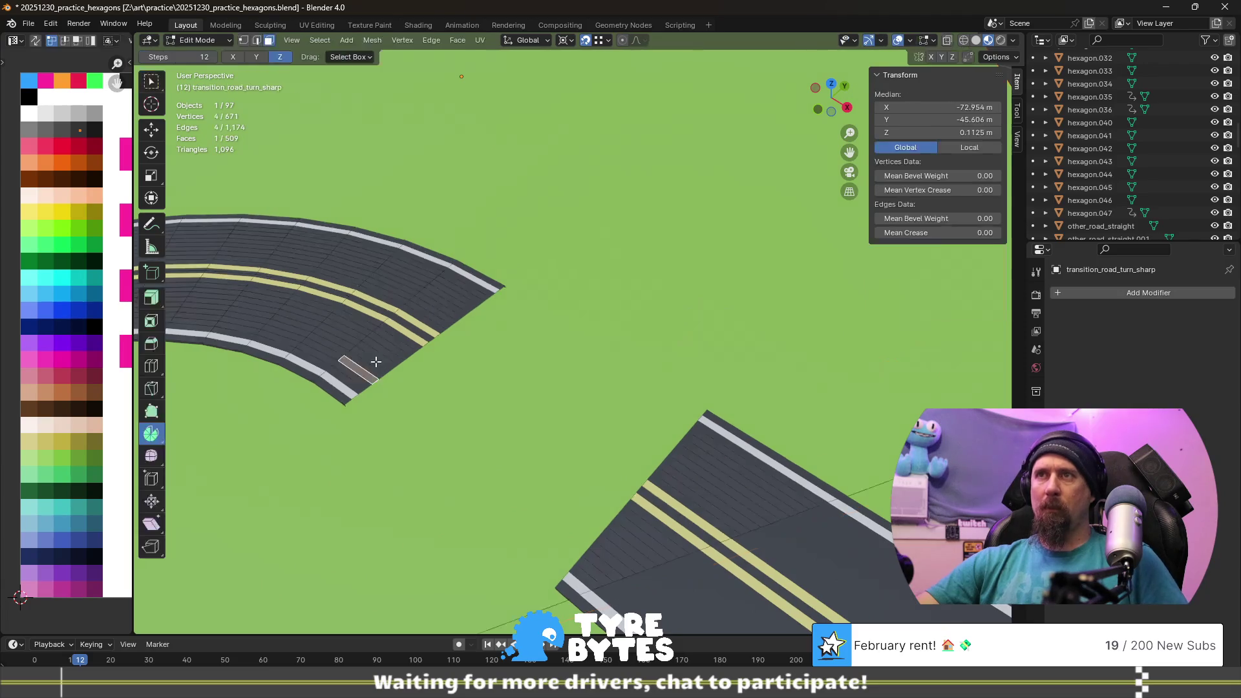
{"action": "left_click", "coordinate": [365, 396]}
{"action": "key", "text": "2"}
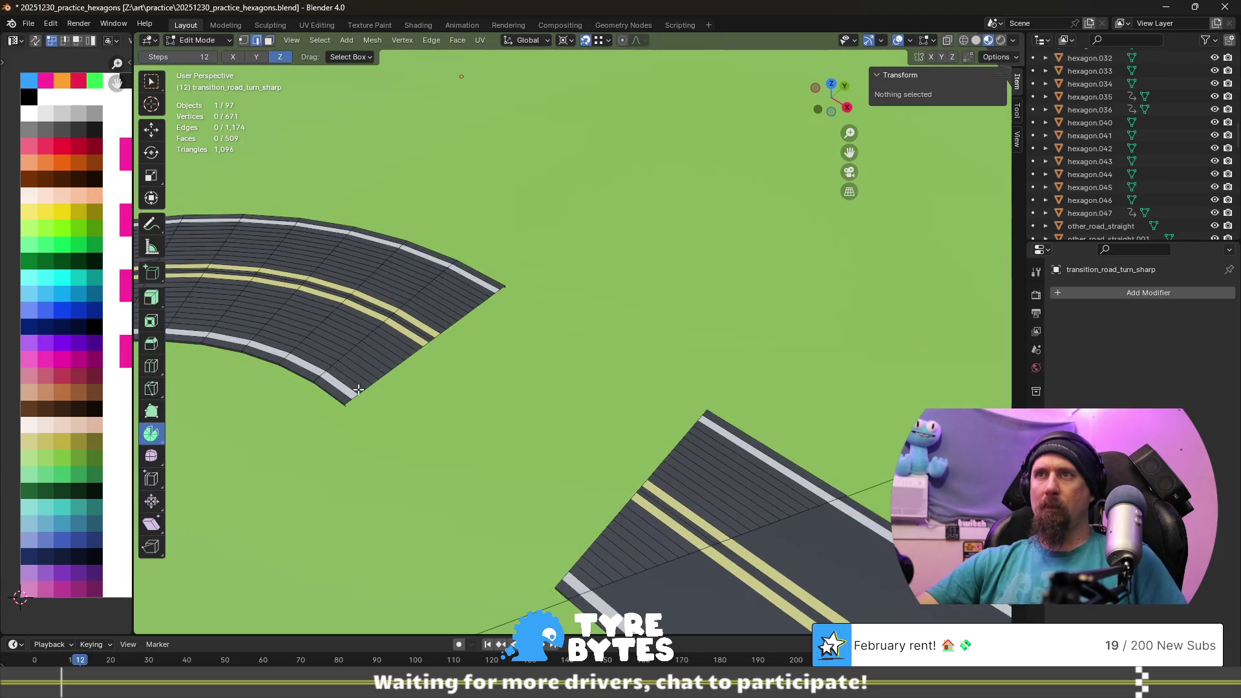
{"action": "left_click", "coordinate": [358, 393], "text": "alt"}
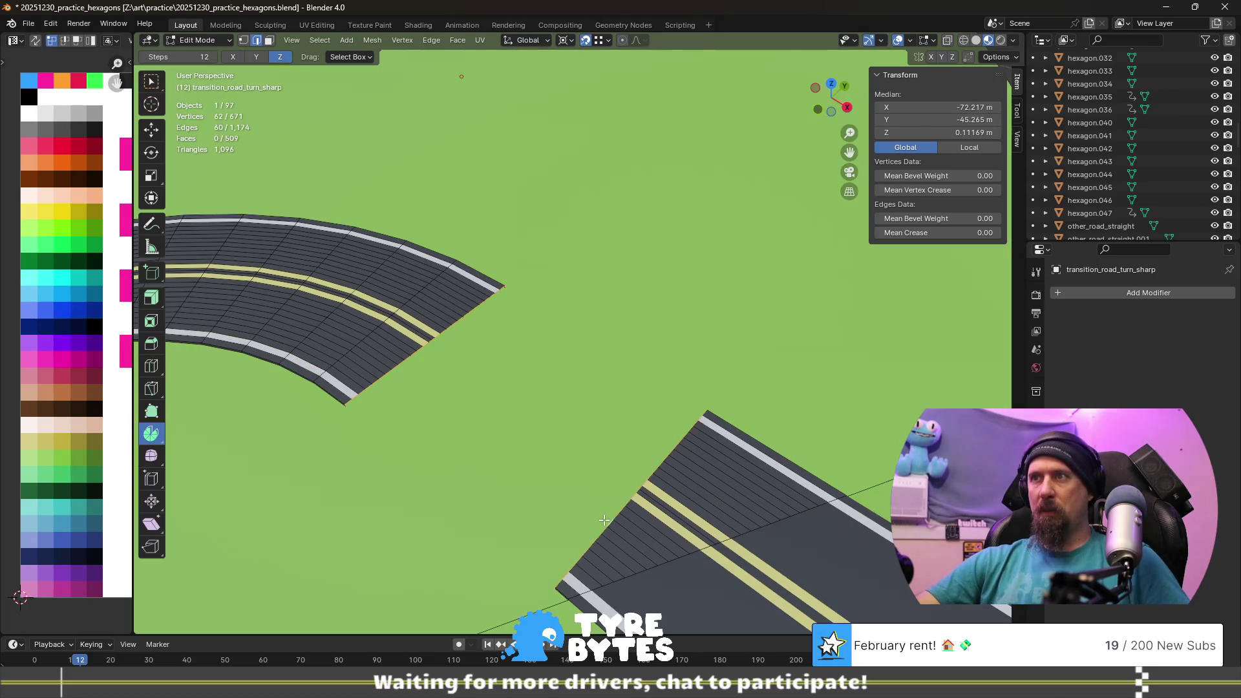
- Bridge the curved road end to the straight road with Bridge Edge Loops and inspect the join
{"action": "key", "text": "ctrl+e"}
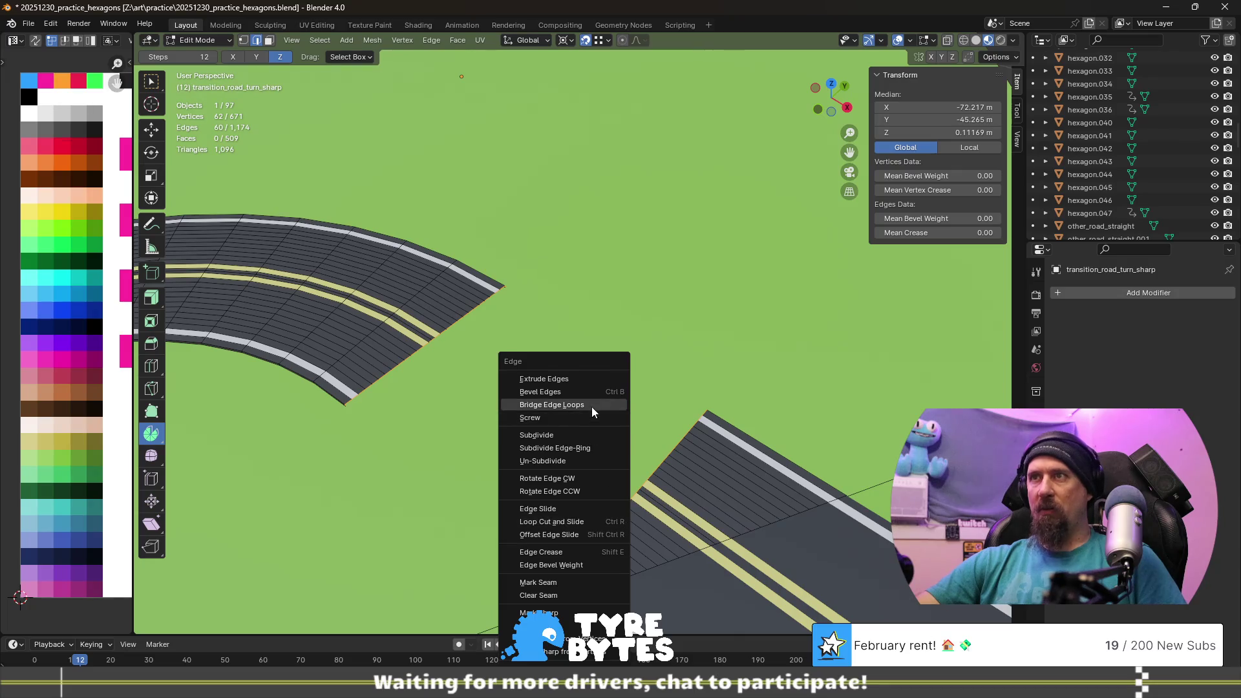
{"action": "left_click", "coordinate": [591, 412]}
{"action": "key", "text": "Tab"}
{"action": "scroll", "coordinate": [560, 432], "scroll_direction": "down", "scroll_amount": 3}
{"action": "mouse_move", "coordinate": [561, 432]}
{"action": "middle_mouse_down"}
{"action": "mouse_move", "coordinate": [409, 425]}
{"action": "mouse_move", "coordinate": [465, 427]}
{"action": "middle_mouse_up"}
{"action": "scroll", "coordinate": [465, 427], "scroll_direction": "down", "scroll_amount": 3}
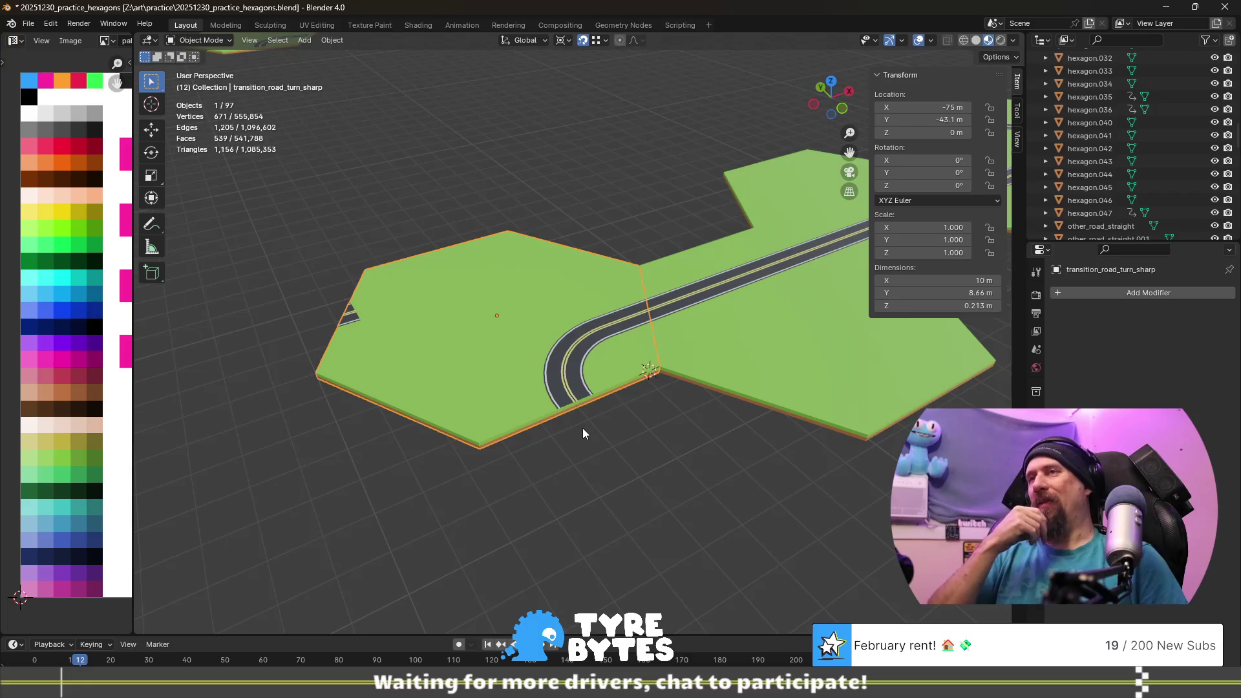
{"action": "scroll", "coordinate": [583, 427], "scroll_direction": "down", "scroll_amount": 1}
{"action": "scroll", "coordinate": [583, 427], "scroll_direction": "down", "scroll_amount": 3}
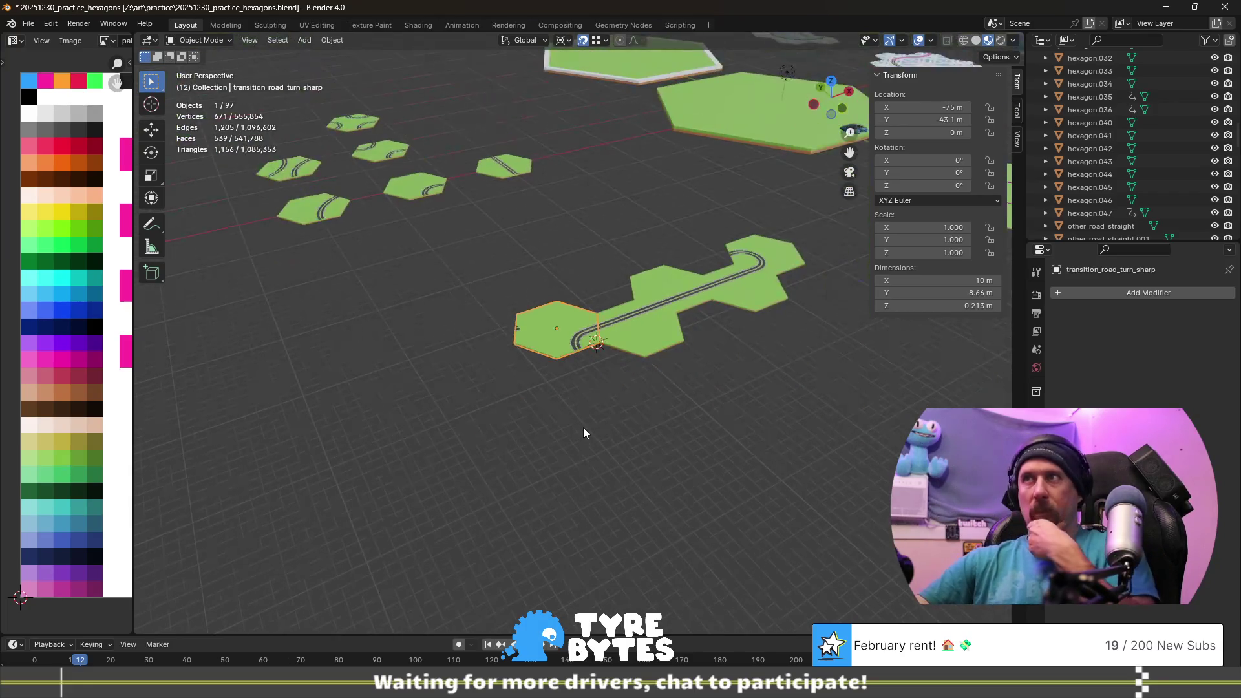
- Orbit and pan around the tiles to review the joined road against neighbours
{"action": "mouse_move", "coordinate": [726, 354]}
{"action": "middle_mouse_down"}
{"action": "mouse_move", "coordinate": [671, 366]}
{"action": "mouse_move", "coordinate": [640, 354]}
{"action": "middle_mouse_up"}
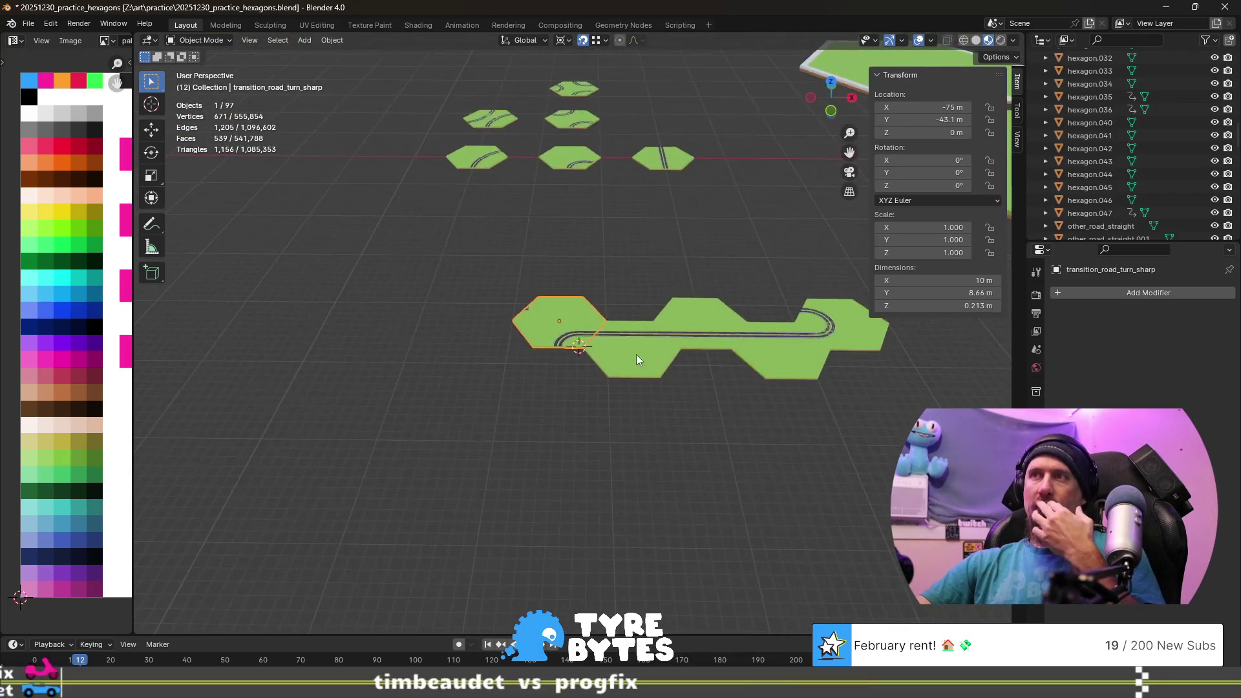
{"action": "scroll", "coordinate": [635, 360], "scroll_direction": "up", "scroll_amount": 2}
{"action": "scroll", "coordinate": [634, 360], "scroll_direction": "down", "scroll_amount": 1}
{"action": "scroll", "coordinate": [635, 360], "scroll_direction": "down", "scroll_amount": 2}
{"action": "middle_click_drag", "start_coordinate": [709, 397], "coordinate": [660, 412]}
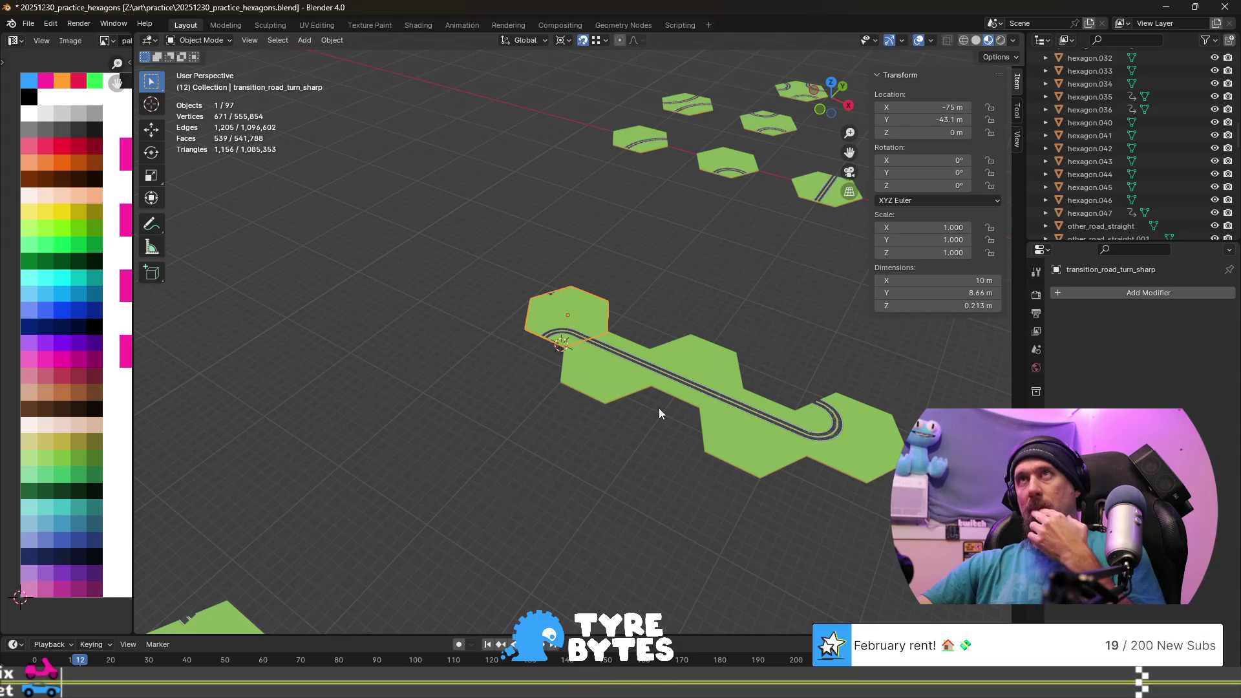
{"action": "scroll", "coordinate": [660, 413], "scroll_direction": "up", "scroll_amount": 2}
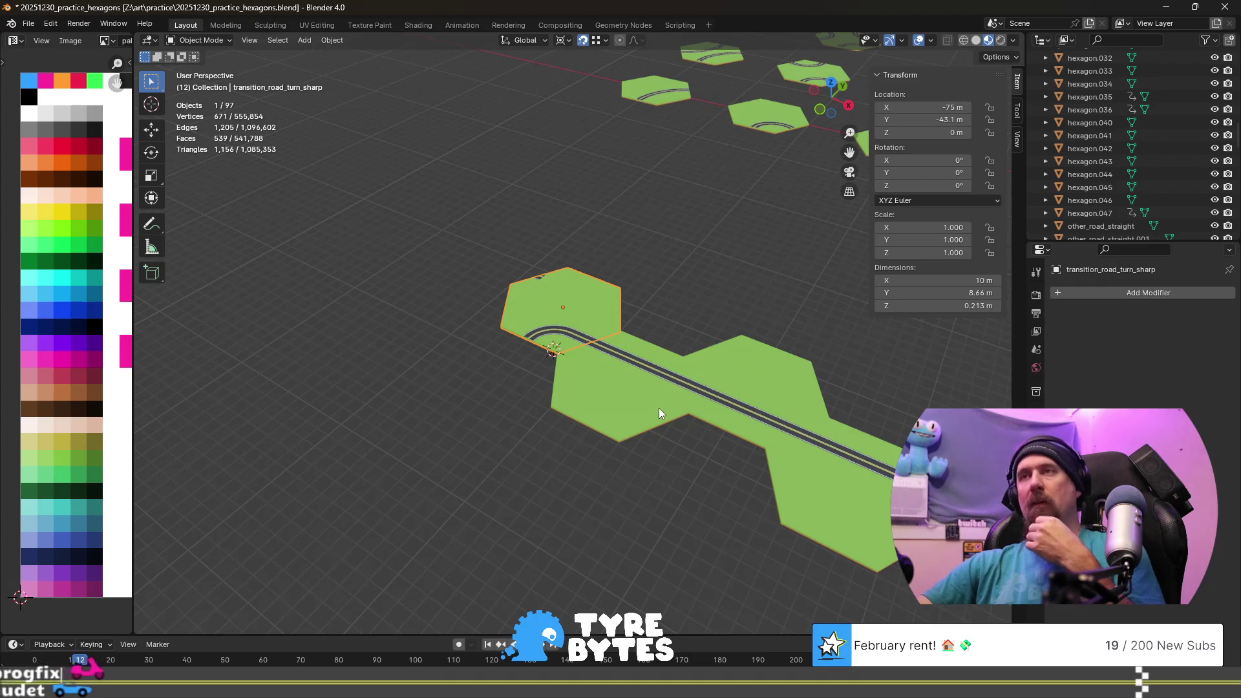
{"action": "middle_click_drag", "start_coordinate": [455, 428], "coordinate": [544, 417]}
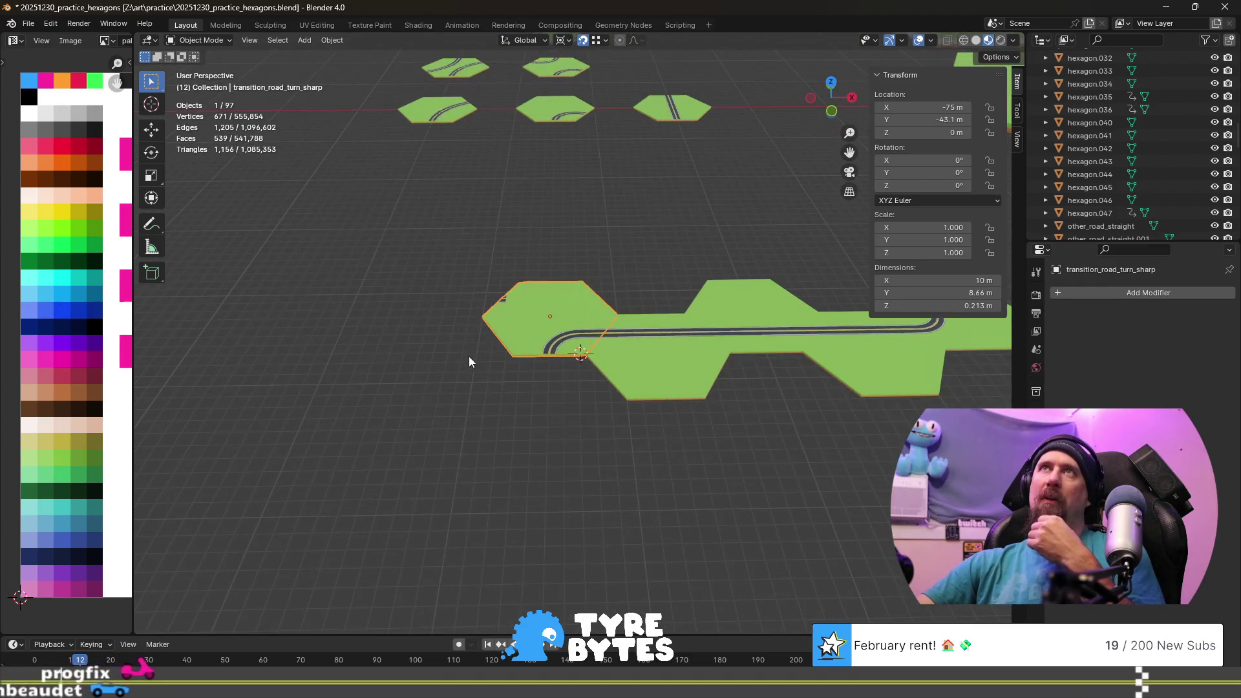
{"action": "scroll", "coordinate": [464, 348], "scroll_direction": "up", "scroll_amount": 4}
{"action": "scroll", "coordinate": [464, 347], "scroll_direction": "down", "scroll_amount": 2}
{"action": "scroll", "coordinate": [532, 328], "scroll_direction": "down", "scroll_amount": 2}
{"action": "middle_click_drag", "start_coordinate": [786, 424], "coordinate": [561, 432], "text": "shift"}
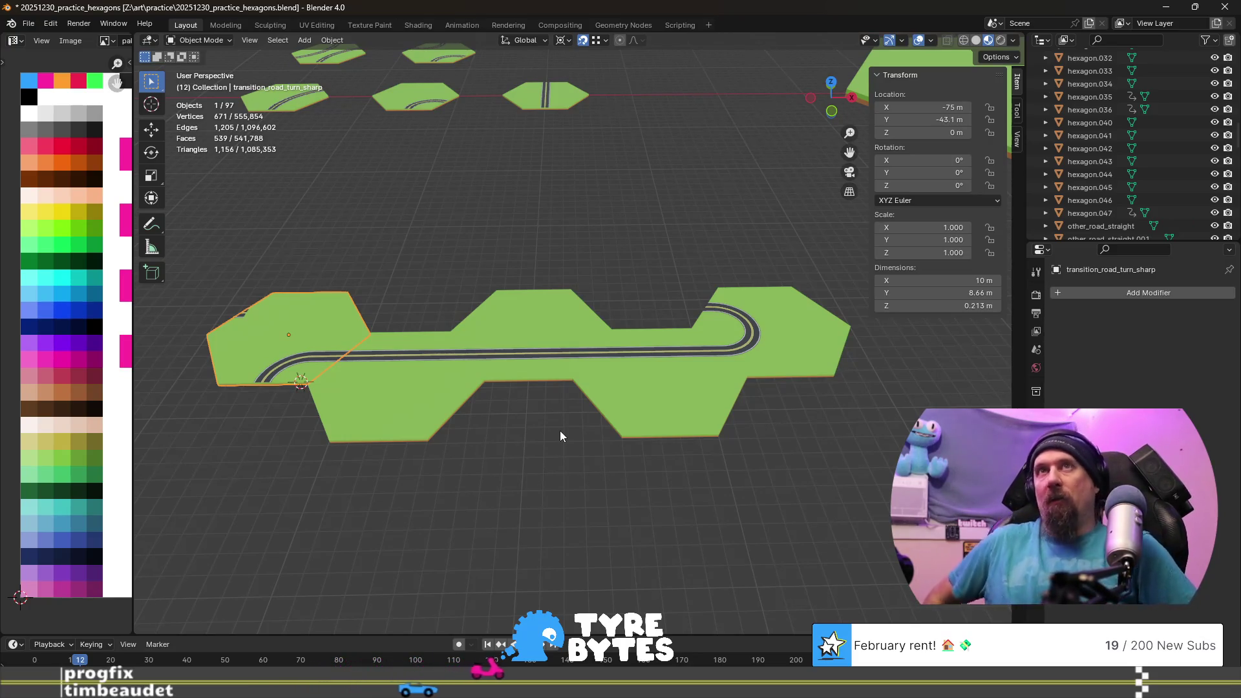
{"action": "scroll", "coordinate": [70, 311], "scroll_direction": "up", "scroll_amount": 1}
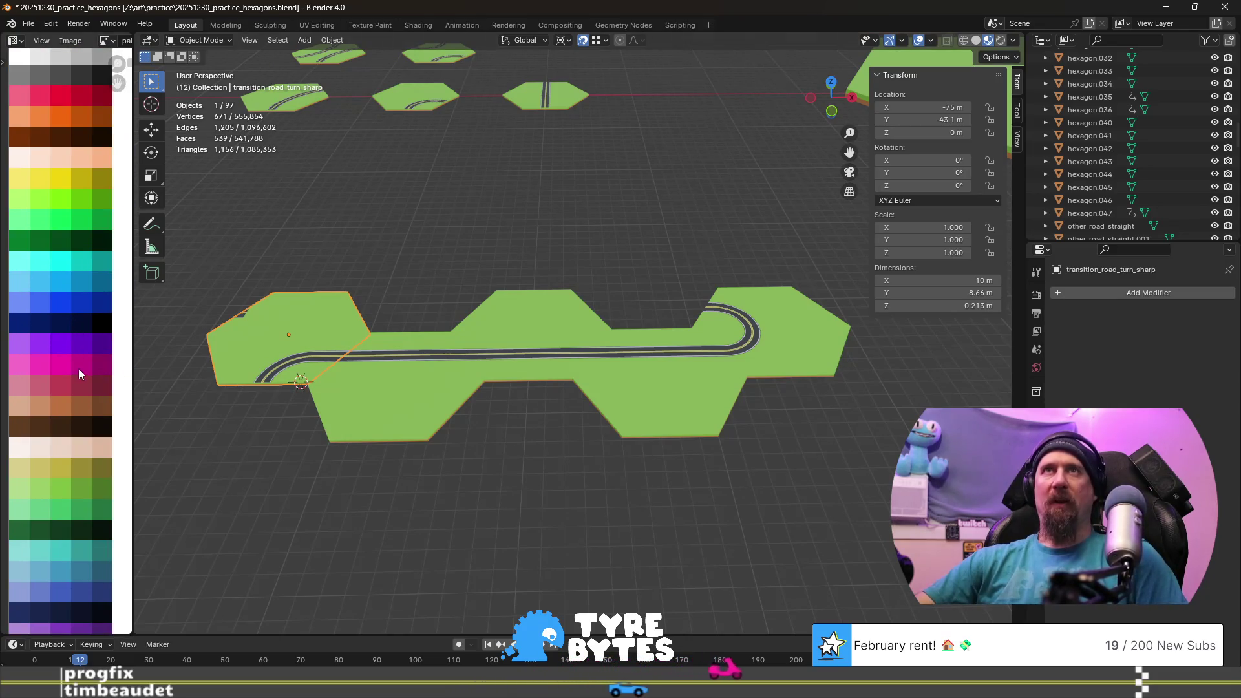
{"action": "middle_click_drag", "start_coordinate": [514, 441], "coordinate": [442, 435], "text": "shift"}
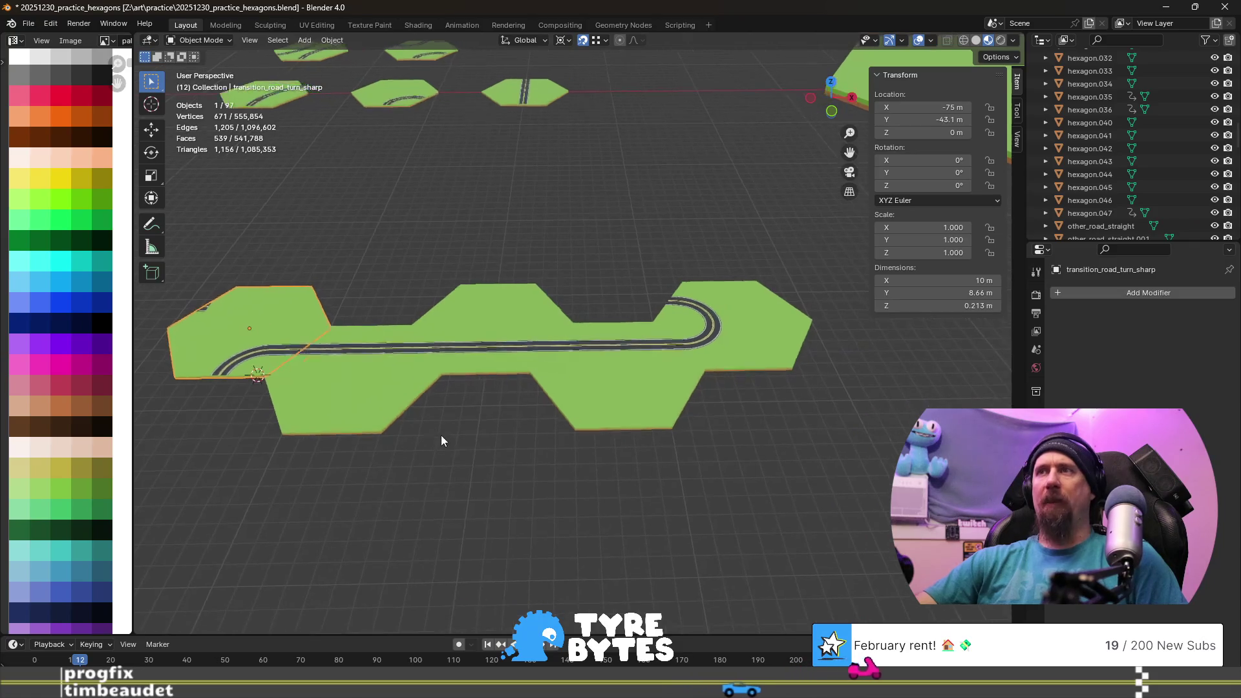
- Test-move the hexagon on the XY plane, leave it at its original spot and re-enter Edit Mode
{"action": "key", "text": "g"}
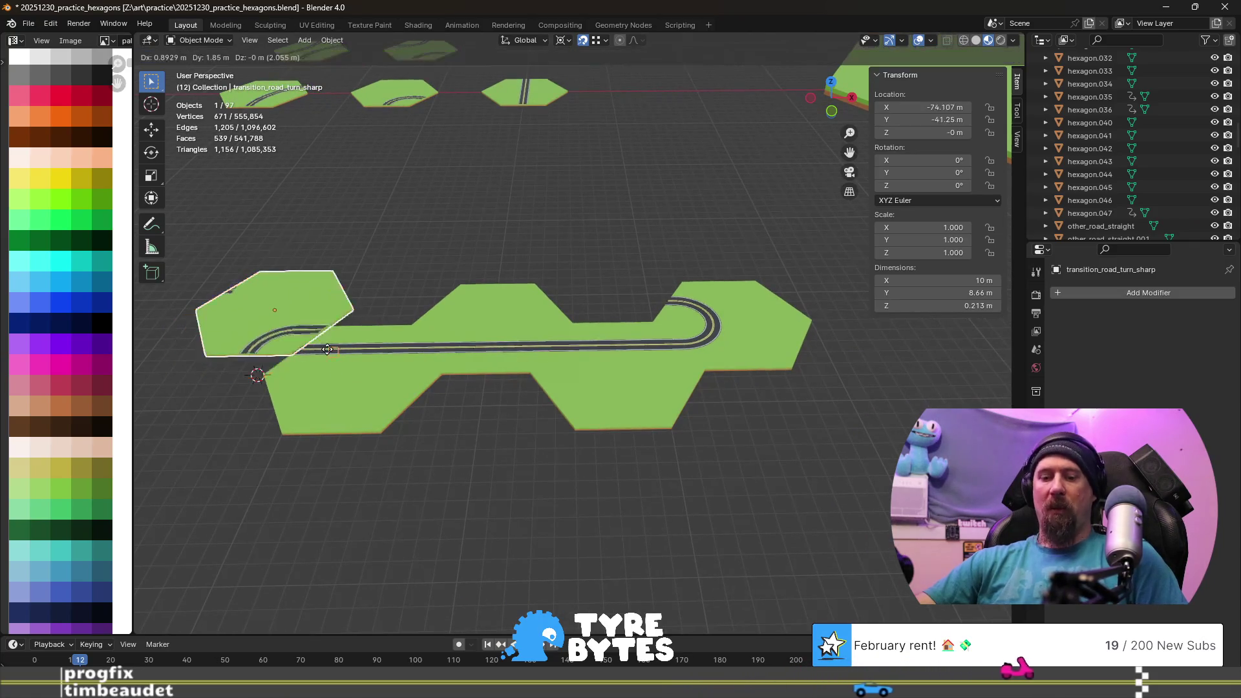
{"action": "key", "text": "shift+z"}
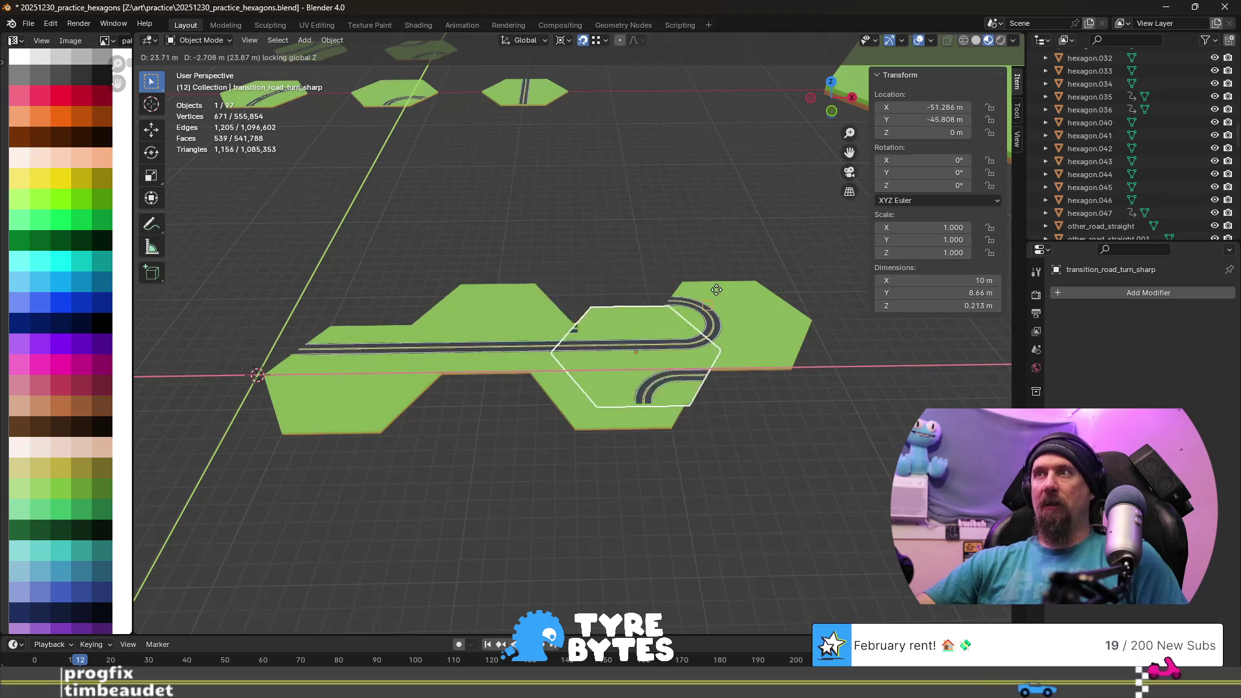
{"action": "left_click", "coordinate": [651, 272]}
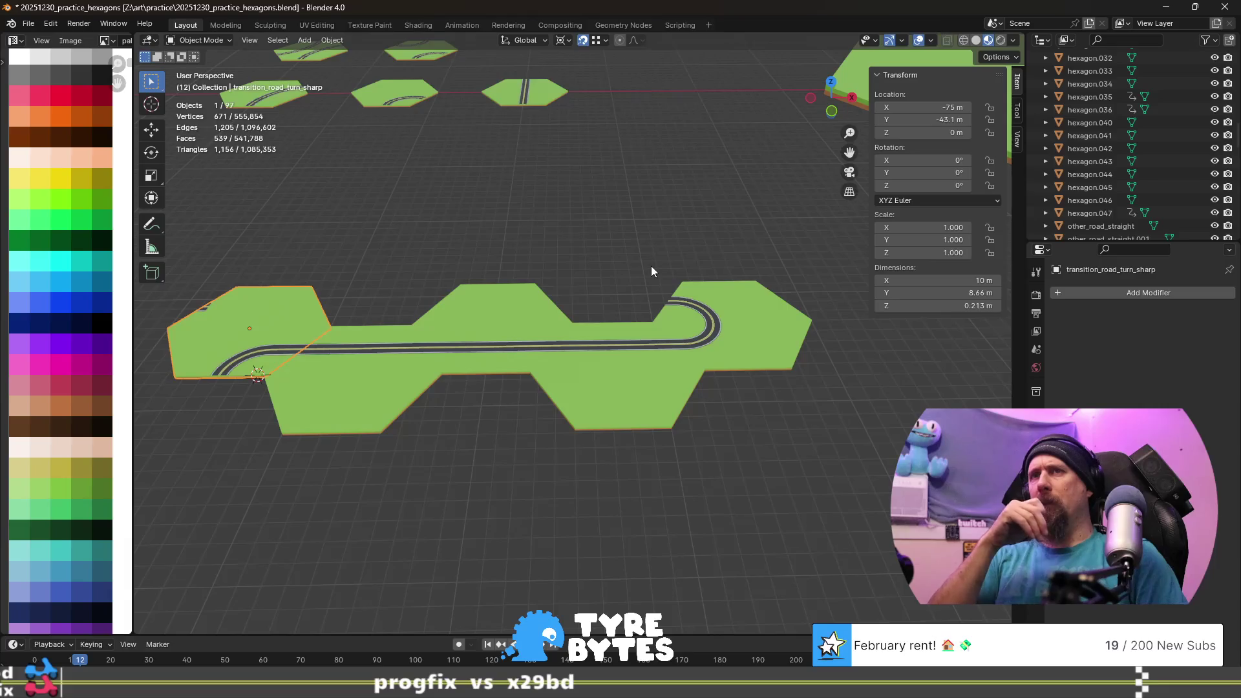
{"action": "scroll", "coordinate": [331, 365], "scroll_direction": "up", "scroll_amount": 2}
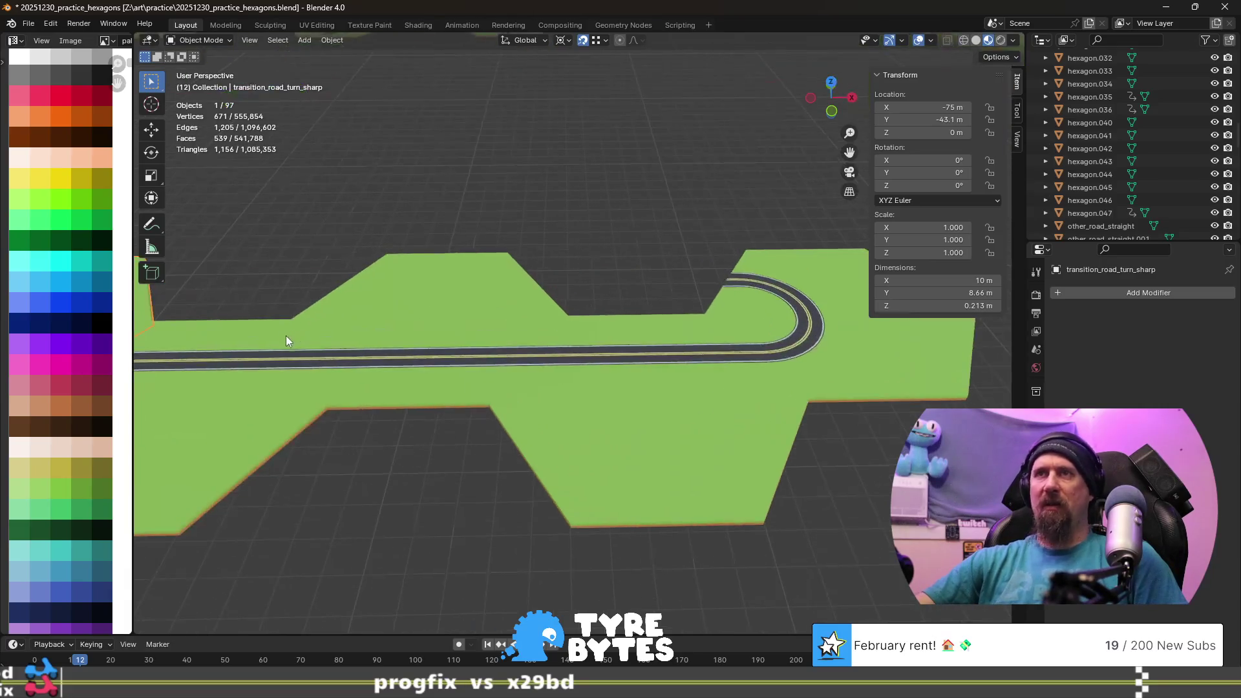
{"action": "scroll", "coordinate": [289, 333], "scroll_direction": "up", "scroll_amount": 2}
{"action": "scroll", "coordinate": [482, 386], "scroll_direction": "up", "scroll_amount": 2}
{"action": "key", "text": "Tab"}
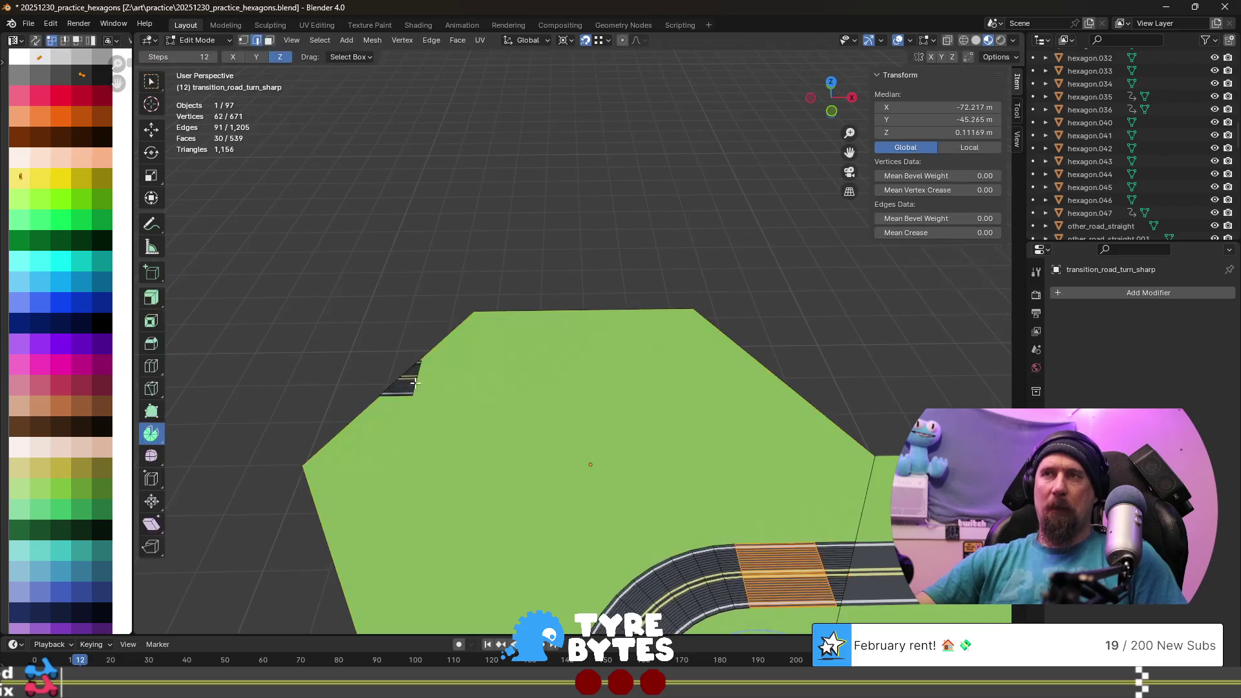
- Select the stray road fragment, delete its faces and return to Object Mode
{"action": "key", "text": "l"}
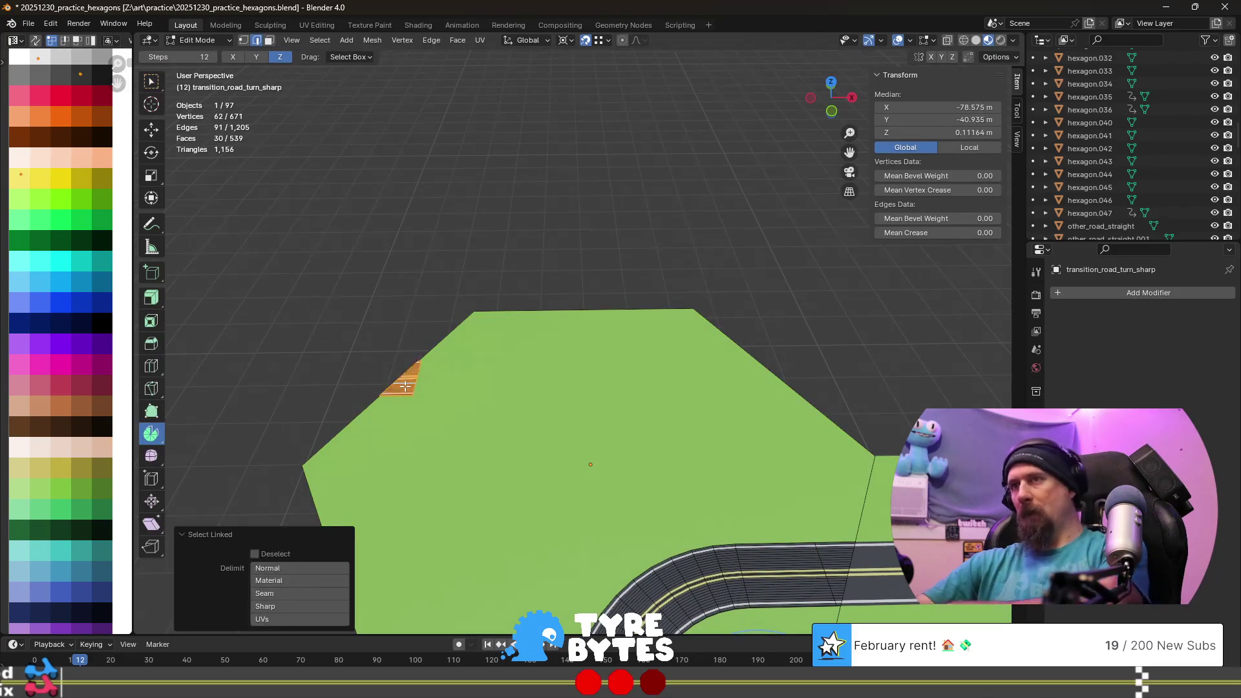
{"action": "key", "text": "x"}
{"action": "left_click", "coordinate": [405, 386]}
{"action": "scroll", "coordinate": [620, 416], "scroll_direction": "down", "scroll_amount": 3}
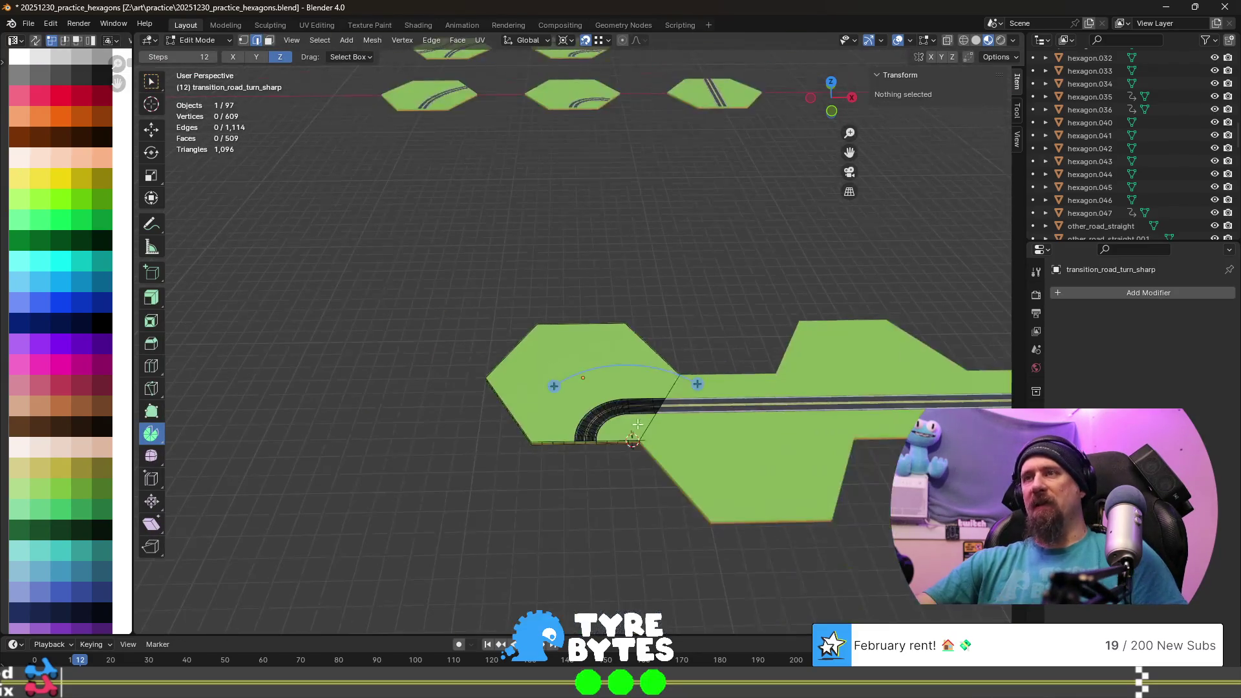
{"action": "scroll", "coordinate": [621, 416], "scroll_direction": "up", "scroll_amount": 1}
{"action": "key", "text": "Tab"}
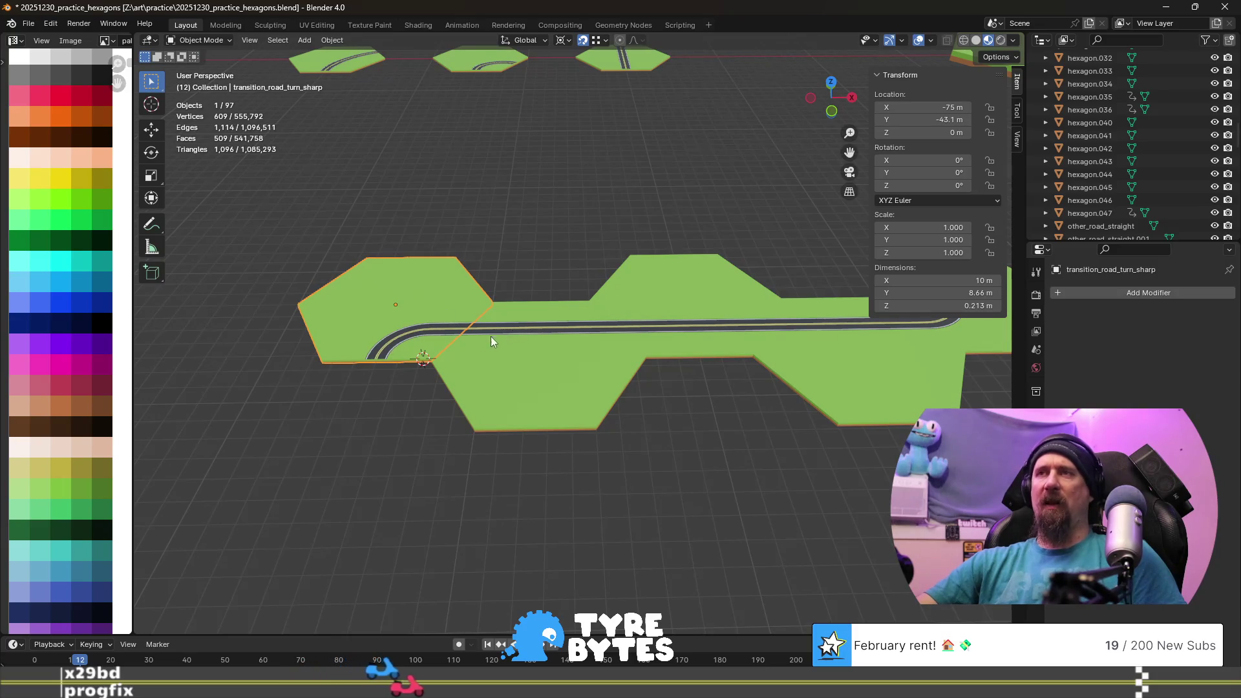
{"action": "scroll", "coordinate": [476, 334], "scroll_direction": "down", "scroll_amount": 4}
{"action": "scroll", "coordinate": [476, 333], "scroll_direction": "up", "scroll_amount": 4}
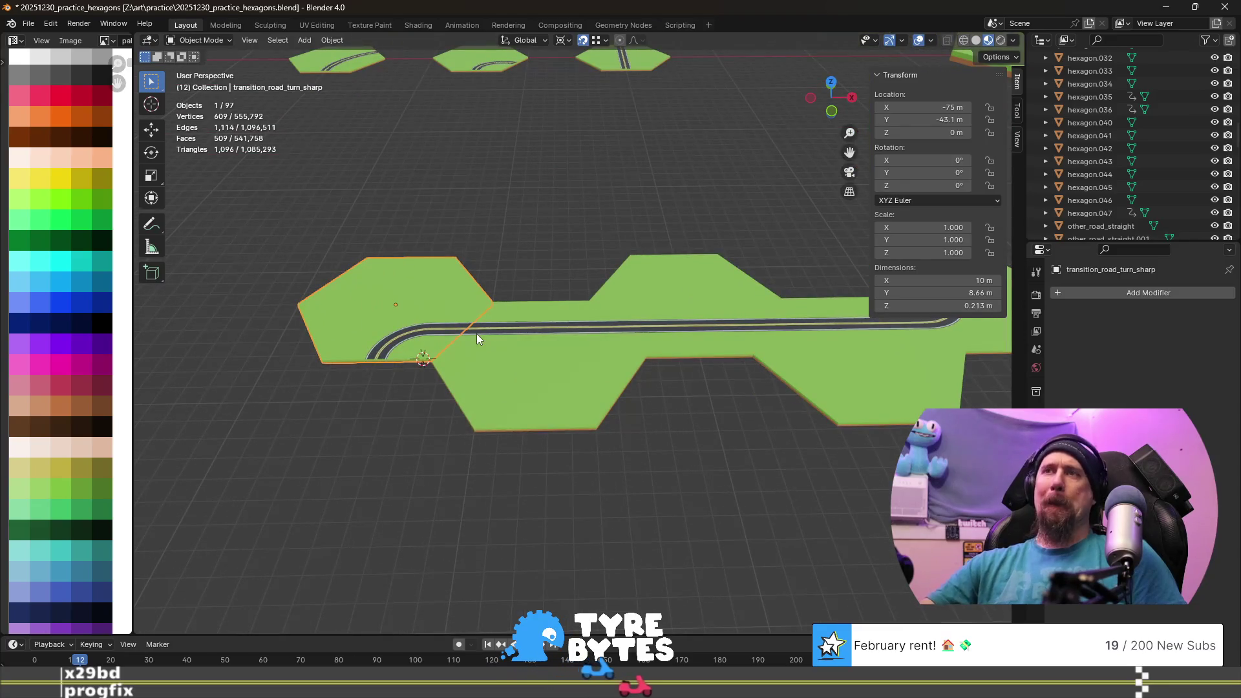
{"action": "scroll", "coordinate": [476, 338], "scroll_direction": "down", "scroll_amount": 3}
{"action": "scroll", "coordinate": [478, 338], "scroll_direction": "up", "scroll_amount": 3}
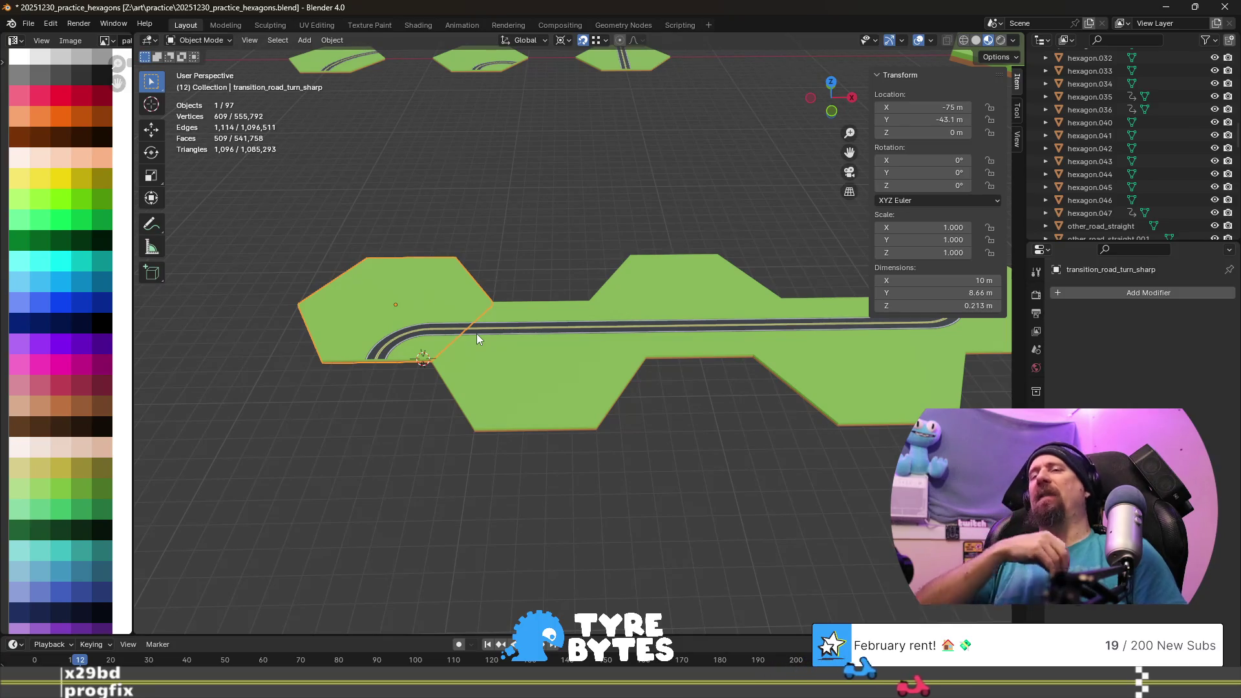
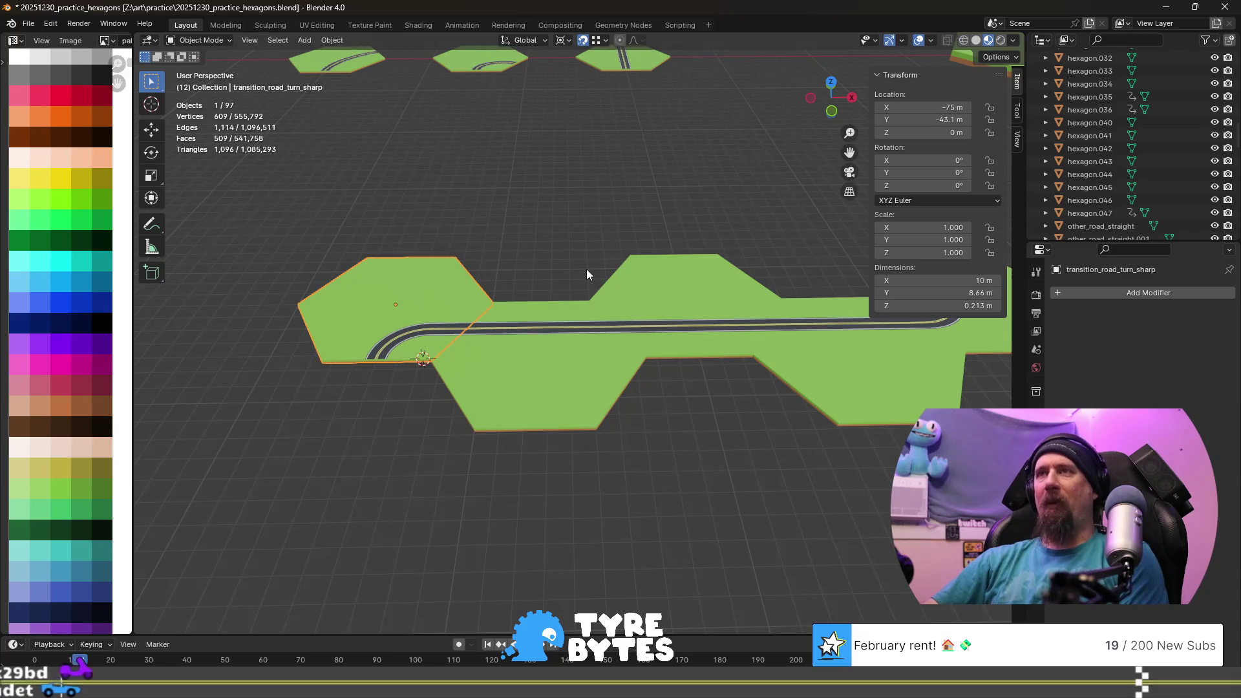
{"action": "scroll", "coordinate": [568, 251], "scroll_direction": "down", "scroll_amount": 3}
- Duplicate the sharp-turn road tile and move the copy 8.66 m along Y beside the original
{"action": "middle_click_drag", "start_coordinate": [554, 261], "coordinate": [593, 261]}
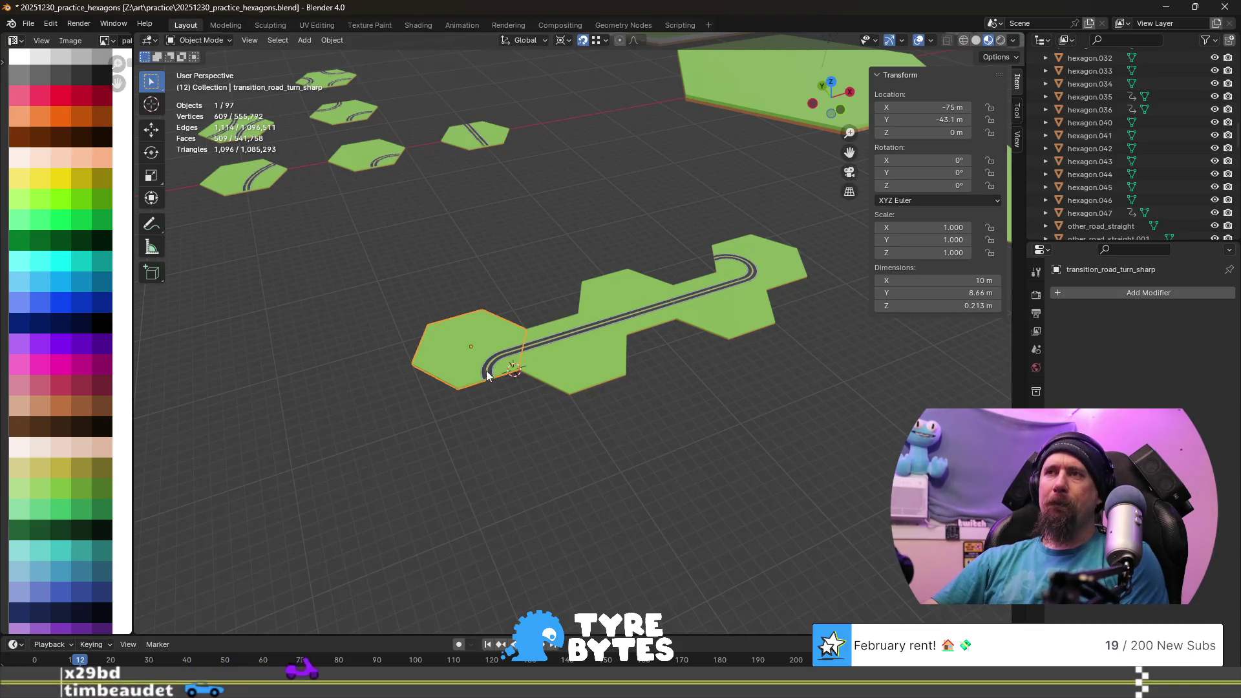
{"action": "scroll", "coordinate": [486, 371], "scroll_direction": "up", "scroll_amount": 3}
{"action": "scroll", "coordinate": [343, 458], "scroll_direction": "down", "scroll_amount": 1}
{"action": "scroll", "coordinate": [343, 464], "scroll_direction": "up", "scroll_amount": 2}
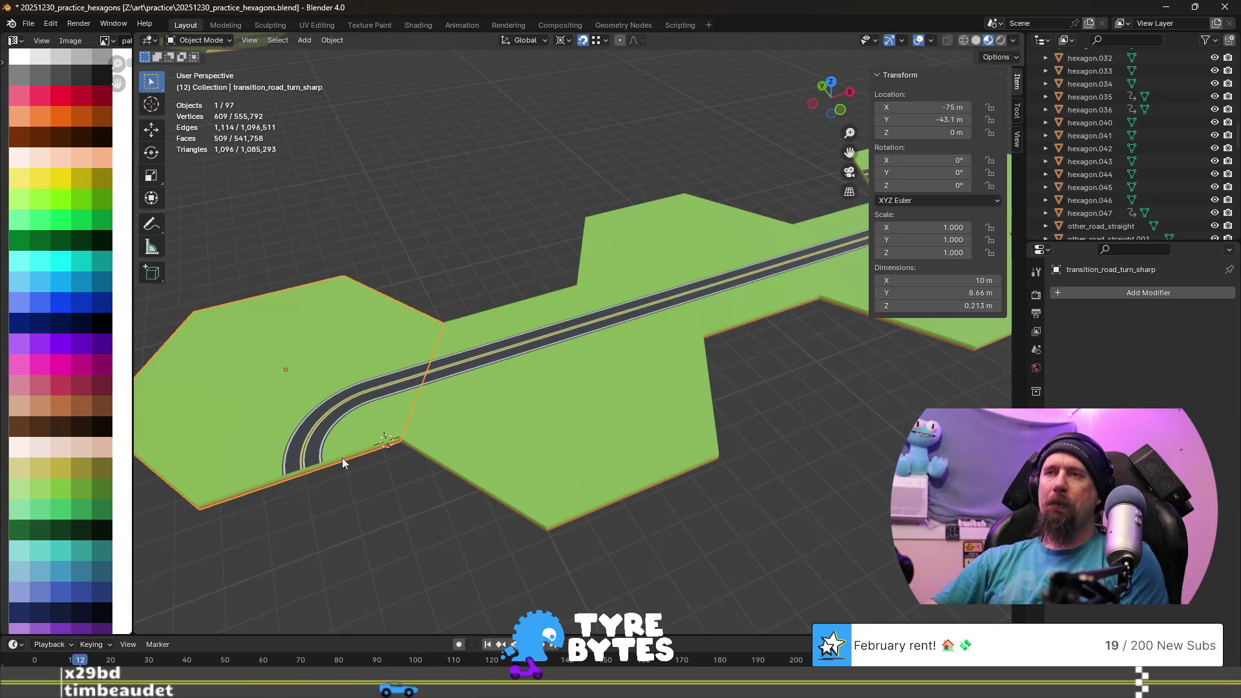
{"action": "scroll", "coordinate": [327, 489], "scroll_direction": "down", "scroll_amount": 2}
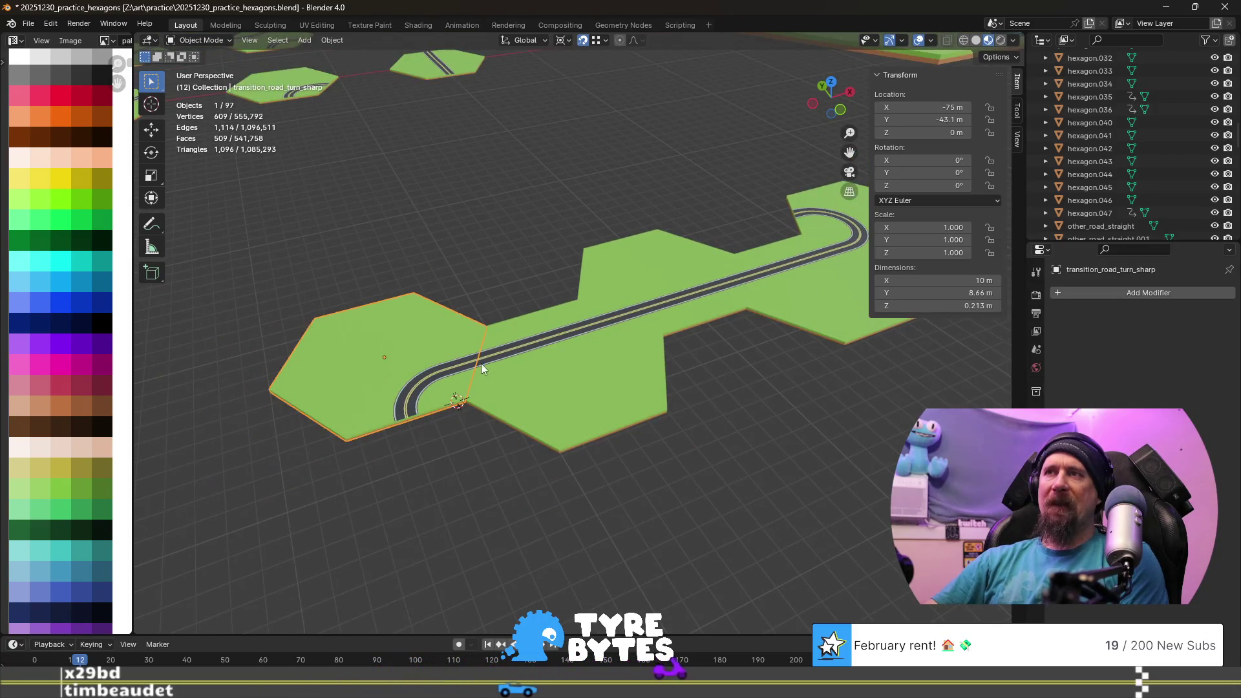
{"action": "scroll", "coordinate": [472, 392], "scroll_direction": "down", "scroll_amount": 1}
{"action": "scroll", "coordinate": [463, 196], "scroll_direction": "down", "scroll_amount": 1}
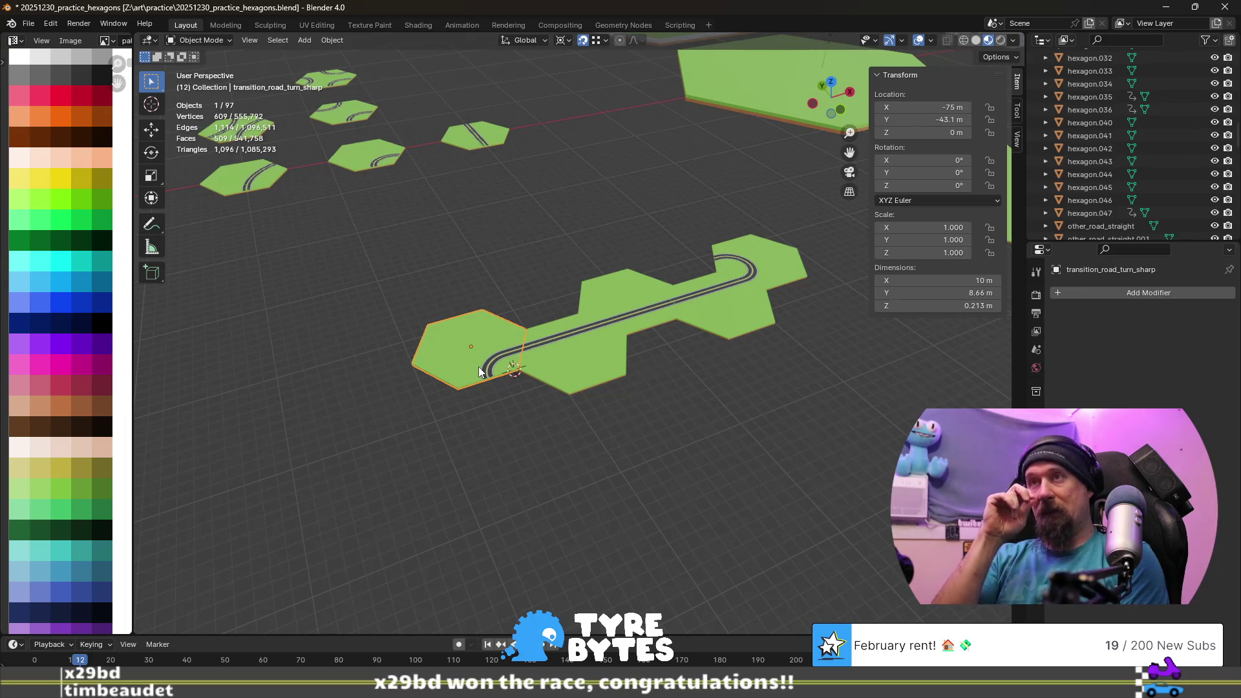
{"action": "scroll", "coordinate": [478, 367], "scroll_direction": "up", "scroll_amount": 2}
{"action": "scroll", "coordinate": [478, 367], "scroll_direction": "up", "scroll_amount": 2}
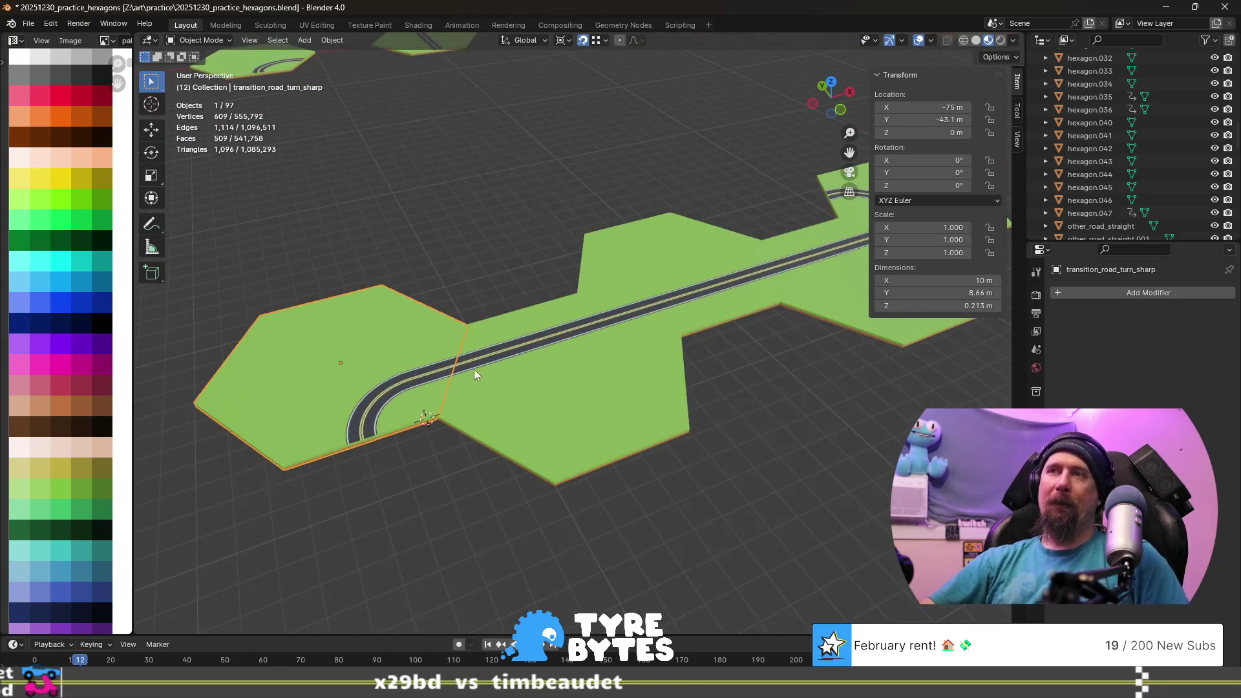
{"action": "scroll", "coordinate": [475, 367], "scroll_direction": "down", "scroll_amount": 3}
{"action": "middle_click_drag", "start_coordinate": [639, 265], "coordinate": [715, 265], "text": "shift"}
{"action": "scroll", "coordinate": [634, 279], "scroll_direction": "up", "scroll_amount": 2}
{"action": "scroll", "coordinate": [618, 286], "scroll_direction": "up", "scroll_amount": 2}
{"action": "scroll", "coordinate": [623, 254], "scroll_direction": "down", "scroll_amount": 2}
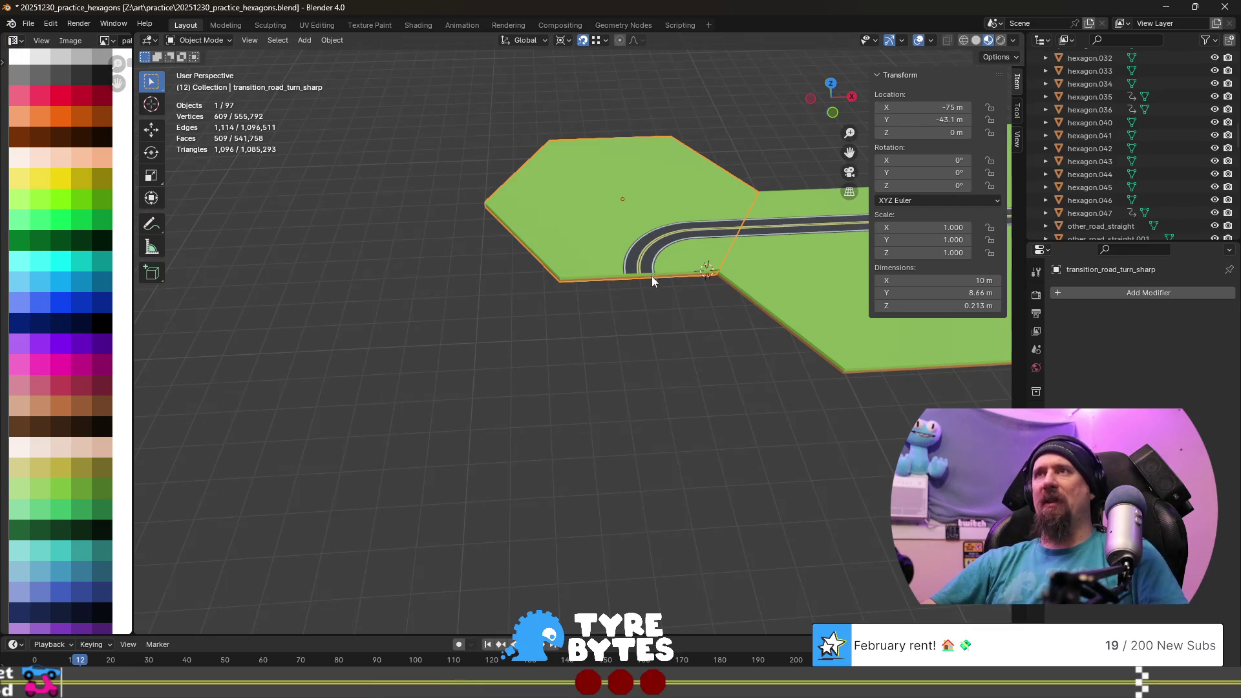
{"action": "key", "text": "shift+d"}
{"action": "key", "text": "Escape"}
{"action": "scroll", "coordinate": [666, 314], "scroll_direction": "down", "scroll_amount": 1}
{"action": "scroll", "coordinate": [657, 331], "scroll_direction": "down", "scroll_amount": 1}
{"action": "middle_click_drag", "start_coordinate": [656, 337], "coordinate": [558, 345], "text": "shift"}
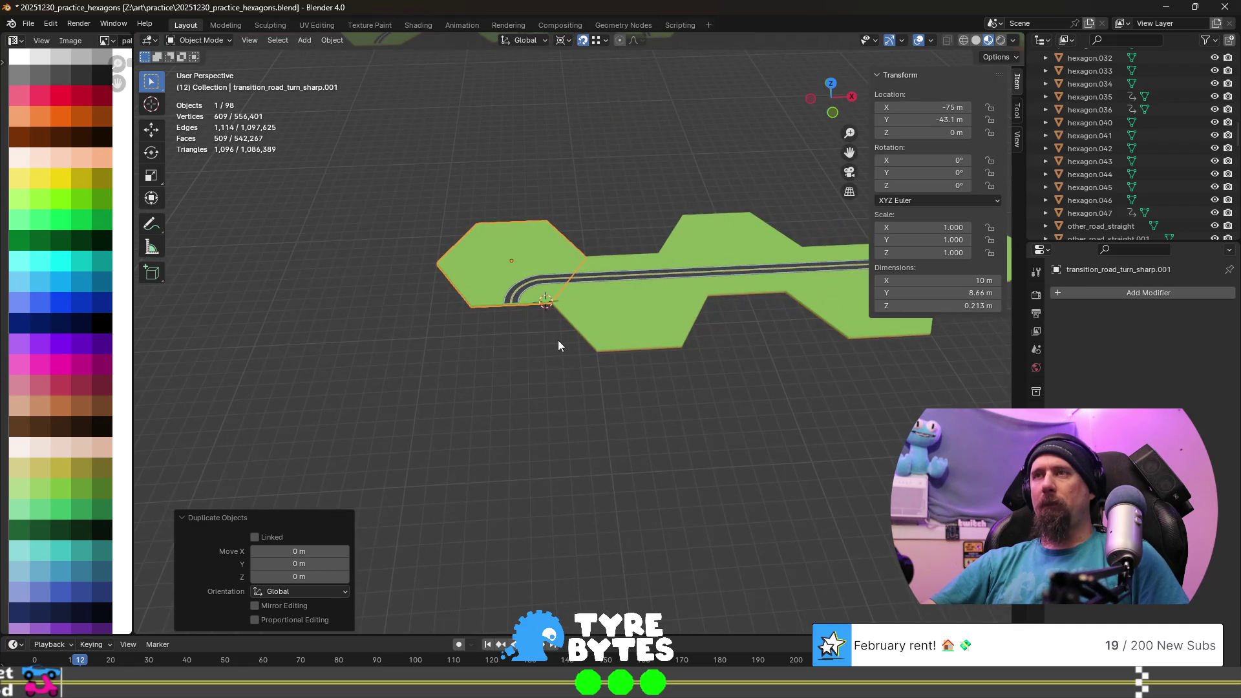
{"action": "key", "text": "g"}
{"action": "key", "text": "y"}
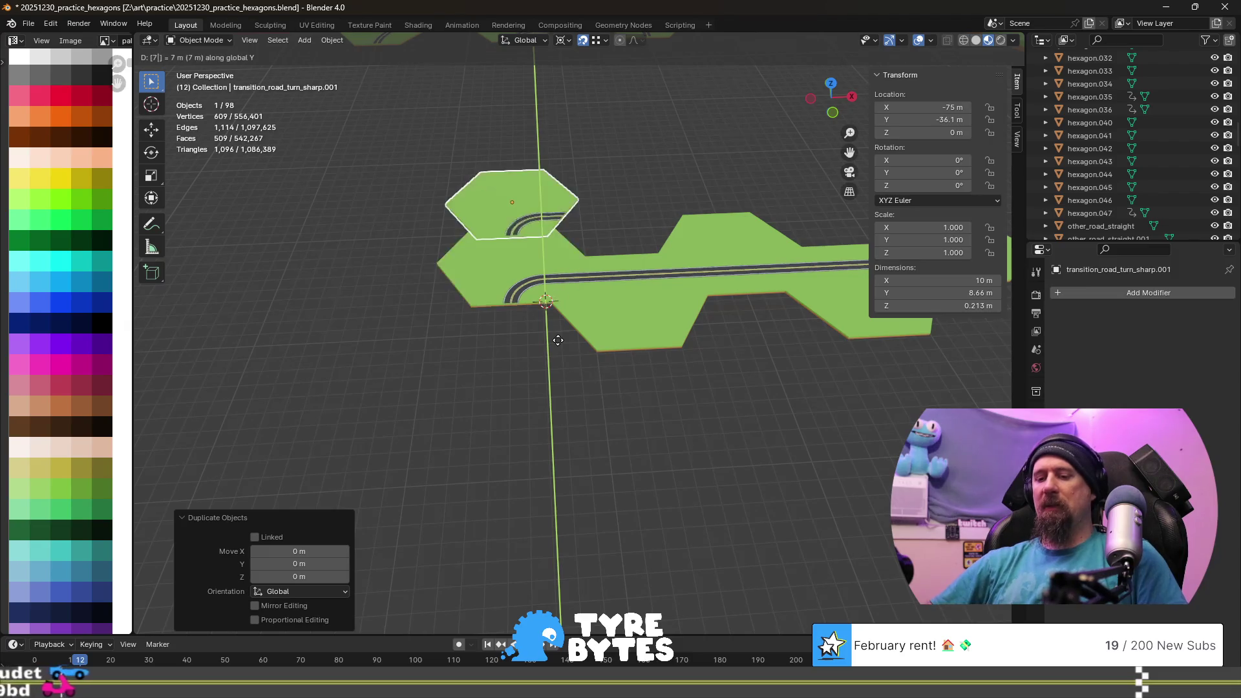
{"action": "type", "text": "8.66"}
{"action": "key", "text": "Return"}
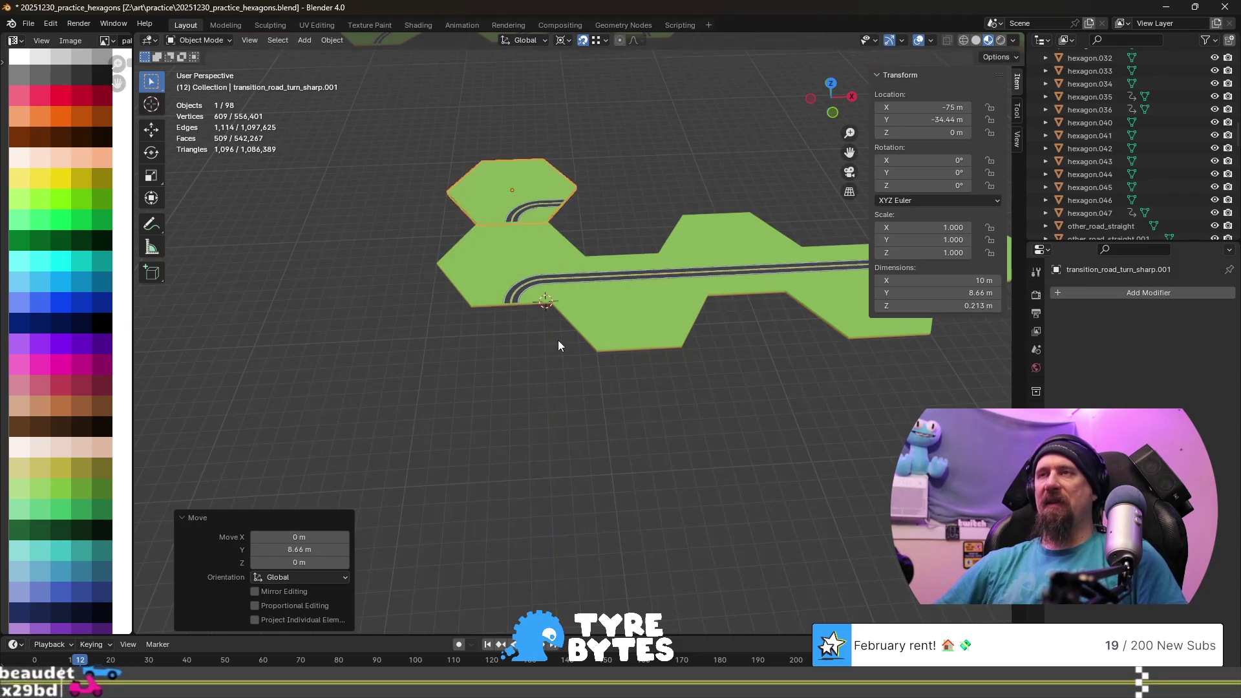
{"action": "scroll", "coordinate": [524, 149], "scroll_direction": "up", "scroll_amount": 4}
- Snap the 3D cursor to the centre of the copied tile via Cursor to Selected
{"action": "middle_click_drag", "start_coordinate": [480, 59], "coordinate": [584, 453], "text": "shift"}
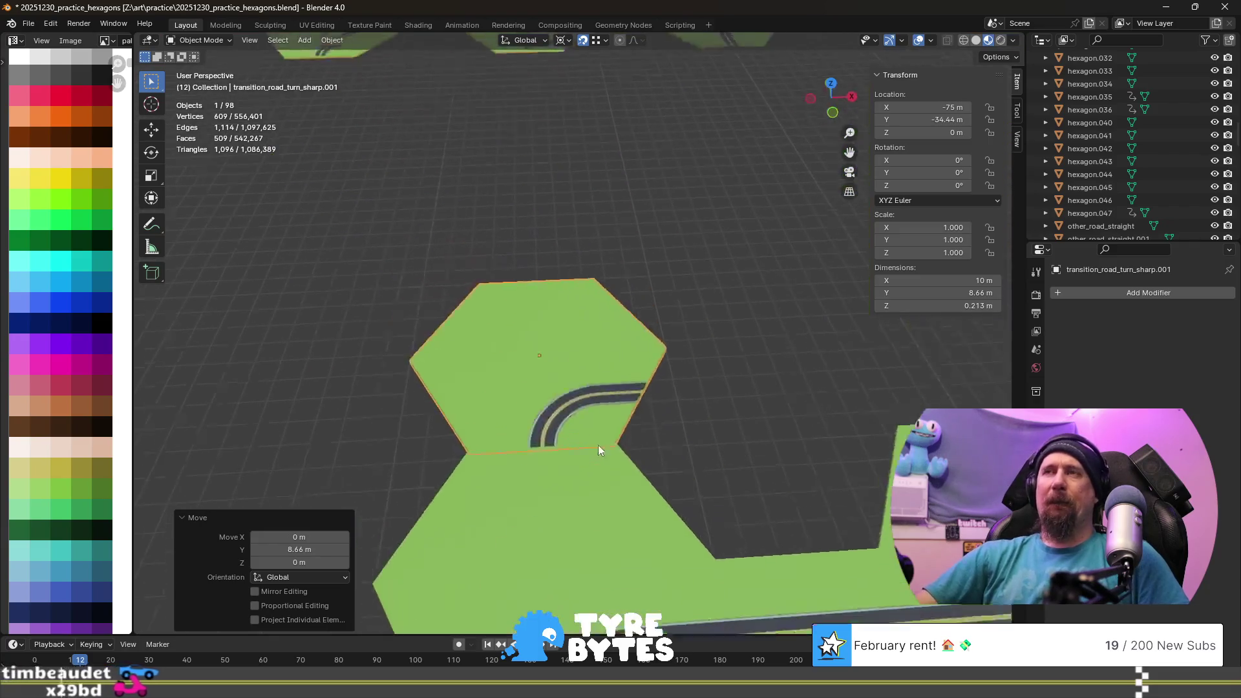
{"action": "key", "text": "shift+s"}
{"action": "left_click", "coordinate": [554, 449]}
{"action": "key", "text": "shift+s"}
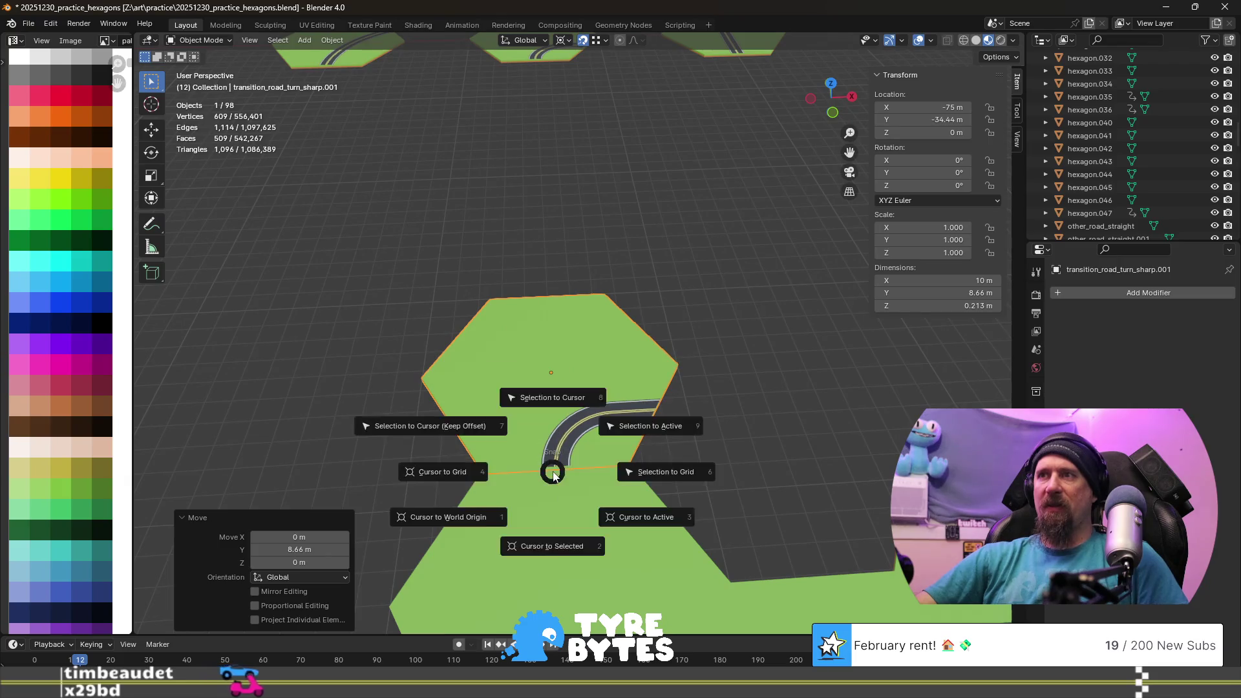
{"action": "left_click", "coordinate": [558, 550]}
{"action": "scroll", "coordinate": [565, 434], "scroll_direction": "up", "scroll_amount": 2}
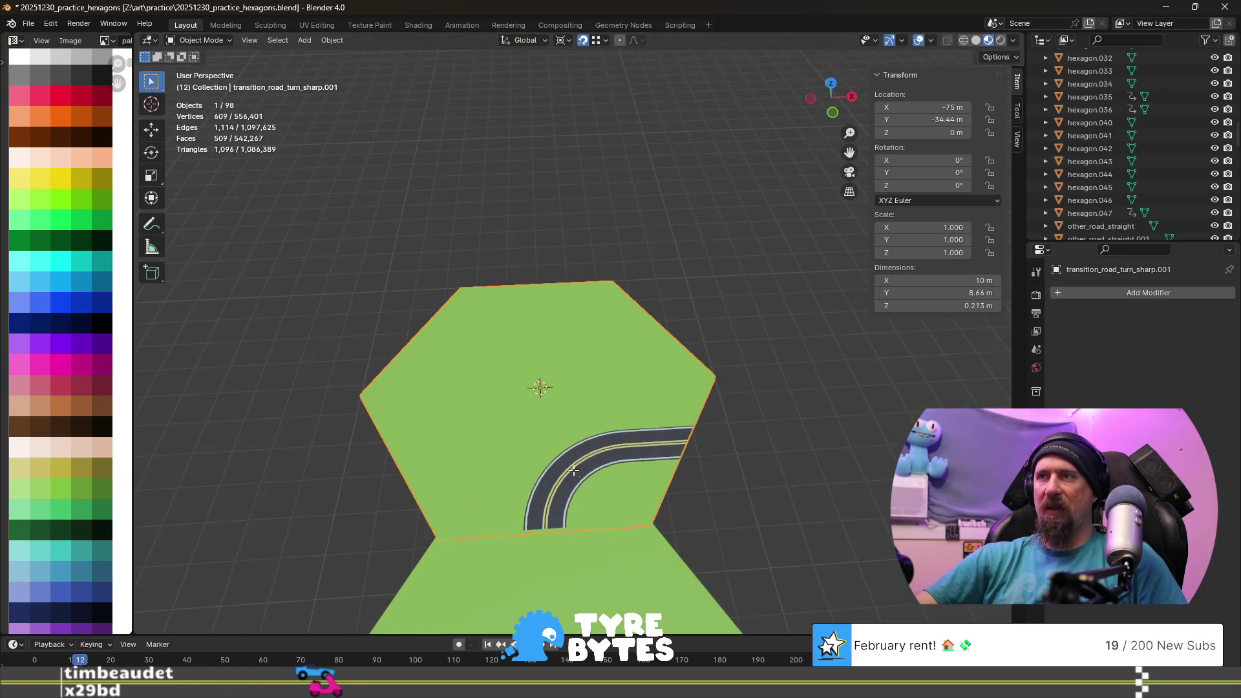
- In Edit Mode, mirror the copy's linked road strip with scale −1 on X, then return to Object Mode
{"action": "key", "text": "Tab"}
{"action": "key", "text": "l"}
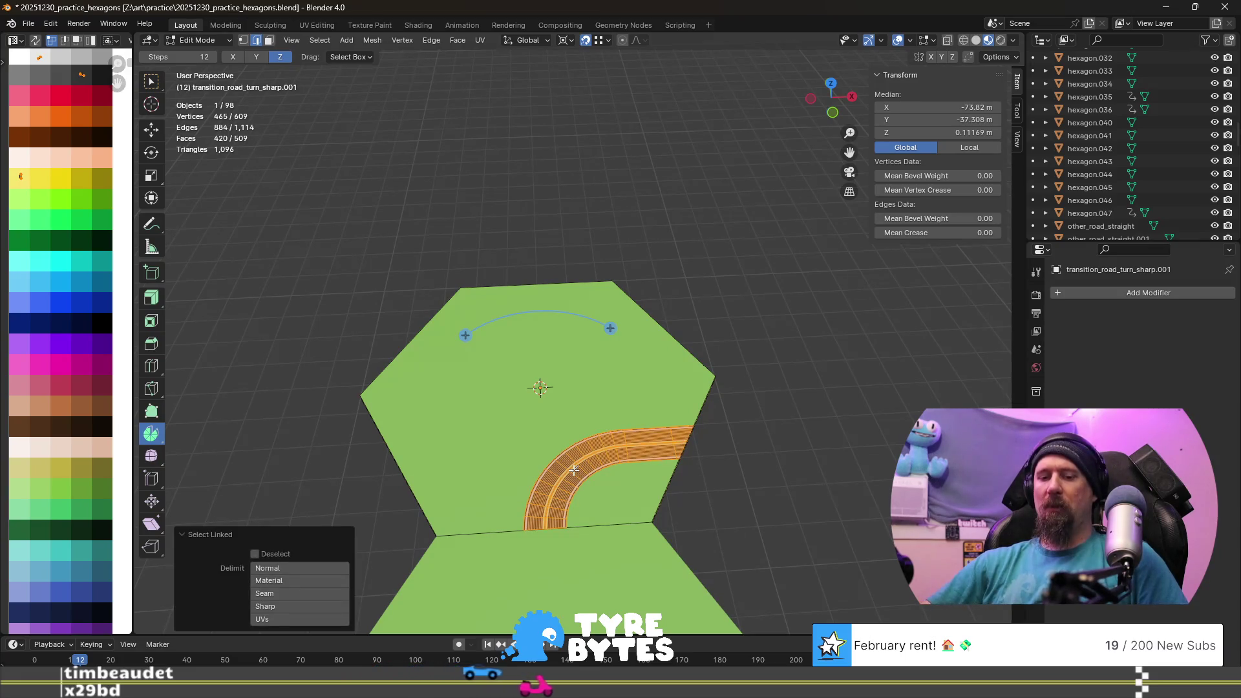
{"action": "key", "text": "s"}
{"action": "key", "text": "x"}
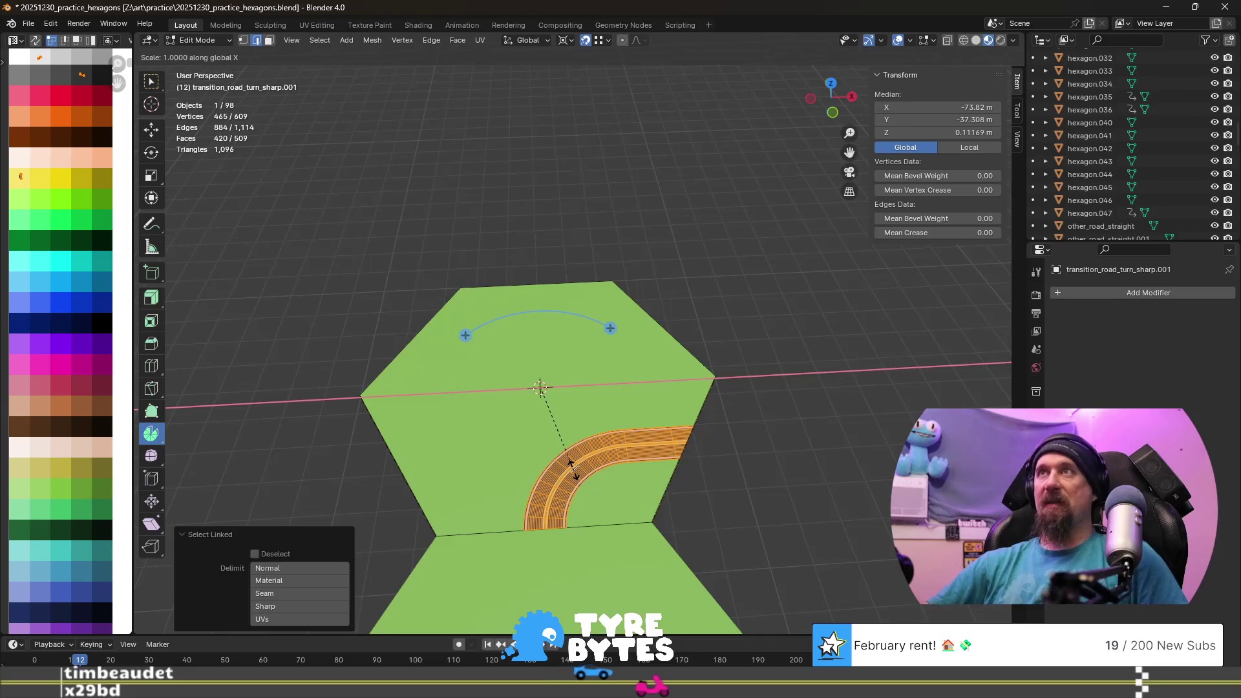
{"action": "type", "text": "-1"}
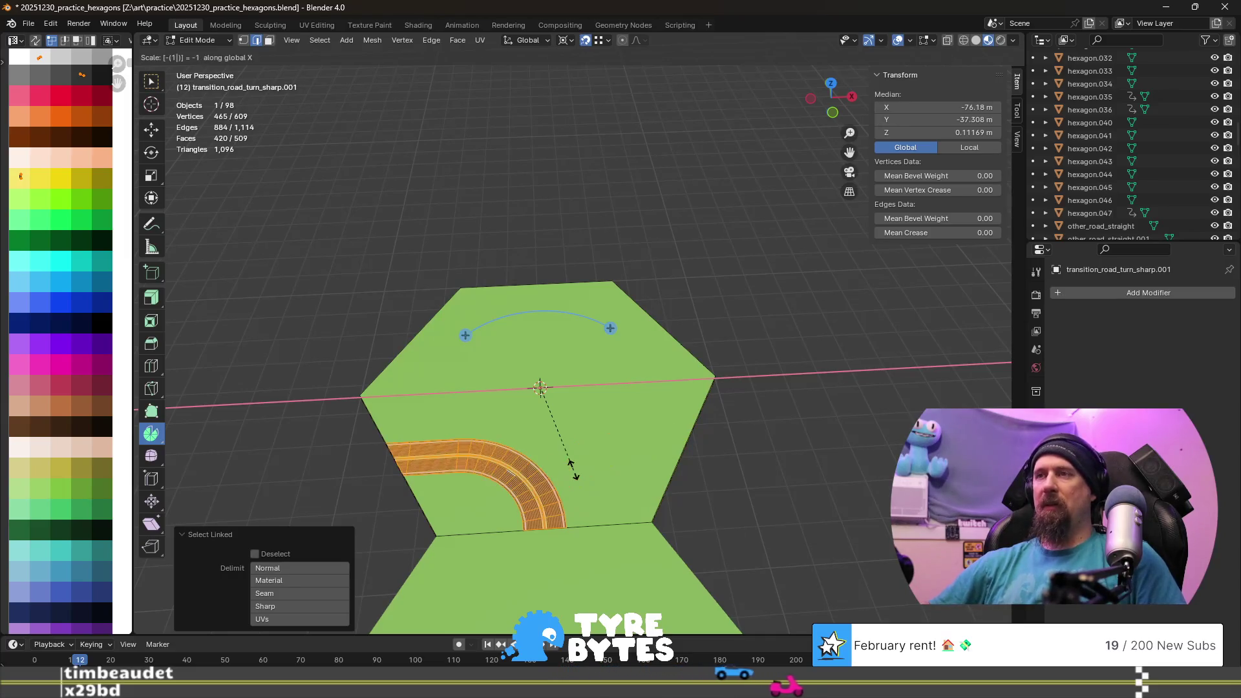
{"action": "key", "text": "Return"}
{"action": "key", "text": "Tab"}
{"action": "scroll", "coordinate": [645, 454], "scroll_direction": "down", "scroll_amount": 3}
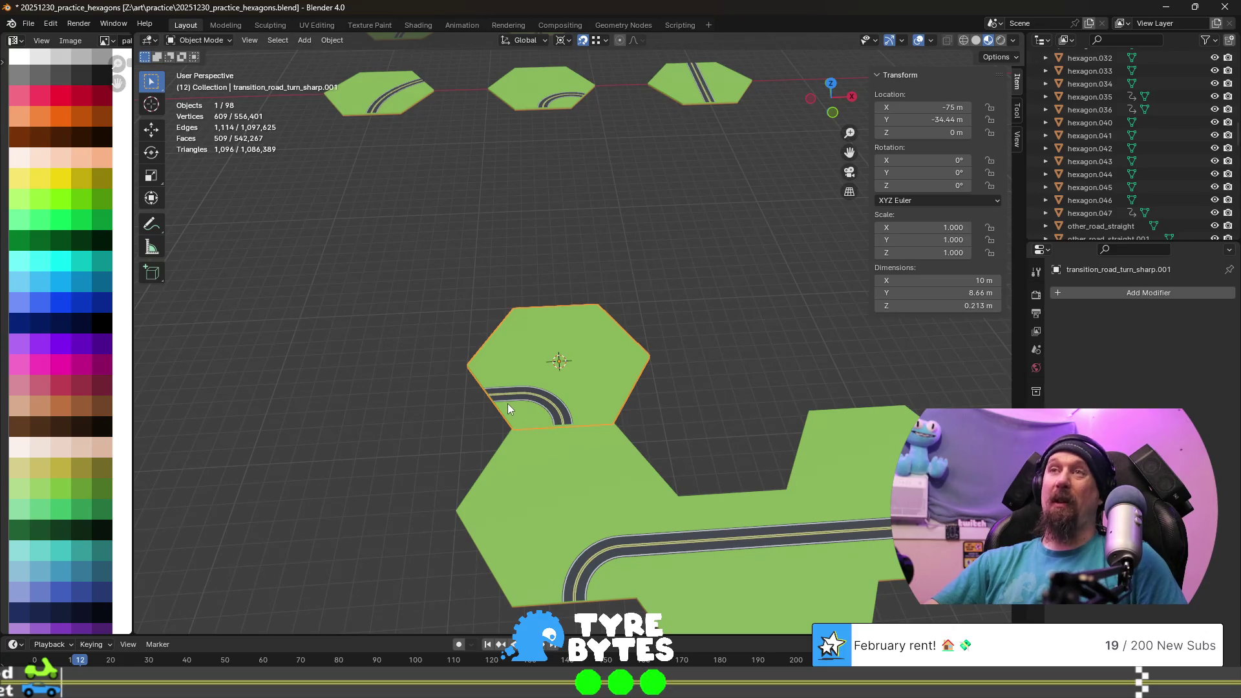
{"action": "scroll", "coordinate": [575, 512], "scroll_direction": "down", "scroll_amount": 2}
{"action": "scroll", "coordinate": [575, 513], "scroll_direction": "up", "scroll_amount": 2}
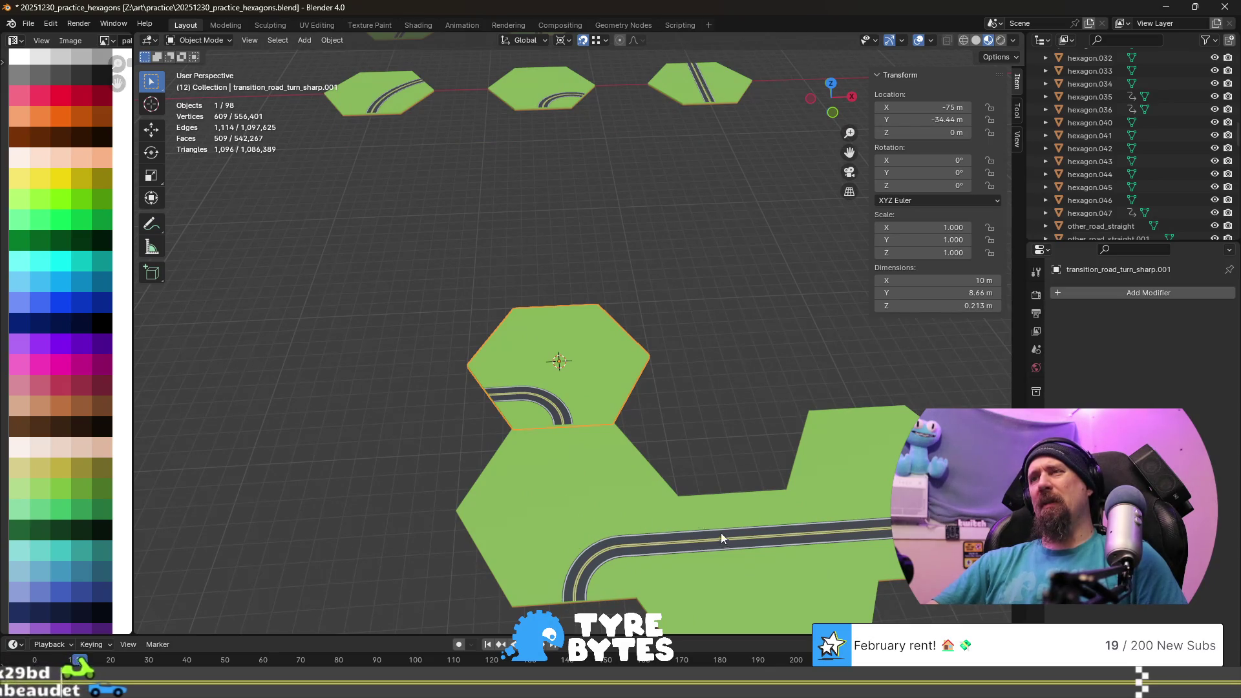
- Move both turn tiles 7.5 m along X and 4.33 m along Y, then duplicate the lower one
{"action": "left_click", "coordinate": [590, 540]}
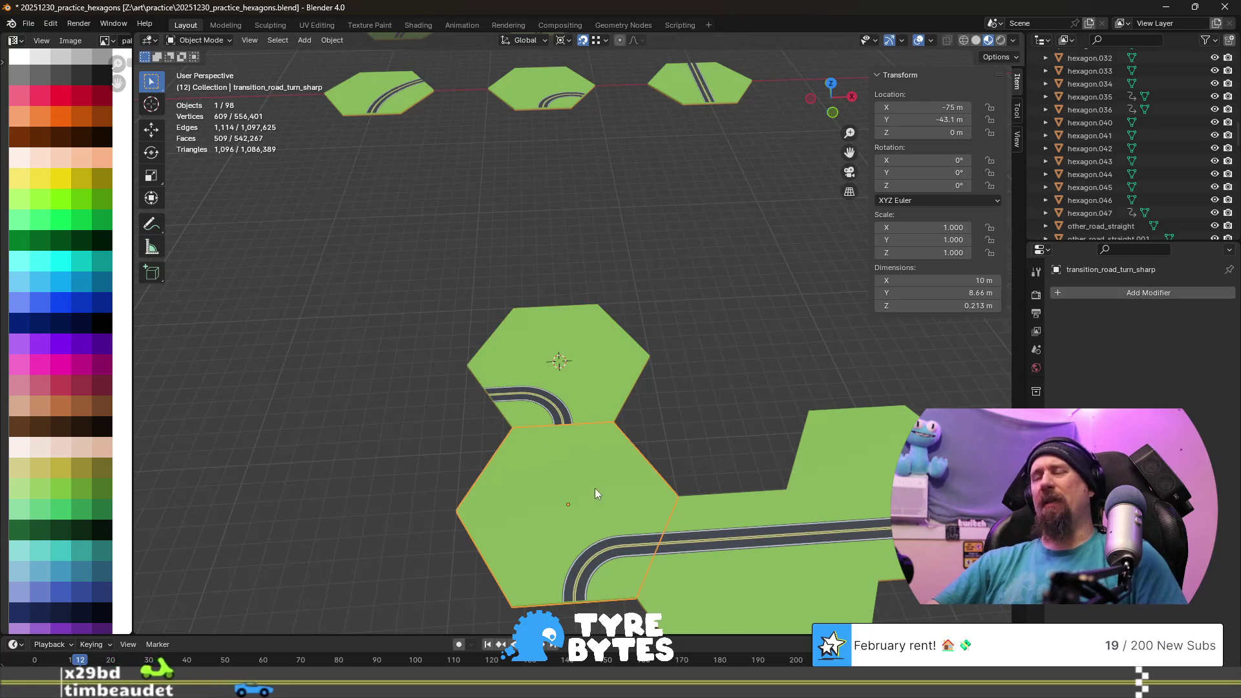
{"action": "scroll", "coordinate": [595, 488], "scroll_direction": "down", "scroll_amount": 2}
{"action": "scroll", "coordinate": [595, 495], "scroll_direction": "down", "scroll_amount": 2}
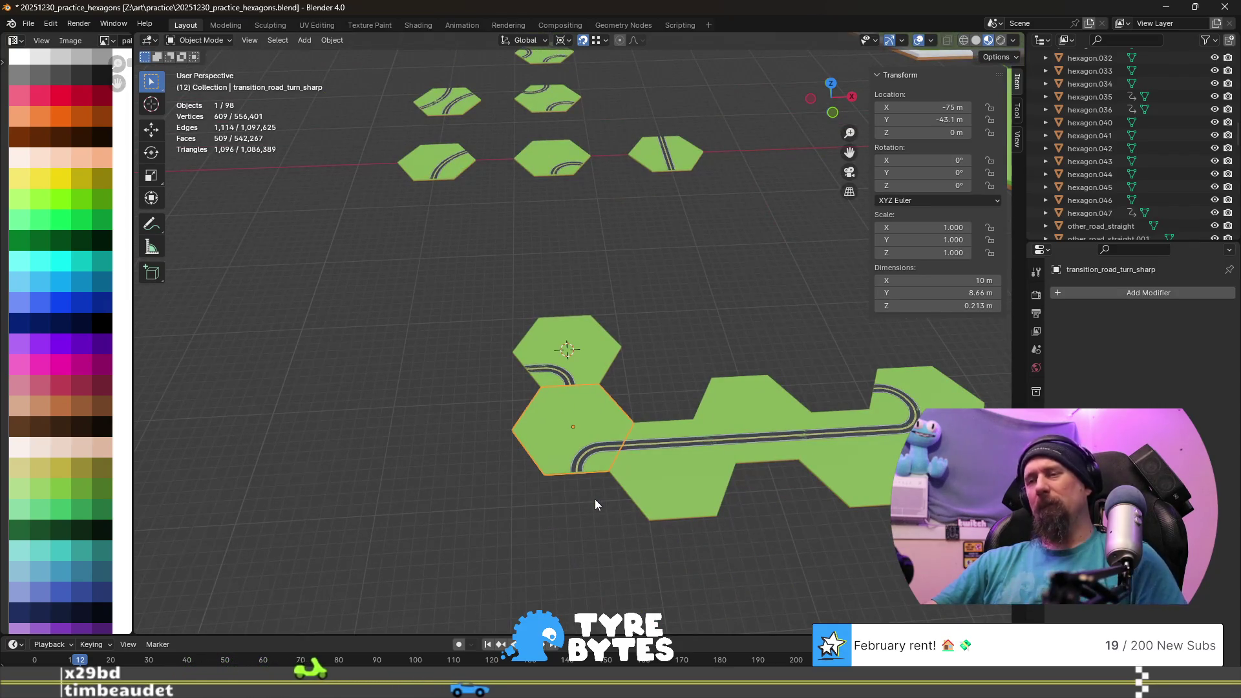
{"action": "scroll", "coordinate": [595, 500], "scroll_direction": "up", "scroll_amount": 2}
{"action": "scroll", "coordinate": [595, 499], "scroll_direction": "up", "scroll_amount": 2}
{"action": "left_click", "coordinate": [581, 391], "text": "shift"}
{"action": "type", "text": "gx"}
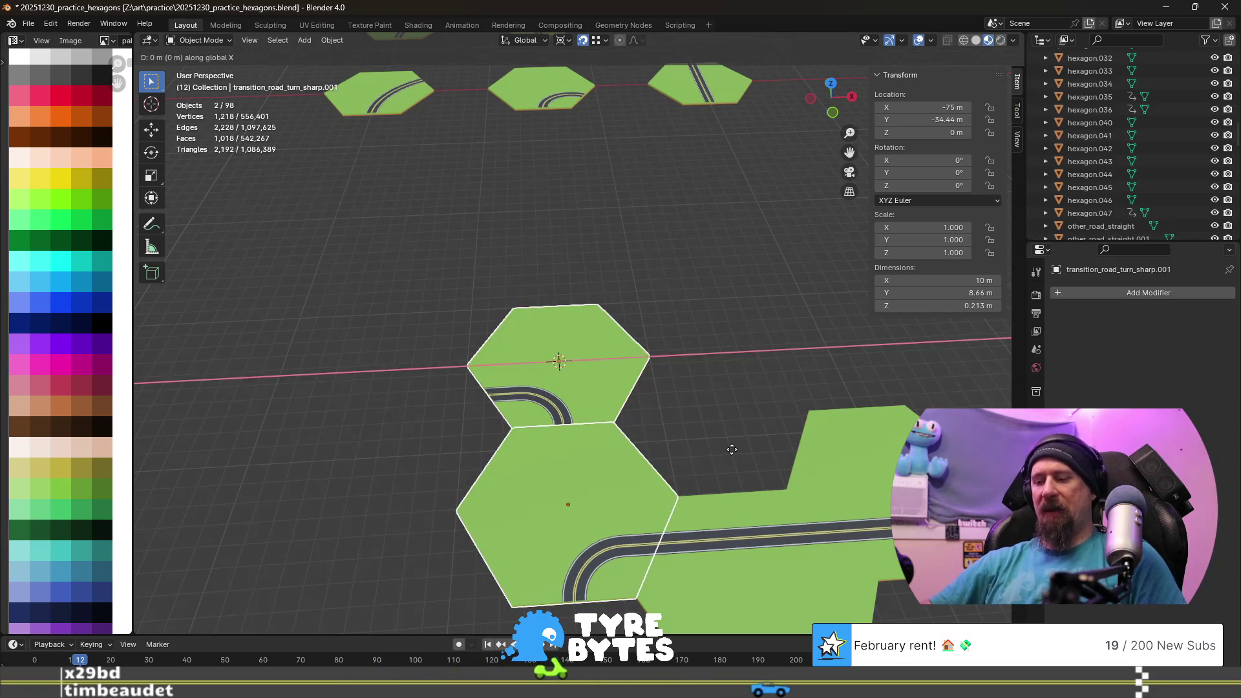
{"action": "type", "text": "7.5"}
{"action": "key", "text": "Return"}
{"action": "type", "text": "gy4"}
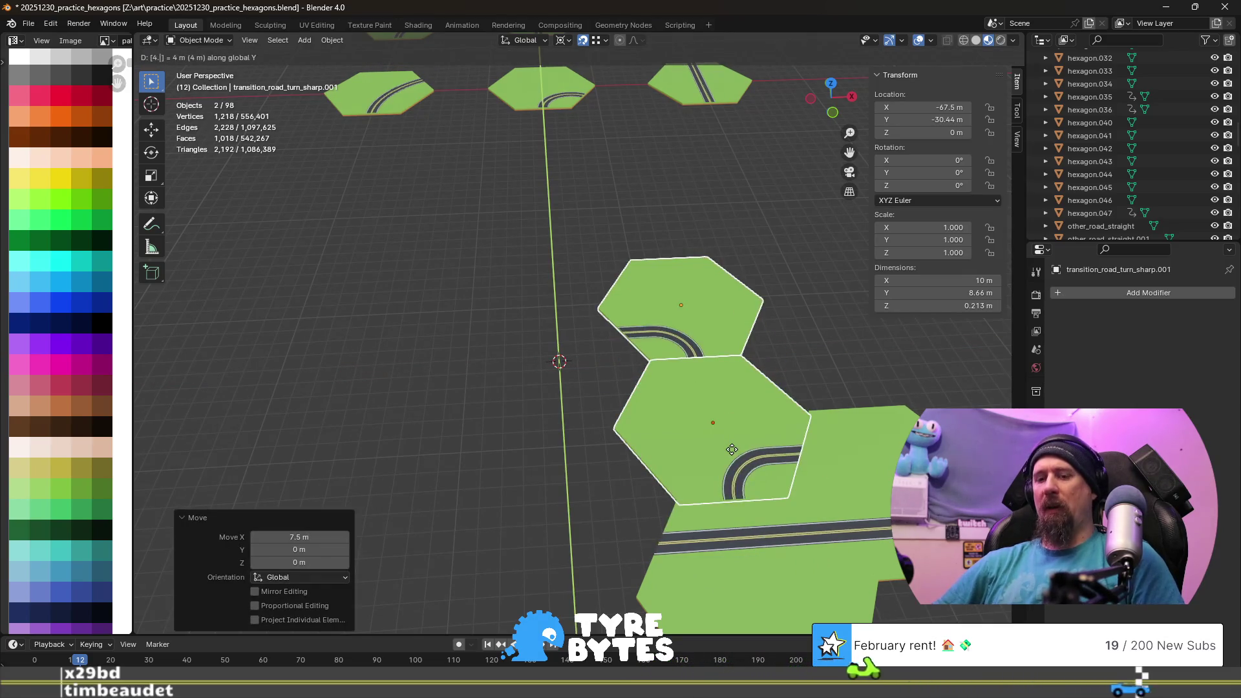
{"action": "type", "text": ".33"}
{"action": "key", "text": "Return"}
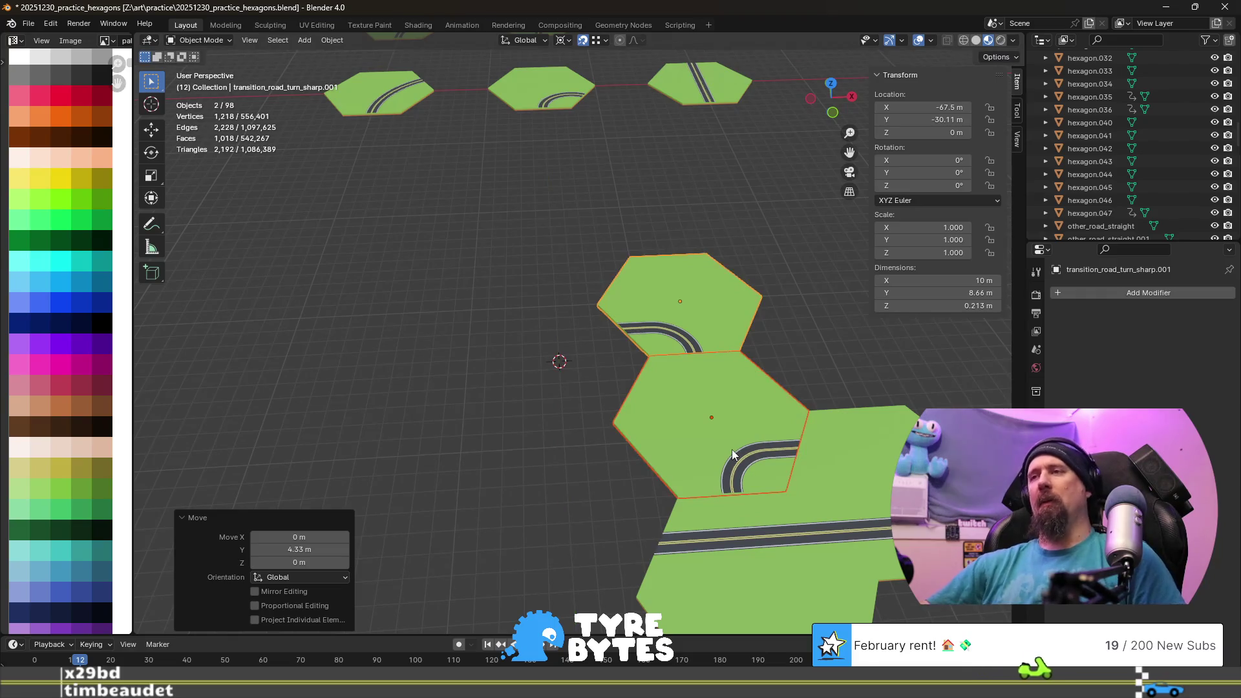
{"action": "scroll", "coordinate": [732, 452], "scroll_direction": "down", "scroll_amount": 2}
{"action": "scroll", "coordinate": [731, 453], "scroll_direction": "down", "scroll_amount": 1}
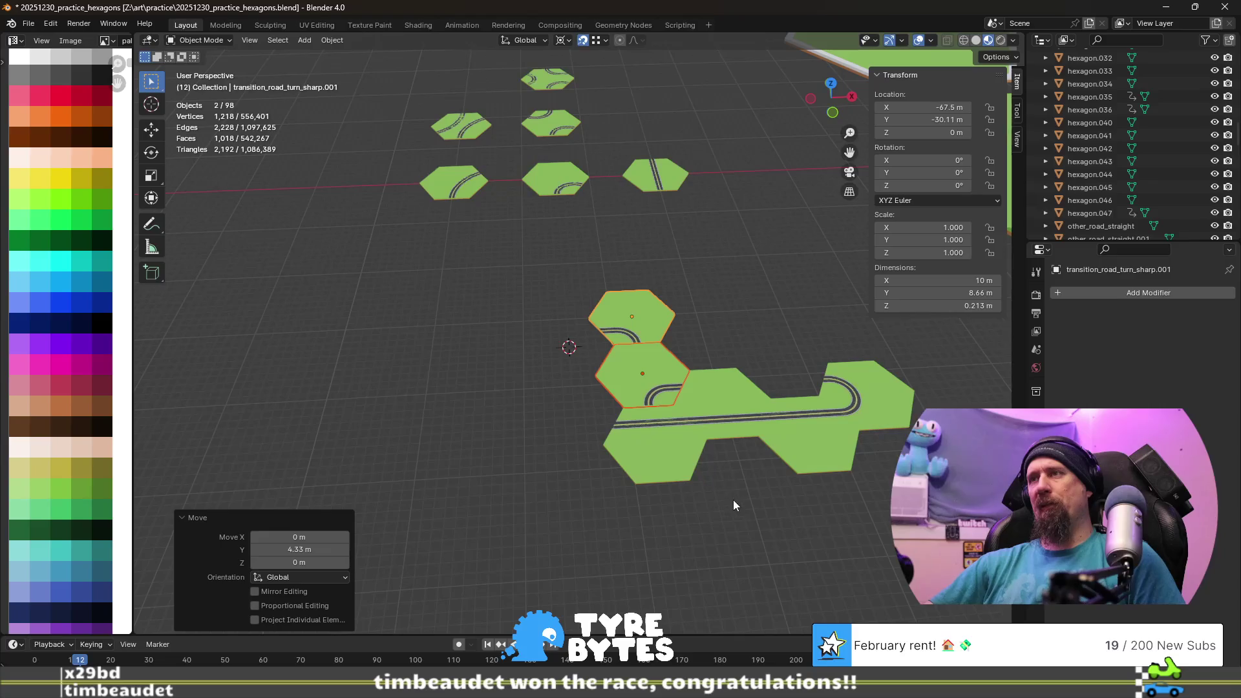
{"action": "left_click", "coordinate": [673, 403]}
{"action": "key", "text": "shift+d"}
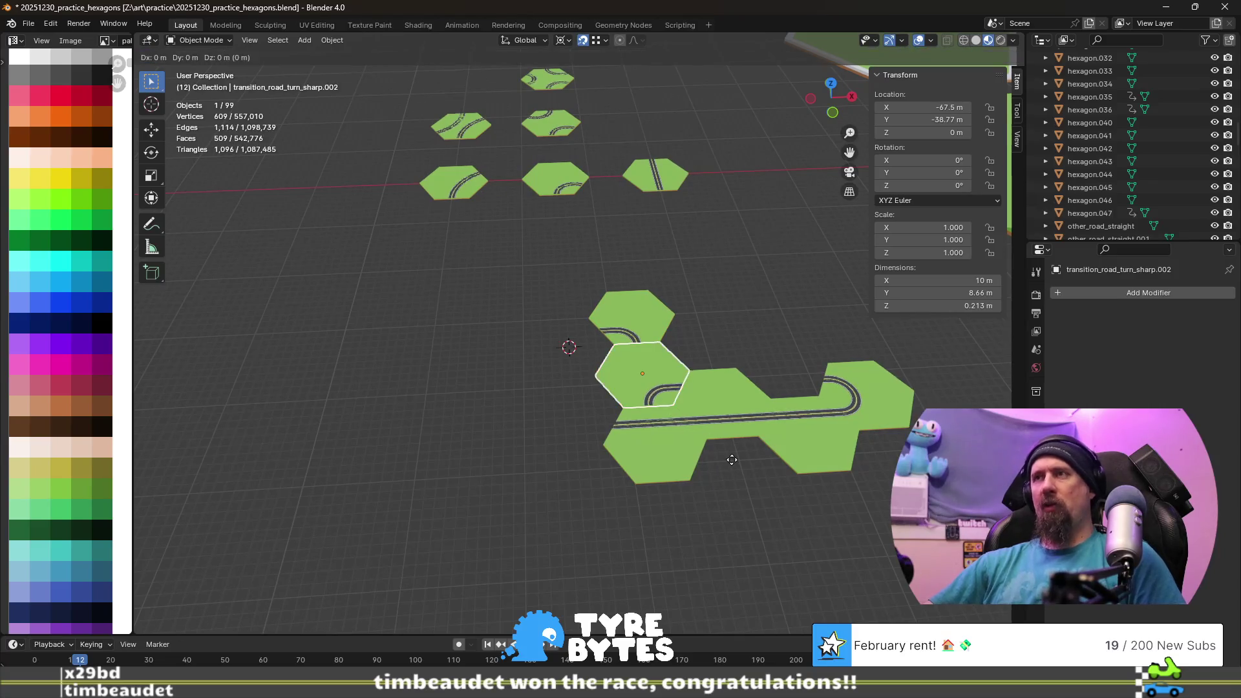
- Move the new copy −7.5 m along X and −4.33 m along Y back to the straight road's end
{"action": "key", "text": "x"}
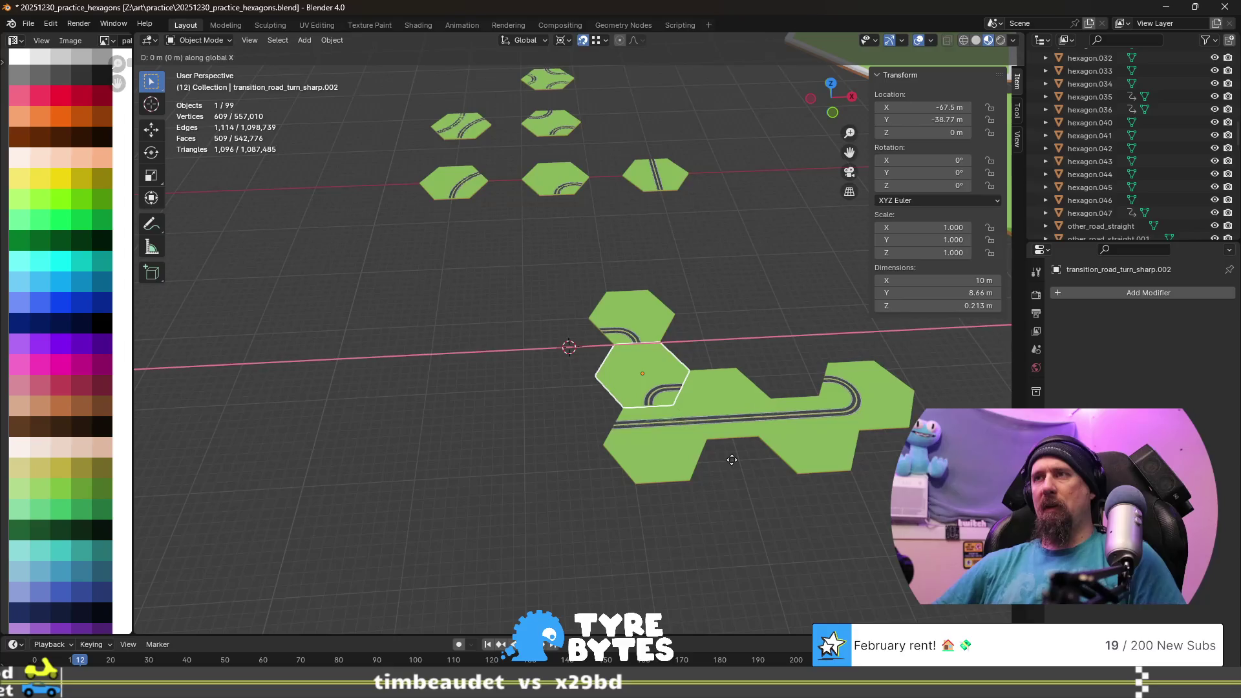
{"action": "type", "text": "-7.5"}
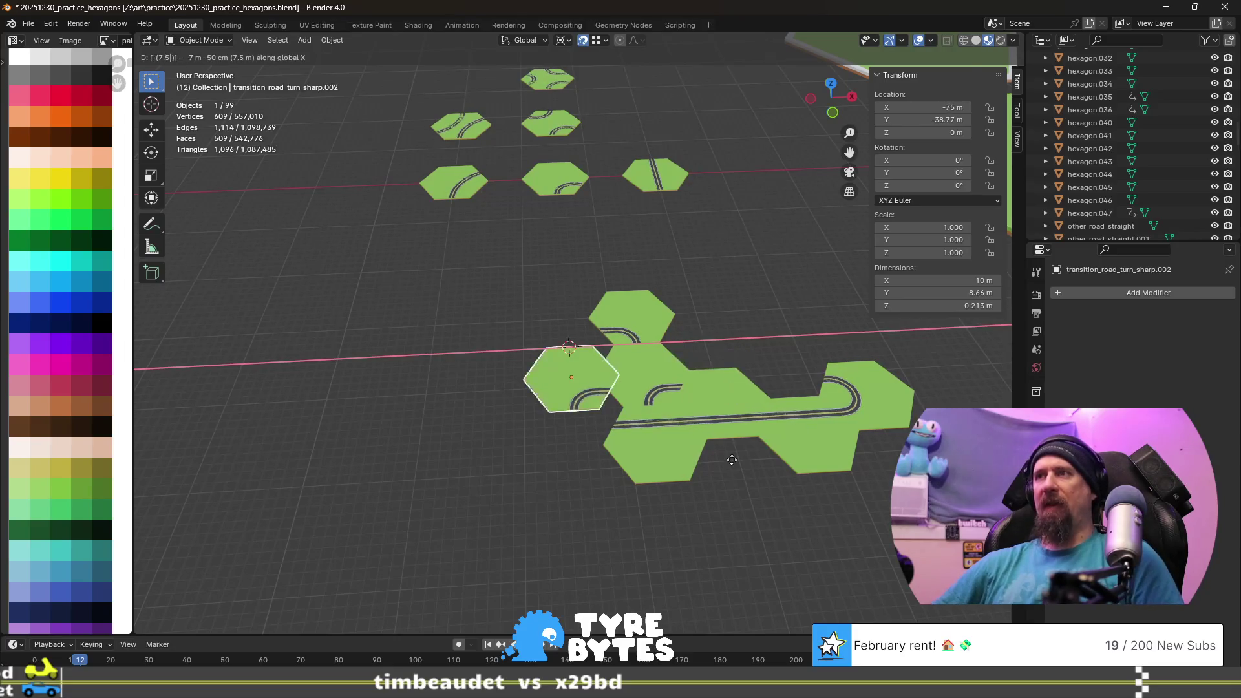
{"action": "key", "text": "Return"}
{"action": "key", "text": "g"}
{"action": "type", "text": "y"}
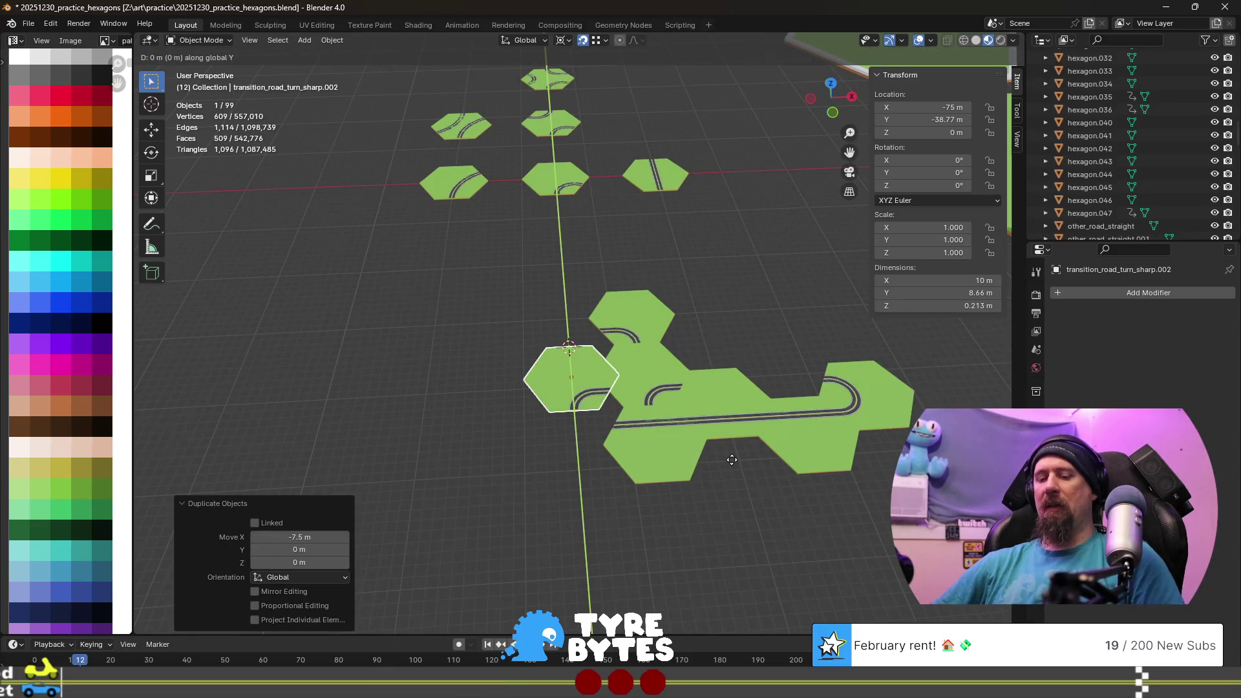
{"action": "type", "text": "-4.33"}
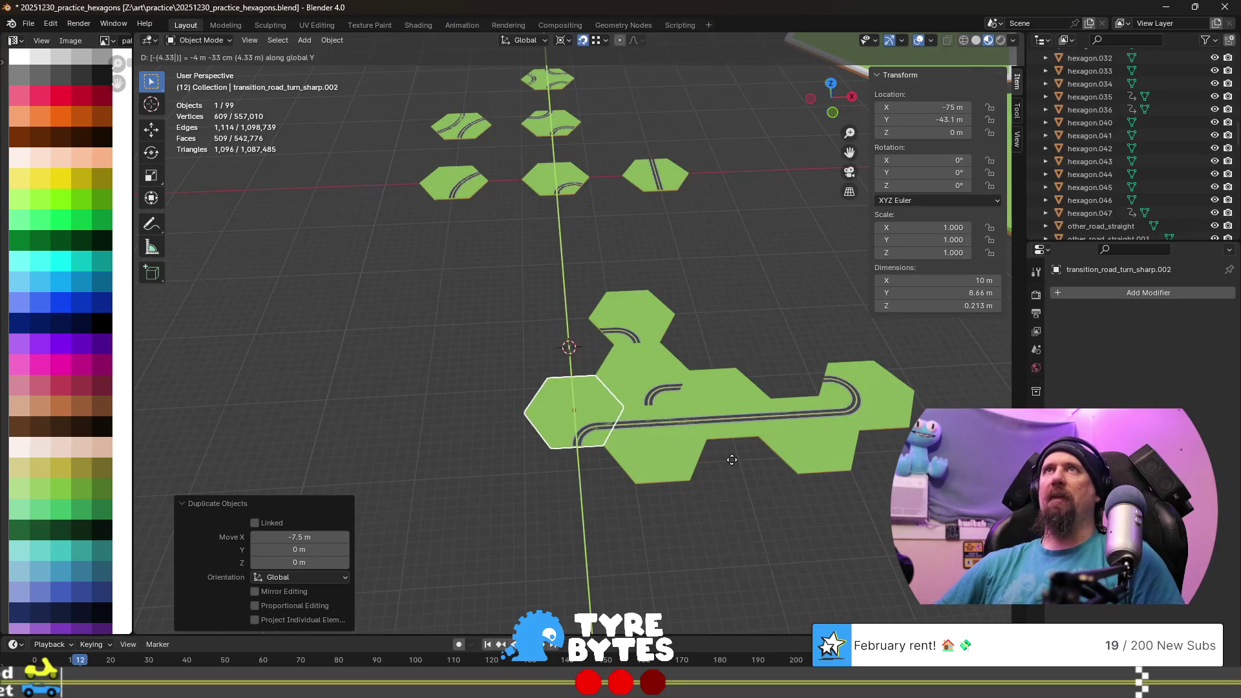
{"action": "key", "text": "Return"}
{"action": "scroll", "coordinate": [519, 530], "scroll_direction": "up", "scroll_amount": 2}
{"action": "scroll", "coordinate": [518, 523], "scroll_direction": "up", "scroll_amount": 2}
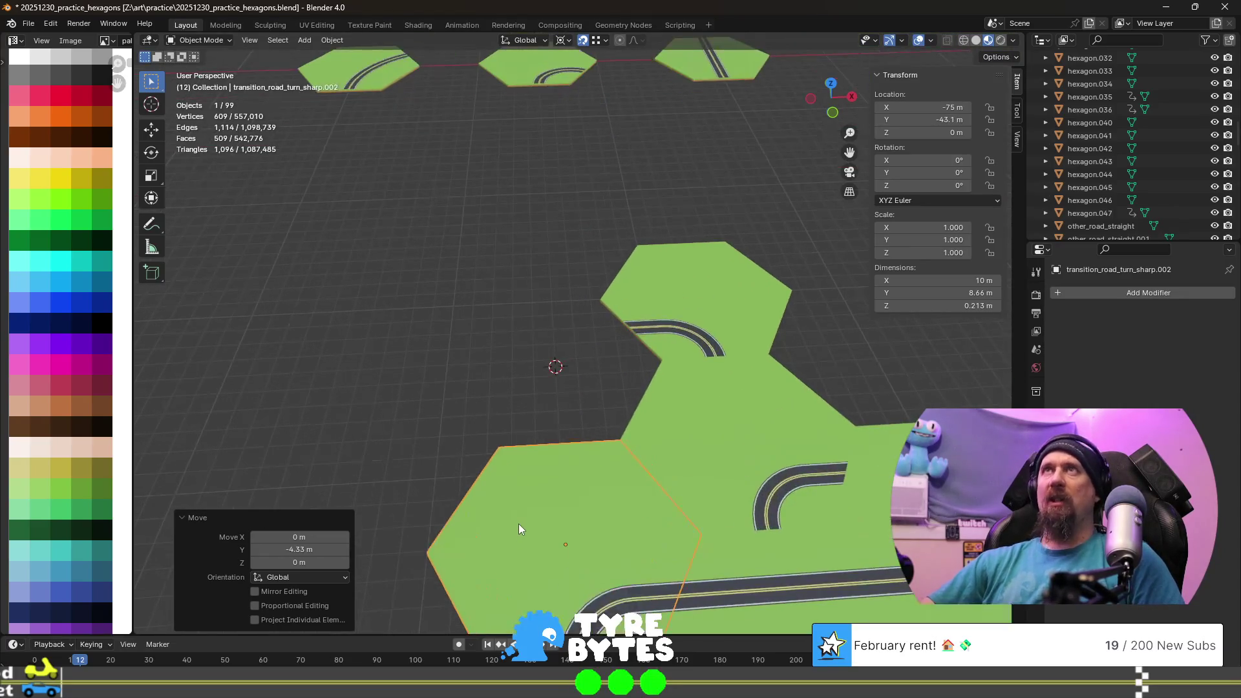
{"action": "mouse_move", "coordinate": [603, 544]}
{"action": "middle_mouse_down", "text": "shift"}
{"action": "mouse_move", "coordinate": [529, 427]}
{"action": "mouse_move", "coordinate": [495, 341]}
{"action": "middle_mouse_up", "text": "shift"}
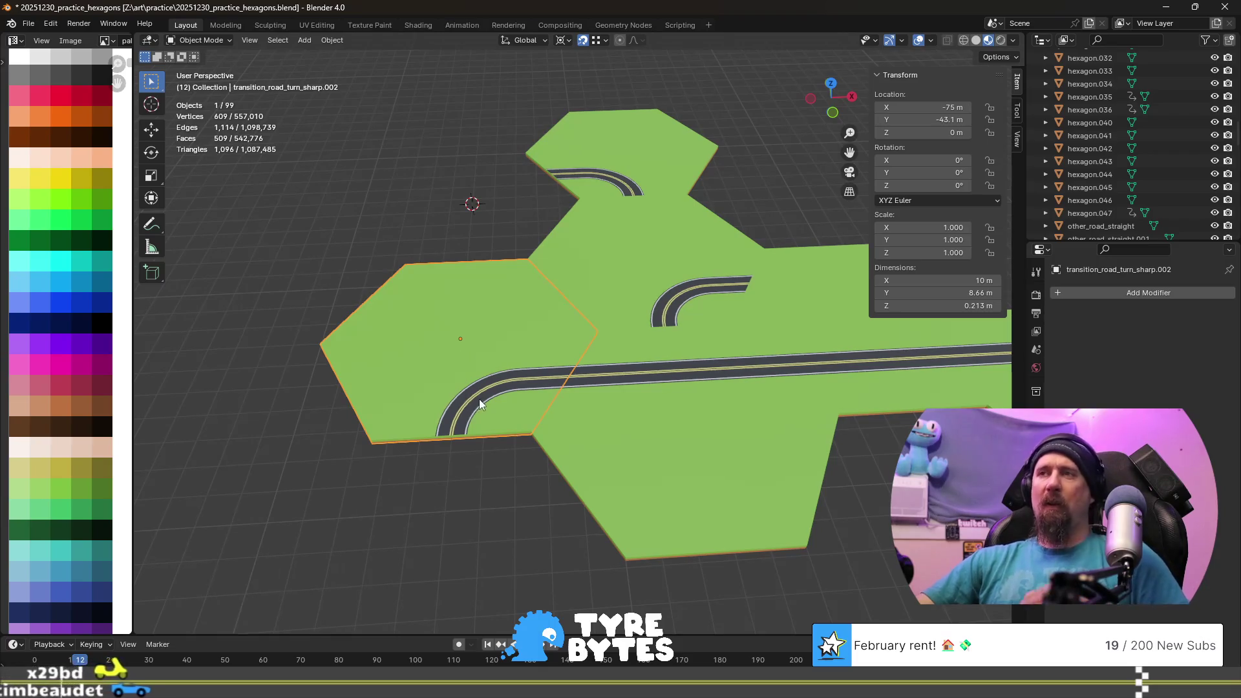
{"action": "key", "text": "Tab"}
{"action": "scroll", "coordinate": [480, 397], "scroll_direction": "up", "scroll_amount": 5}
{"action": "scroll", "coordinate": [480, 396], "scroll_direction": "down", "scroll_amount": 3}
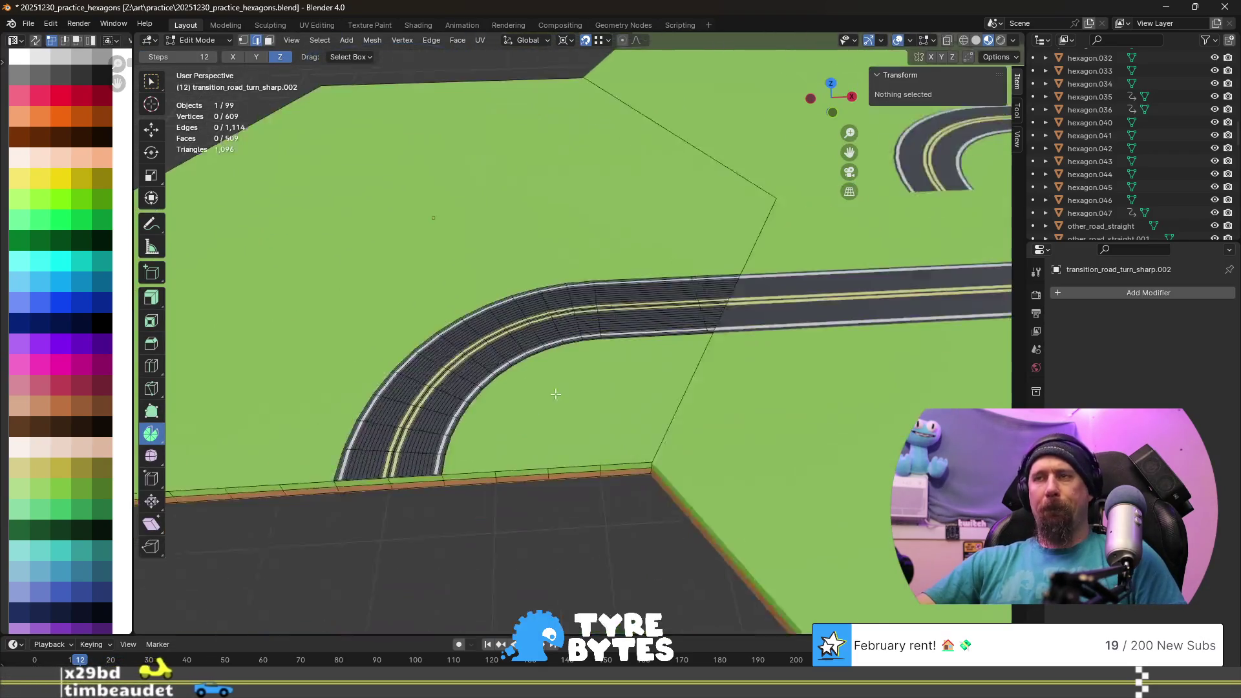
{"action": "scroll", "coordinate": [566, 396], "scroll_direction": "down", "scroll_amount": 3}
{"action": "scroll", "coordinate": [566, 396], "scroll_direction": "up", "scroll_amount": 3}
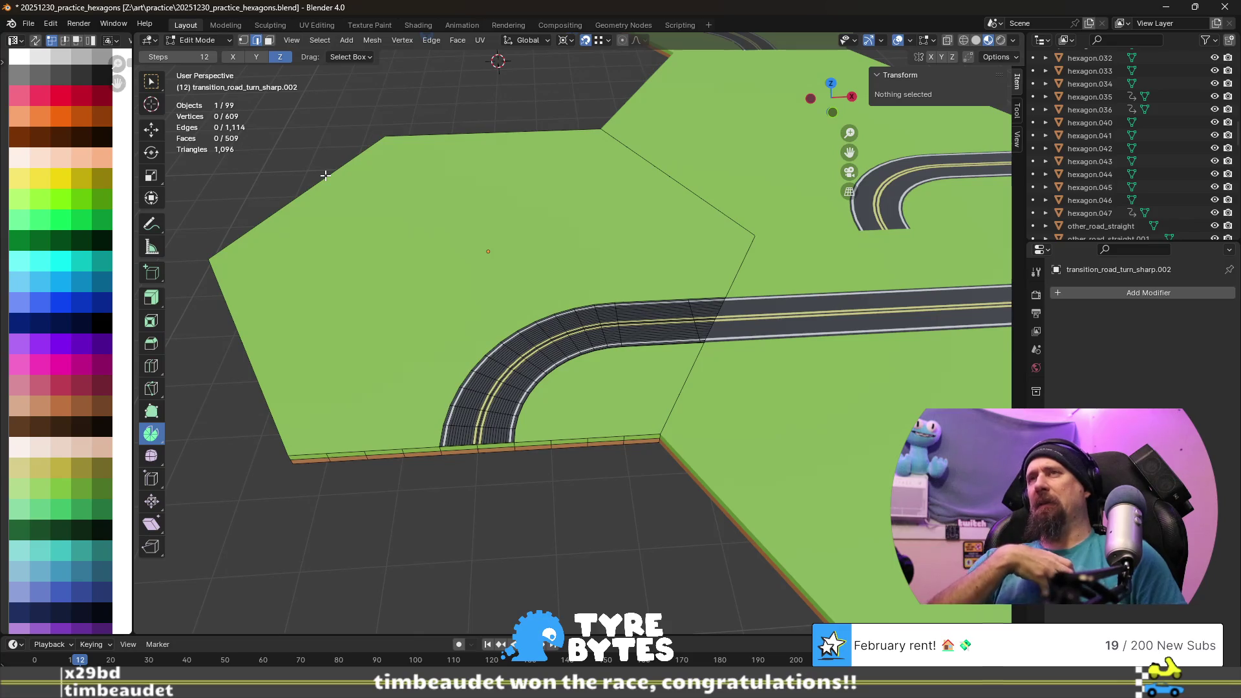
{"action": "scroll", "coordinate": [325, 174], "scroll_direction": "down", "scroll_amount": 8}
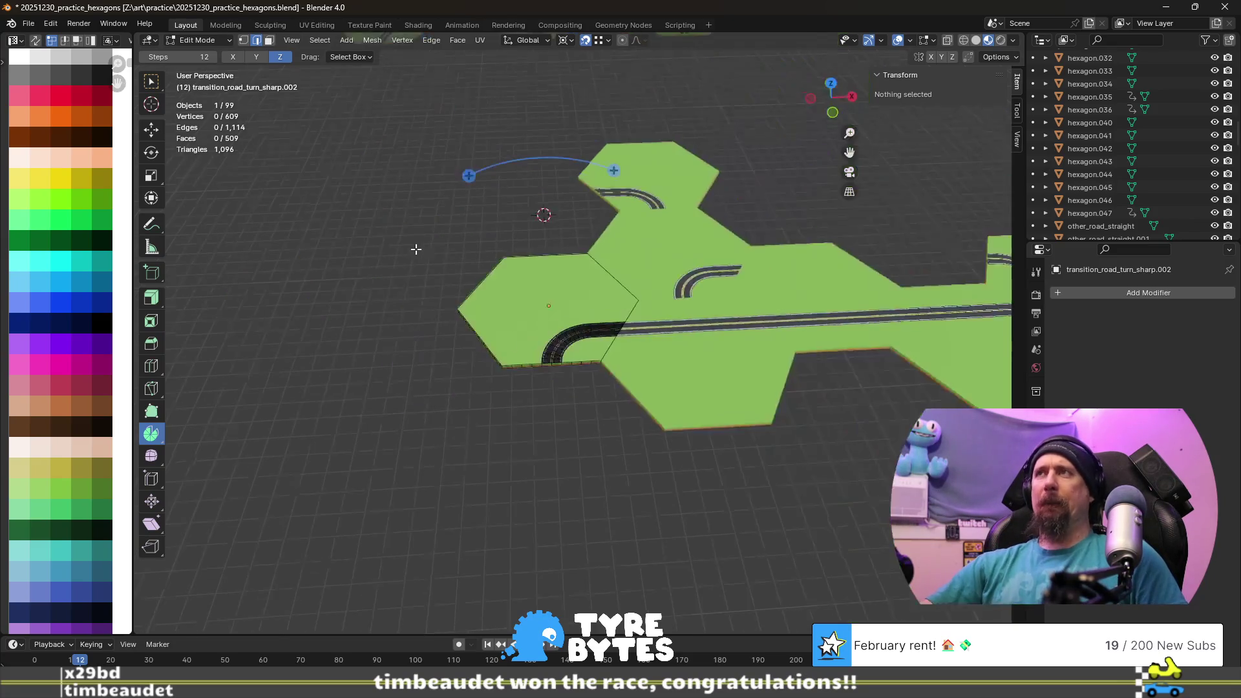
{"action": "scroll", "coordinate": [531, 298], "scroll_direction": "down", "scroll_amount": 3}
{"action": "mouse_move", "coordinate": [531, 297]}
{"action": "middle_mouse_down"}
{"action": "mouse_move", "coordinate": [509, 380]}
{"action": "mouse_move", "coordinate": [689, 357]}
{"action": "mouse_move", "coordinate": [738, 379]}
{"action": "middle_mouse_up"}
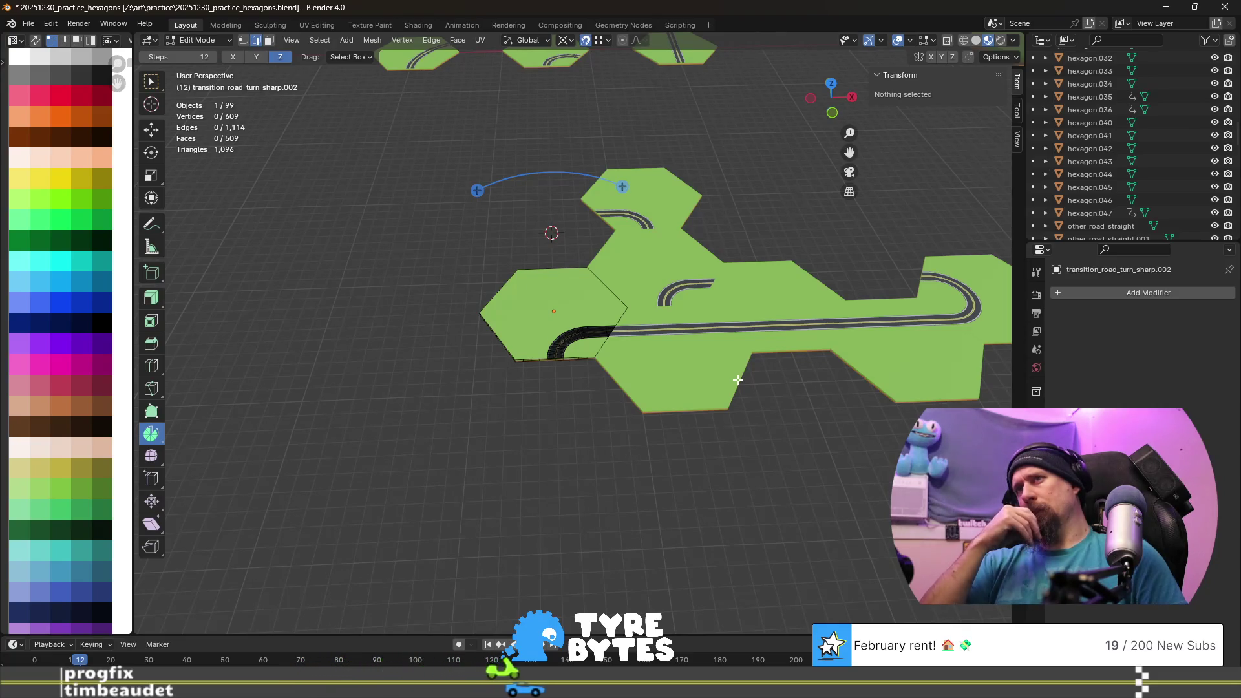
{"action": "scroll", "coordinate": [722, 360], "scroll_direction": "up", "scroll_amount": 5}
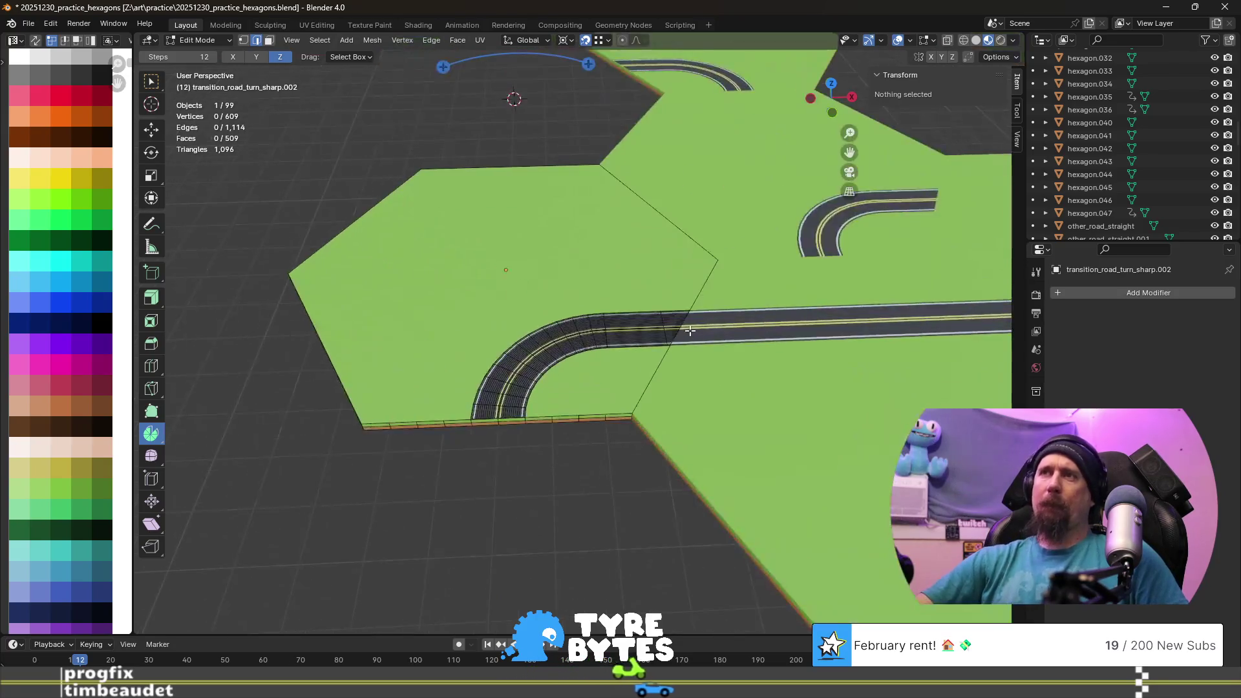
- Test Selection to Cursor on the curved road's outer edge loop in Edit Mode
{"action": "middle_click_drag", "start_coordinate": [722, 359], "coordinate": [548, 279]}
{"action": "scroll", "coordinate": [548, 279], "scroll_direction": "up", "scroll_amount": 1}
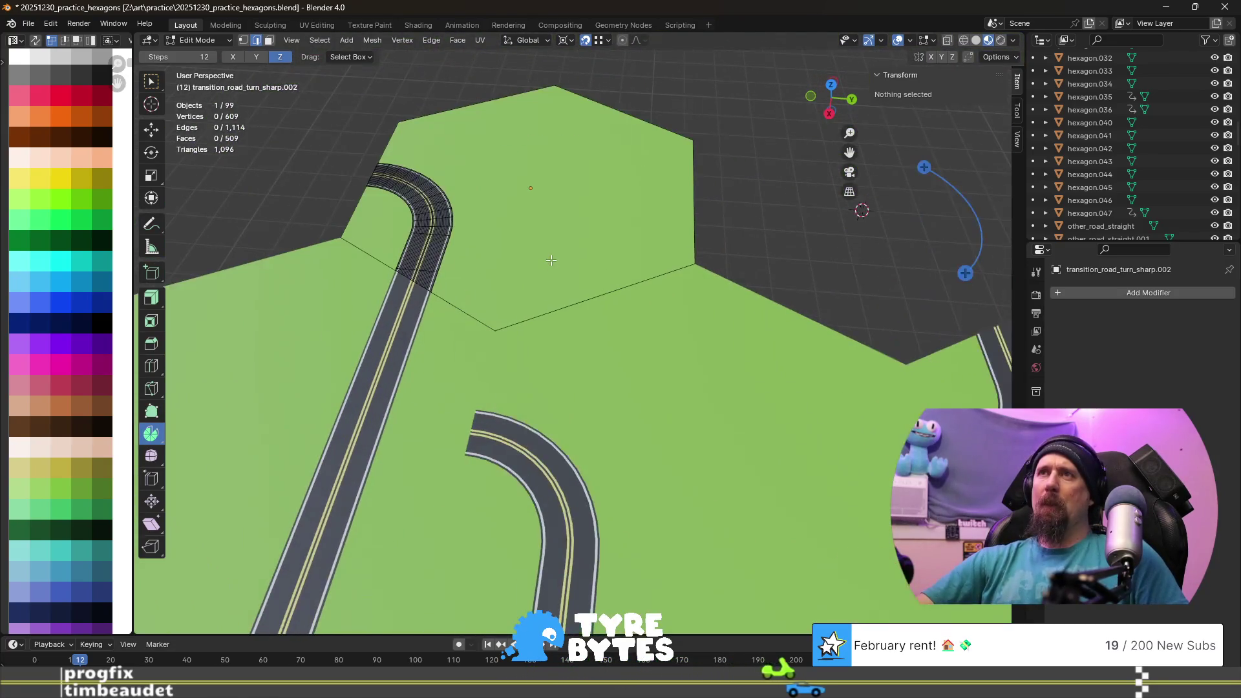
{"action": "left_click", "coordinate": [384, 181], "text": "alt"}
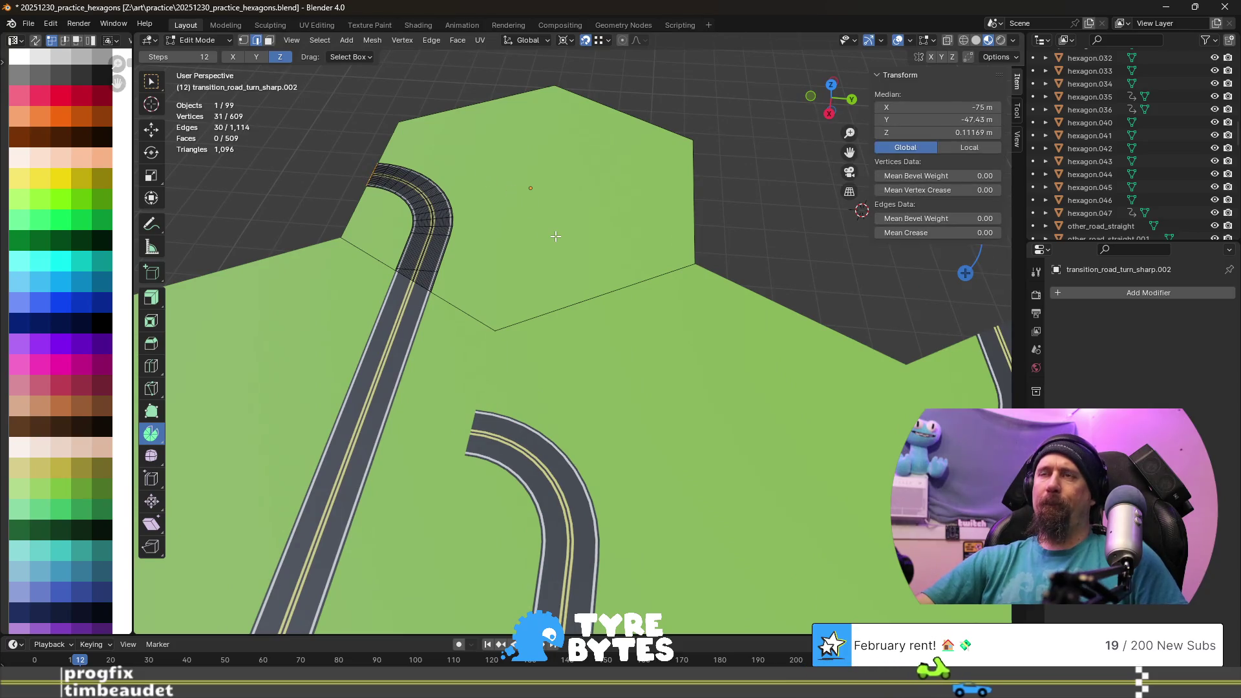
{"action": "key", "text": "alt+a"}
{"action": "key", "text": "shift+s"}
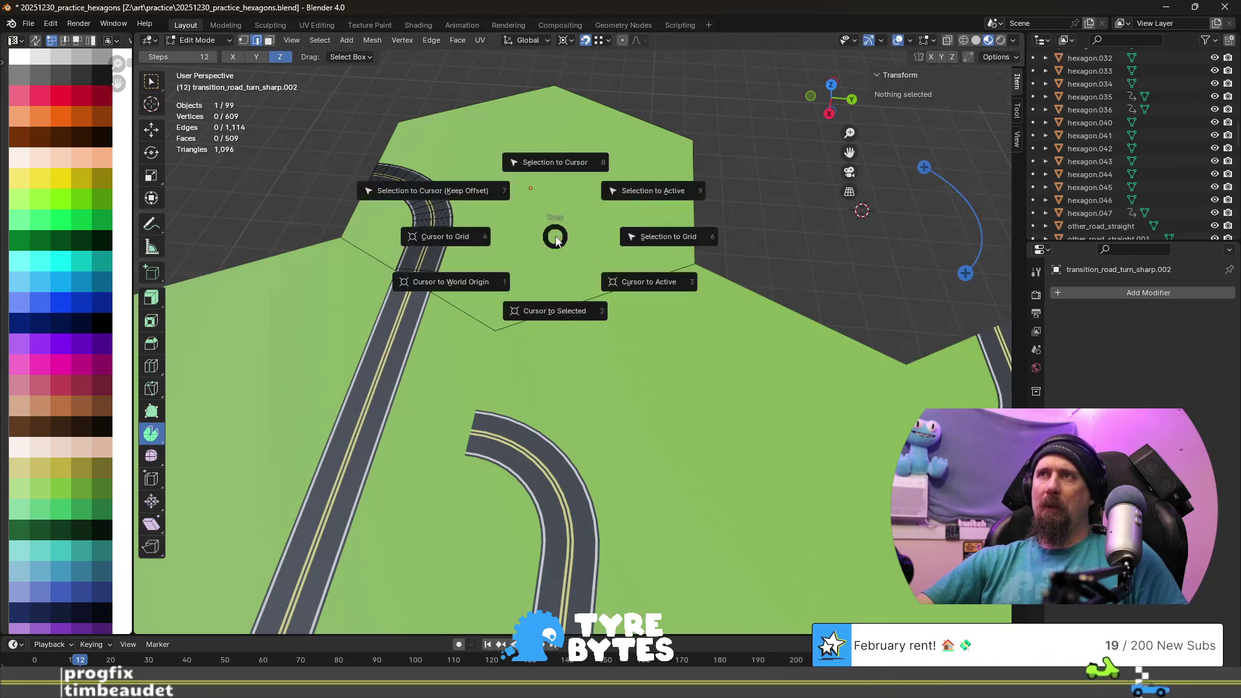
{"action": "left_click", "coordinate": [574, 163]}
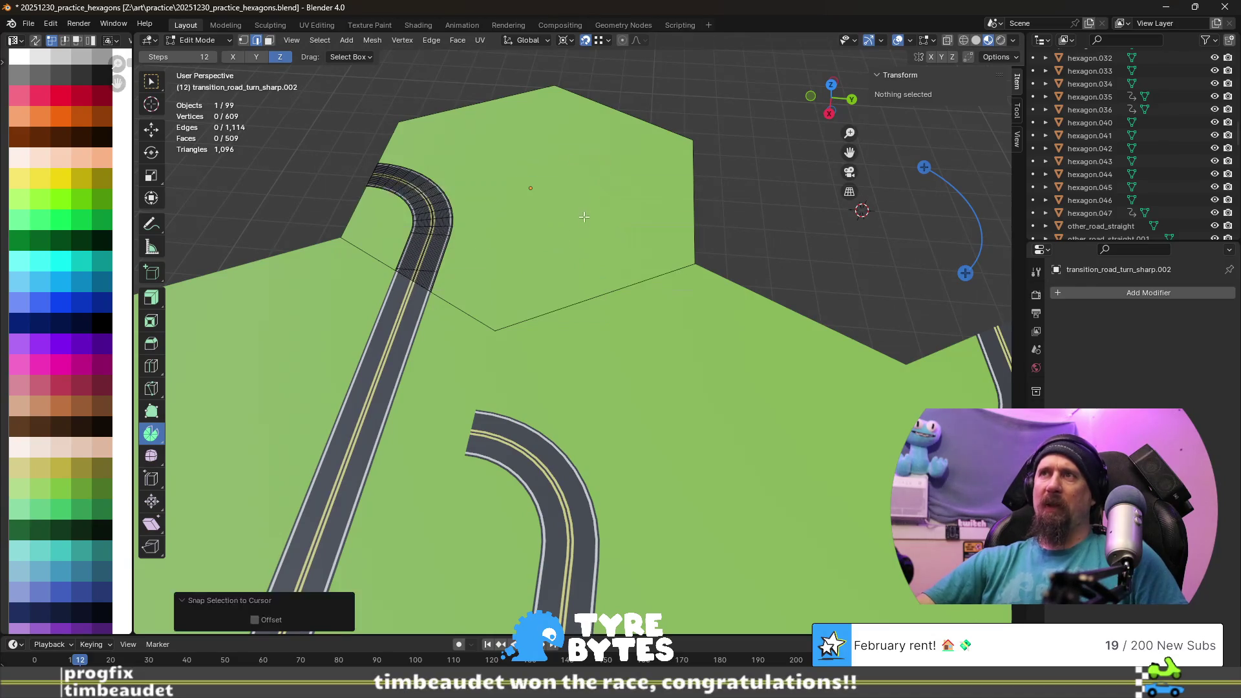
{"action": "key", "text": "shift+s"}
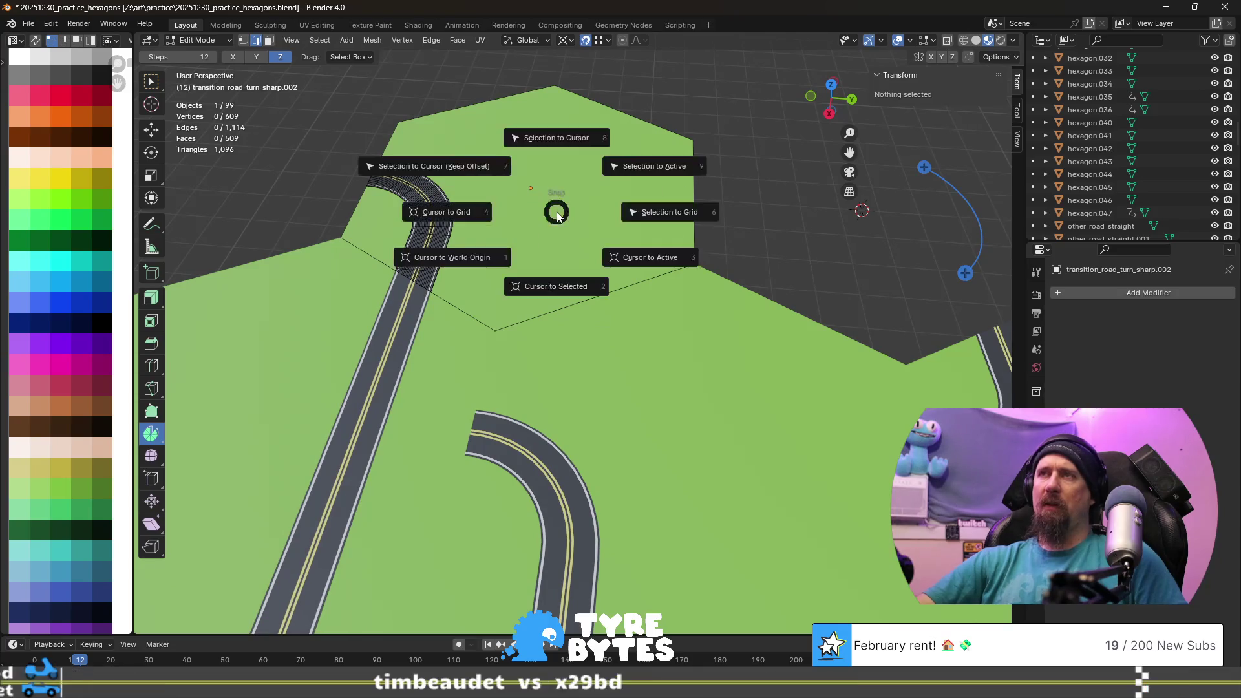
{"action": "left_click", "coordinate": [578, 285]}
{"action": "mouse_move", "coordinate": [579, 283]}
{"action": "middle_mouse_down"}
{"action": "mouse_move", "coordinate": [557, 243]}
{"action": "mouse_move", "coordinate": [594, 237]}
{"action": "mouse_move", "coordinate": [573, 226]}
{"action": "middle_mouse_up"}
- In Object Mode, snap the 3D cursor to the hexagon tile's centre
{"action": "key", "text": "shift+s"}
{"action": "key", "text": "Tab"}
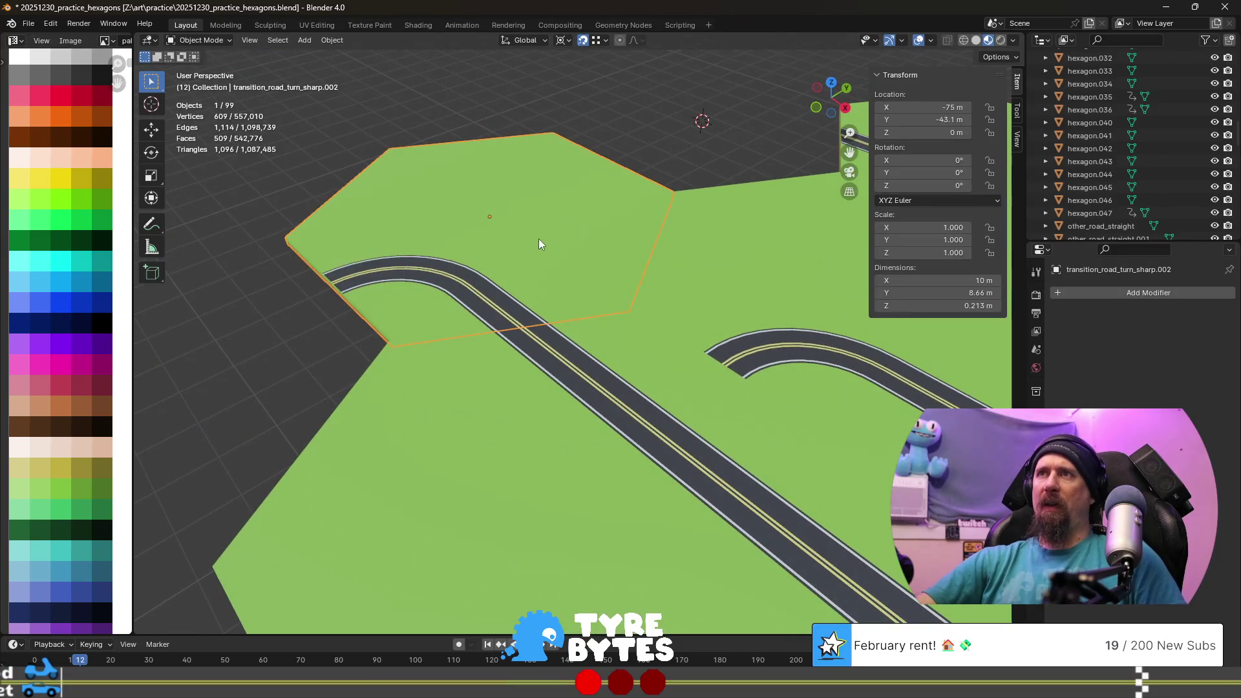
{"action": "key", "text": "shift+s"}
{"action": "left_click", "coordinate": [590, 364]}
{"action": "scroll", "coordinate": [594, 245], "scroll_direction": "down", "scroll_amount": 4}
{"action": "scroll", "coordinate": [622, 224], "scroll_direction": "down", "scroll_amount": 2}
{"action": "scroll", "coordinate": [621, 224], "scroll_direction": "up", "scroll_amount": 2}
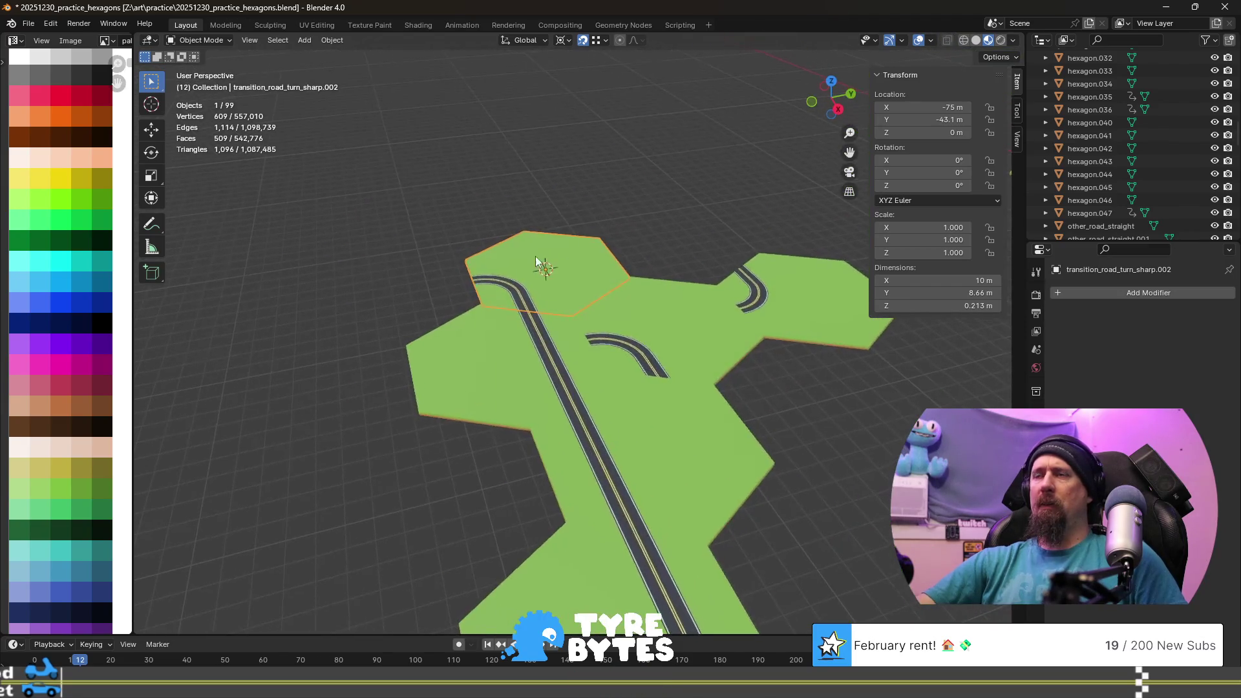
{"action": "scroll", "coordinate": [346, 245], "scroll_direction": "up", "scroll_amount": 4}
- Back in Edit Mode, snap the road-end edge loop to the cursor, then undo it
{"action": "key", "text": "Tab"}
{"action": "mouse_move", "coordinate": [346, 245]}
{"action": "middle_mouse_down"}
{"action": "mouse_move", "coordinate": [501, 367]}
{"action": "mouse_move", "coordinate": [740, 319]}
{"action": "mouse_move", "coordinate": [747, 301]}
{"action": "middle_mouse_up"}
{"action": "left_click", "coordinate": [501, 367], "text": "alt"}
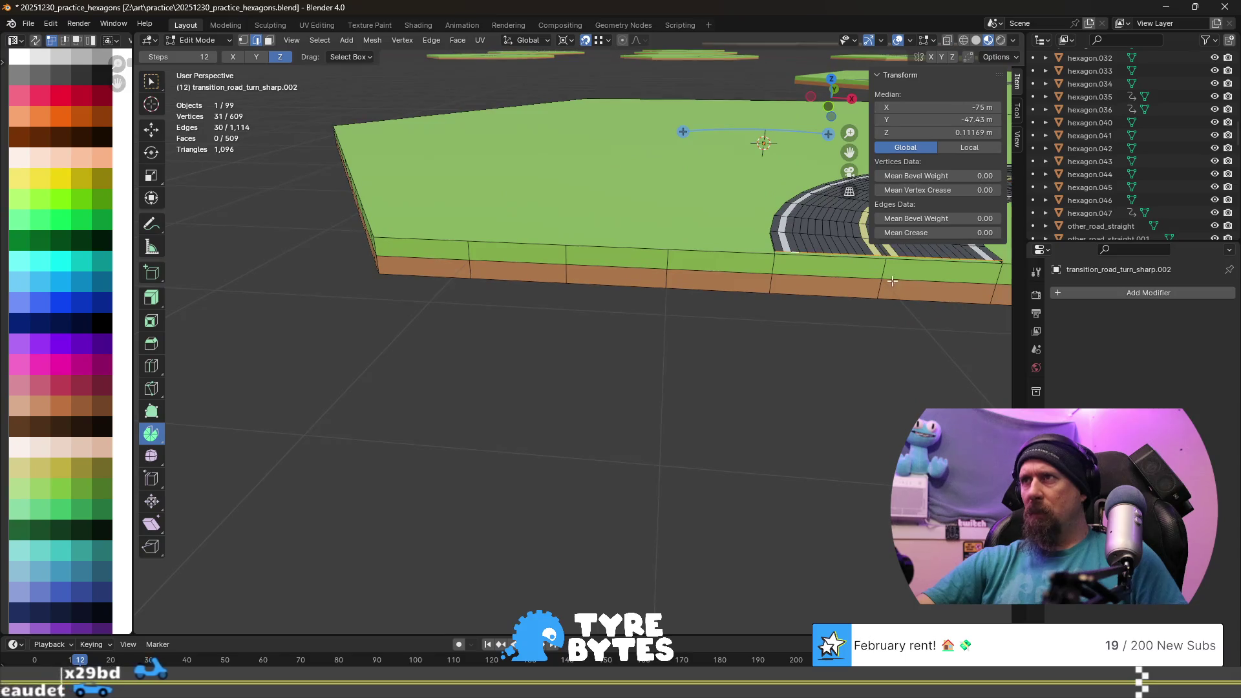
{"action": "scroll", "coordinate": [747, 301], "scroll_direction": "up", "scroll_amount": 3}
{"action": "scroll", "coordinate": [746, 301], "scroll_direction": "down", "scroll_amount": 3}
{"action": "key", "text": "shift+s"}
{"action": "left_click", "coordinate": [488, 311]}
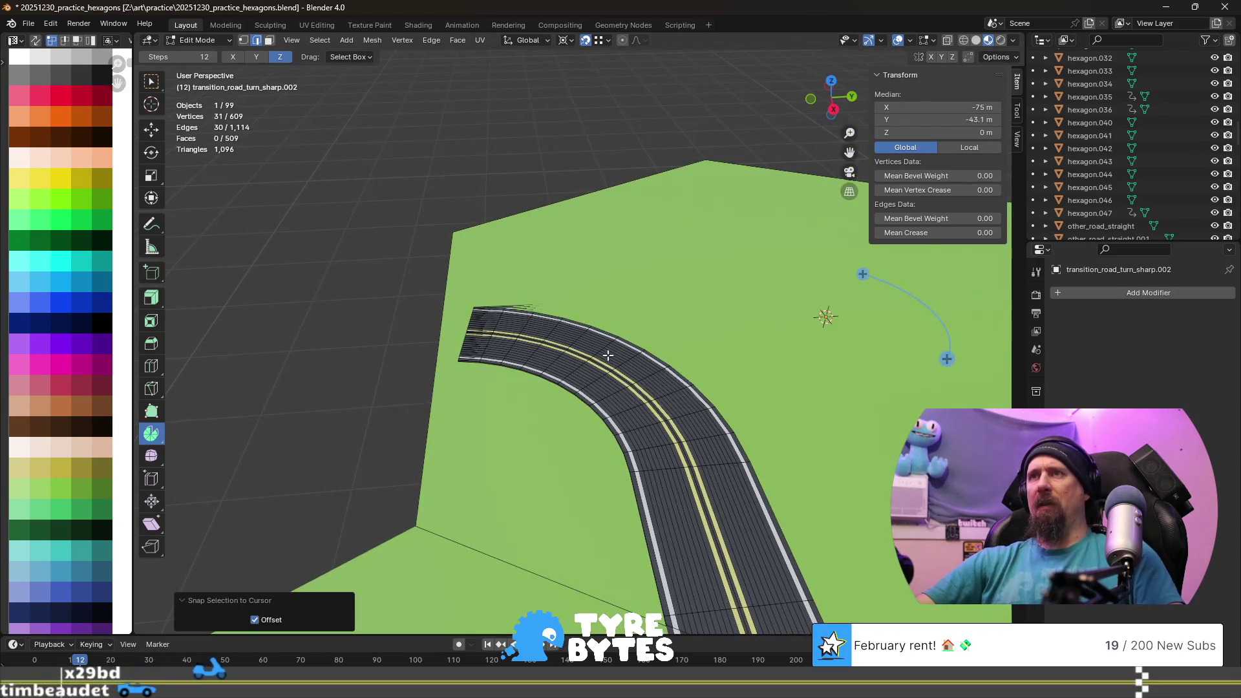
{"action": "scroll", "coordinate": [488, 310], "scroll_direction": "down", "scroll_amount": 3}
{"action": "scroll", "coordinate": [659, 326], "scroll_direction": "down", "scroll_amount": 1}
{"action": "key", "text": "ctrl+z"}
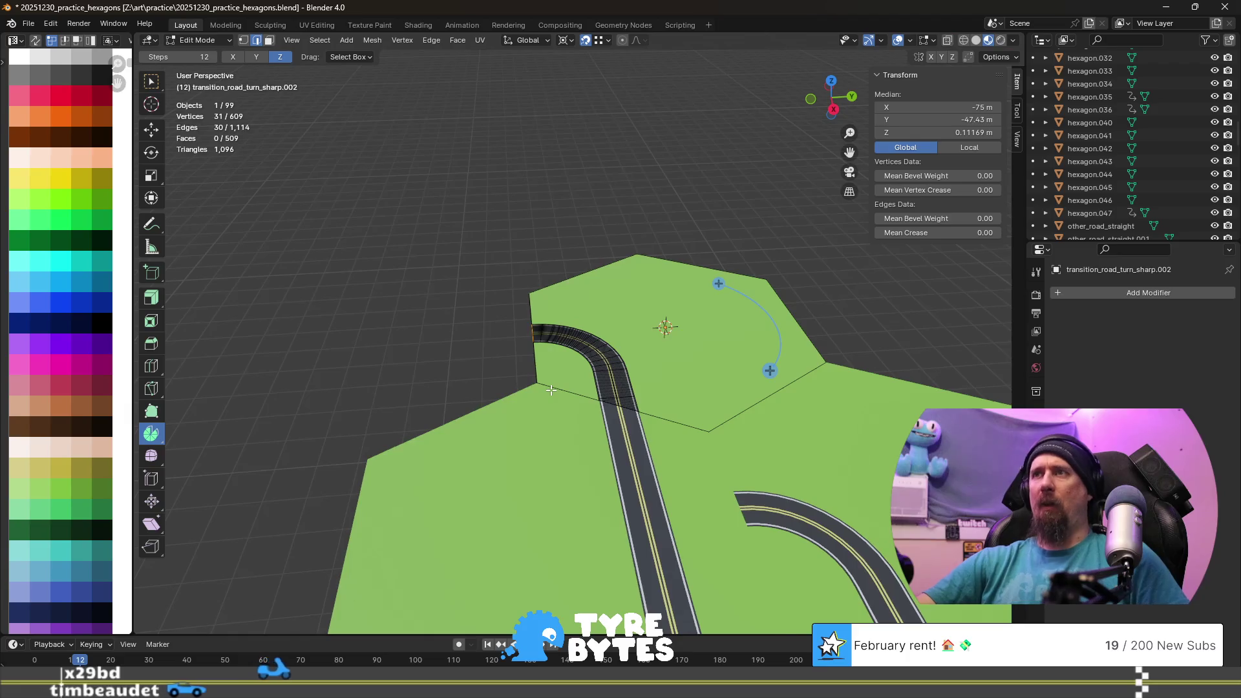
{"action": "scroll", "coordinate": [551, 390], "scroll_direction": "up", "scroll_amount": 4}
- Duplicate the road edge loop in place and mirror it with scale −1 on Y
{"action": "mouse_move", "coordinate": [542, 398]}
{"action": "middle_mouse_down"}
{"action": "mouse_move", "coordinate": [562, 368]}
{"action": "mouse_move", "coordinate": [529, 383]}
{"action": "middle_mouse_up"}
{"action": "key", "text": "shift+d"}
{"action": "right_click", "coordinate": [623, 349]}
{"action": "key", "text": "s"}
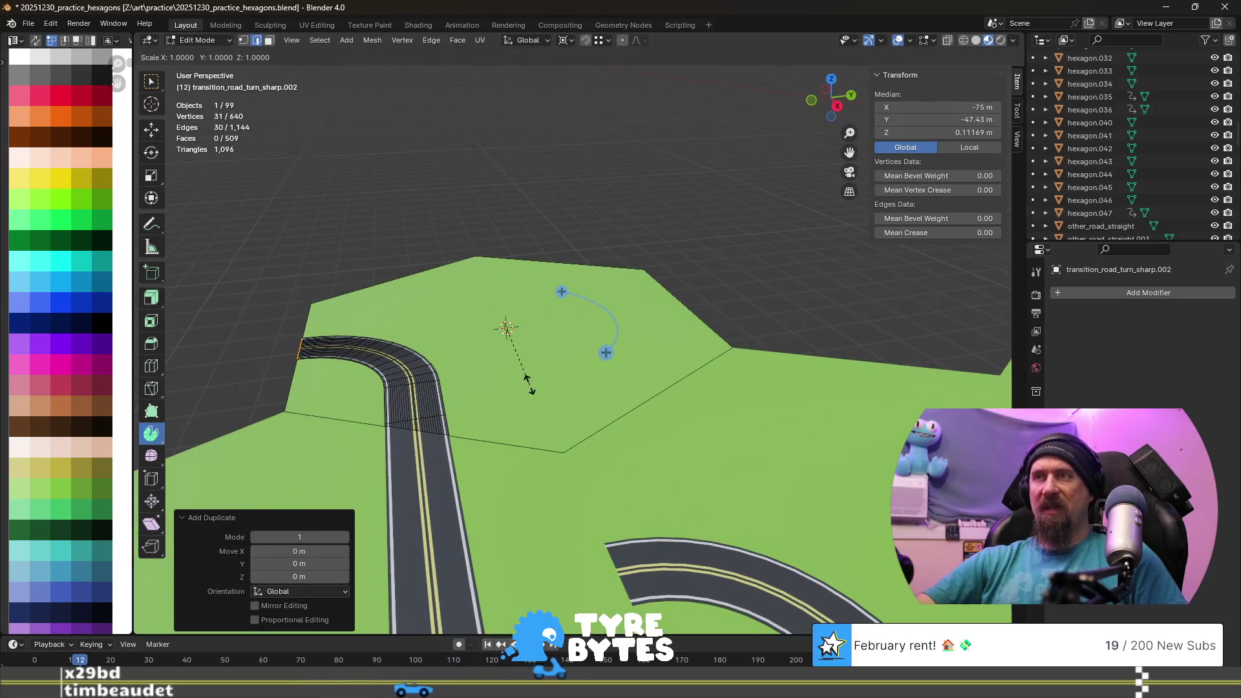
{"action": "key", "text": "y"}
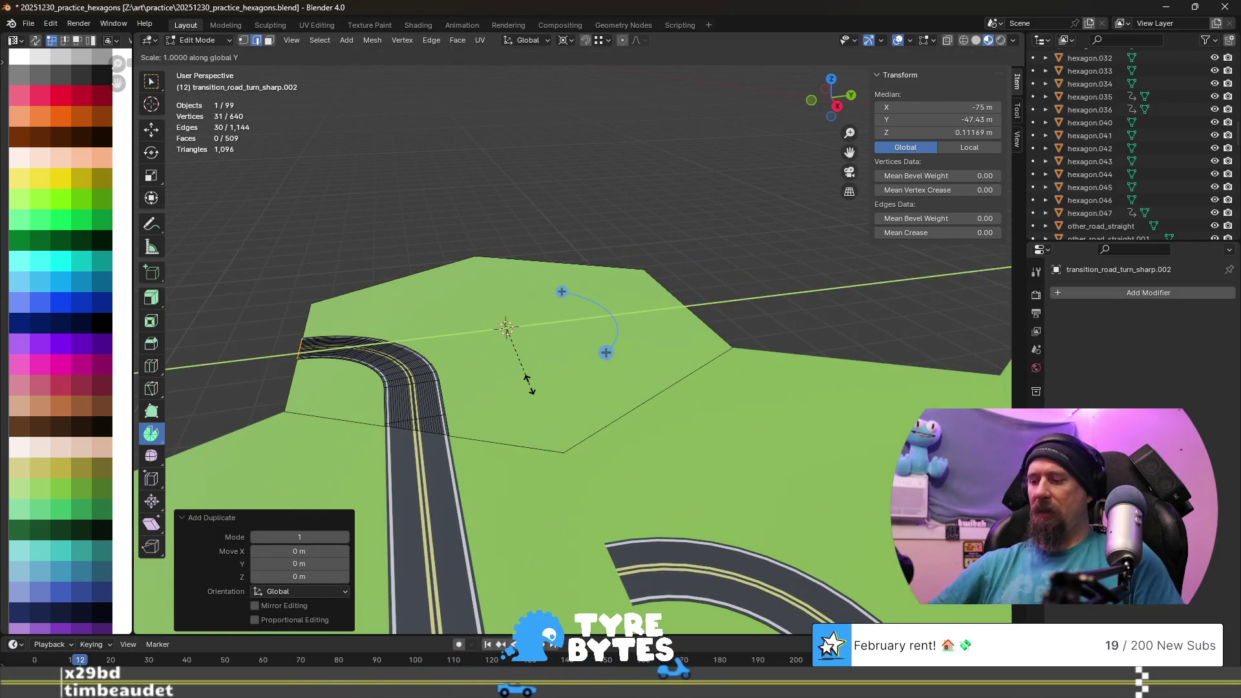
{"action": "type", "text": "-1"}
{"action": "key", "text": "Return"}
{"action": "scroll", "coordinate": [530, 385], "scroll_direction": "up", "scroll_amount": 2}
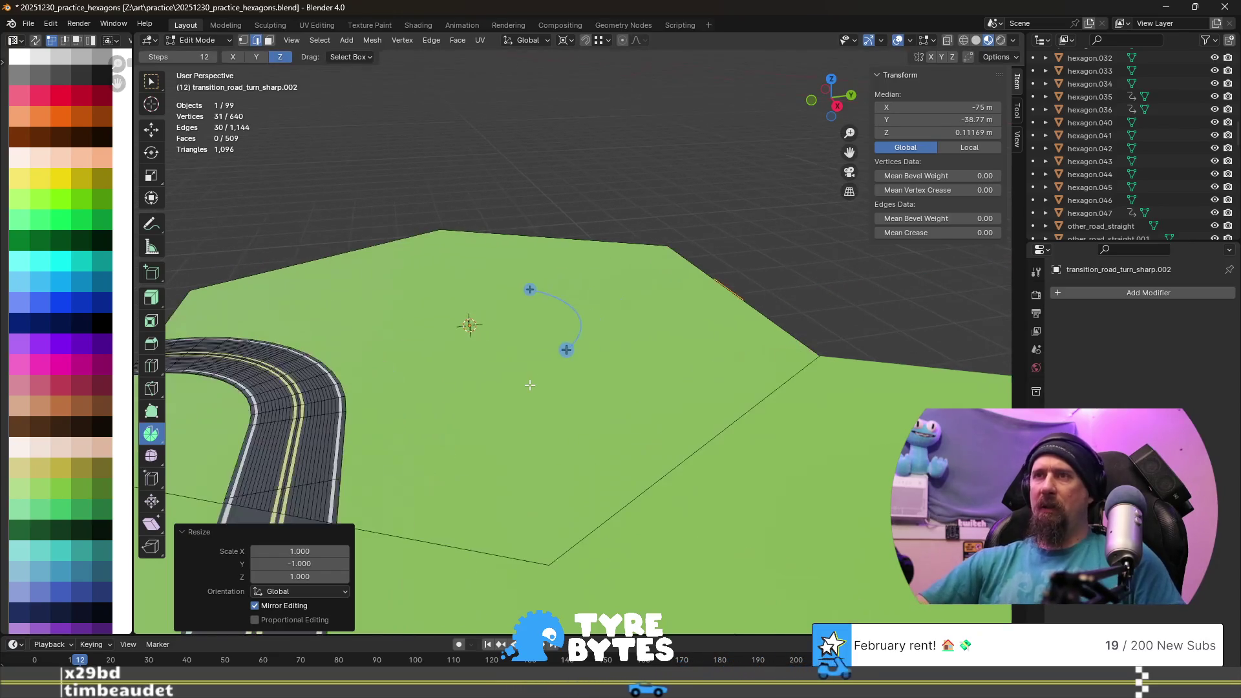
- Select the linked strip of road faces below the centre line and delete them
{"action": "middle_click_drag", "start_coordinate": [446, 430], "coordinate": [734, 429]}
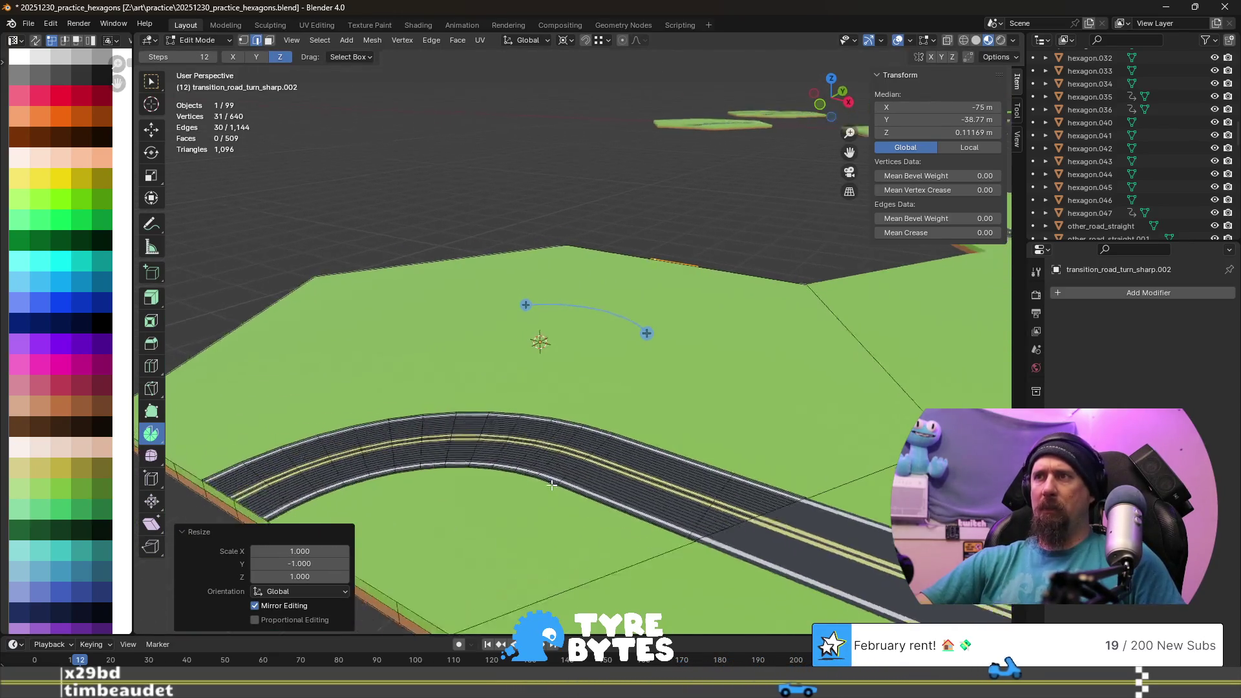
{"action": "key", "text": "l"}
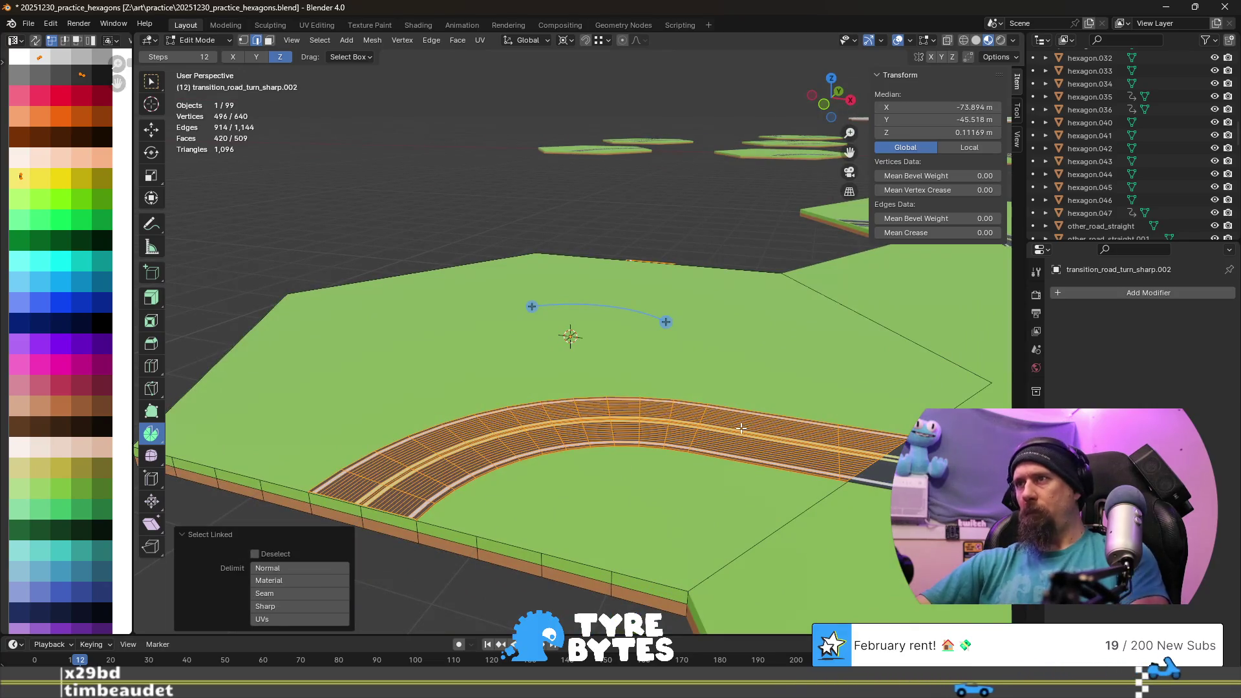
{"action": "key", "text": "ctrl+z"}
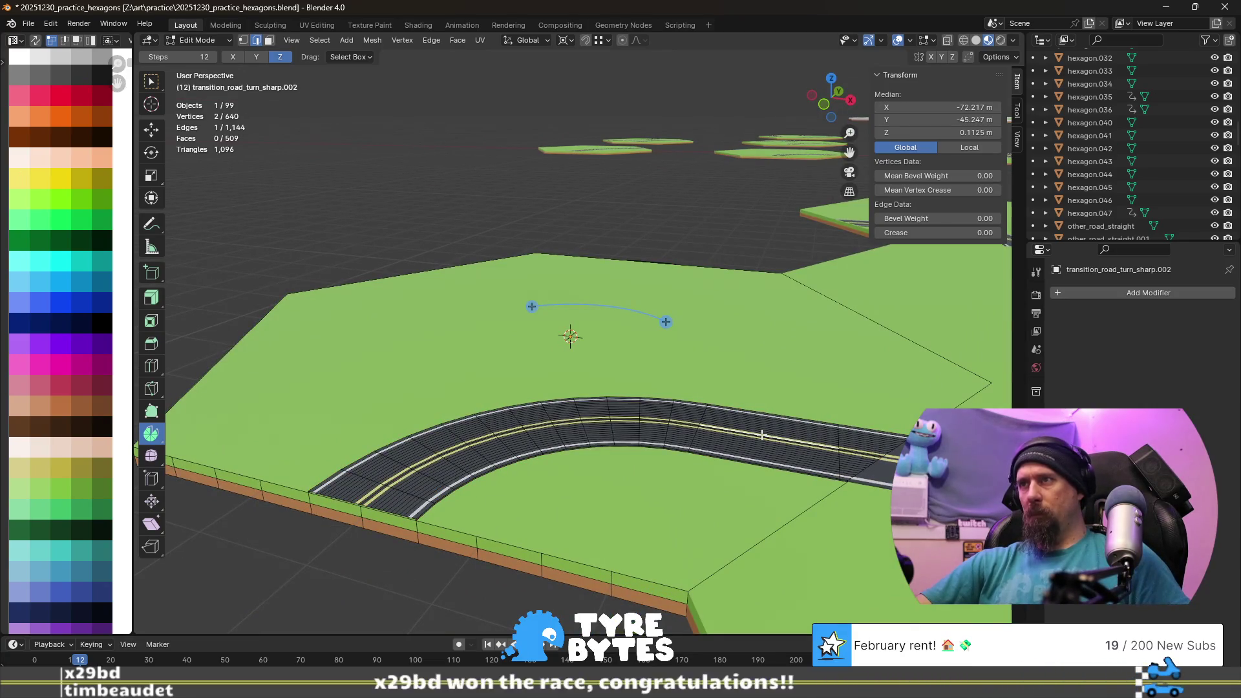
{"action": "left_click", "coordinate": [758, 447], "text": "alt"}
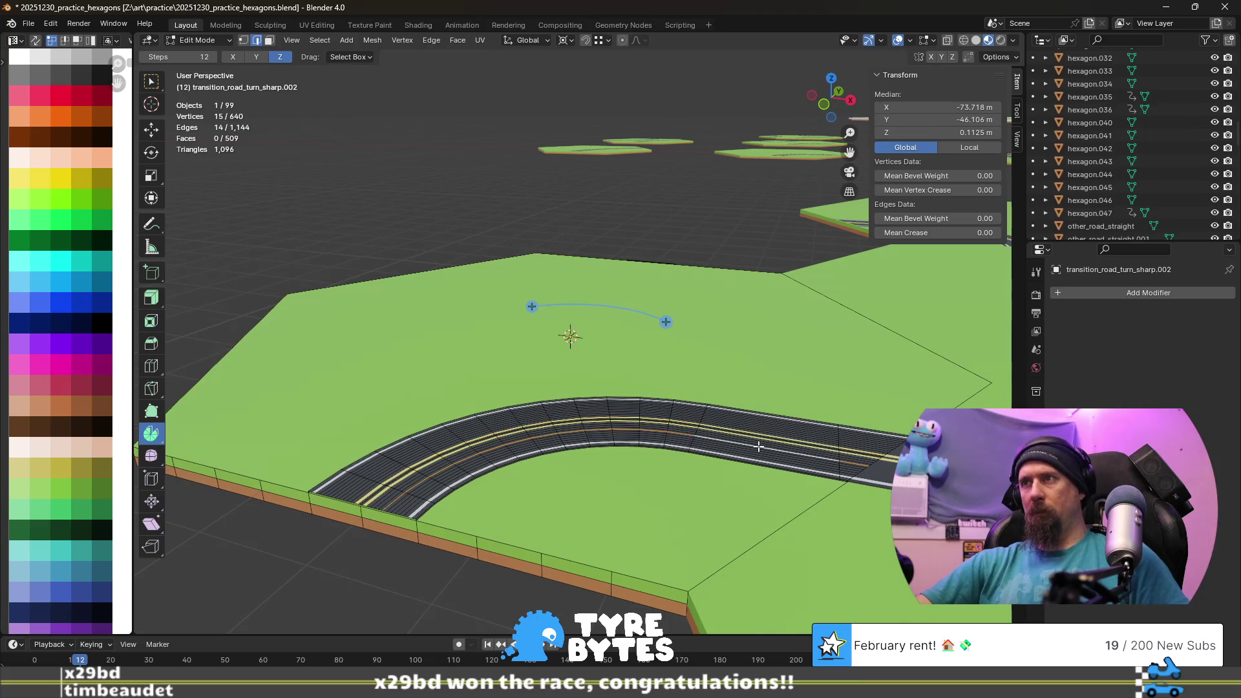
{"action": "key", "text": "3"}
{"action": "key", "text": "l"}
{"action": "key", "text": "x"}
{"action": "left_click", "coordinate": [757, 445]}
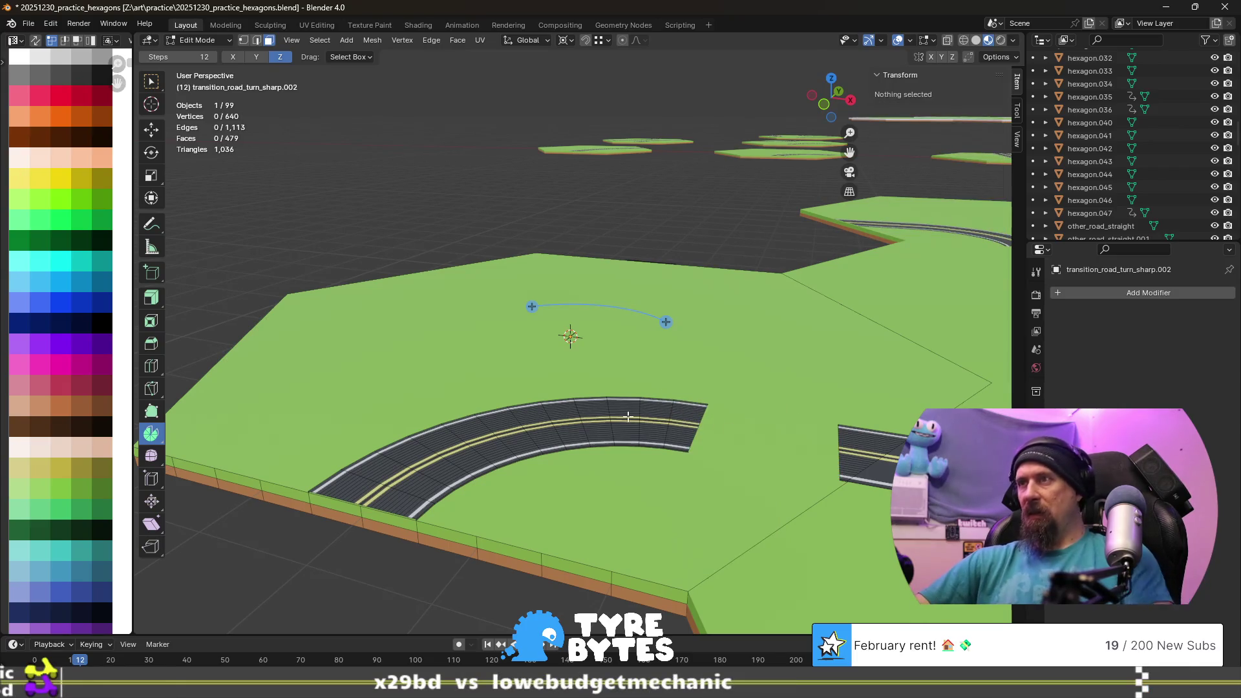
- Select the remaining curved road mesh and delete it, leaving a bare grass hexagon
{"action": "key", "text": "l"}
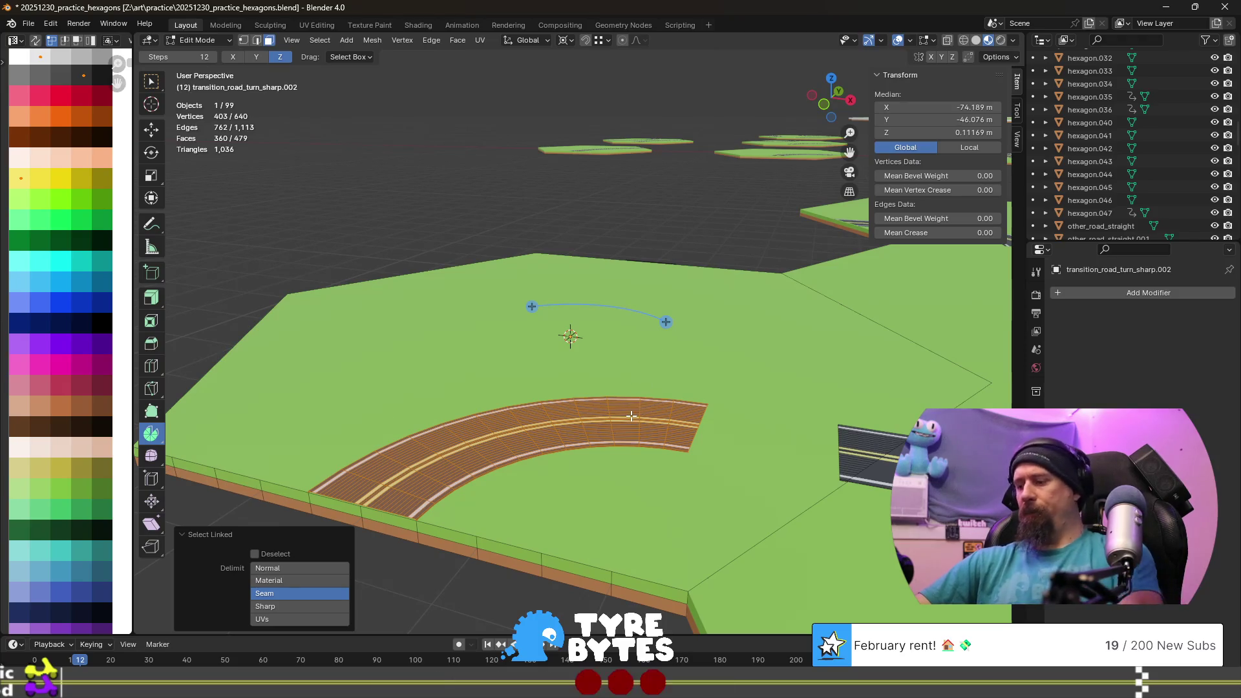
{"action": "key", "text": "x"}
{"action": "left_click", "coordinate": [631, 416]}
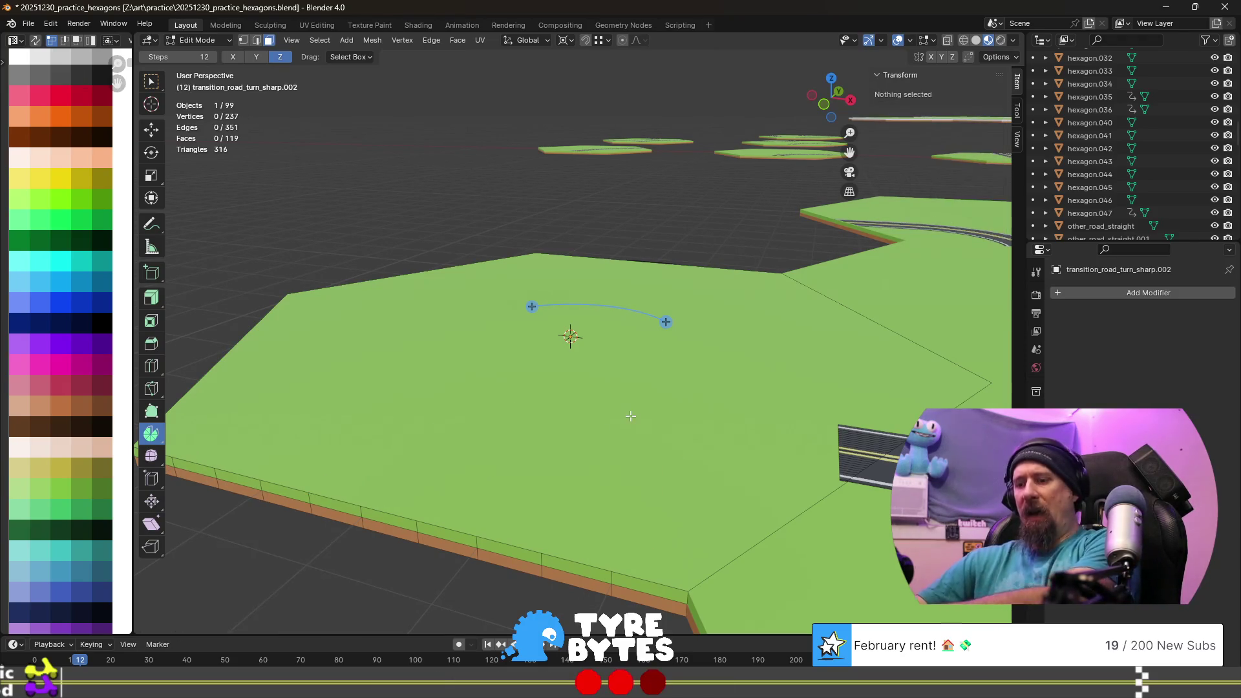
{"action": "mouse_move", "coordinate": [630, 416]}
{"action": "middle_mouse_down"}
{"action": "mouse_move", "coordinate": [572, 252]}
{"action": "mouse_move", "coordinate": [524, 398]}
{"action": "middle_mouse_up"}
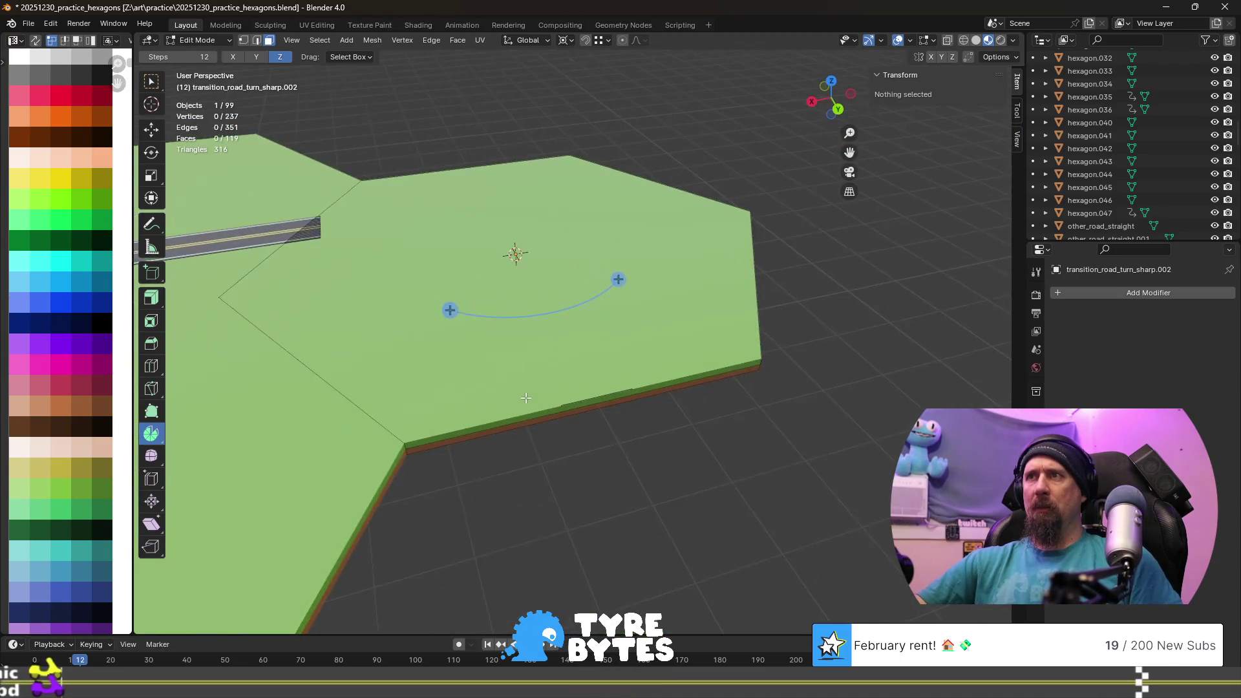
- Select the hexagon's top face, then its whole boundary edge loop
{"action": "mouse_move", "coordinate": [497, 330]}
{"action": "middle_mouse_down"}
{"action": "mouse_move", "coordinate": [482, 299]}
{"action": "mouse_move", "coordinate": [598, 277]}
{"action": "mouse_move", "coordinate": [603, 328]}
{"action": "mouse_move", "coordinate": [451, 345]}
{"action": "middle_mouse_up"}
{"action": "scroll", "coordinate": [604, 327], "scroll_direction": "down", "scroll_amount": 2}
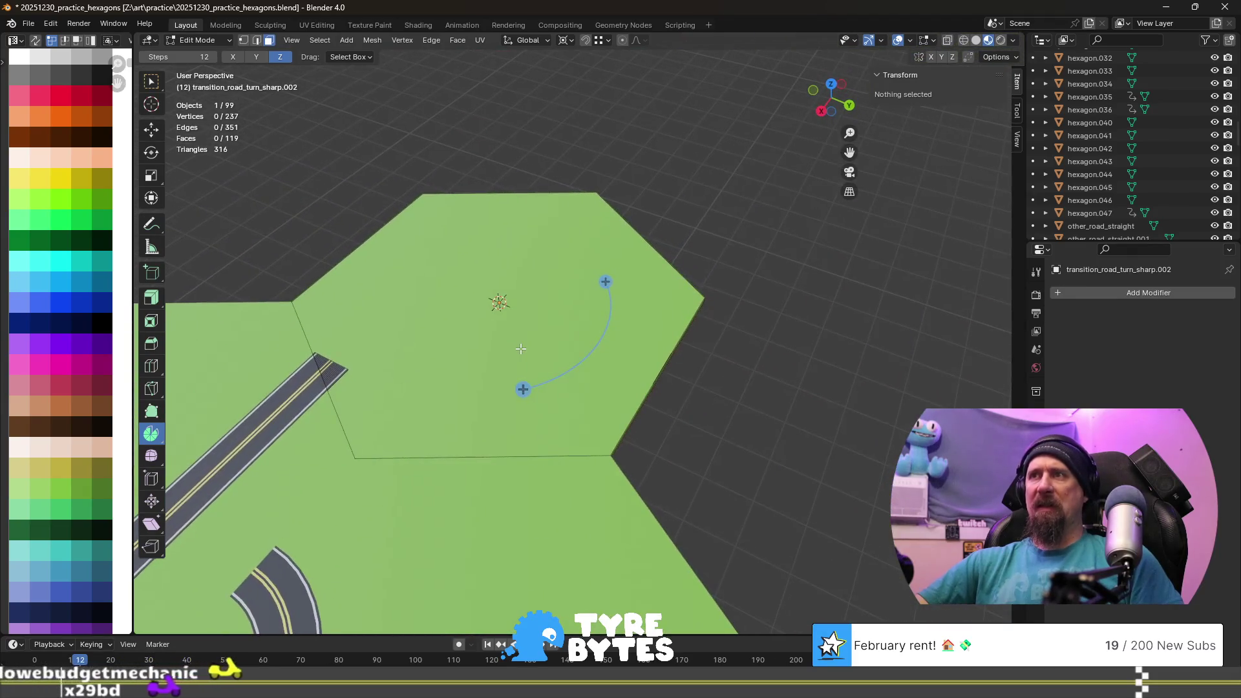
{"action": "scroll", "coordinate": [640, 374], "scroll_direction": "up", "scroll_amount": 1}
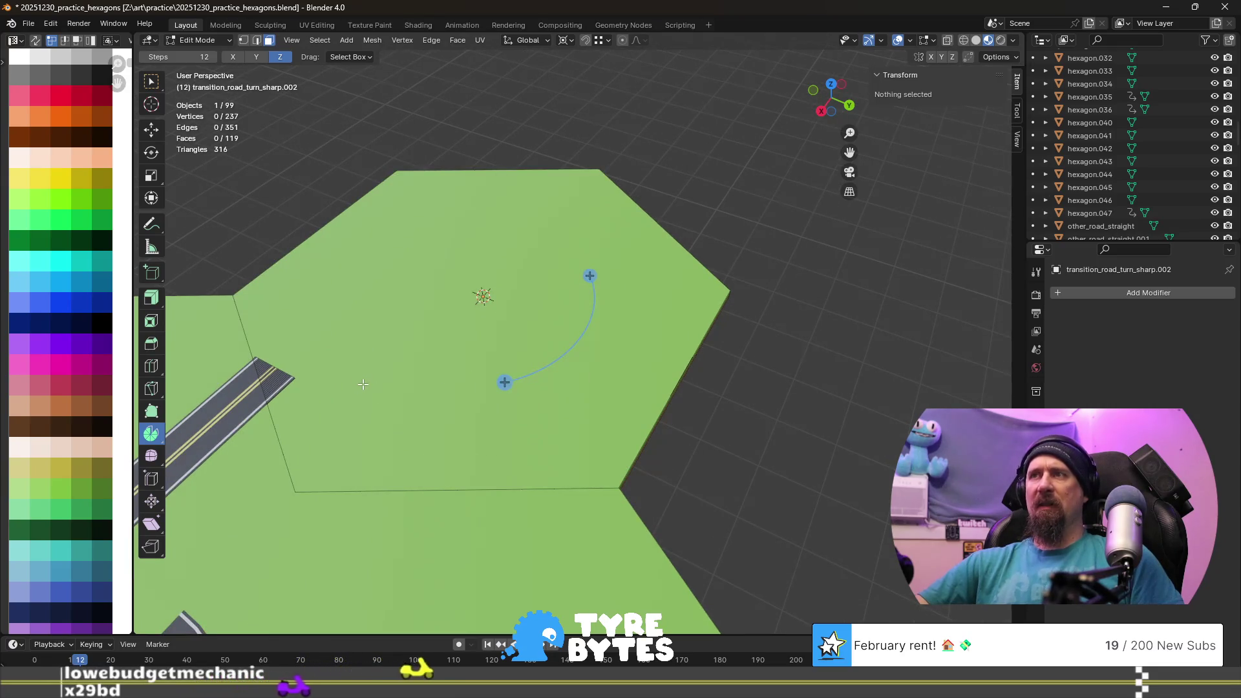
{"action": "scroll", "coordinate": [363, 390], "scroll_direction": "down", "scroll_amount": 2}
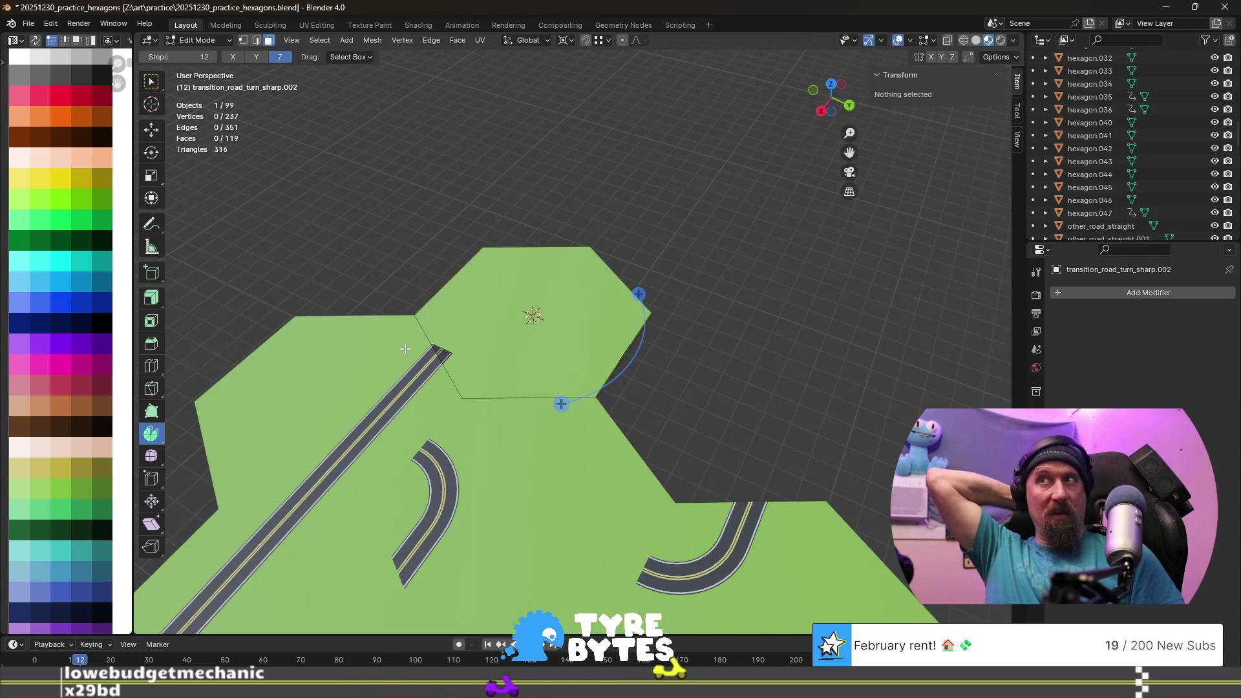
{"action": "scroll", "coordinate": [405, 349], "scroll_direction": "up", "scroll_amount": 1}
{"action": "scroll", "coordinate": [404, 350], "scroll_direction": "up", "scroll_amount": 5}
{"action": "mouse_move", "coordinate": [602, 378]}
{"action": "middle_mouse_down"}
{"action": "mouse_move", "coordinate": [646, 356]}
{"action": "mouse_move", "coordinate": [688, 437]}
{"action": "middle_mouse_up"}
{"action": "scroll", "coordinate": [646, 355], "scroll_direction": "up", "scroll_amount": 2}
{"action": "left_click", "coordinate": [667, 385]}
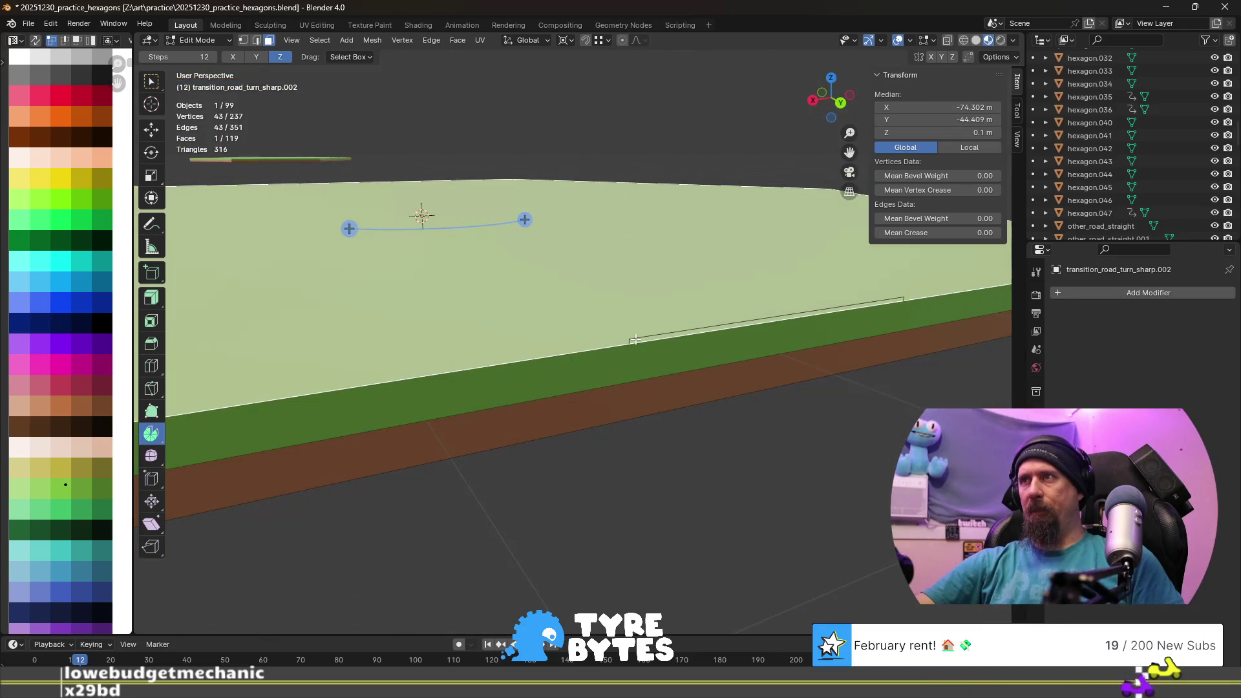
{"action": "key", "text": "Tab"}
{"action": "key", "text": "Tab"}
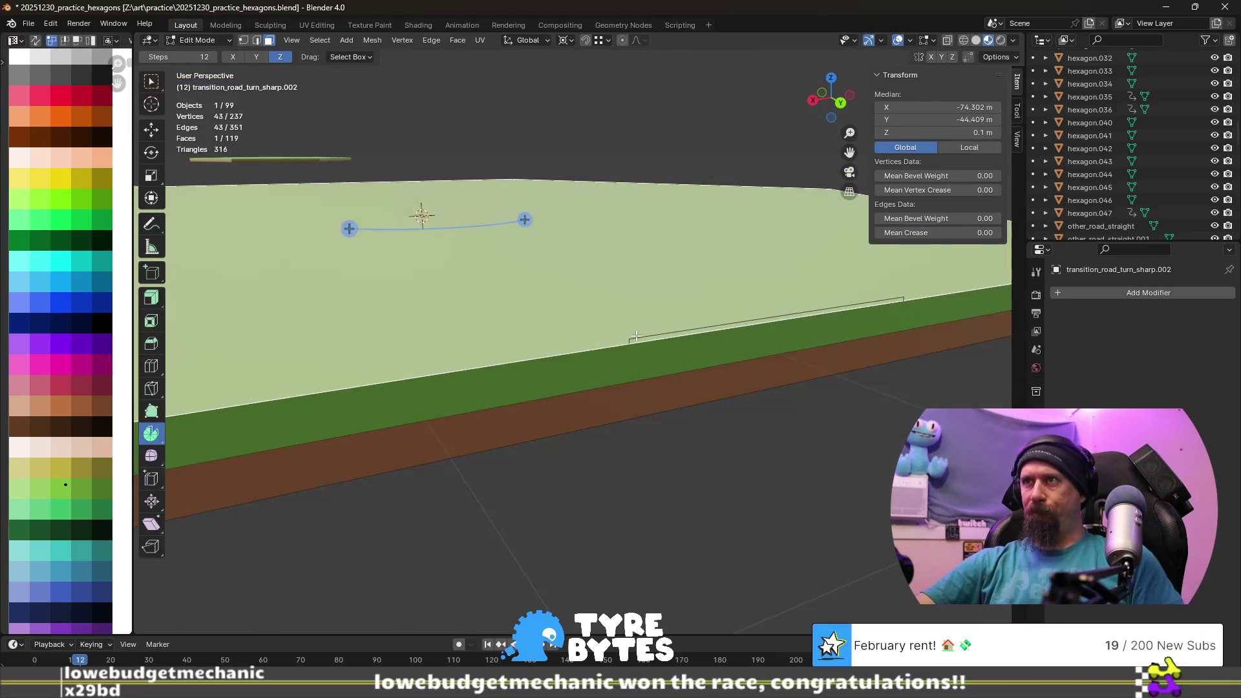
{"action": "left_click", "coordinate": [640, 337]}
{"action": "left_click", "coordinate": [634, 336], "text": "alt"}
{"action": "scroll", "coordinate": [411, 214], "scroll_direction": "down", "scroll_amount": 3}
{"action": "middle_click_drag", "start_coordinate": [412, 213], "coordinate": [562, 252]}
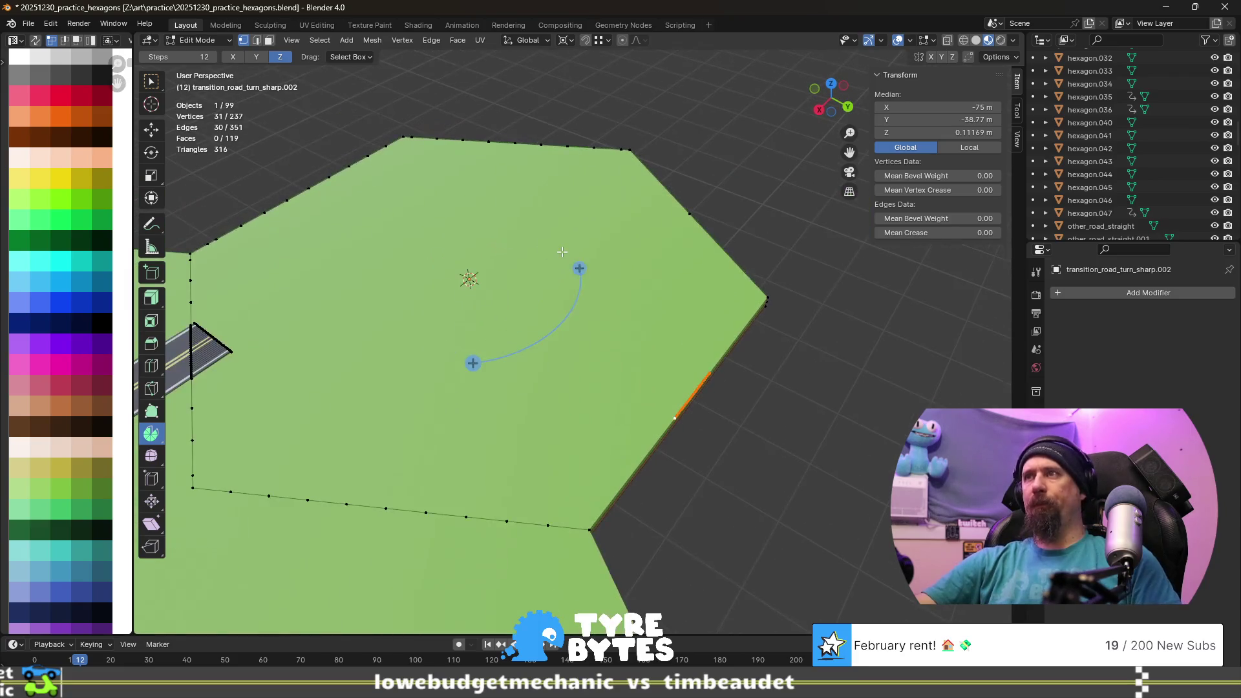
- Rotate the selected border loop 60° about the Z axis
{"action": "key", "text": "r"}
{"action": "type", "text": "-30"}
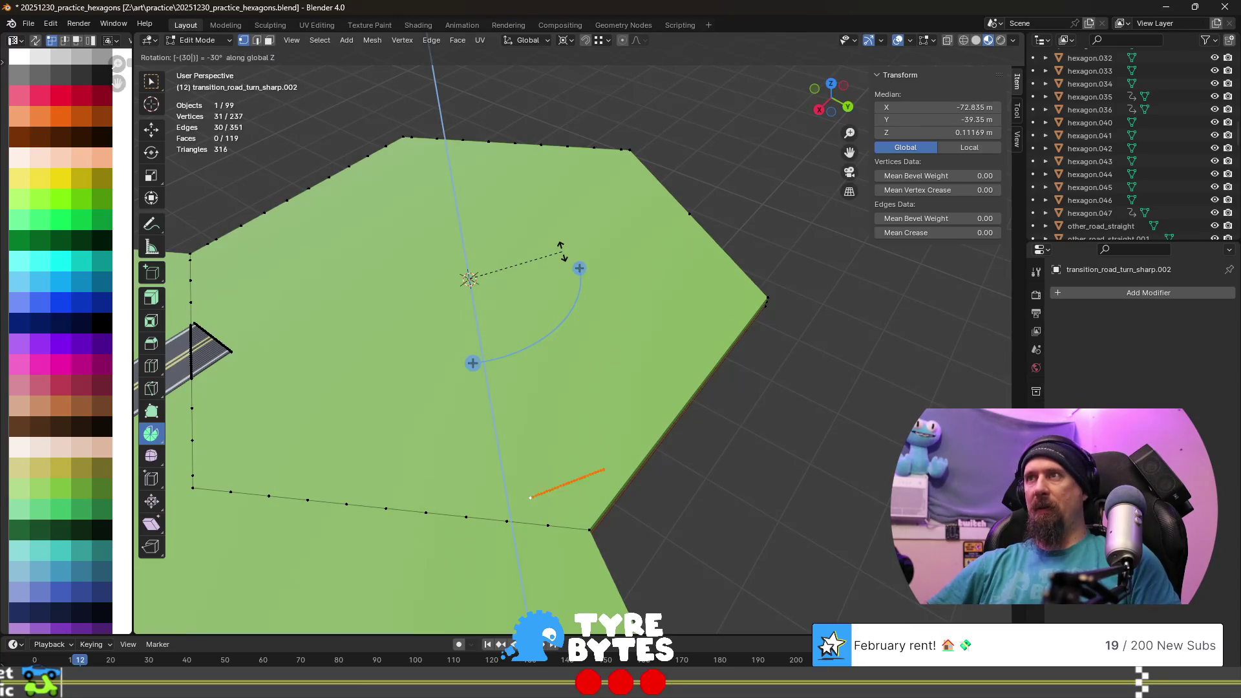
{"action": "key", "text": "Escape"}
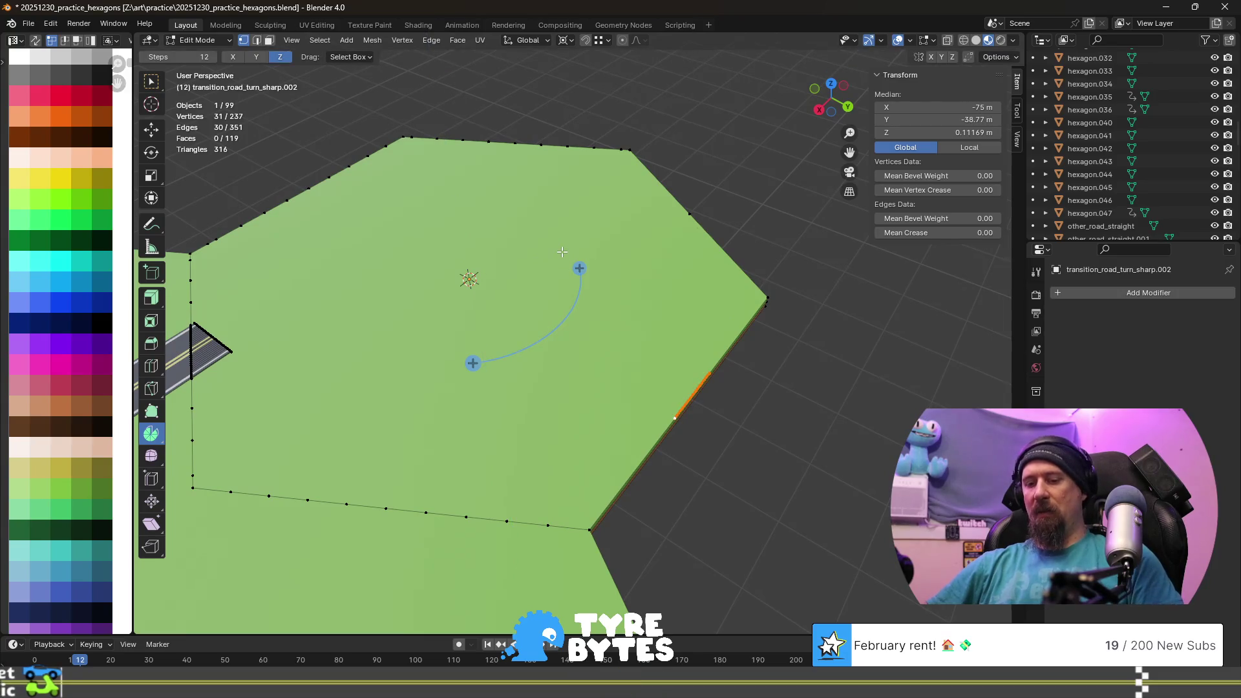
{"action": "type", "text": "rz60"}
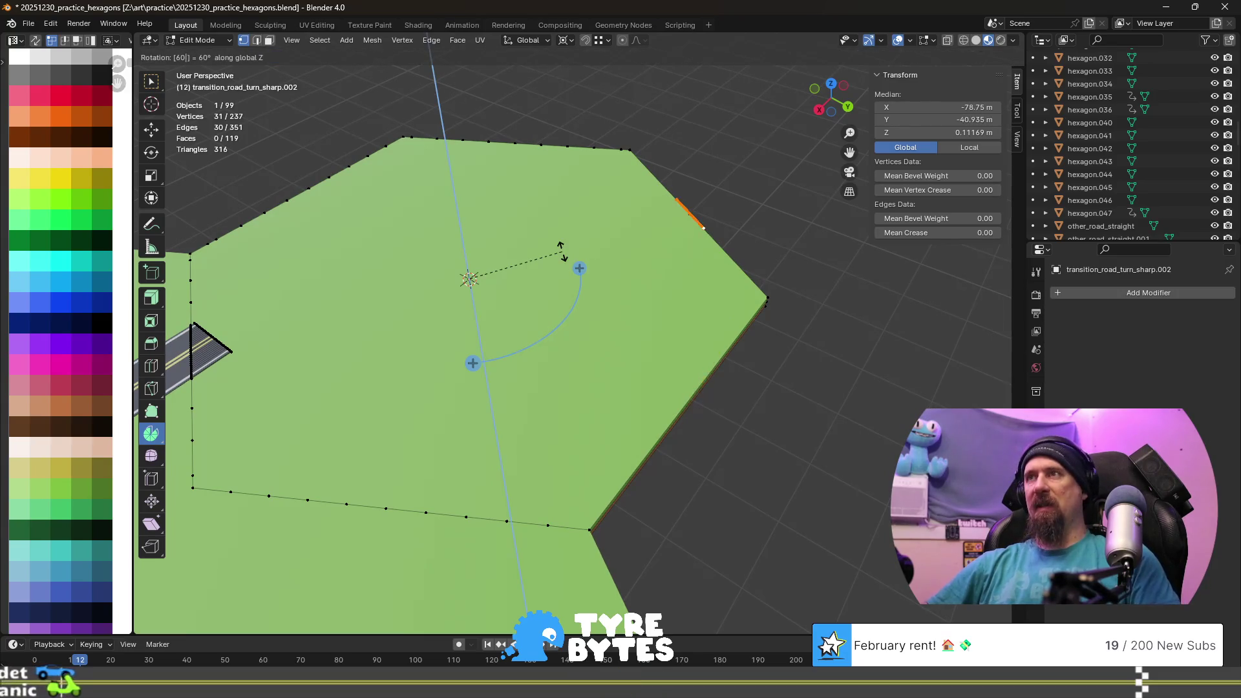
{"action": "key", "text": "Return"}
{"action": "middle_click_drag", "start_coordinate": [561, 251], "coordinate": [413, 203]}
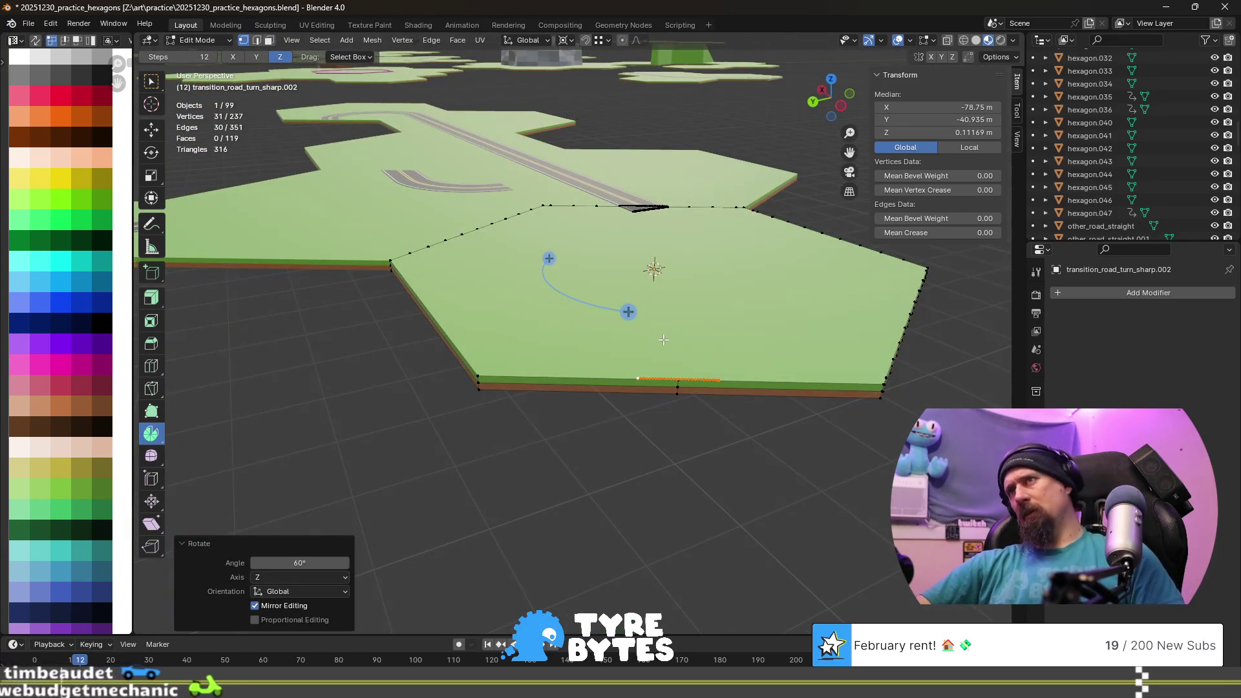
{"action": "scroll", "coordinate": [565, 292], "scroll_direction": "up", "scroll_amount": 3}
{"action": "middle_click_drag", "start_coordinate": [565, 292], "coordinate": [657, 306]}
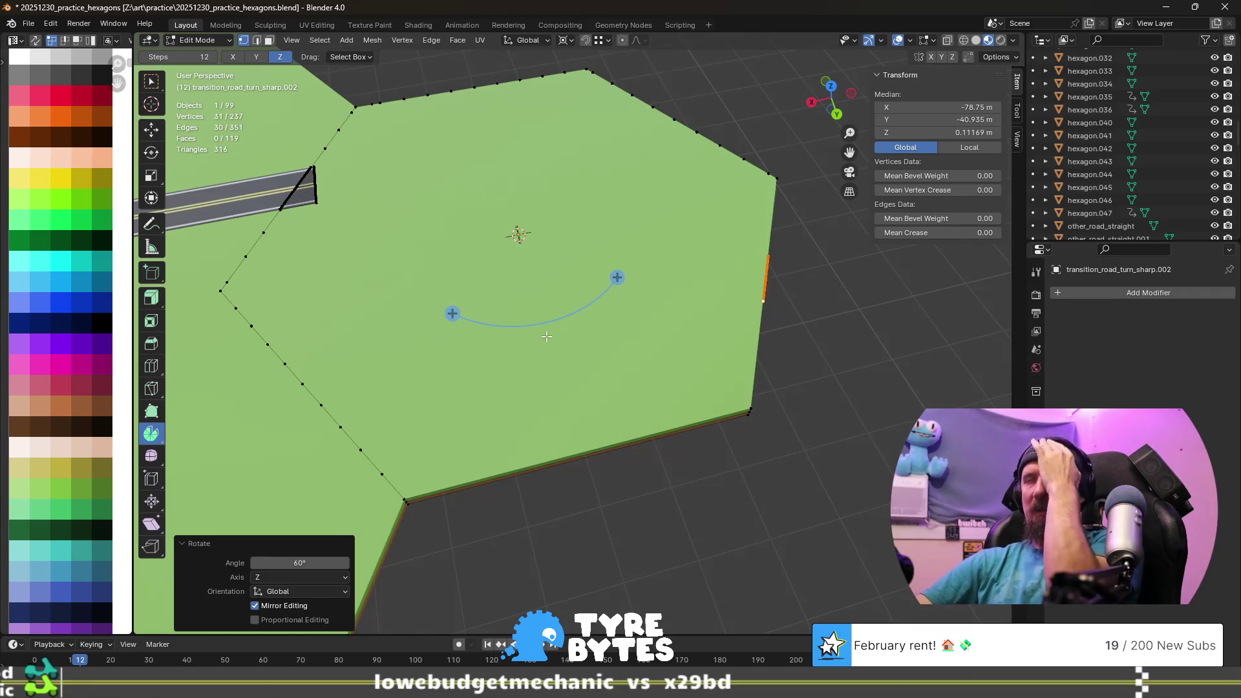
- Select only the hexagon corner vertex at X −72.5 m, Y −38.77 m, orbiting to inspect the tile
{"action": "left_click", "coordinate": [398, 493]}
{"action": "mouse_move", "coordinate": [691, 535]}
{"action": "middle_mouse_down"}
{"action": "mouse_move", "coordinate": [643, 490]}
{"action": "mouse_move", "coordinate": [631, 437]}
{"action": "mouse_move", "coordinate": [667, 496]}
{"action": "middle_mouse_up"}
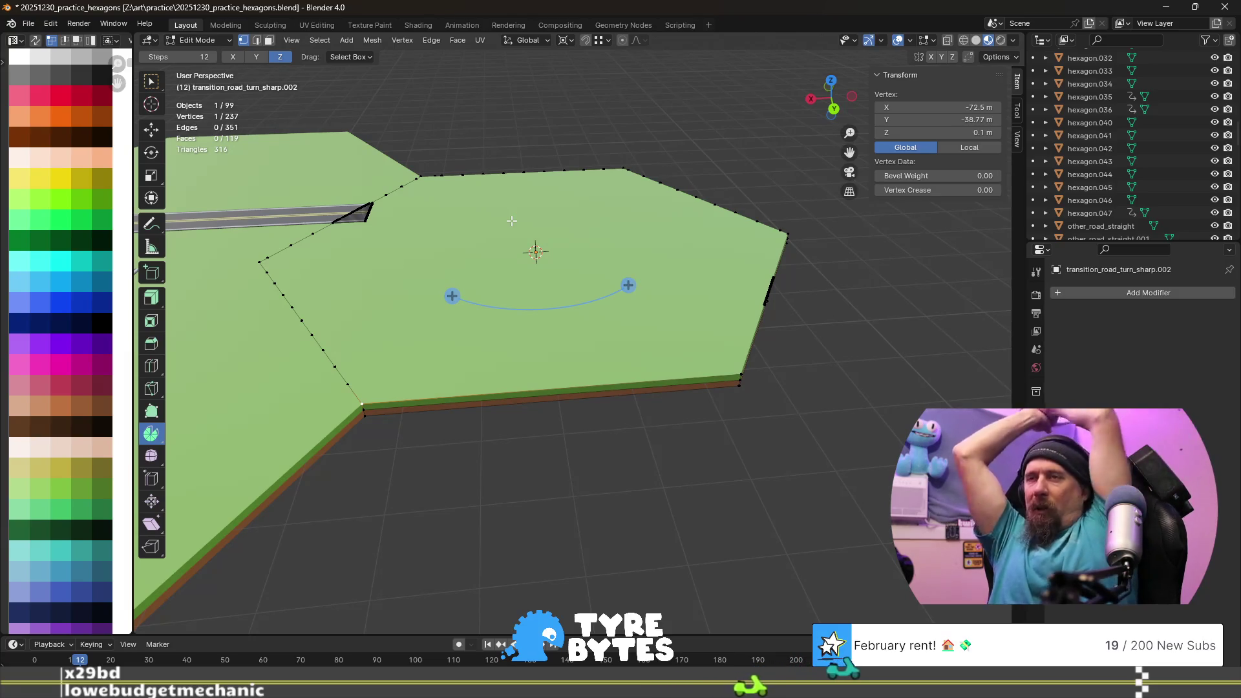
{"action": "middle_click_drag", "start_coordinate": [274, 229], "coordinate": [395, 284]}
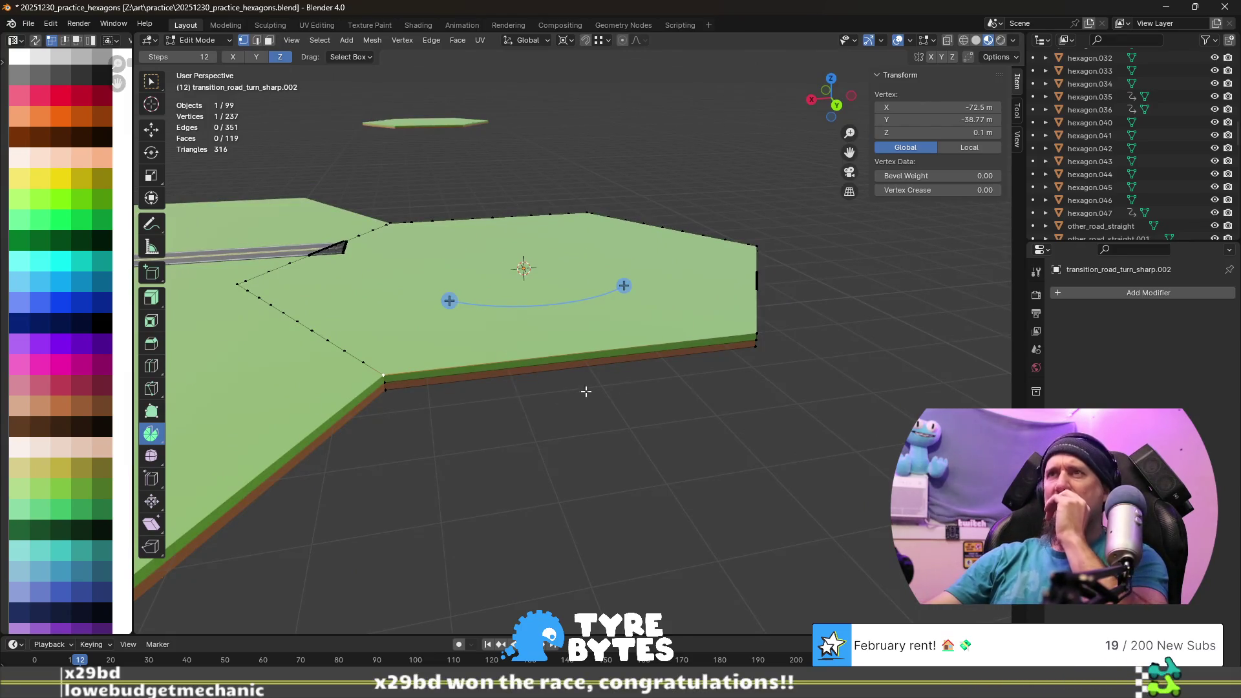
{"action": "middle_click_drag", "start_coordinate": [553, 392], "coordinate": [656, 412]}
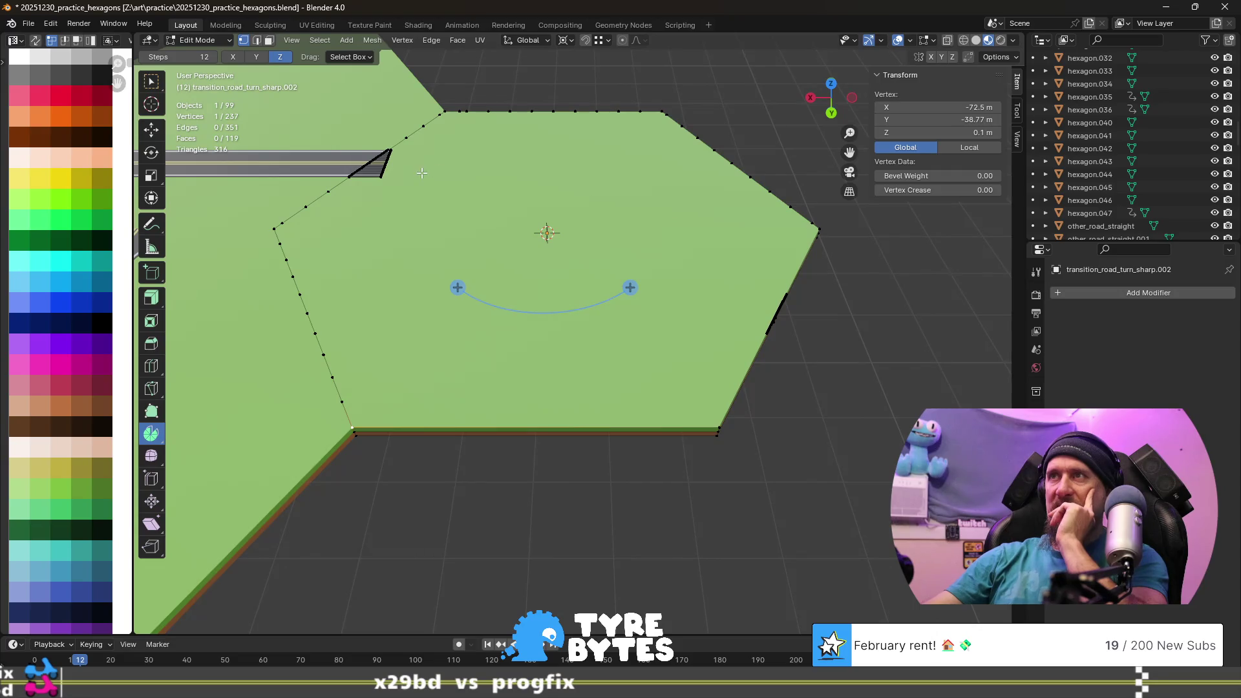
{"action": "middle_click_drag", "start_coordinate": [408, 253], "coordinate": [445, 293]}
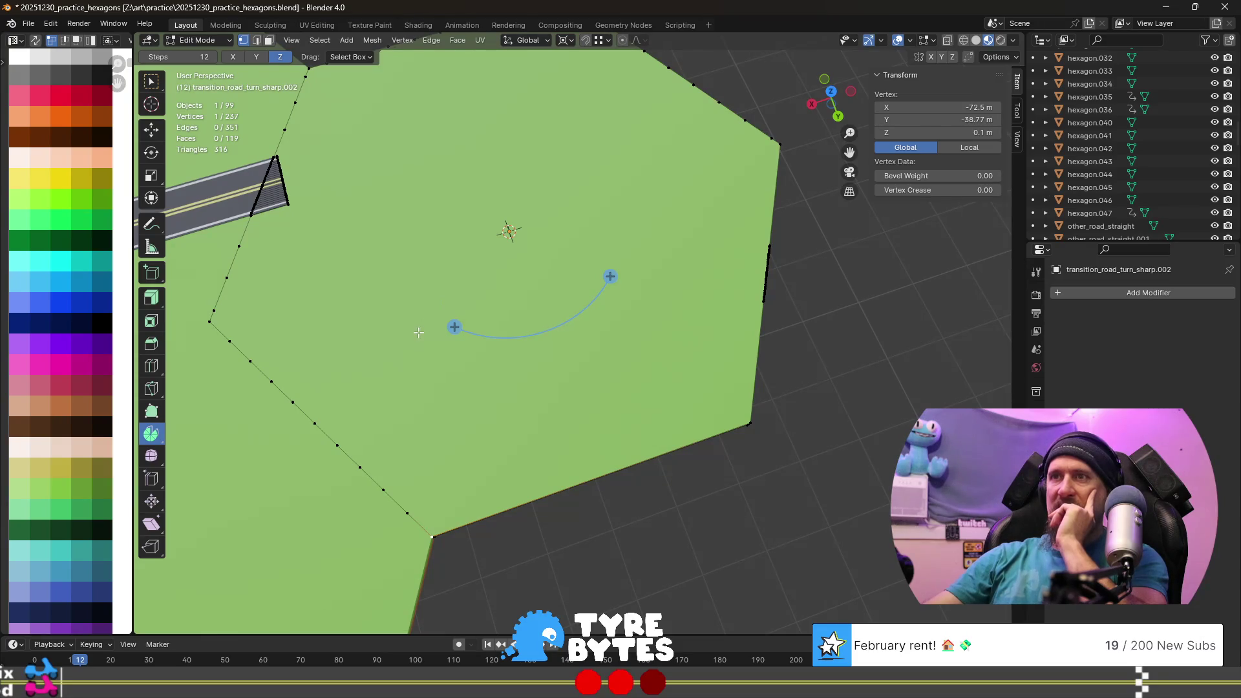
{"action": "scroll", "coordinate": [417, 332], "scroll_direction": "up", "scroll_amount": 1}
{"action": "scroll", "coordinate": [418, 332], "scroll_direction": "down", "scroll_amount": 2}
{"action": "mouse_move", "coordinate": [429, 415]}
{"action": "middle_mouse_down"}
{"action": "mouse_move", "coordinate": [453, 459]}
{"action": "mouse_move", "coordinate": [446, 446]}
{"action": "middle_mouse_up"}
- Read the corner vertex's X coordinate in the N-panel without changing it
{"action": "left_click", "coordinate": [460, 284]}
{"action": "double_click", "coordinate": [936, 106]}
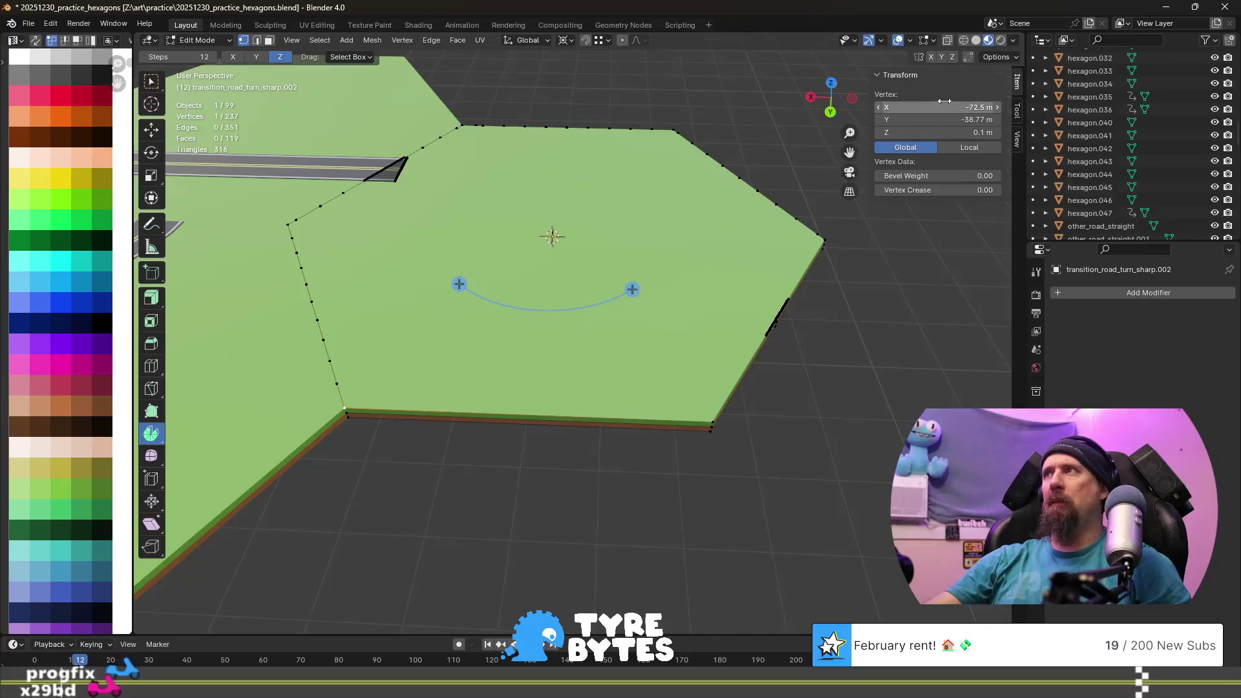
{"action": "left_click", "coordinate": [394, 178]}
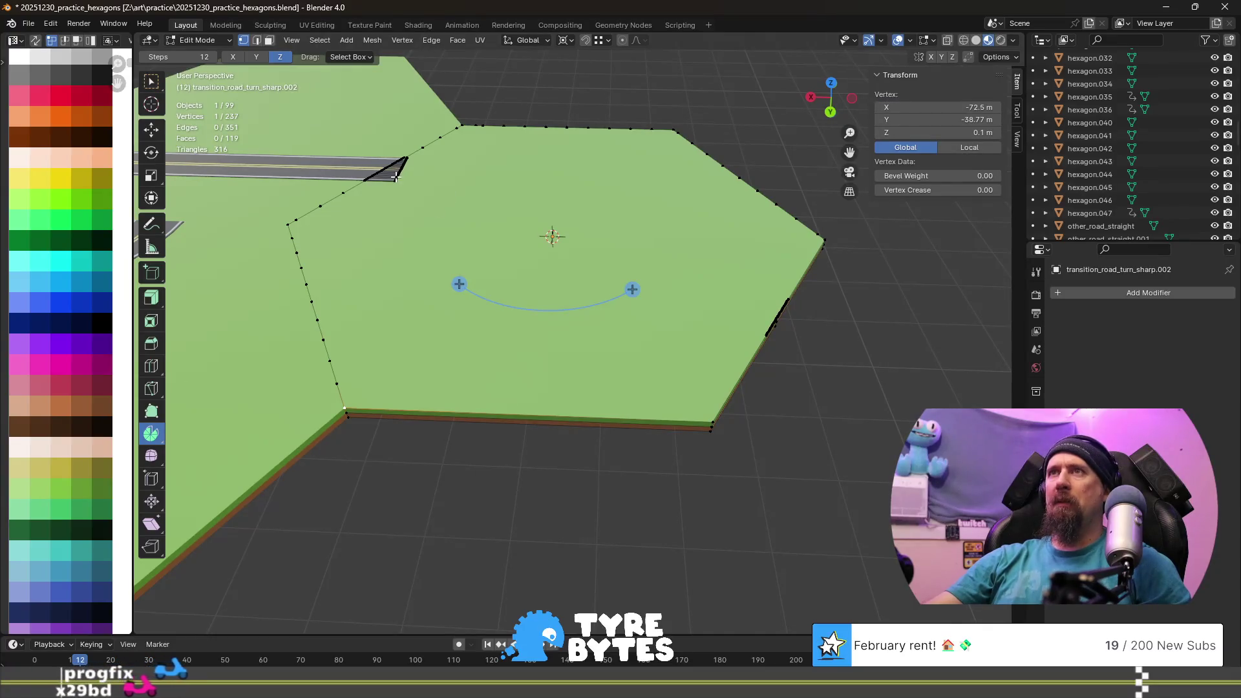
- Select the road-end vertex column and set its Median X to −72.5 m, reaching the hexagon corner
{"action": "left_click", "coordinate": [395, 178], "text": "shift"}
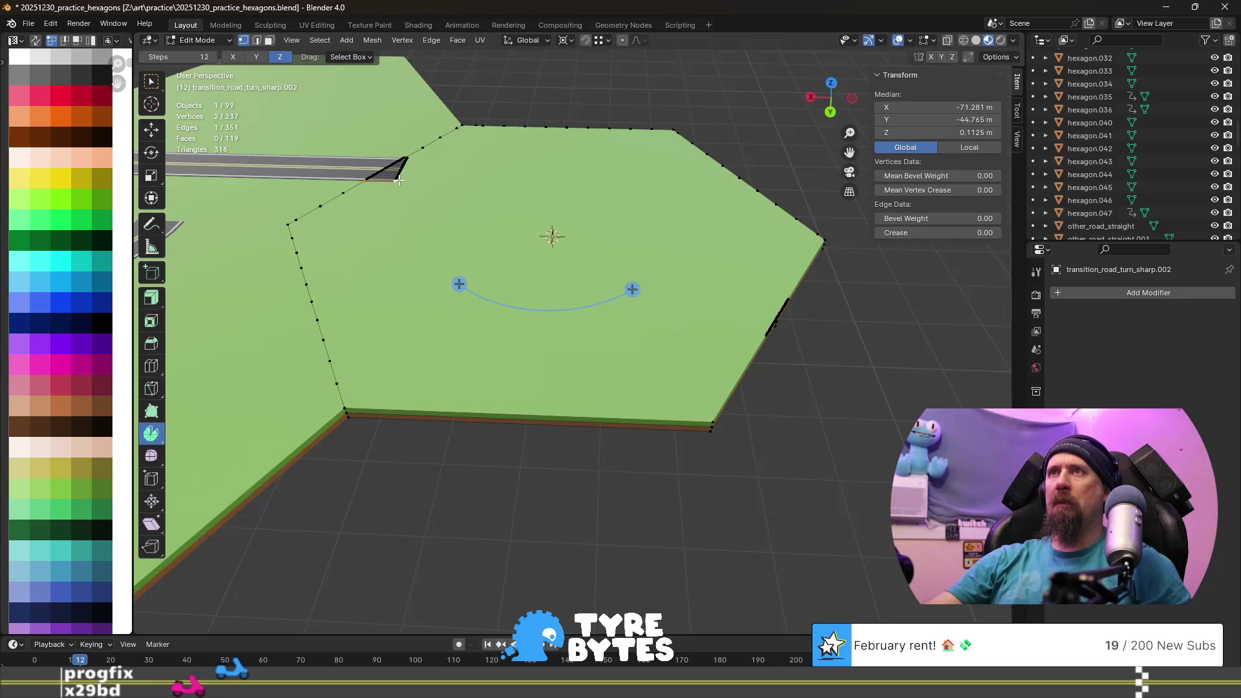
{"action": "key", "text": "KP_Decimal"}
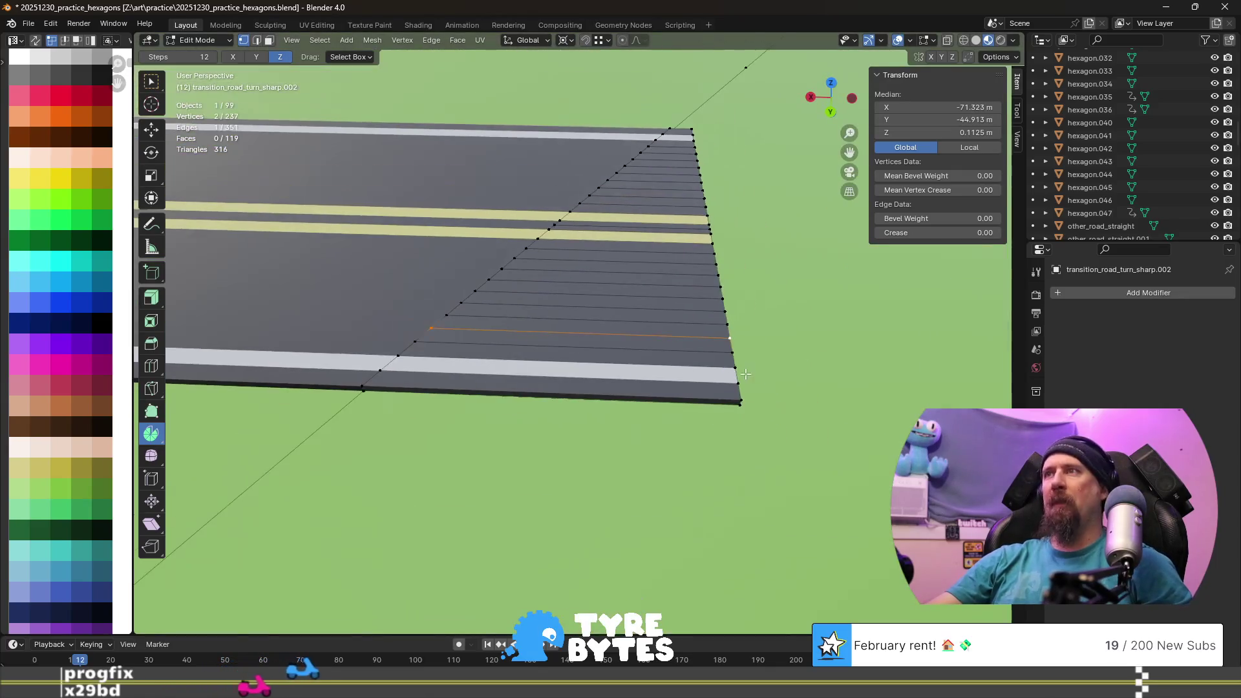
{"action": "left_click", "coordinate": [737, 400], "text": "ctrl"}
{"action": "scroll", "coordinate": [738, 401], "scroll_direction": "down", "scroll_amount": 3}
{"action": "scroll", "coordinate": [737, 401], "scroll_direction": "down", "scroll_amount": 2}
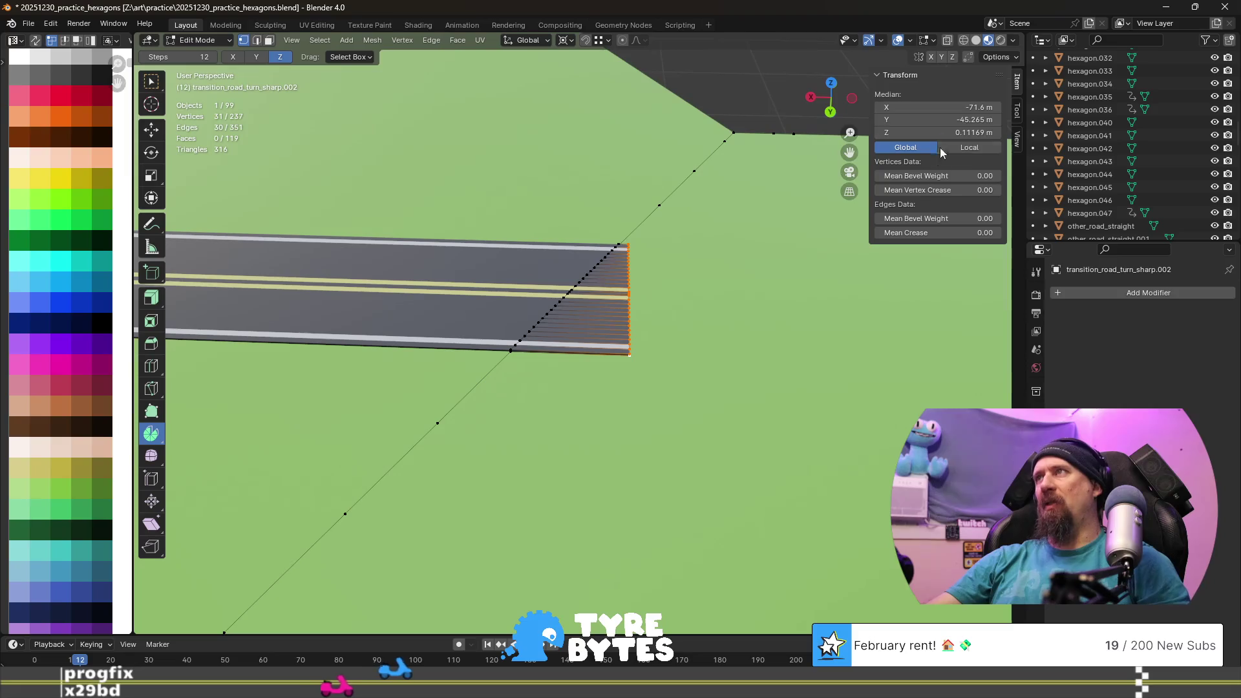
{"action": "left_click", "coordinate": [937, 104]}
{"action": "type", "text": "-"}
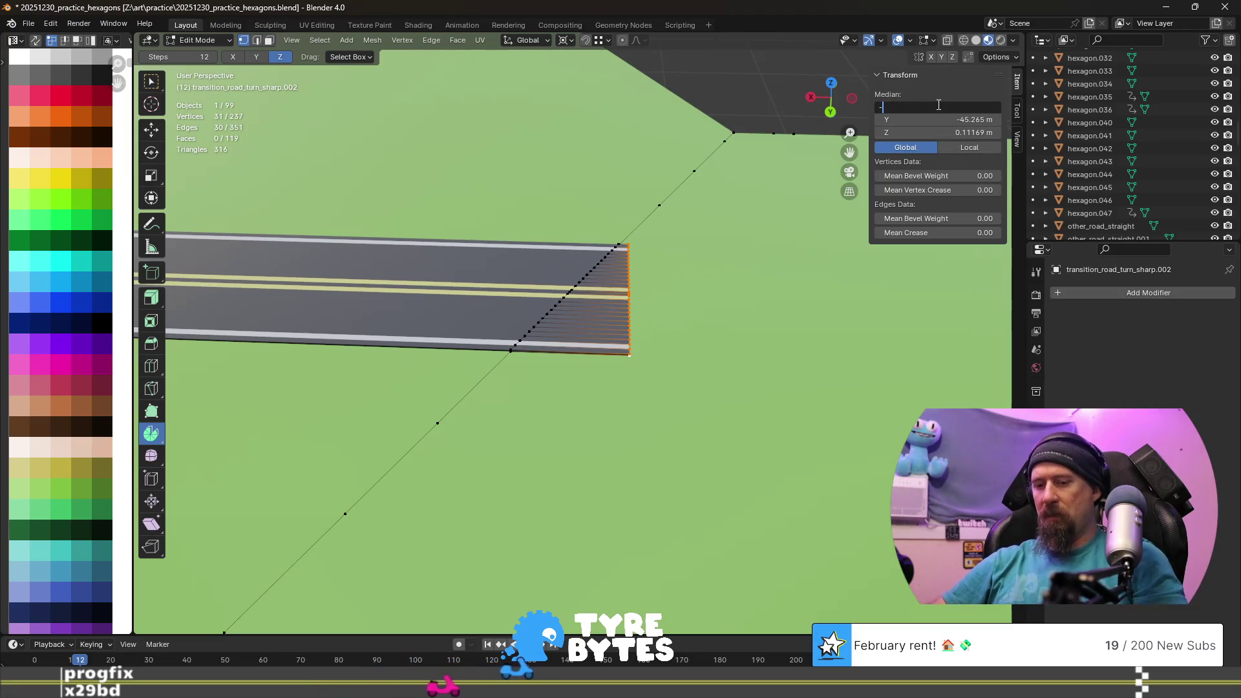
{"action": "type", "text": "72.5"}
{"action": "key", "text": "Return"}
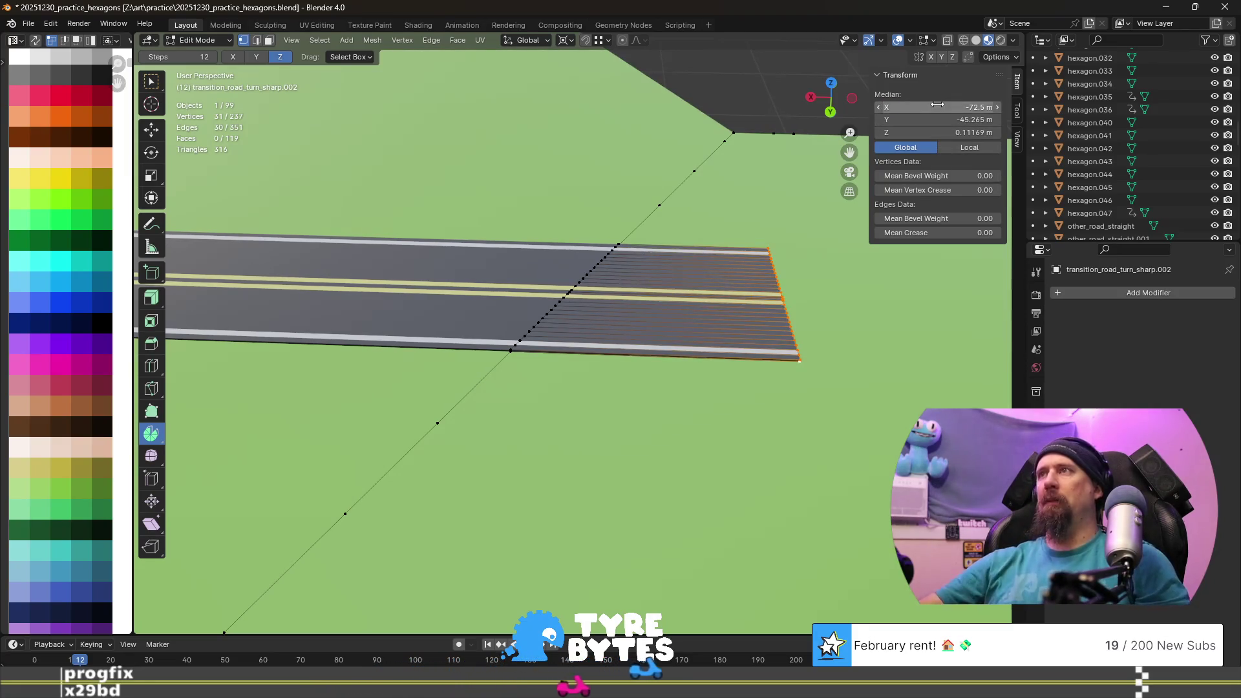
{"action": "mouse_move", "coordinate": [750, 287]}
{"action": "middle_mouse_down"}
{"action": "mouse_move", "coordinate": [569, 308]}
{"action": "mouse_move", "coordinate": [861, 402]}
{"action": "mouse_move", "coordinate": [784, 376]}
{"action": "middle_mouse_up"}
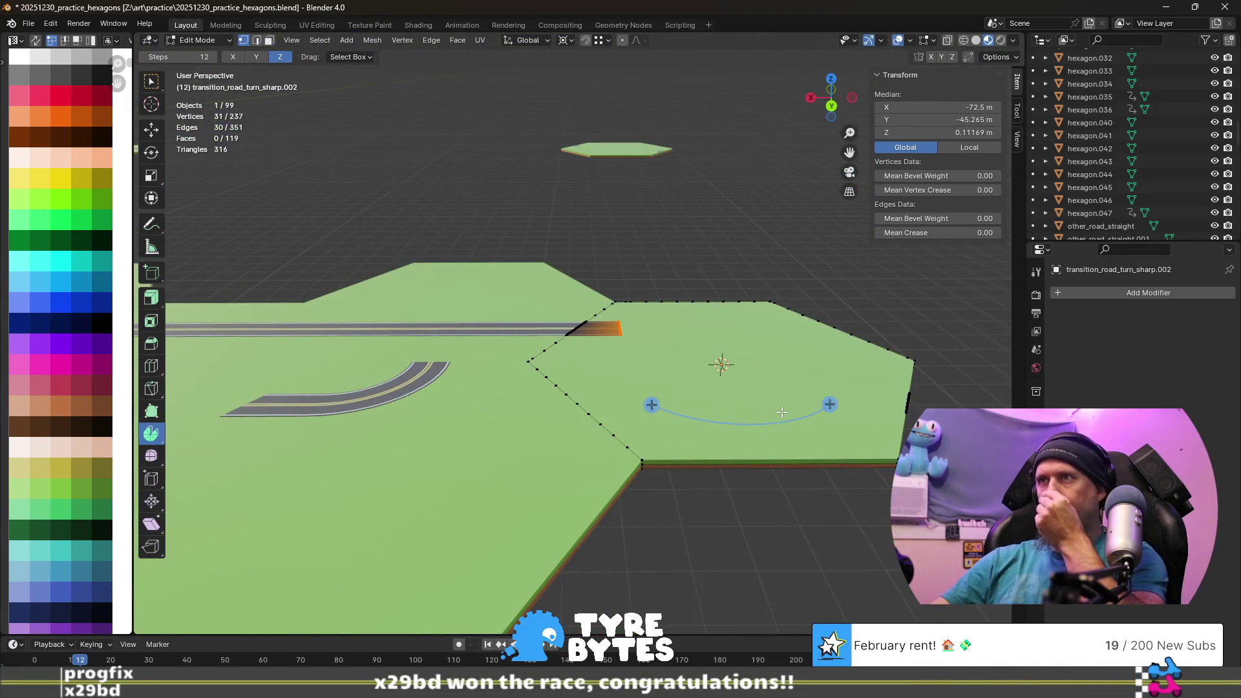
{"action": "left_click", "coordinate": [642, 463]}
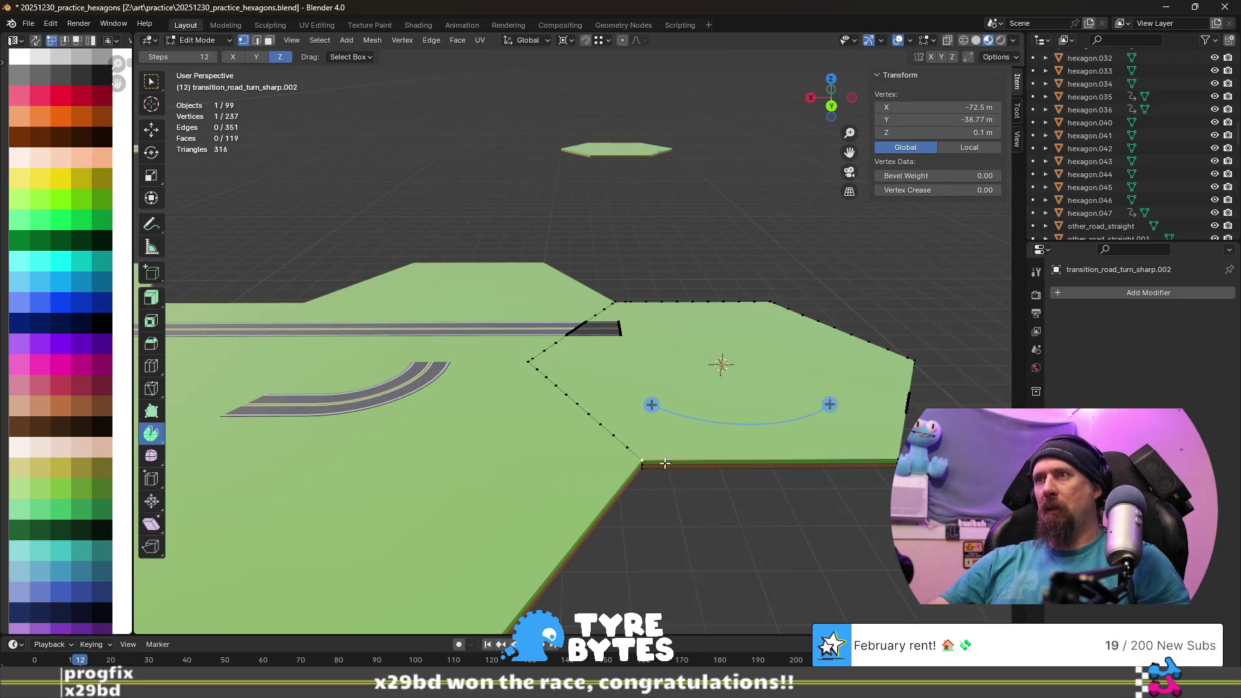
- Snap the 3D cursor onto the hexagon corner vertex
{"action": "key", "text": "shift+s"}
{"action": "left_click", "coordinate": [679, 521]}
{"action": "mouse_move", "coordinate": [679, 521]}
{"action": "middle_mouse_down"}
{"action": "mouse_move", "coordinate": [626, 327]}
{"action": "mouse_move", "coordinate": [689, 381]}
{"action": "middle_mouse_up"}
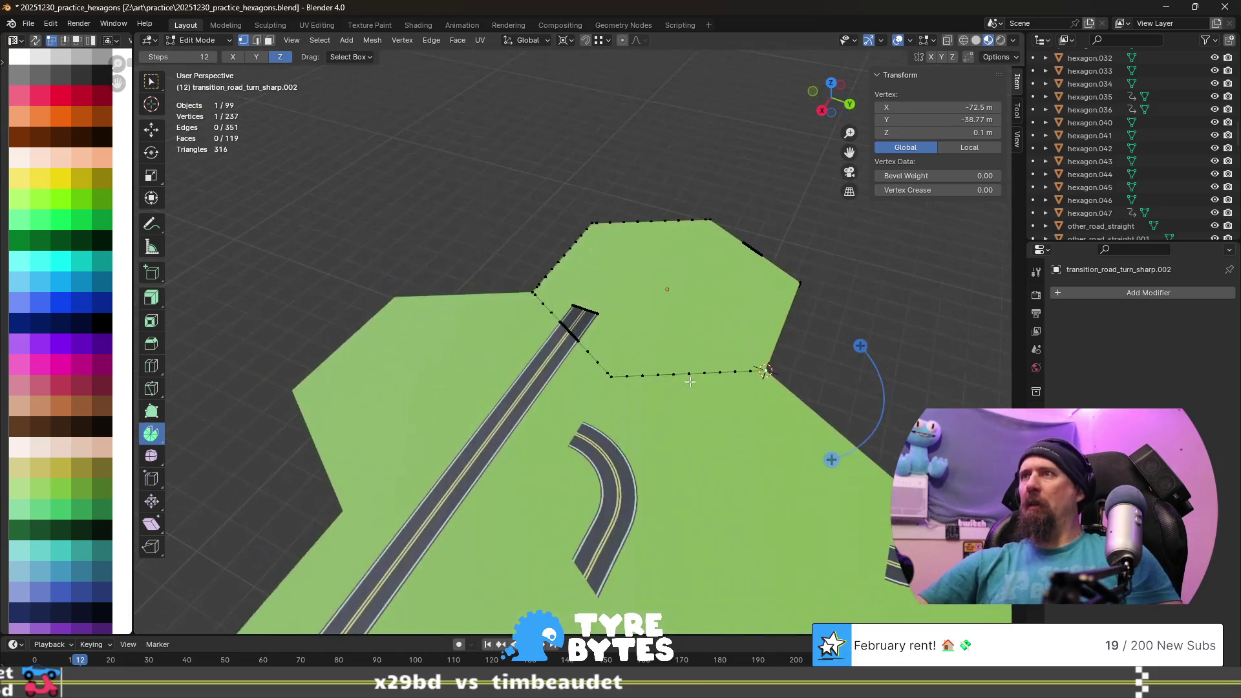
{"action": "middle_click_drag", "start_coordinate": [786, 300], "coordinate": [670, 322]}
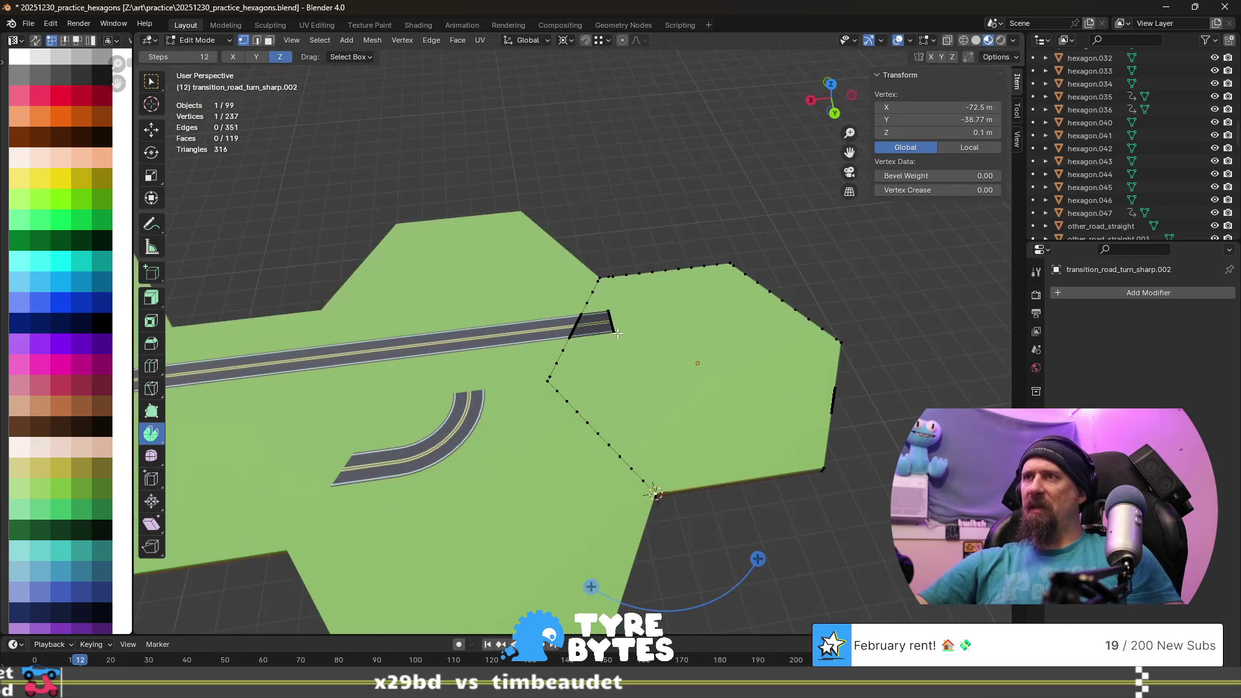
- Select the road's end cross-section loop and duplicate it in place
{"action": "key", "text": "l"}
{"action": "key", "text": "s"}
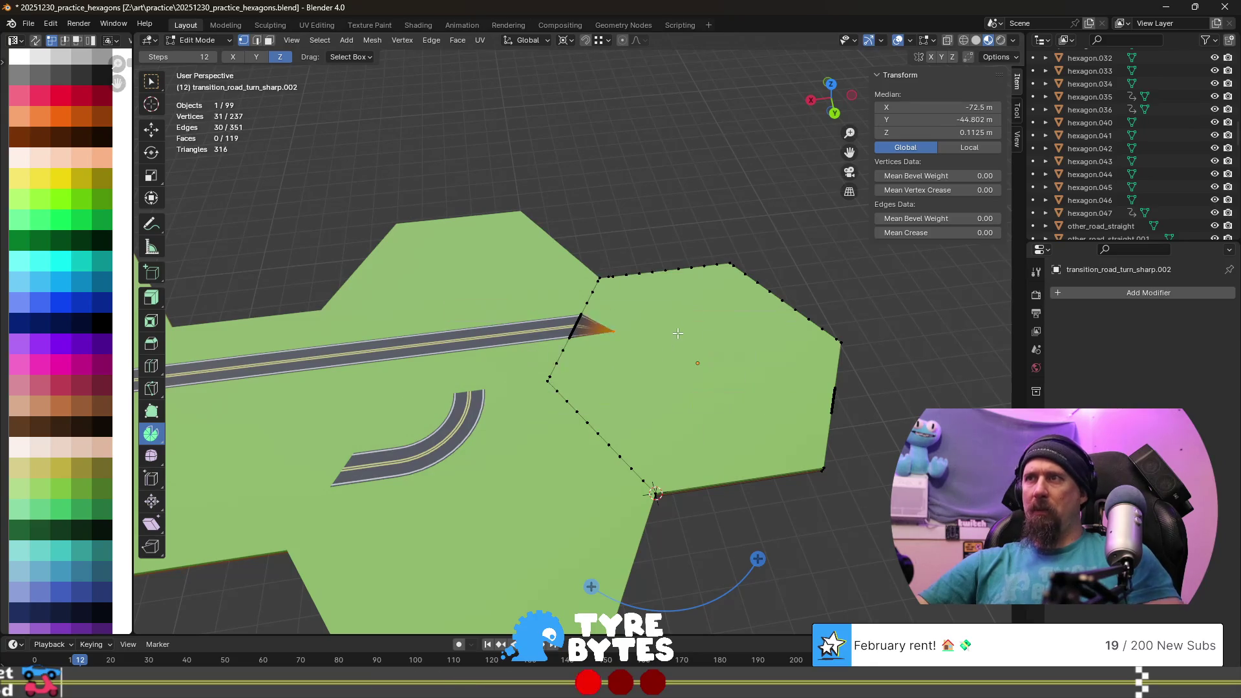
{"action": "key", "text": "shift+d"}
{"action": "key", "text": "Escape"}
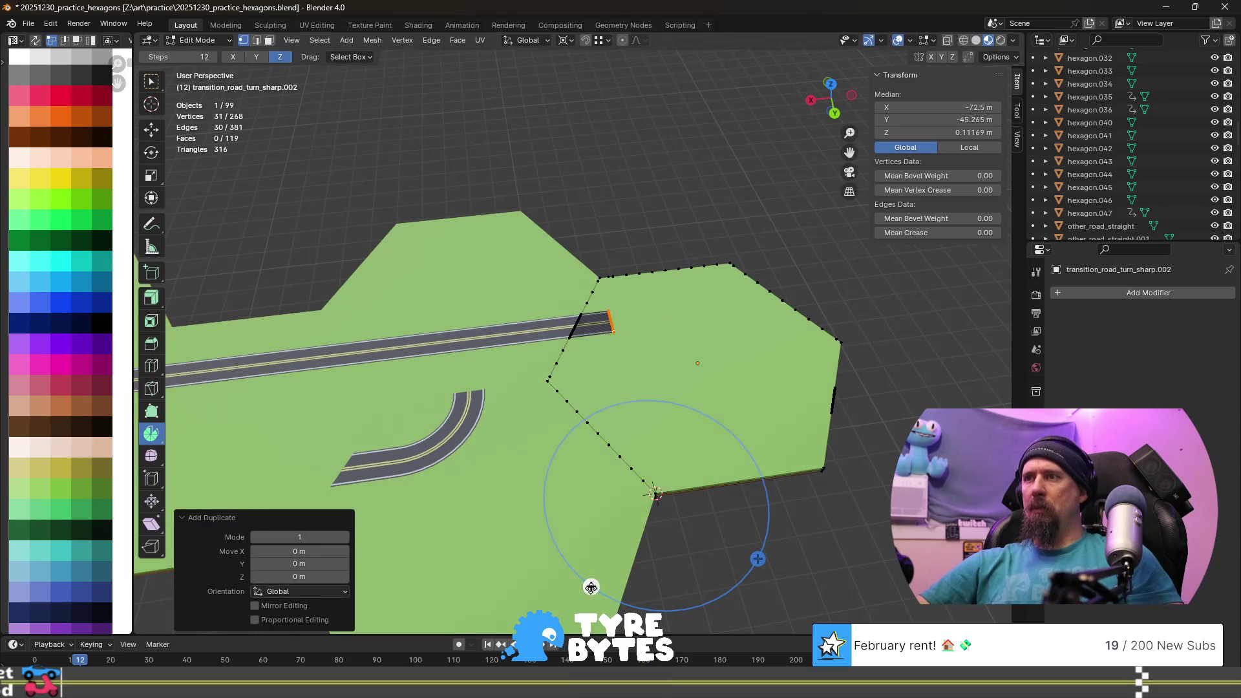
- Trial-spin the end loop around the cursor at 60° then 30°, then undo the spin
{"action": "left_click_drag", "start_coordinate": [591, 587], "coordinate": [542, 508]}
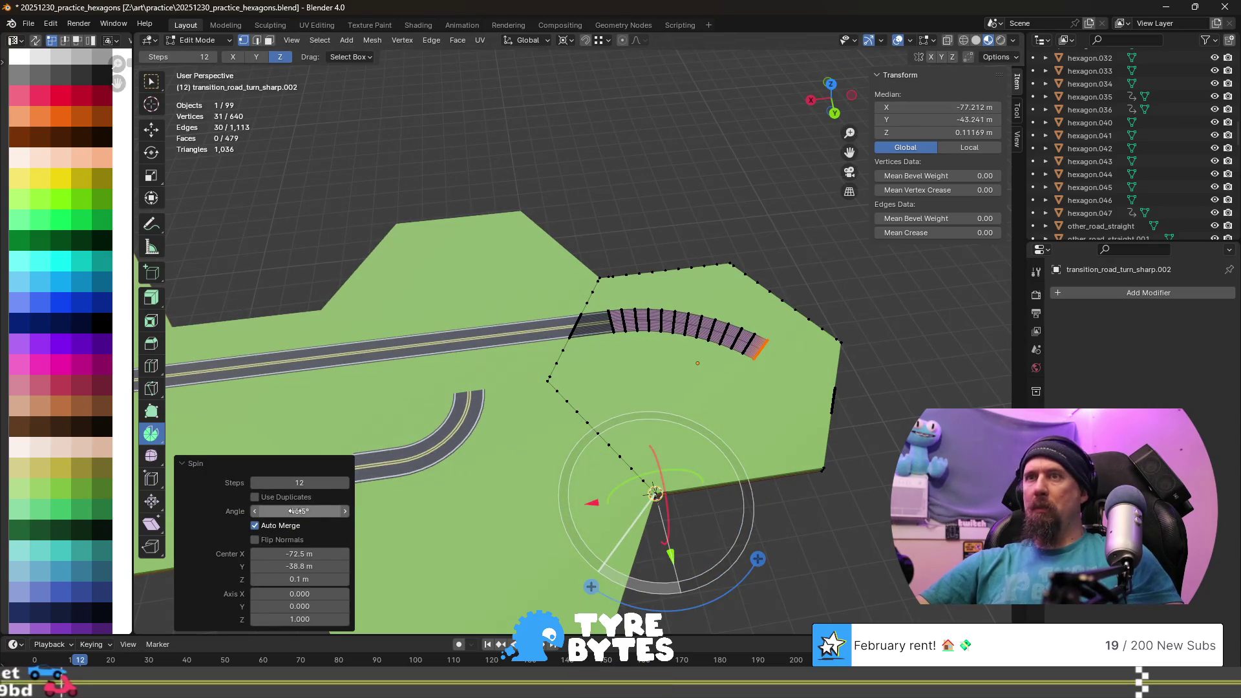
{"action": "left_click", "coordinate": [315, 510]}
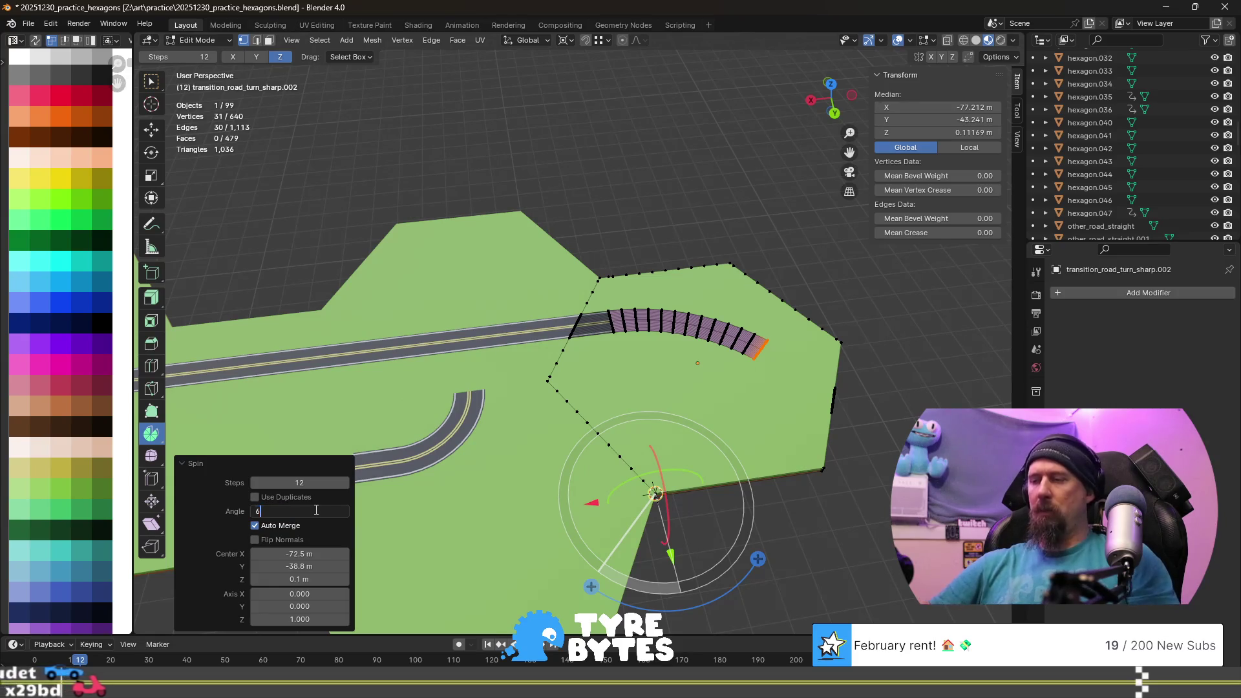
{"action": "type", "text": "60"}
{"action": "key", "text": "Return"}
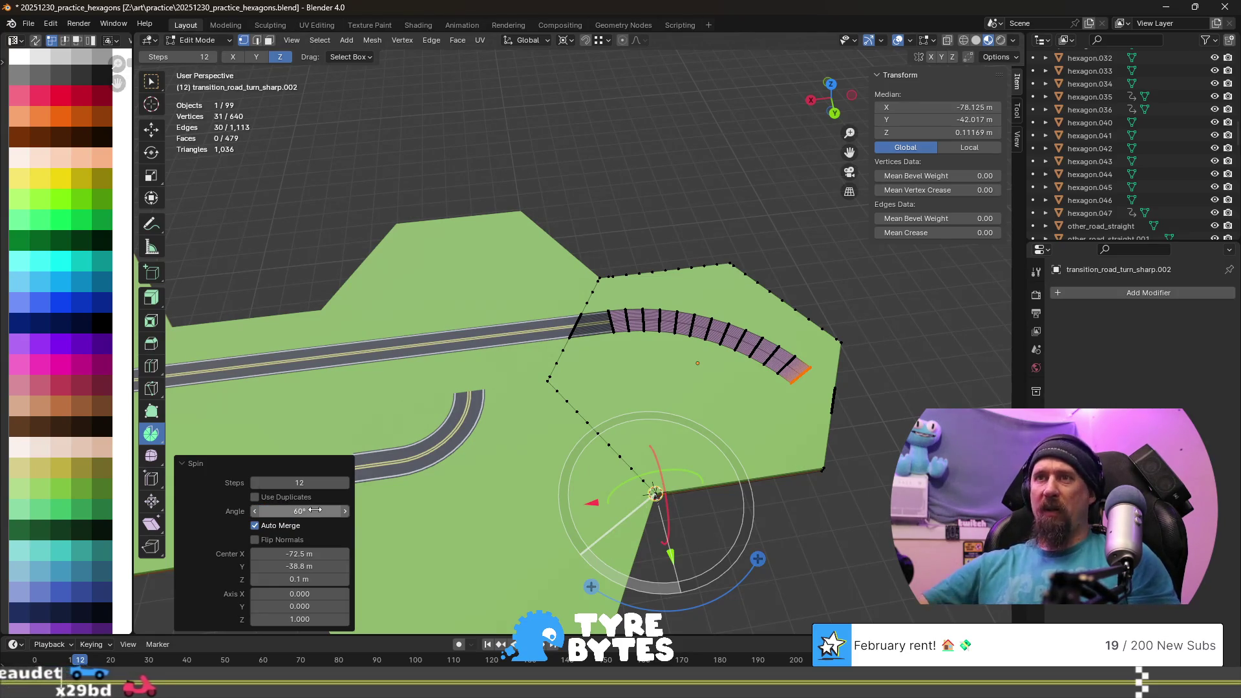
{"action": "left_click", "coordinate": [316, 510]}
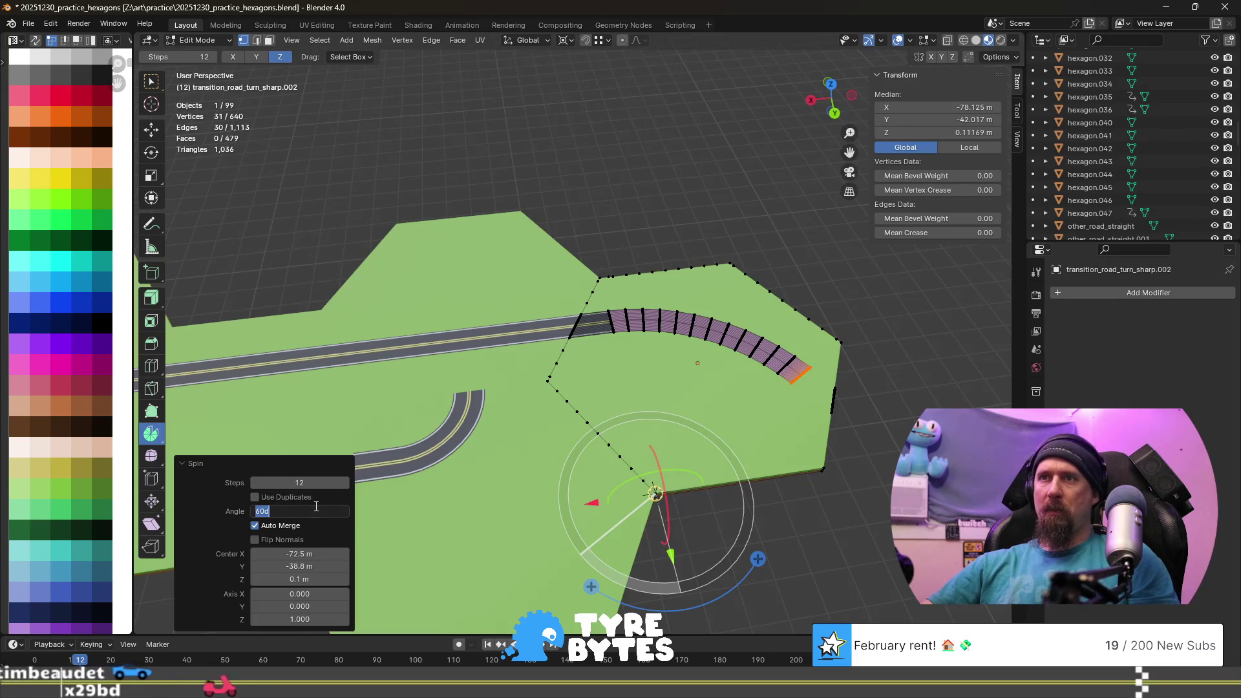
{"action": "type", "text": "30"}
{"action": "key", "text": "Return"}
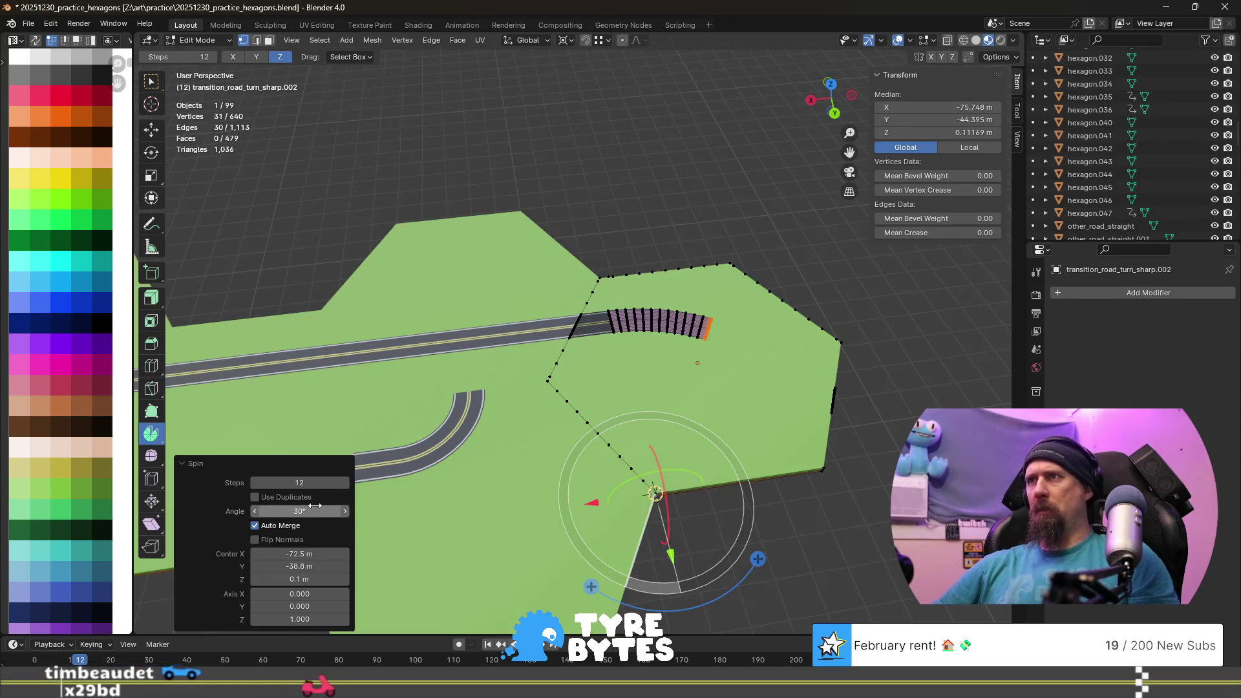
{"action": "middle_click_drag", "start_coordinate": [890, 475], "coordinate": [764, 435]}
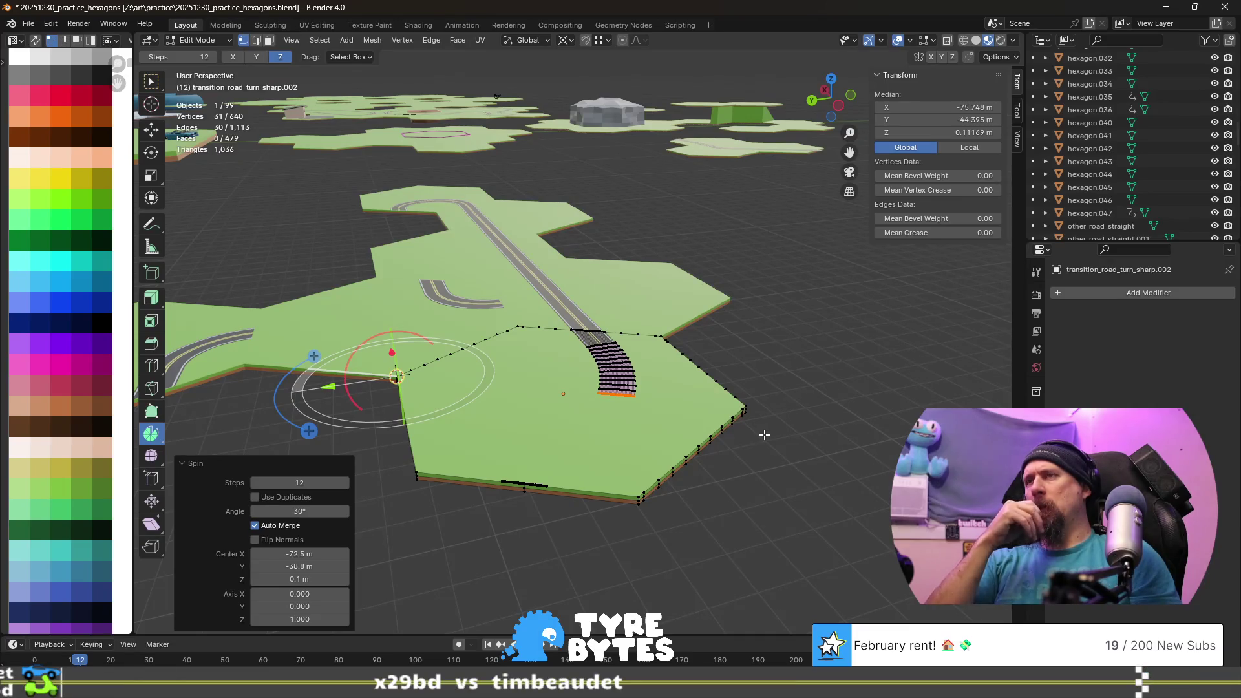
{"action": "key", "text": "ctrl+z"}
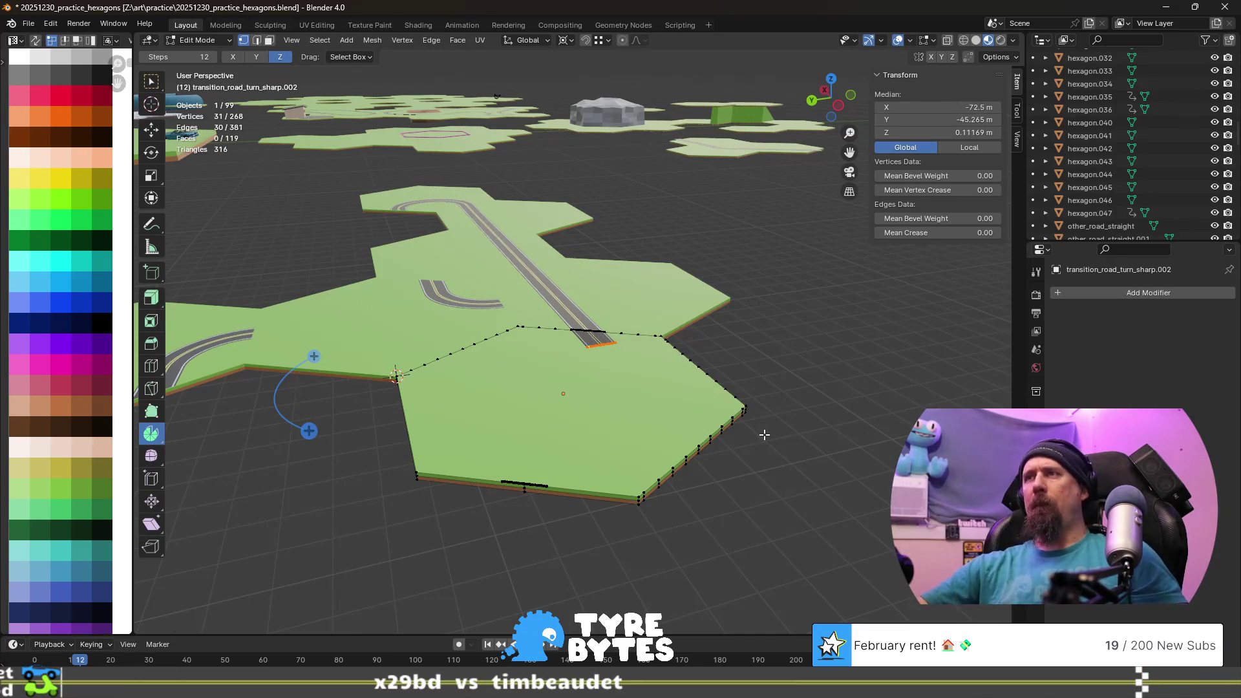
- Delete the stray vertex near the road end, then select the hexagon corner vertex
{"action": "middle_click_drag", "start_coordinate": [781, 364], "coordinate": [467, 390]}
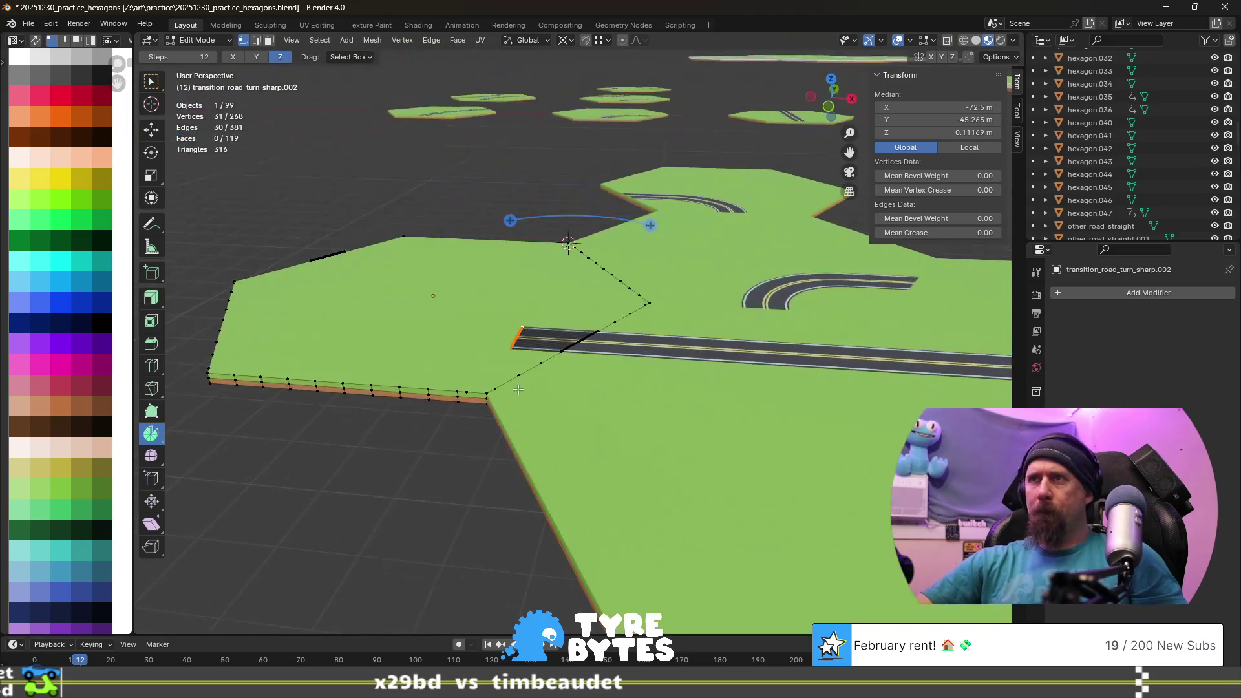
{"action": "left_click", "coordinate": [468, 389]}
{"action": "key", "text": "x"}
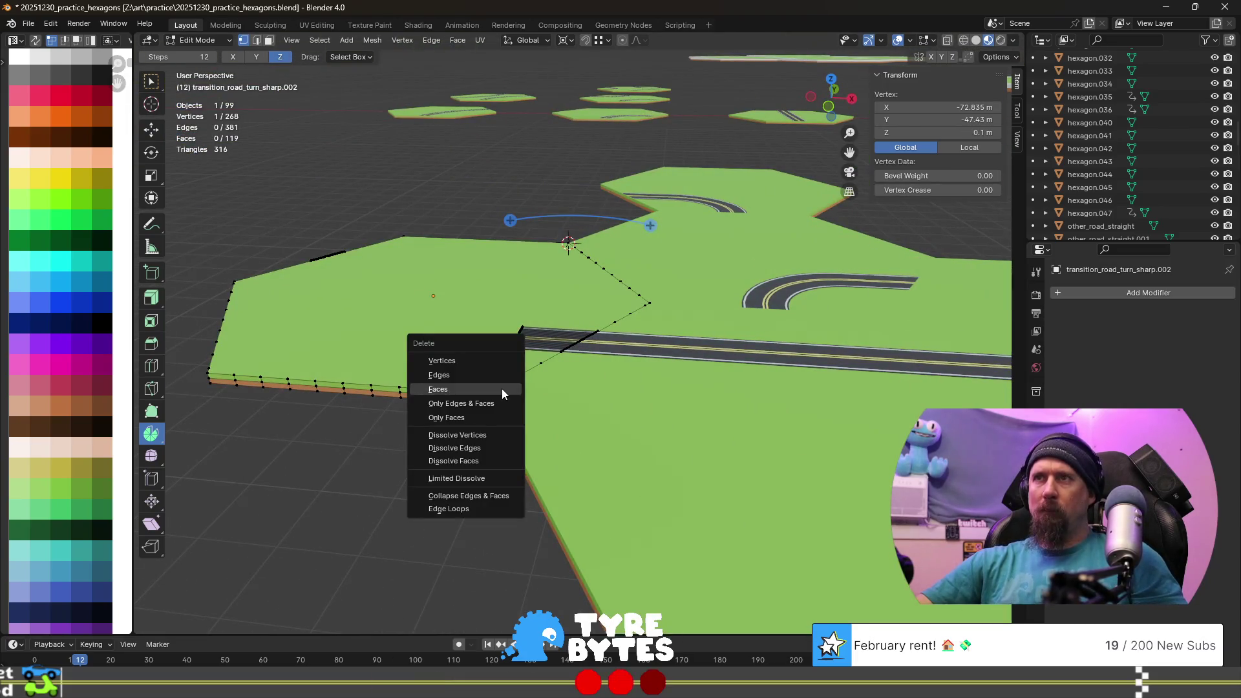
{"action": "left_click", "coordinate": [501, 360]}
{"action": "mouse_move", "coordinate": [380, 419]}
{"action": "middle_mouse_down"}
{"action": "mouse_move", "coordinate": [610, 405]}
{"action": "mouse_move", "coordinate": [689, 479]}
{"action": "middle_mouse_up"}
{"action": "scroll", "coordinate": [689, 478], "scroll_direction": "down", "scroll_amount": 3}
{"action": "scroll", "coordinate": [684, 477], "scroll_direction": "up", "scroll_amount": 3}
{"action": "left_click", "coordinate": [505, 528]}
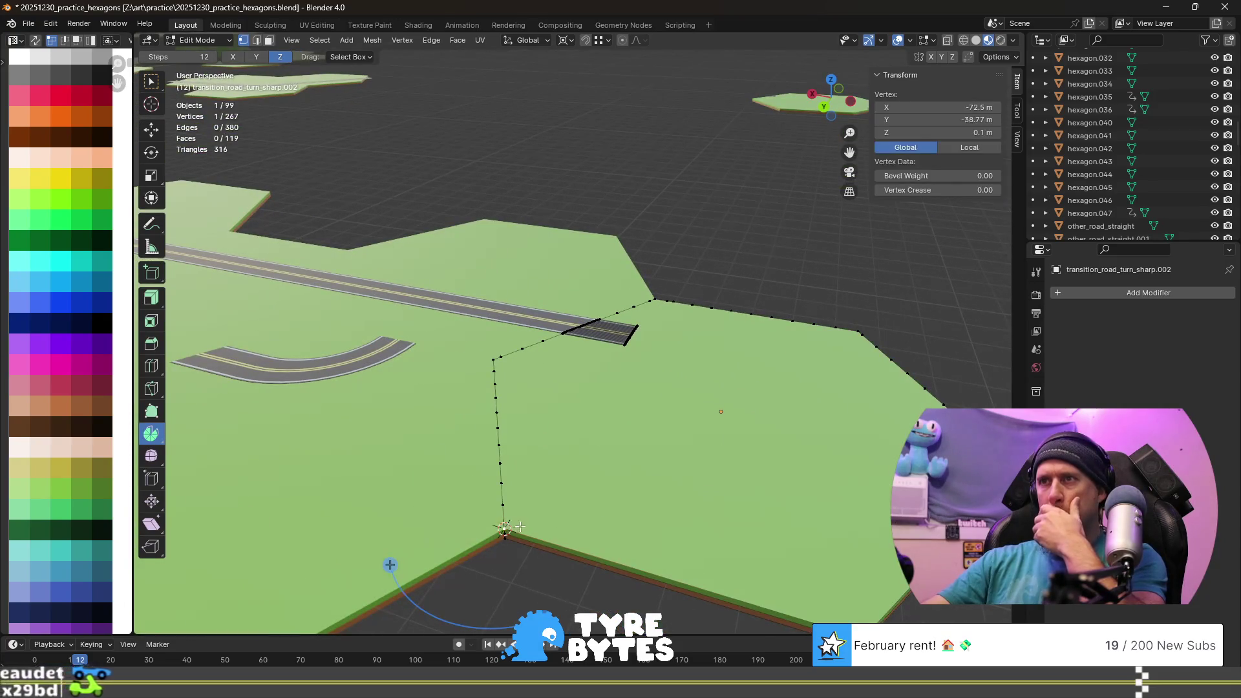
- Duplicate the corner vertex and move the copy along the Y axis
{"action": "key", "text": "shift+d"}
{"action": "right_click", "coordinate": [553, 502]}
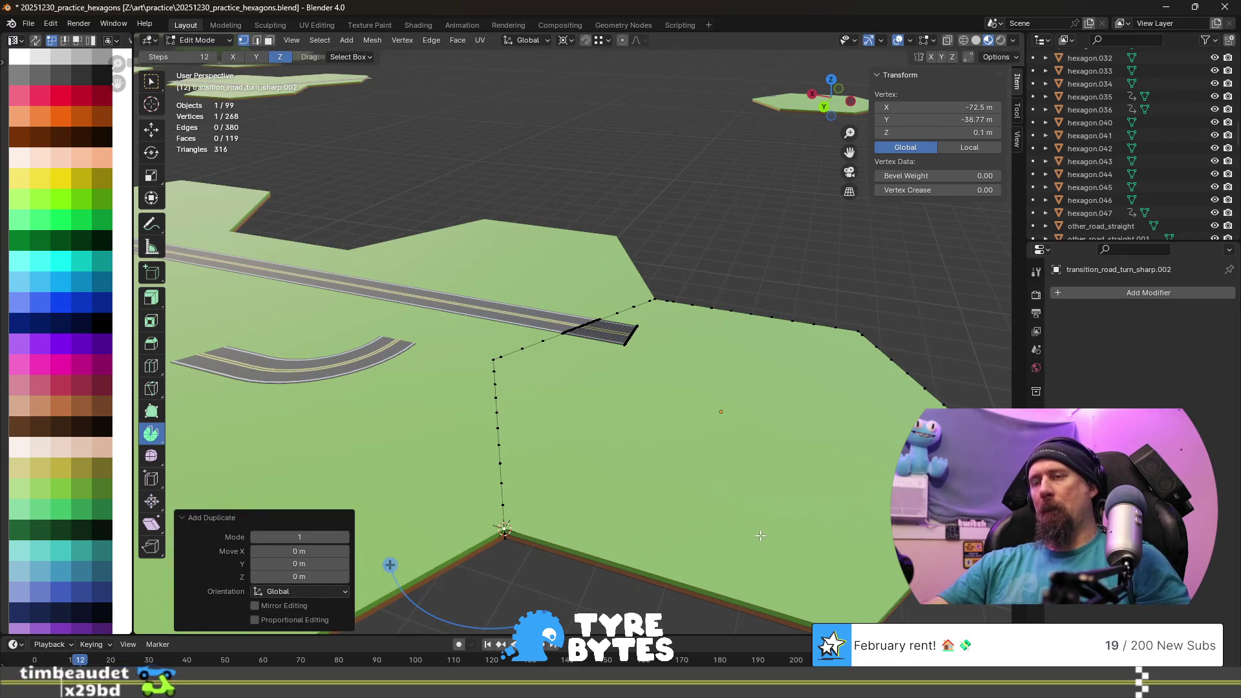
{"action": "key", "text": "g"}
{"action": "key", "text": "y"}
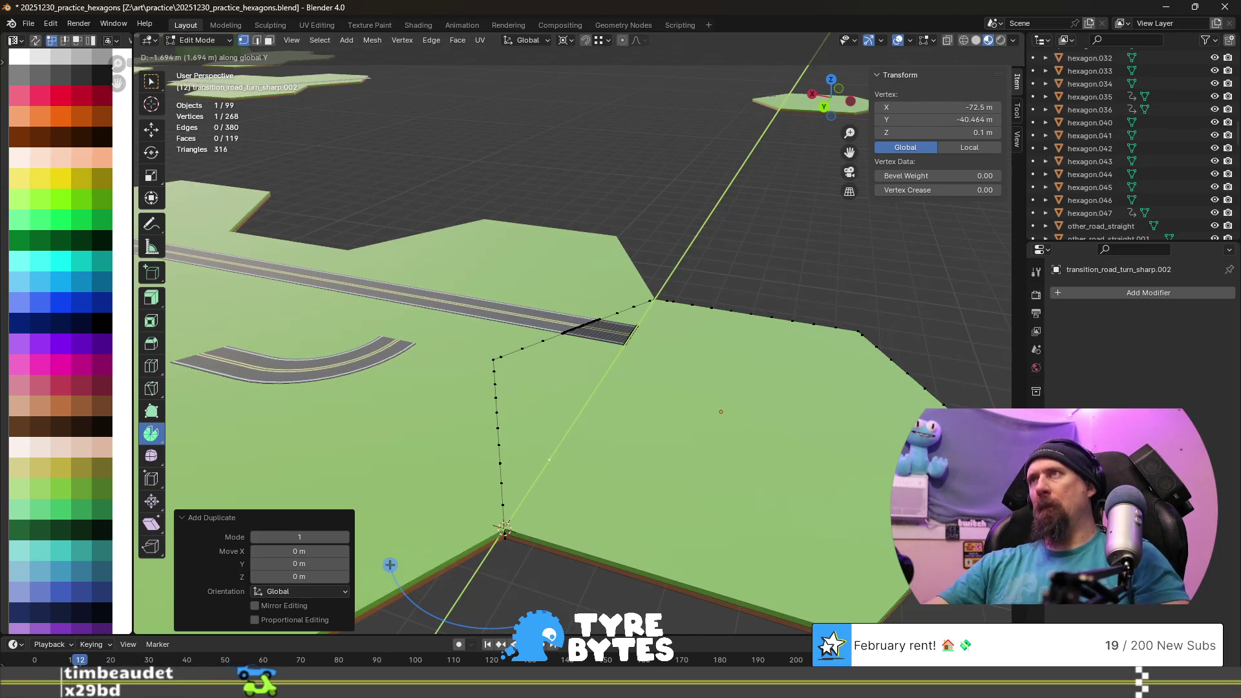
{"action": "key", "text": "Escape"}
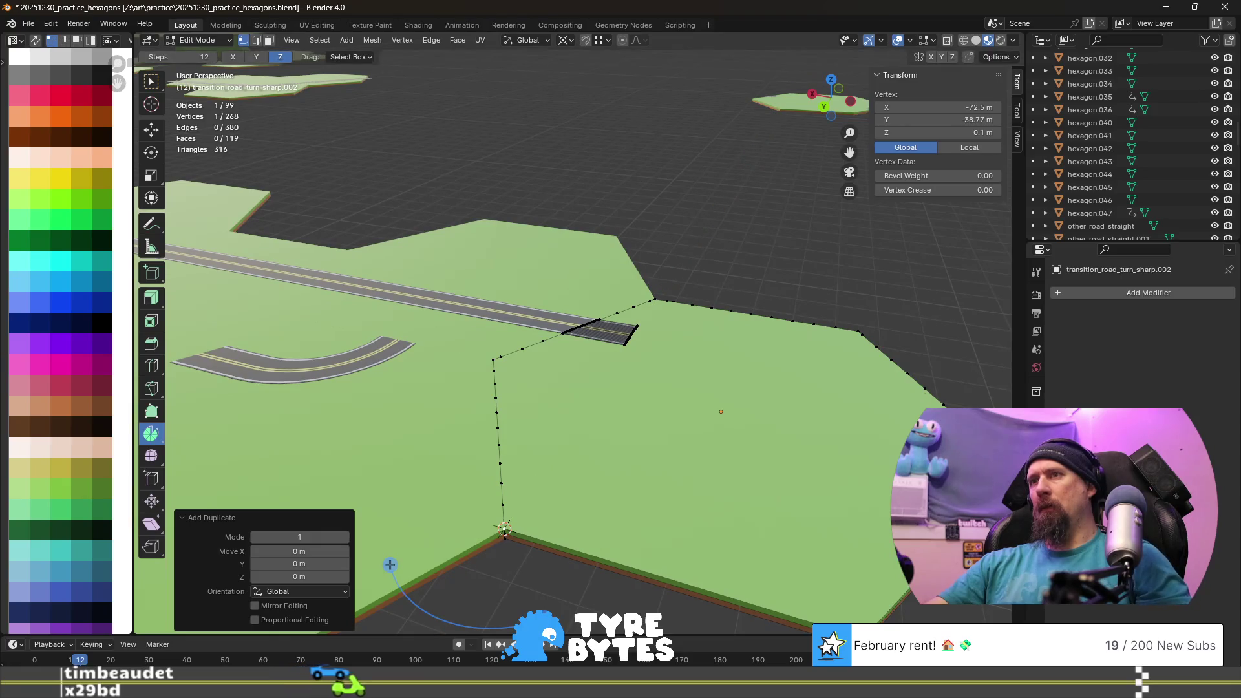
{"action": "key", "text": "g"}
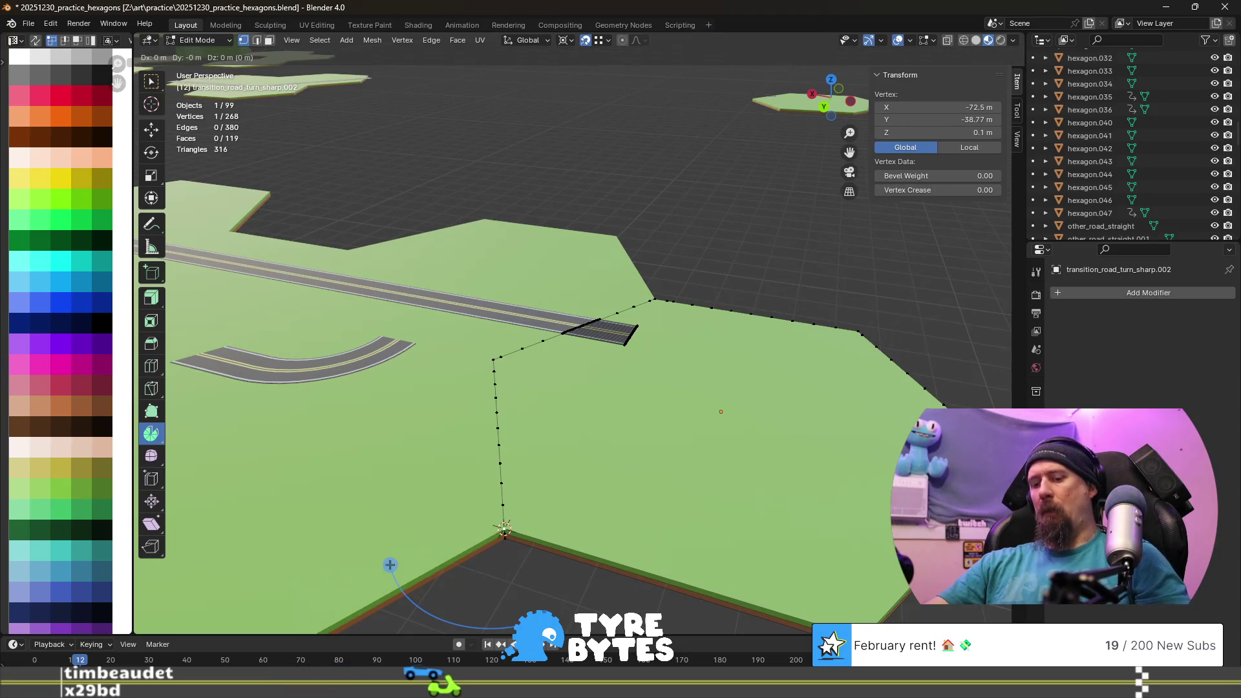
{"action": "key", "text": "y"}
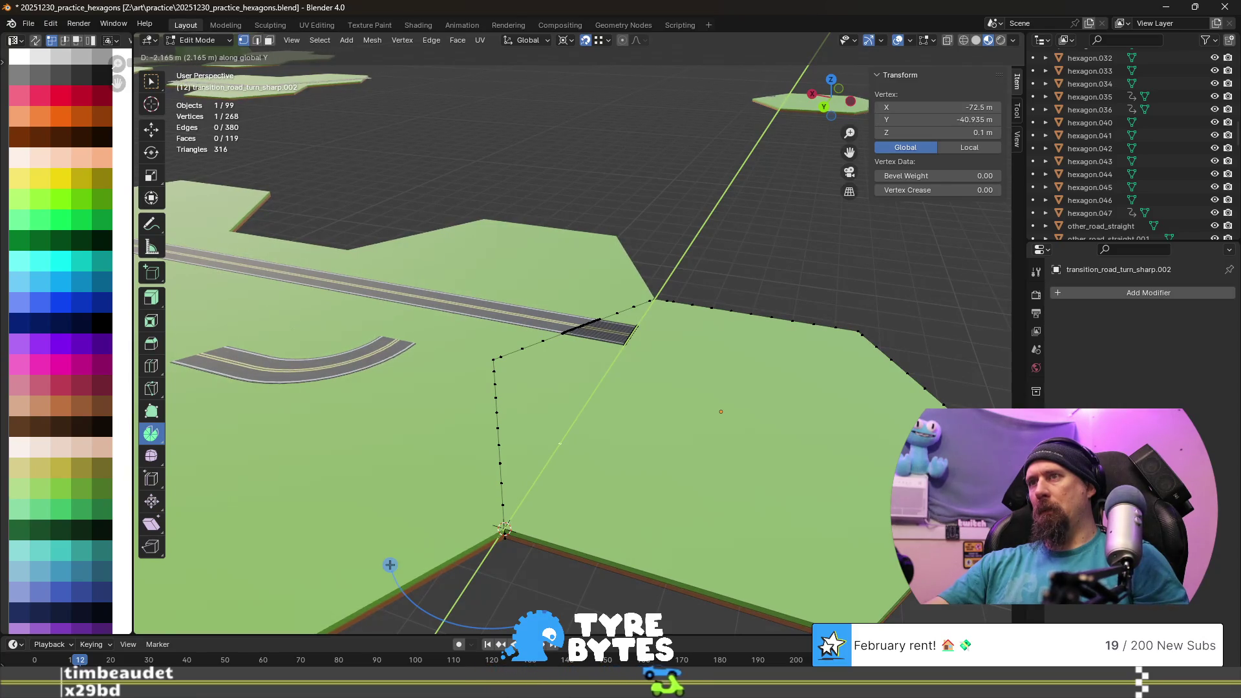
{"action": "left_click", "coordinate": [390, 564]}
- Adjust the vertex along Y again, then snap it back onto the 3D cursor
{"action": "mouse_move", "coordinate": [893, 603]}
{"action": "middle_mouse_down"}
{"action": "mouse_move", "coordinate": [404, 316]}
{"action": "mouse_move", "coordinate": [444, 245]}
{"action": "mouse_move", "coordinate": [570, 421]}
{"action": "mouse_move", "coordinate": [830, 502]}
{"action": "mouse_move", "coordinate": [623, 396]}
{"action": "mouse_move", "coordinate": [692, 394]}
{"action": "middle_mouse_up"}
{"action": "key", "text": "g"}
{"action": "key", "text": "y"}
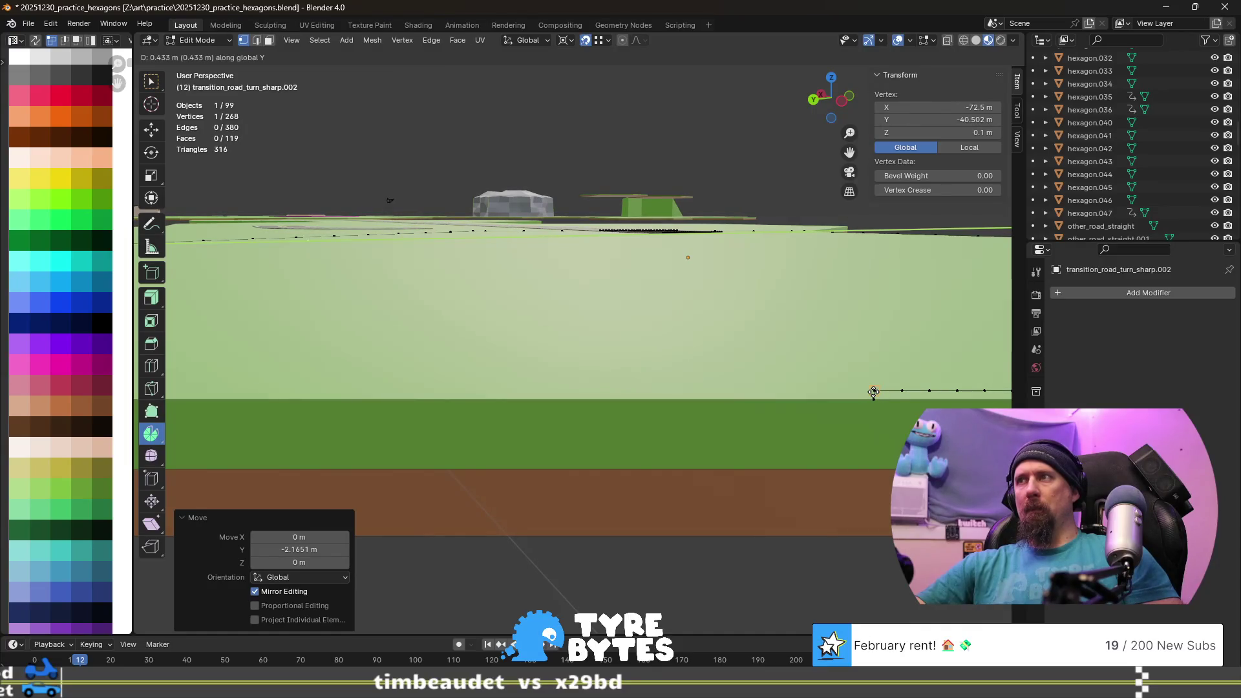
{"action": "left_click", "coordinate": [876, 392]}
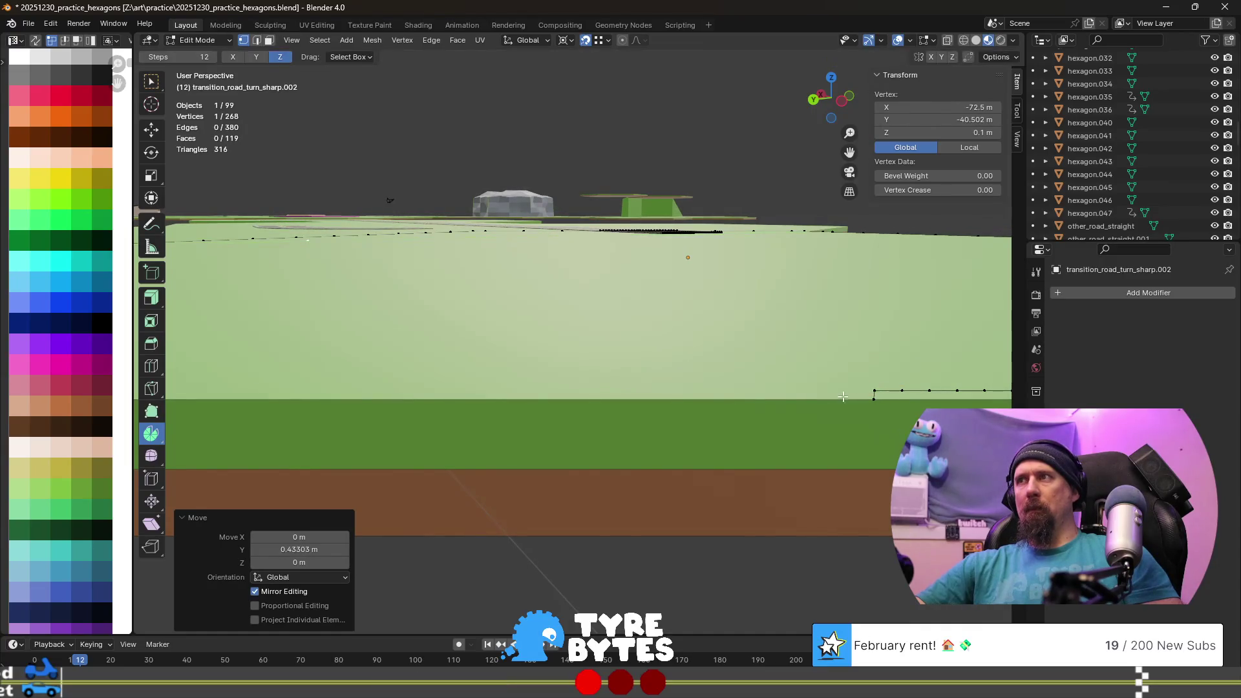
{"action": "middle_click_drag", "start_coordinate": [876, 392], "coordinate": [548, 366]}
{"action": "scroll", "coordinate": [548, 366], "scroll_direction": "up", "scroll_amount": 3}
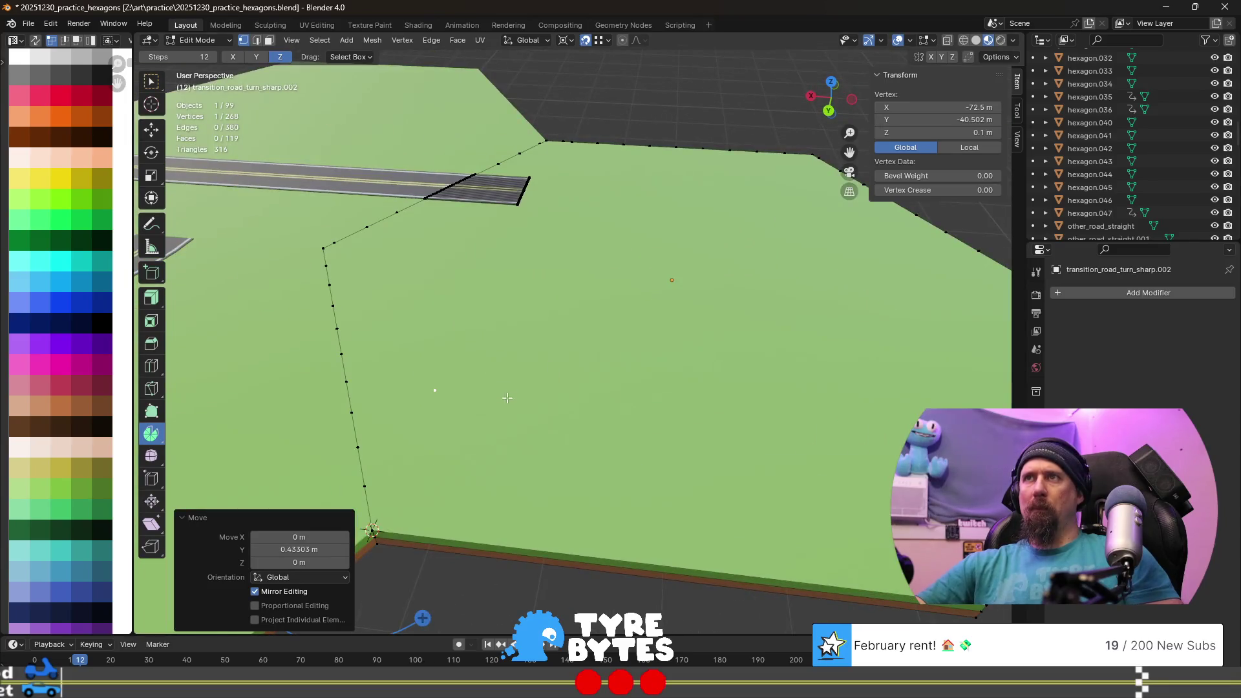
{"action": "scroll", "coordinate": [548, 369], "scroll_direction": "down", "scroll_amount": 4}
{"action": "scroll", "coordinate": [563, 374], "scroll_direction": "down", "scroll_amount": 2}
{"action": "scroll", "coordinate": [573, 376], "scroll_direction": "up", "scroll_amount": 3}
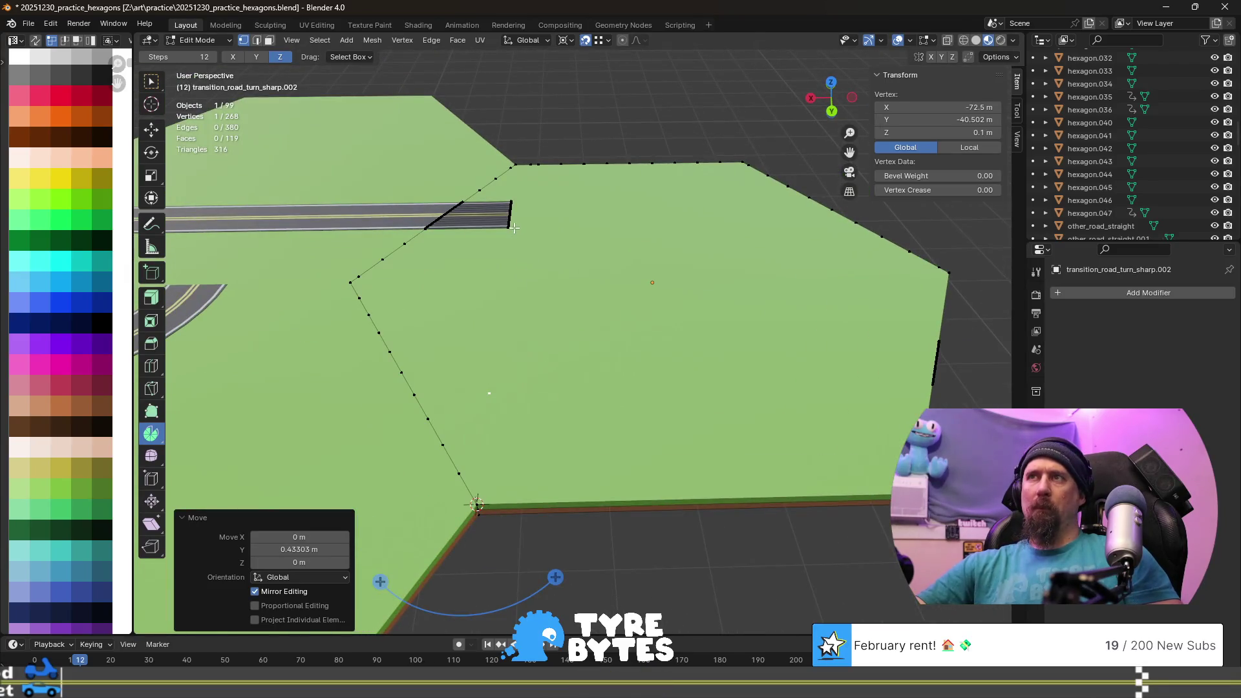
{"action": "key", "text": "shift+s"}
{"action": "left_click", "coordinate": [500, 422]}
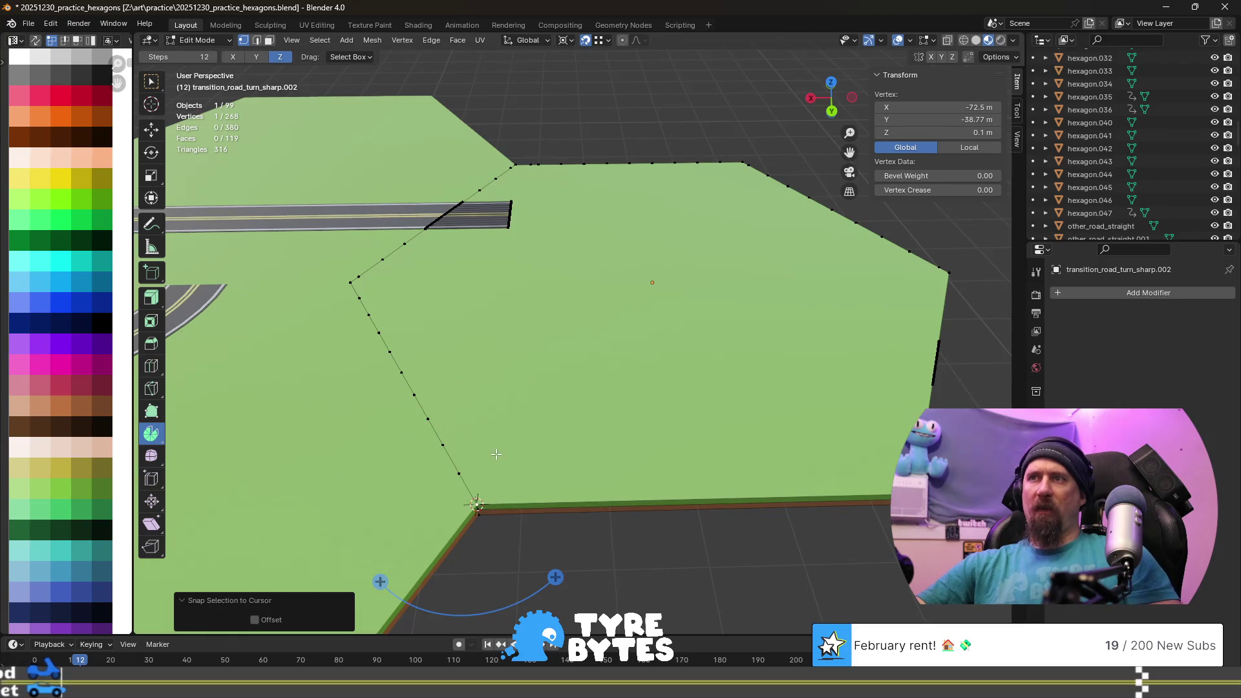
- Undo the snap so the vertex returns to Y −40.502 m
{"action": "key", "text": "shift+s"}
{"action": "left_click", "coordinate": [518, 519]}
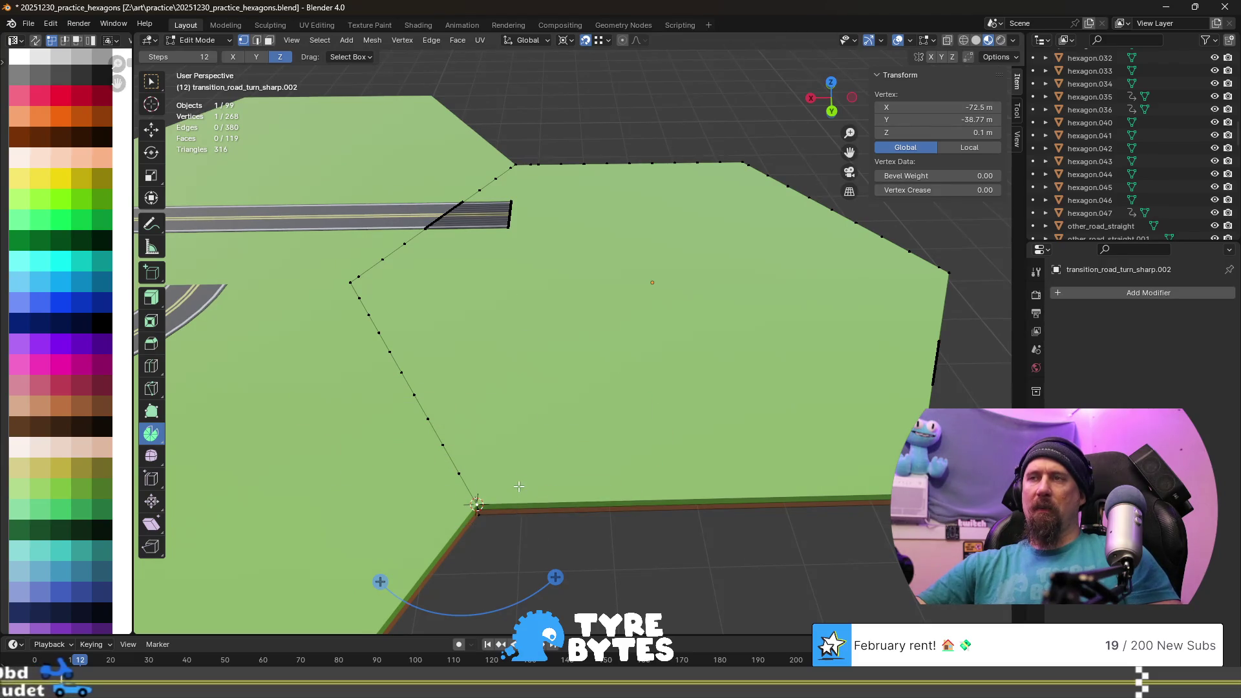
{"action": "key", "text": "Tab"}
{"action": "key", "text": "Tab"}
{"action": "key", "text": "ctrl+z"}
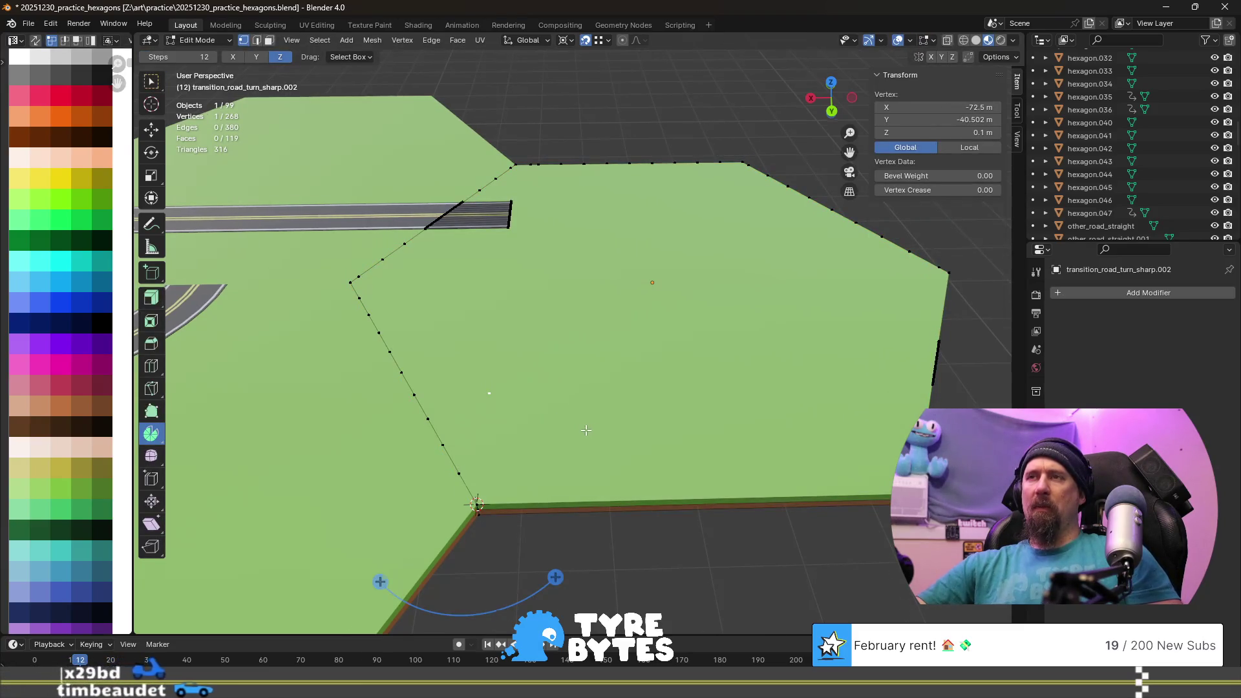
- Place the 3D cursor on that vertex and select the road's end edge loop
{"action": "key", "text": "shift+s"}
{"action": "left_click", "coordinate": [590, 497]}
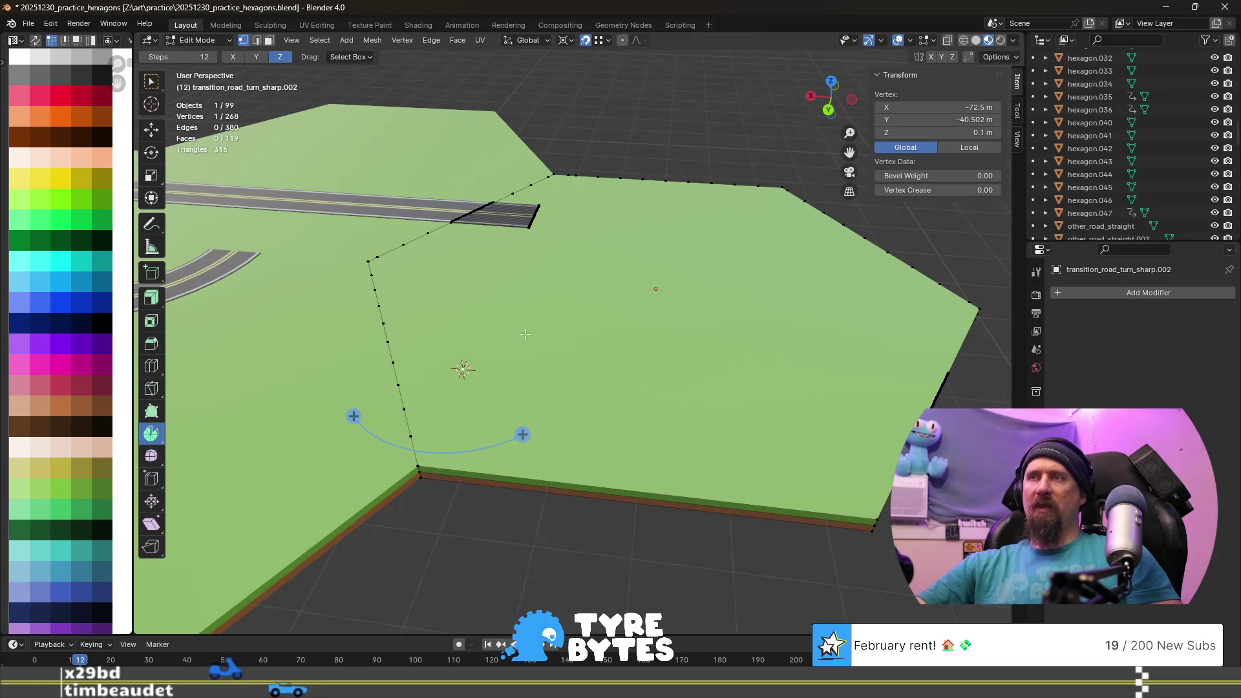
{"action": "key", "text": "l"}
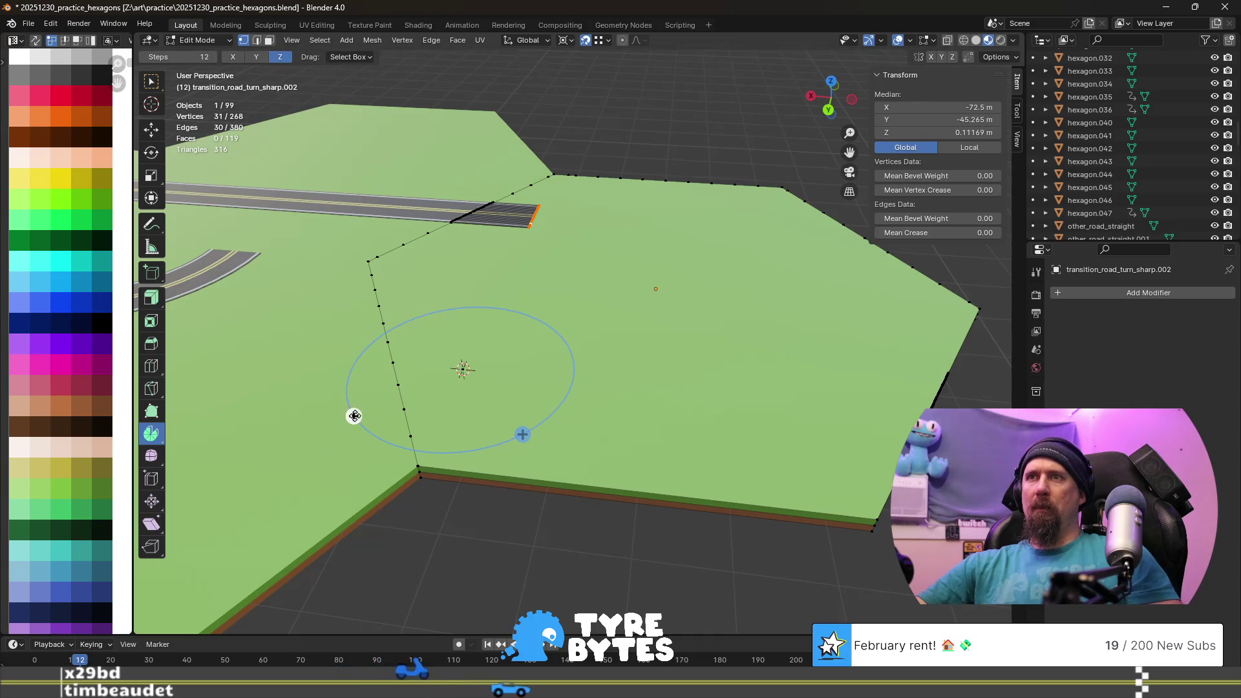
- Spin the road end around the cursor and set the spin angle to 30°
{"action": "left_click_drag", "start_coordinate": [354, 416], "coordinate": [310, 369]}
{"action": "middle_click_drag", "start_coordinate": [673, 433], "coordinate": [562, 415]}
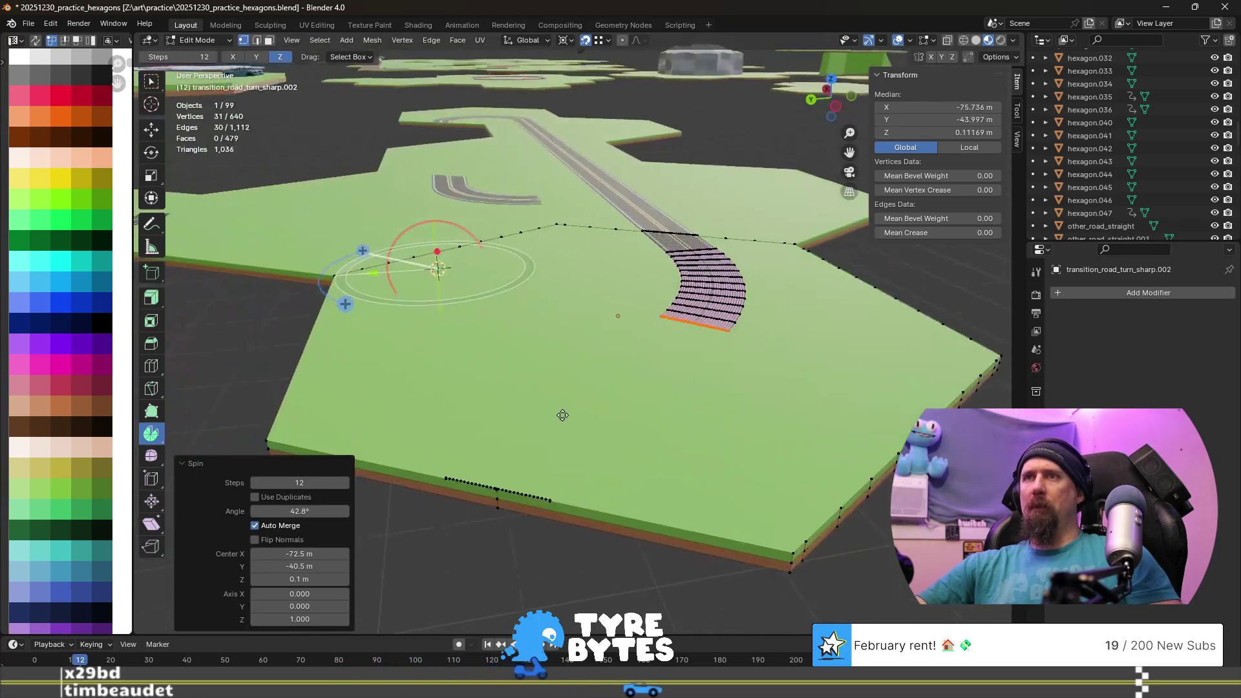
{"action": "left_click", "coordinate": [331, 514]}
{"action": "type", "text": "30"}
{"action": "key", "text": "Return"}
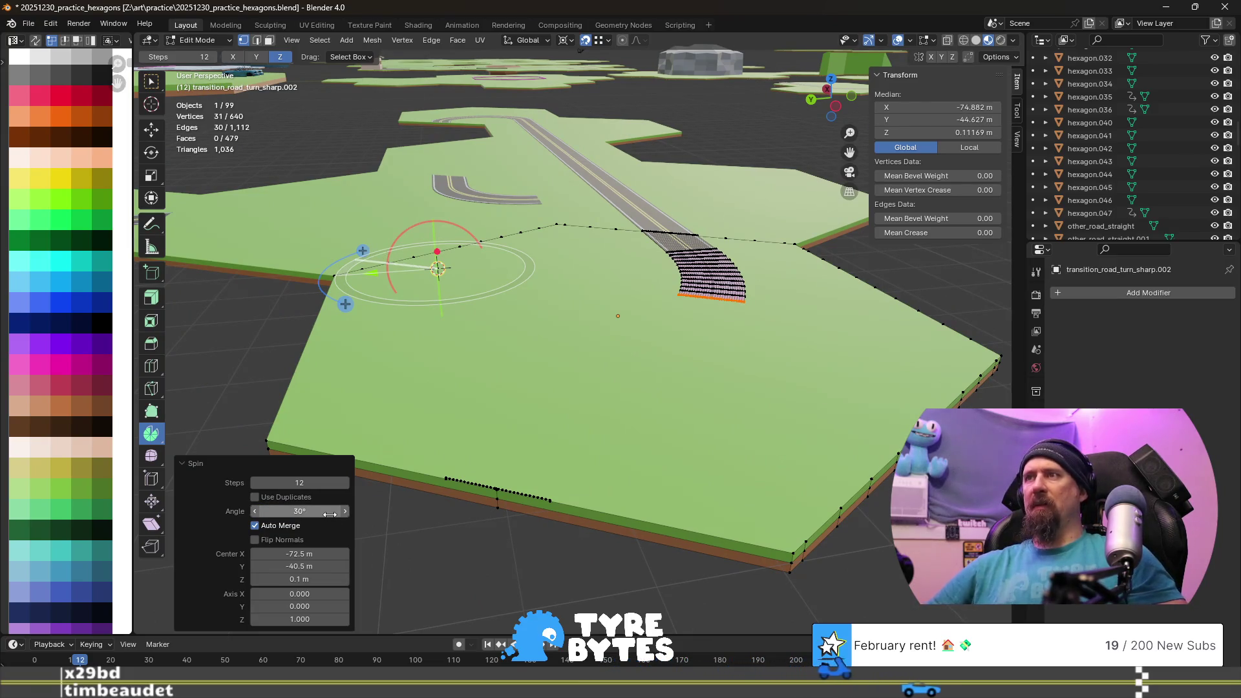
{"action": "scroll", "coordinate": [408, 540], "scroll_direction": "up", "scroll_amount": 3}
{"action": "mouse_move", "coordinate": [408, 539]}
{"action": "middle_mouse_down"}
{"action": "mouse_move", "coordinate": [559, 429]}
{"action": "mouse_move", "coordinate": [474, 411]}
{"action": "middle_mouse_up"}
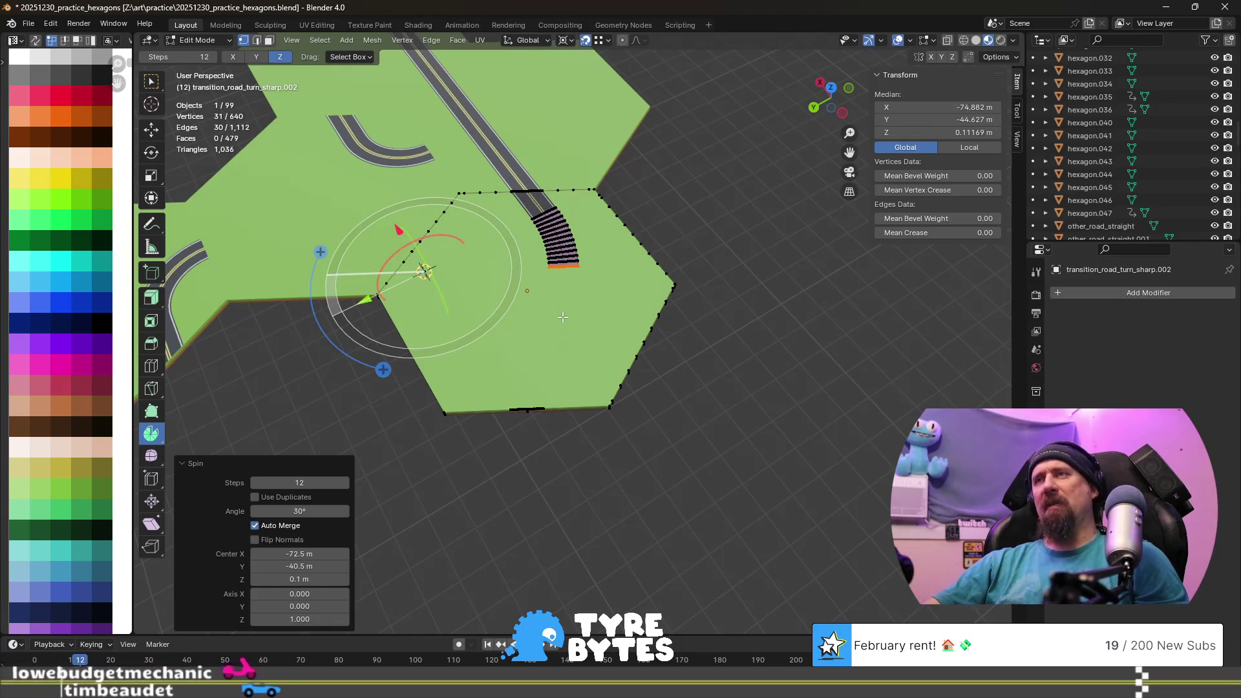
- Undo the spin and try two more spins of the road end, undoing each
{"action": "key", "text": "ctrl+z"}
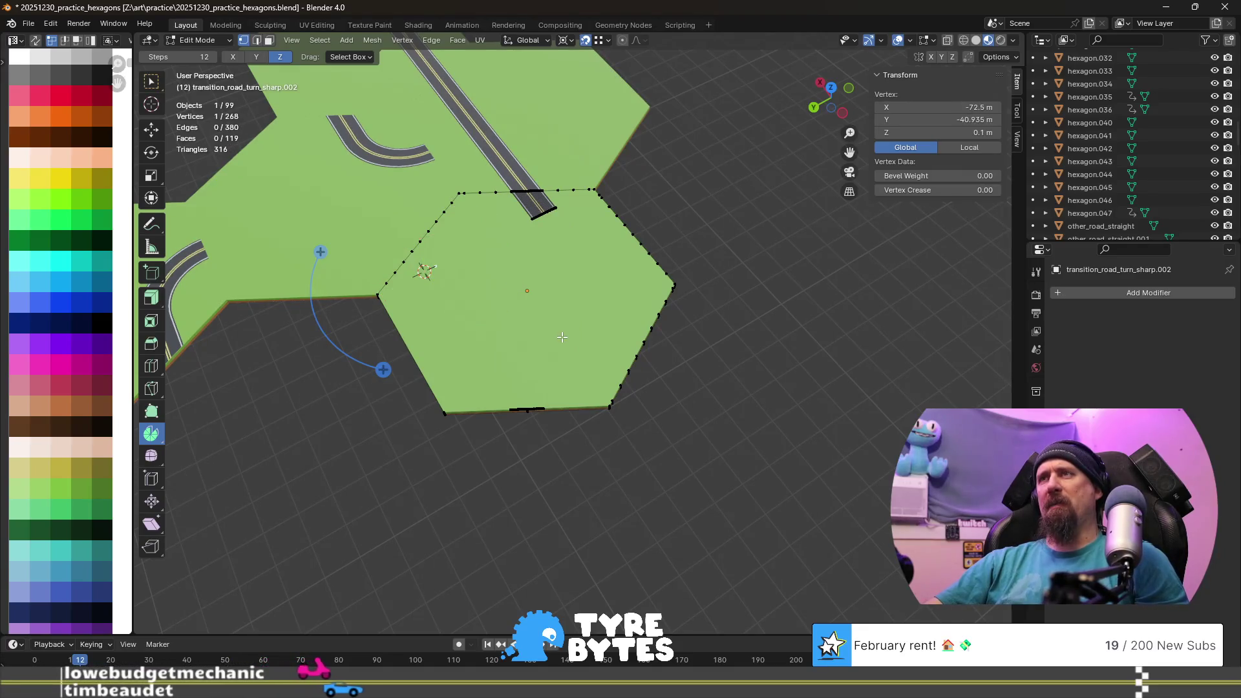
{"action": "key", "text": "ctrl+z"}
{"action": "key", "text": "ctrl+z"}
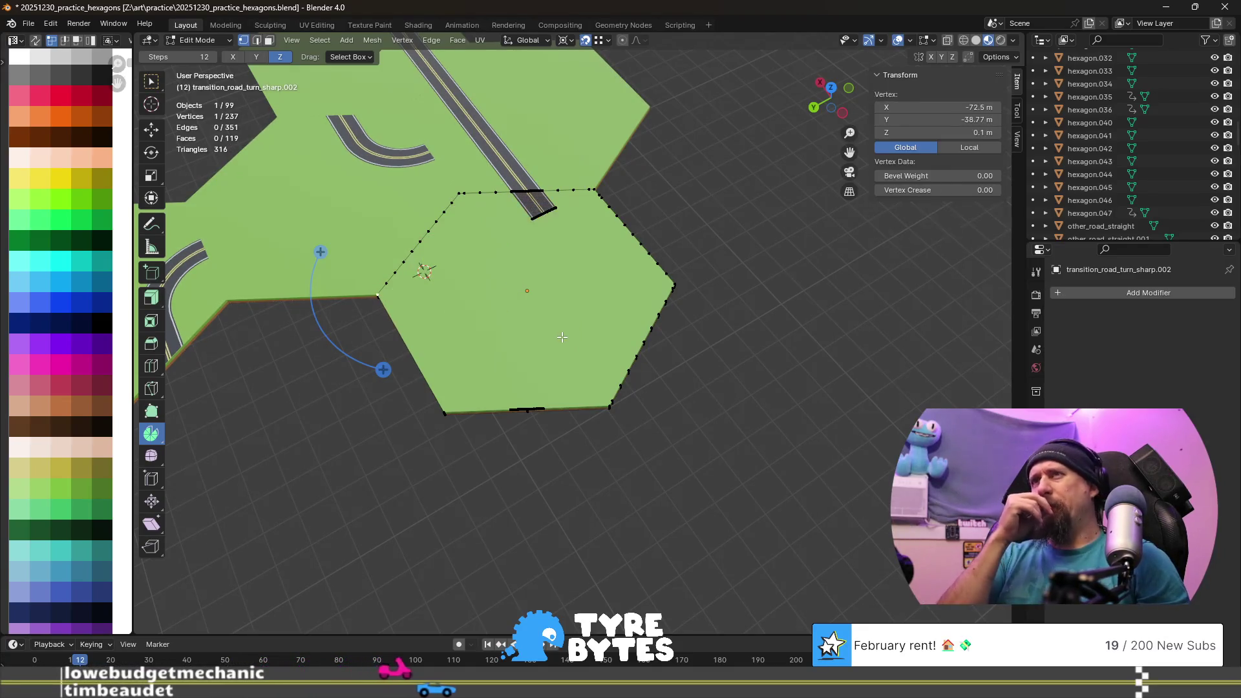
{"action": "key", "text": "ctrl+z"}
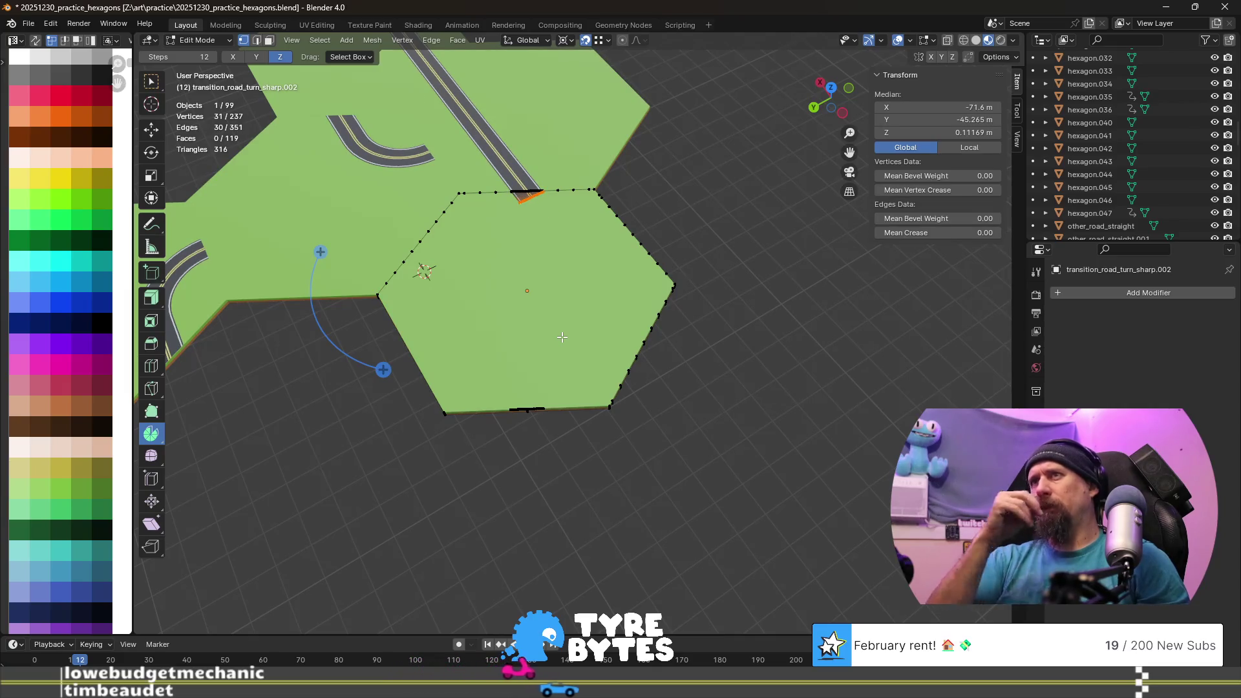
{"action": "scroll", "coordinate": [561, 337], "scroll_direction": "up", "scroll_amount": 3}
{"action": "mouse_move", "coordinate": [562, 337]}
{"action": "middle_mouse_down"}
{"action": "mouse_move", "coordinate": [570, 352]}
{"action": "mouse_move", "coordinate": [599, 322]}
{"action": "mouse_move", "coordinate": [577, 332]}
{"action": "middle_mouse_up"}
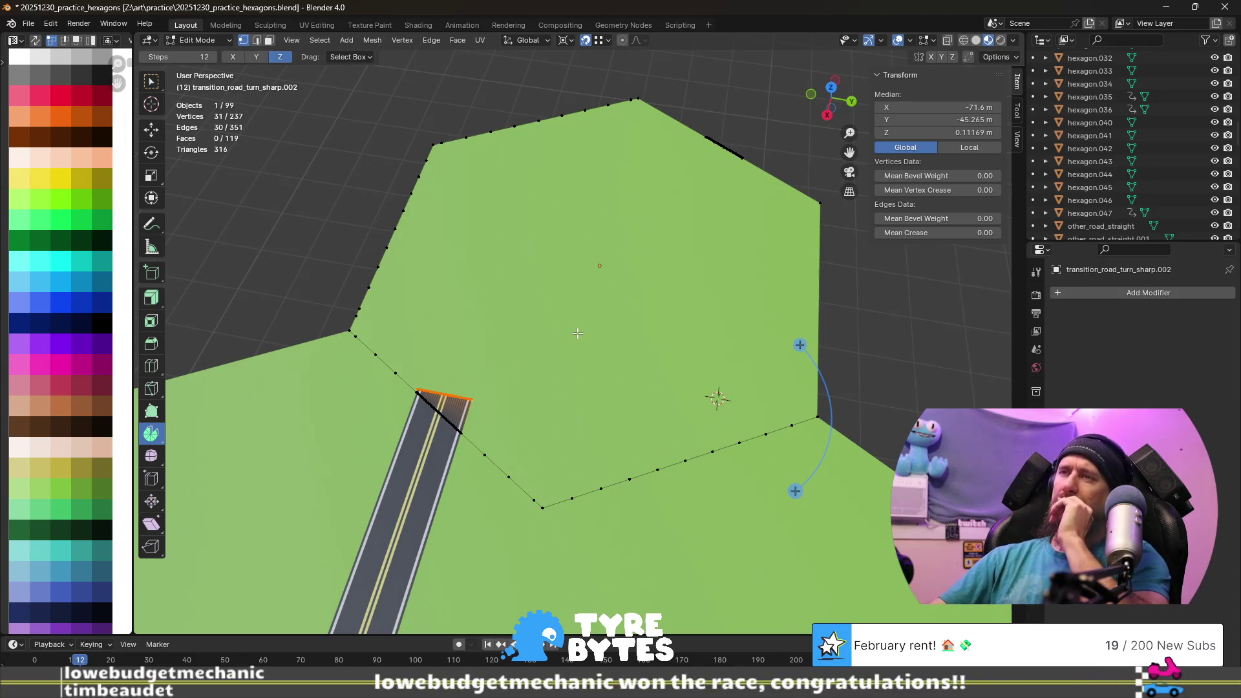
{"action": "left_click_drag", "start_coordinate": [796, 491], "coordinate": [660, 546]}
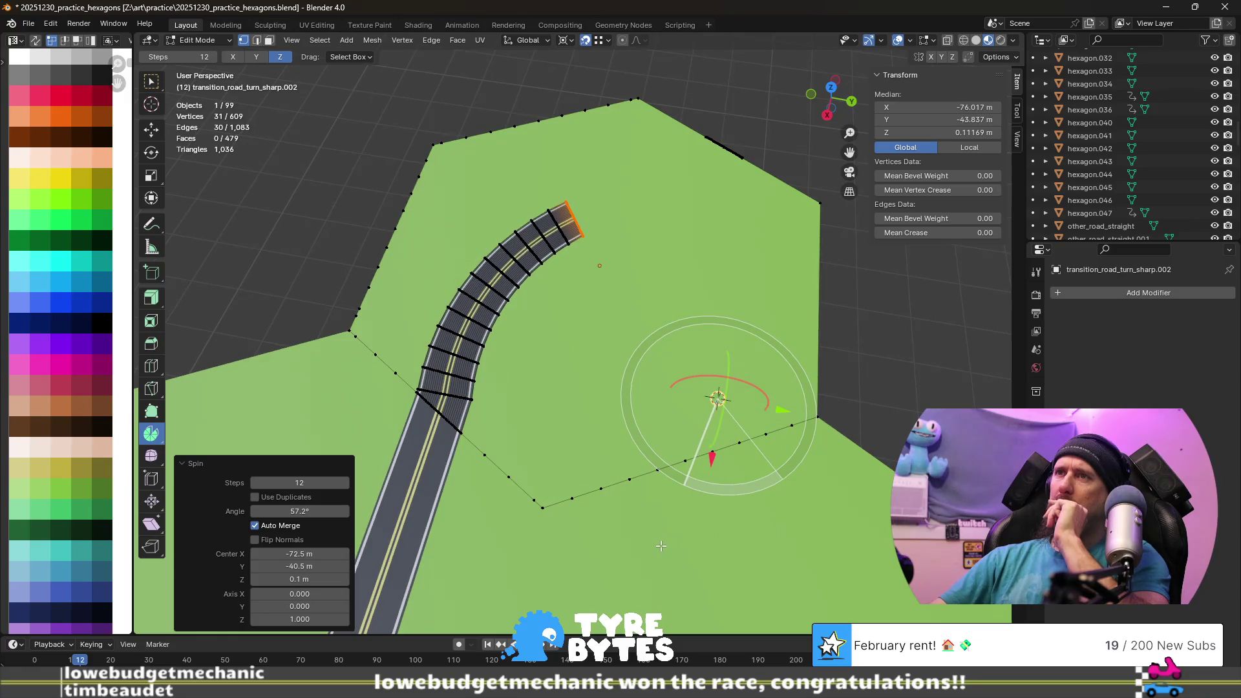
{"action": "mouse_move", "coordinate": [661, 546]}
{"action": "middle_mouse_down"}
{"action": "mouse_move", "coordinate": [536, 464]}
{"action": "mouse_move", "coordinate": [465, 447]}
{"action": "mouse_move", "coordinate": [724, 433]}
{"action": "middle_mouse_up"}
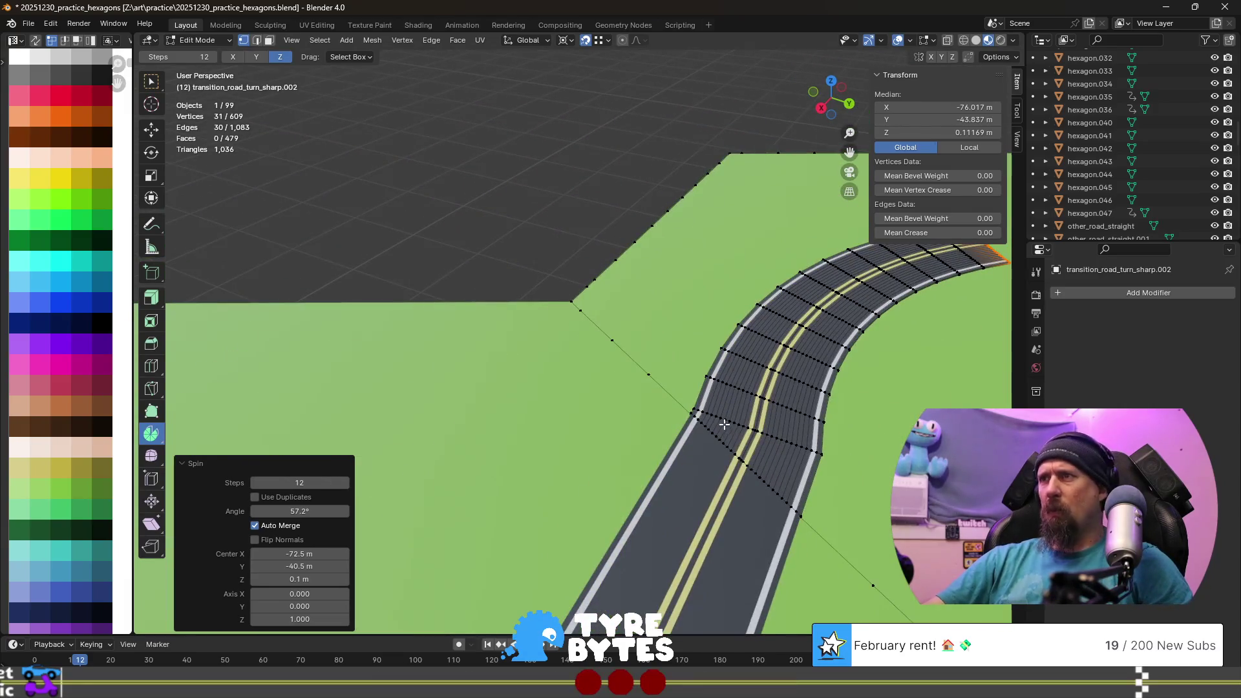
{"action": "scroll", "coordinate": [724, 433], "scroll_direction": "down", "scroll_amount": 3}
{"action": "middle_click_drag", "start_coordinate": [724, 433], "coordinate": [714, 439]}
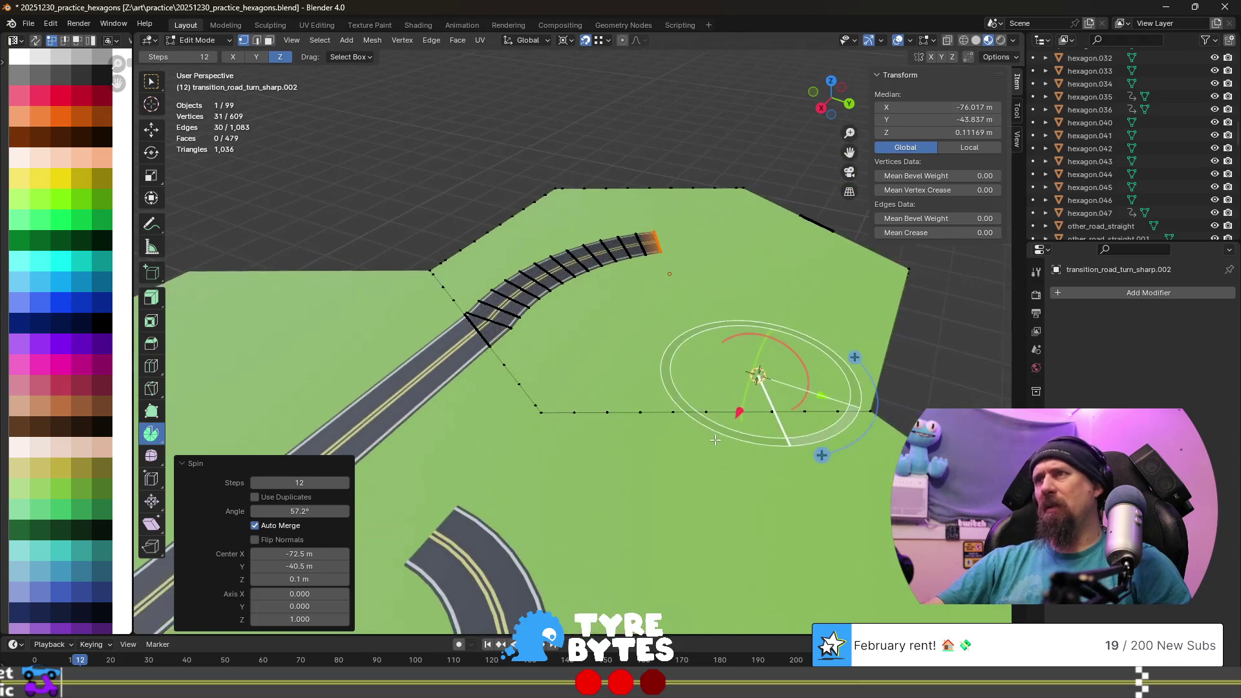
{"action": "key", "text": "ctrl+z"}
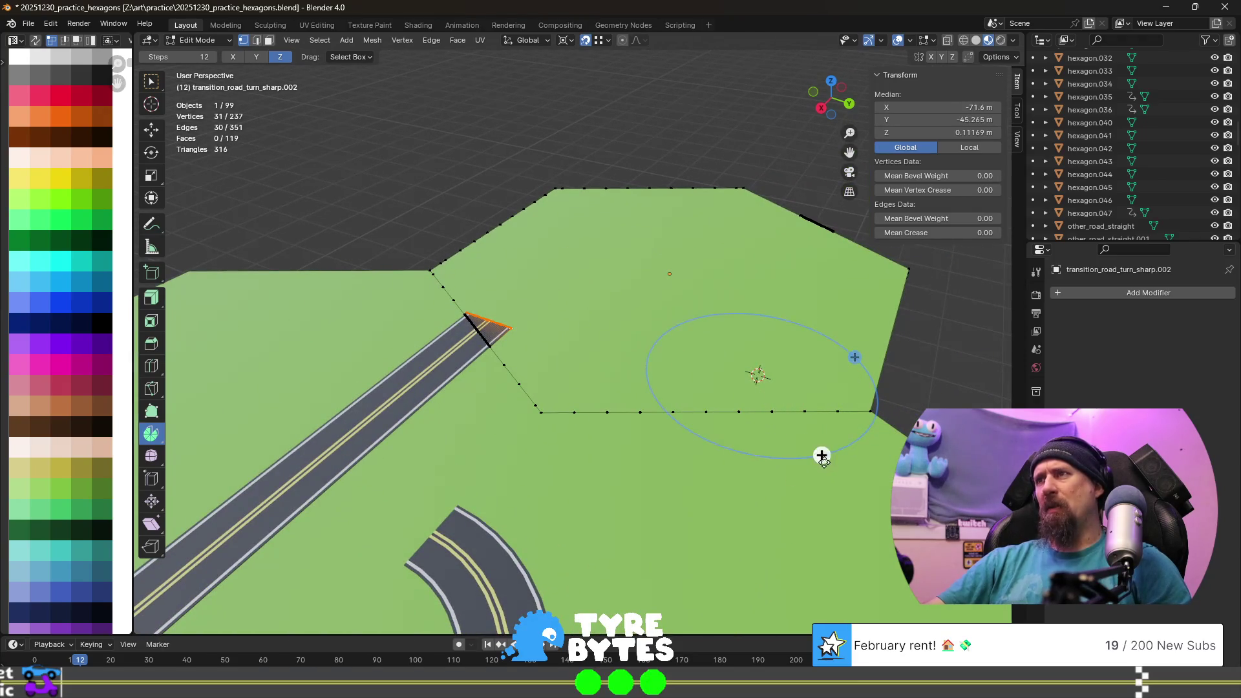
{"action": "left_click_drag", "start_coordinate": [821, 457], "coordinate": [665, 461]}
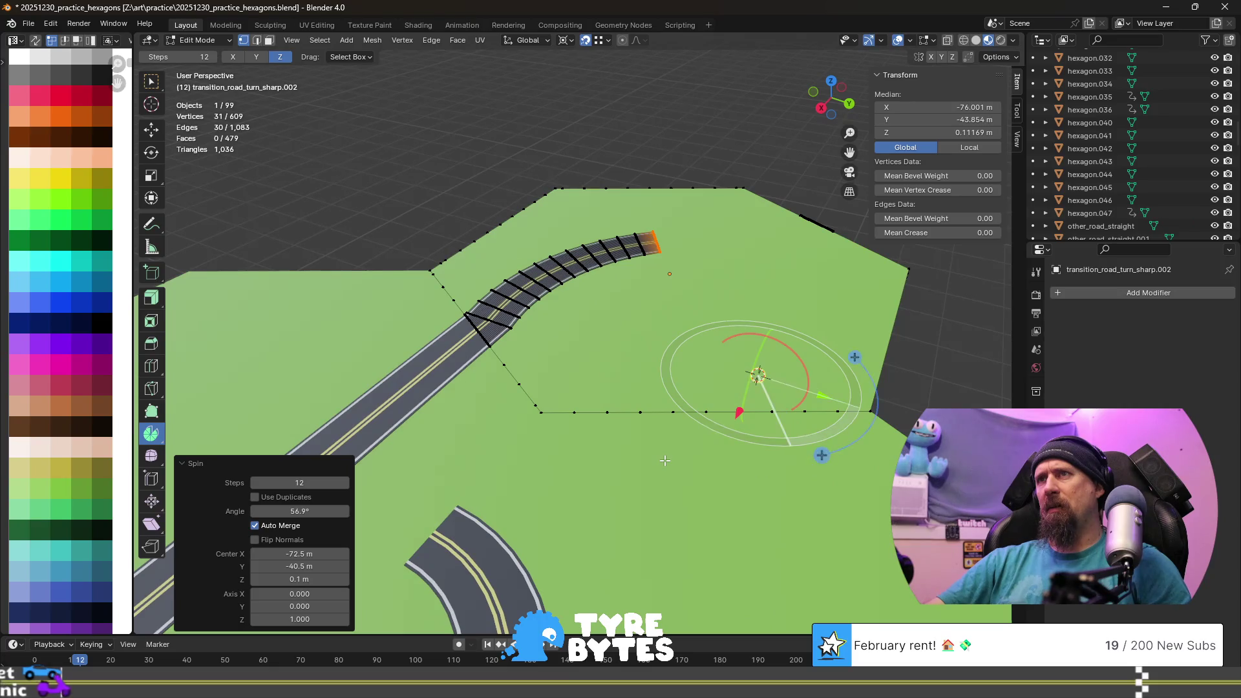
{"action": "key", "text": "ctrl+z"}
{"action": "mouse_move", "coordinate": [671, 499]}
{"action": "middle_mouse_down"}
{"action": "mouse_move", "coordinate": [612, 492]}
{"action": "mouse_move", "coordinate": [639, 431]}
{"action": "middle_mouse_up"}
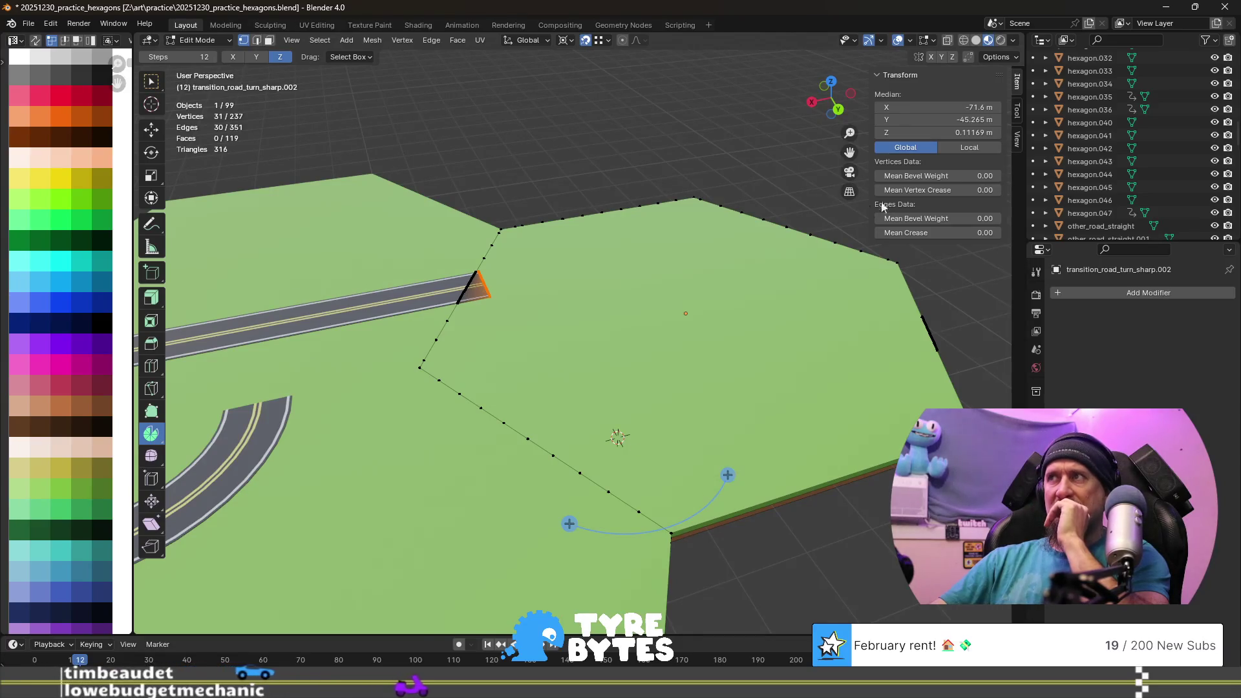
- Set the 3D cursor X to −71.6 m in the sidebar and spin the road end around it
{"action": "left_click", "coordinate": [1015, 137]}
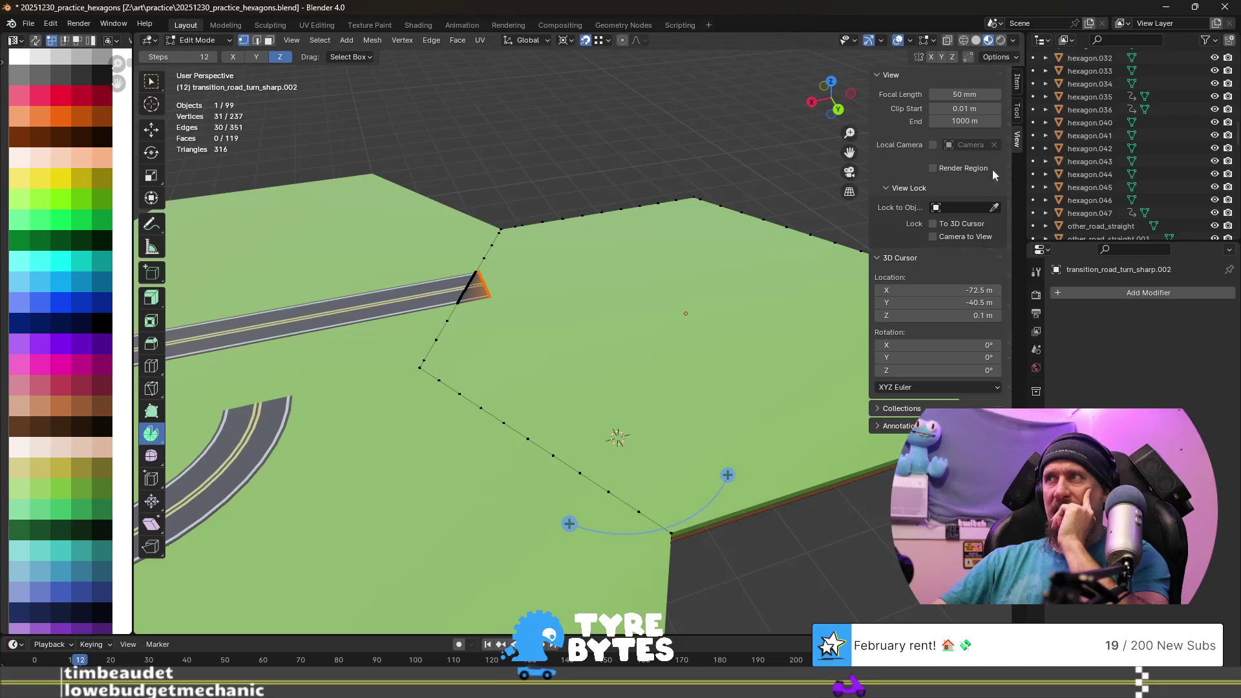
{"action": "left_click", "coordinate": [952, 289]}
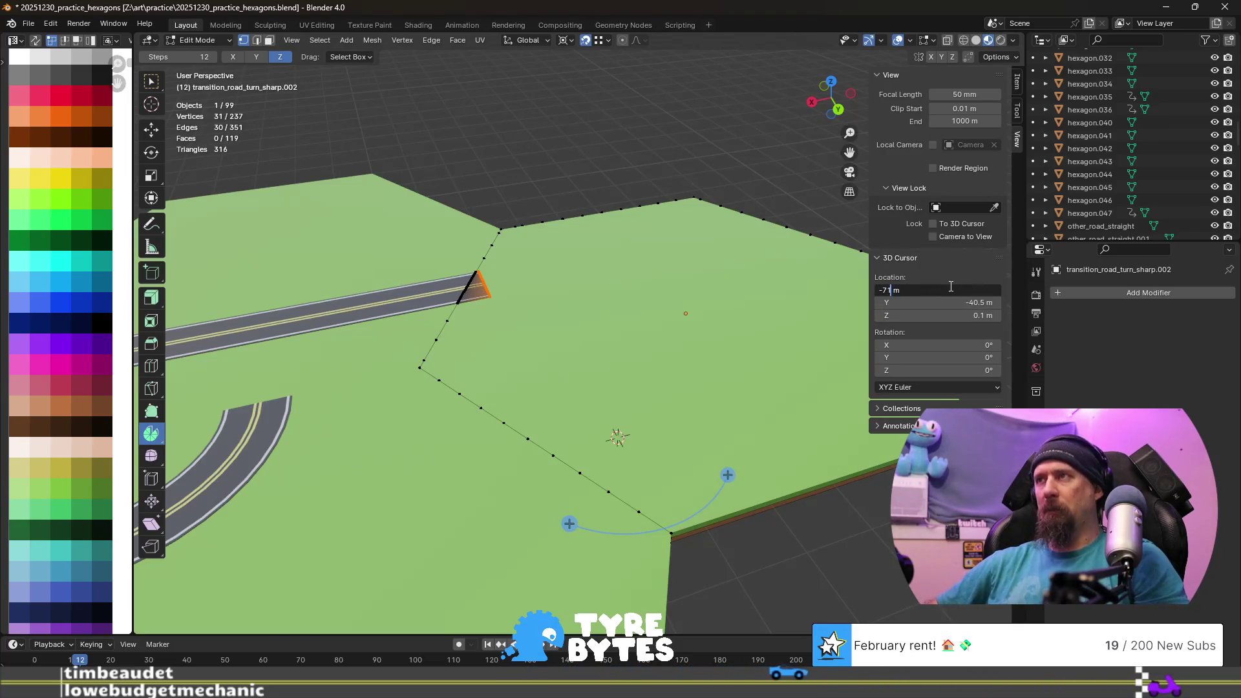
{"action": "key", "text": "Return"}
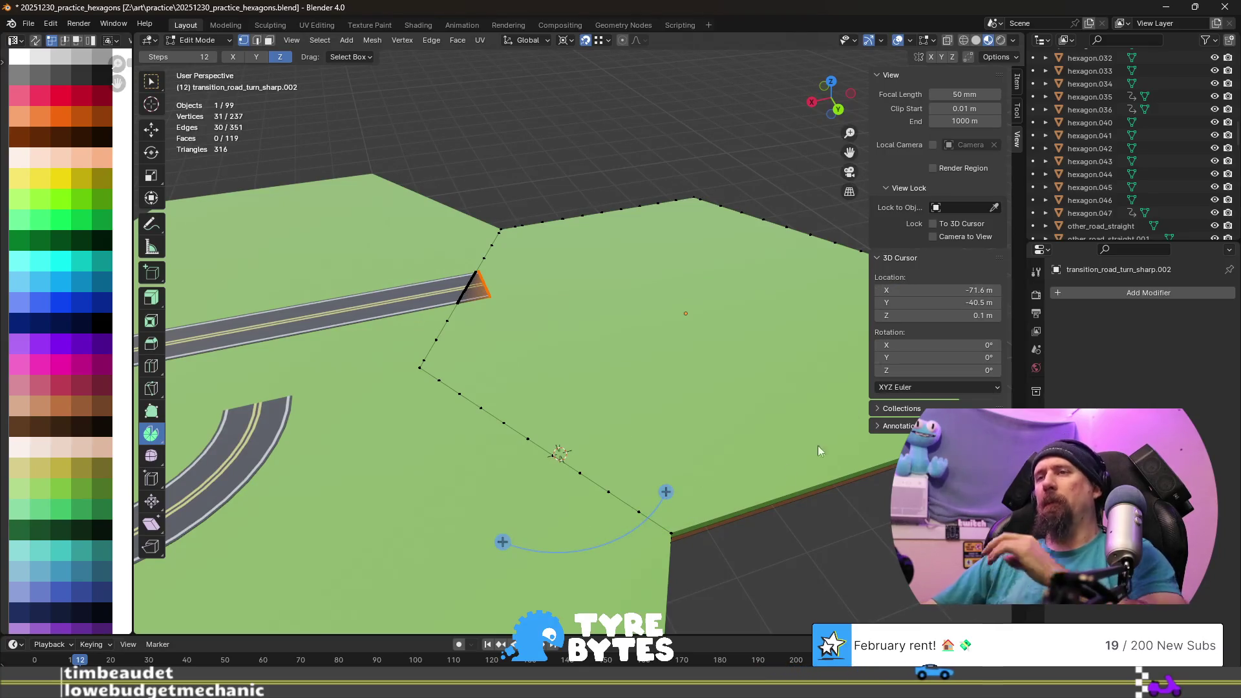
{"action": "left_click_drag", "start_coordinate": [500, 543], "coordinate": [455, 466]}
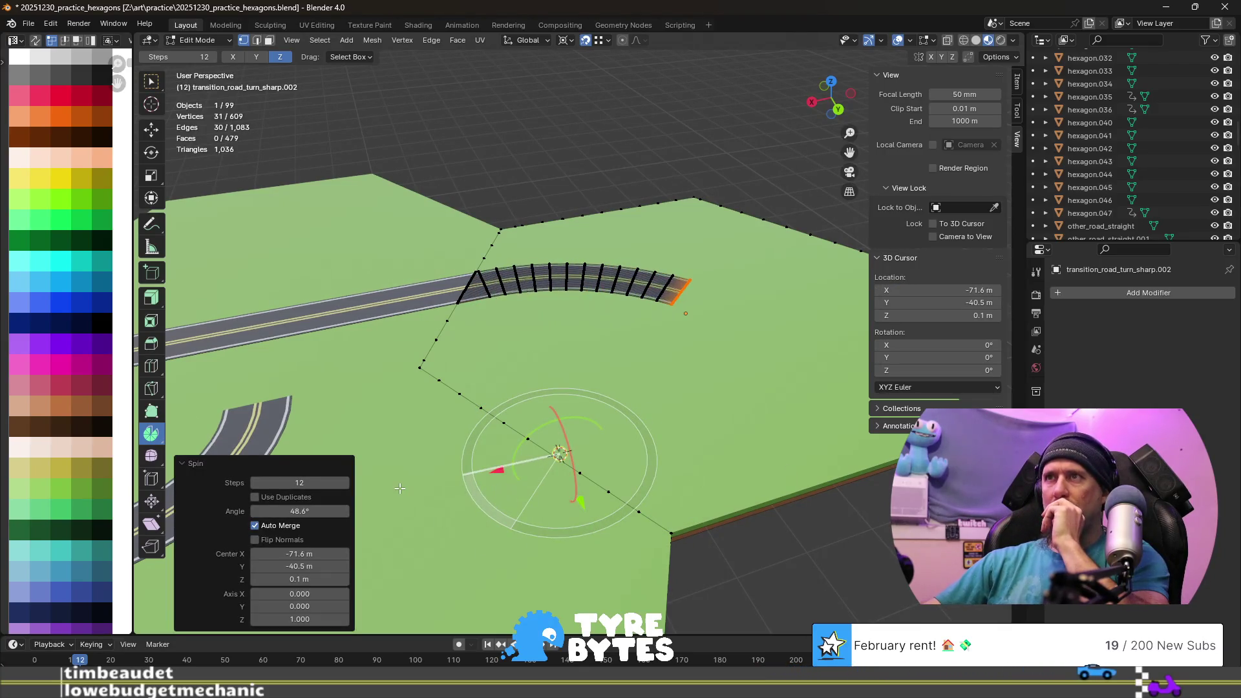
{"action": "mouse_move", "coordinate": [456, 465]}
{"action": "middle_mouse_down"}
{"action": "mouse_move", "coordinate": [456, 305]}
{"action": "mouse_move", "coordinate": [473, 301]}
{"action": "middle_mouse_up"}
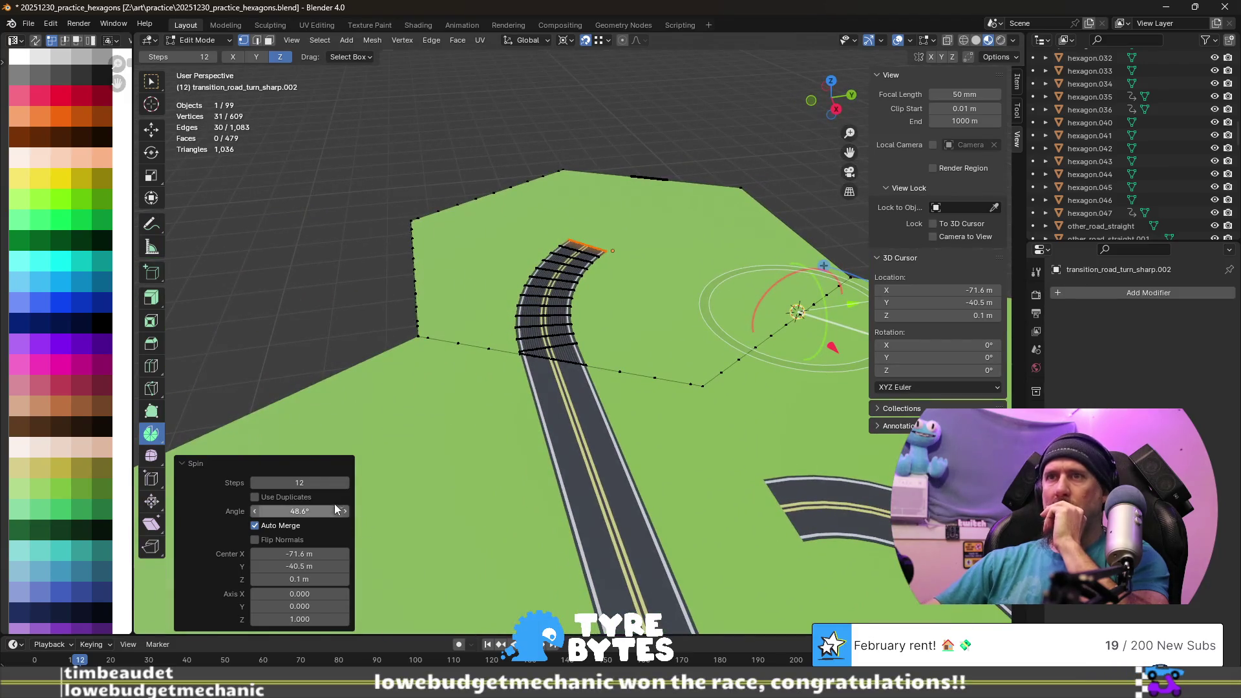
{"action": "left_click", "coordinate": [308, 511]}
{"action": "type", "text": "30"}
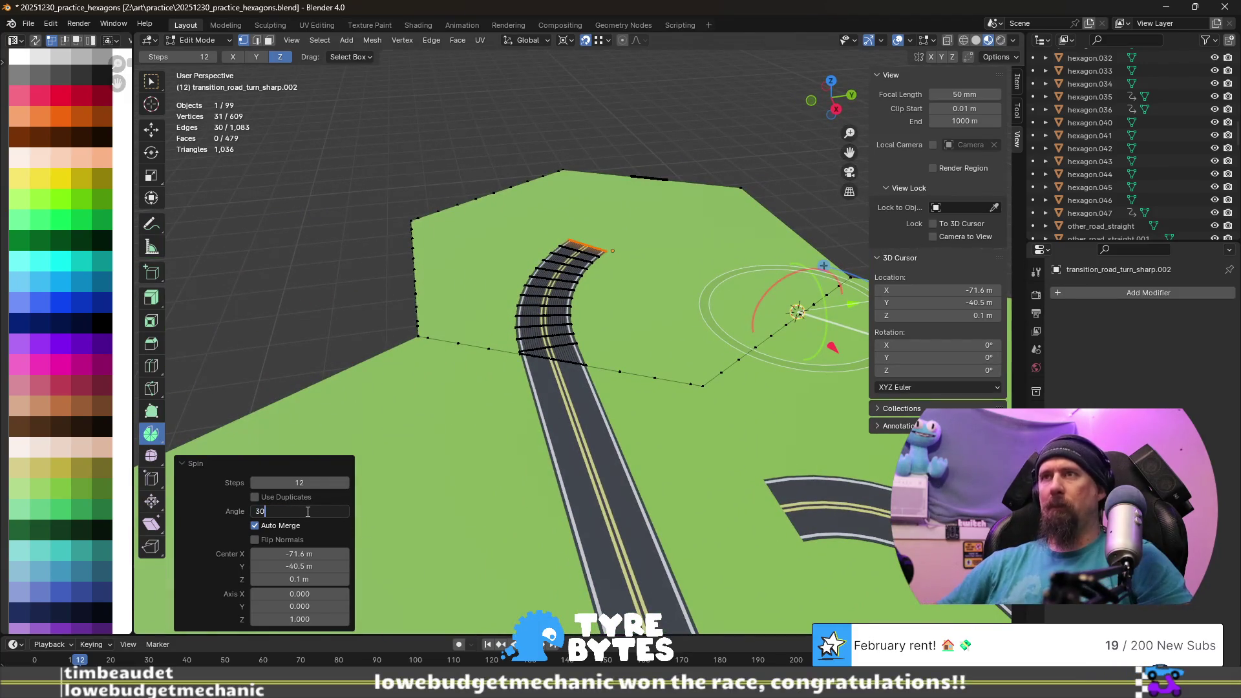
{"action": "key", "text": "Return"}
{"action": "mouse_move", "coordinate": [521, 320]}
{"action": "middle_mouse_down"}
{"action": "mouse_move", "coordinate": [521, 259]}
{"action": "mouse_move", "coordinate": [470, 323]}
{"action": "mouse_move", "coordinate": [715, 424]}
{"action": "mouse_move", "coordinate": [578, 329]}
{"action": "middle_mouse_up"}
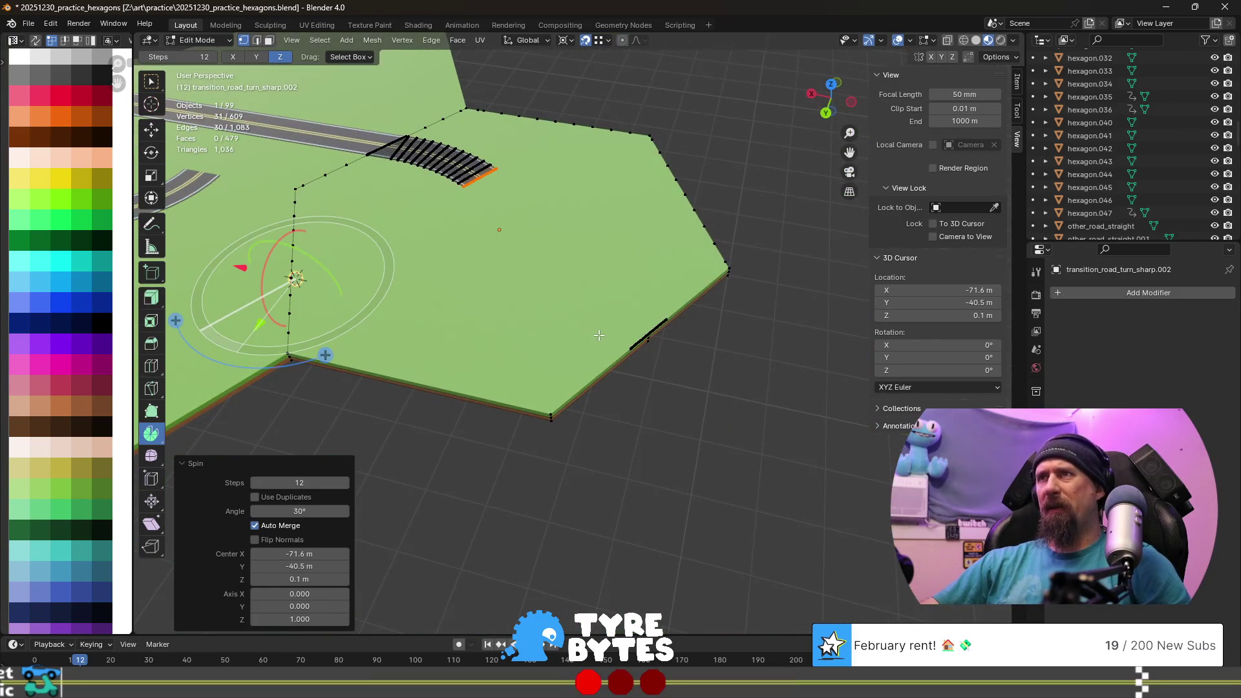
{"action": "middle_click_drag", "start_coordinate": [504, 225], "coordinate": [521, 254]}
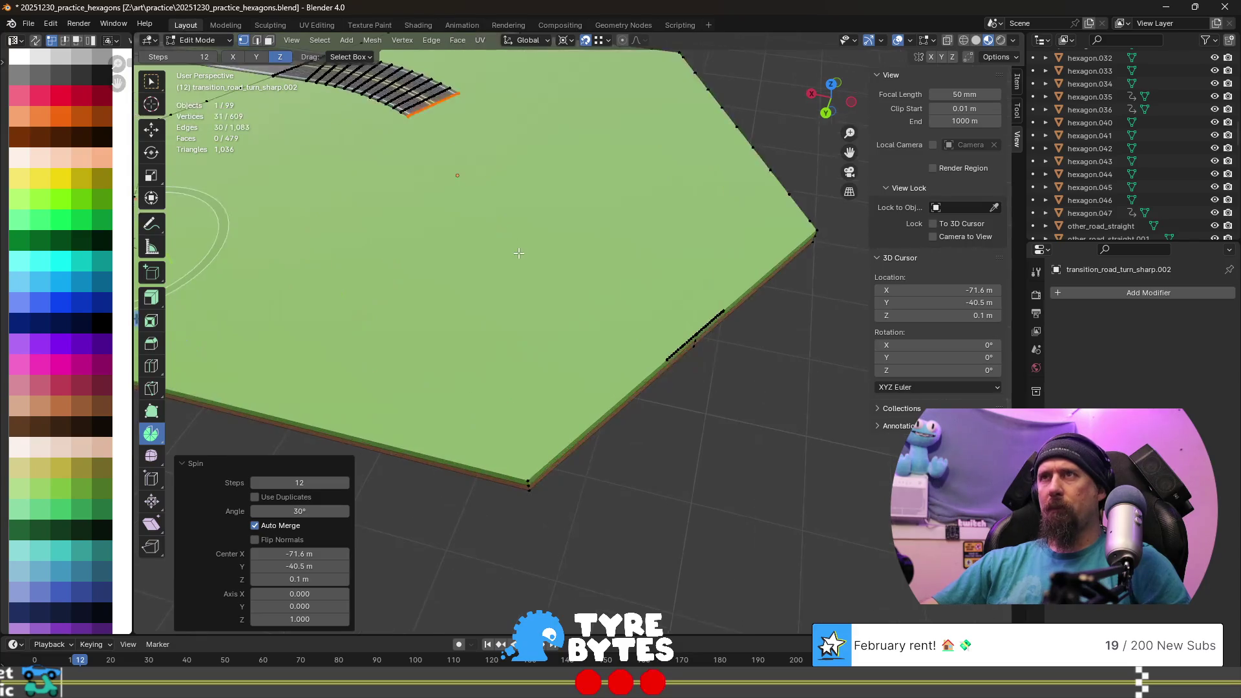
- Select the curved road's open end loop and the matching far edge of the hexagon
{"action": "mouse_move", "coordinate": [688, 357]}
{"action": "middle_mouse_down"}
{"action": "mouse_move", "coordinate": [613, 320]}
{"action": "mouse_move", "coordinate": [559, 234]}
{"action": "mouse_move", "coordinate": [521, 287]}
{"action": "middle_mouse_up"}
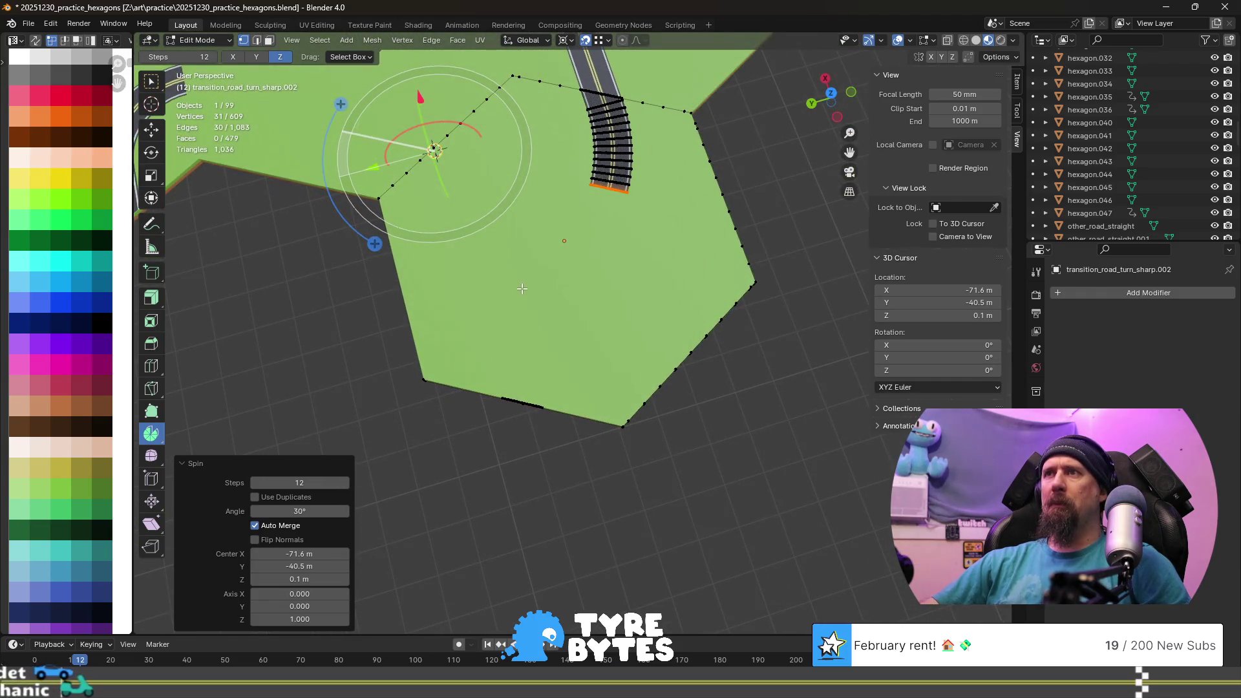
{"action": "scroll", "coordinate": [528, 321], "scroll_direction": "up", "scroll_amount": 1}
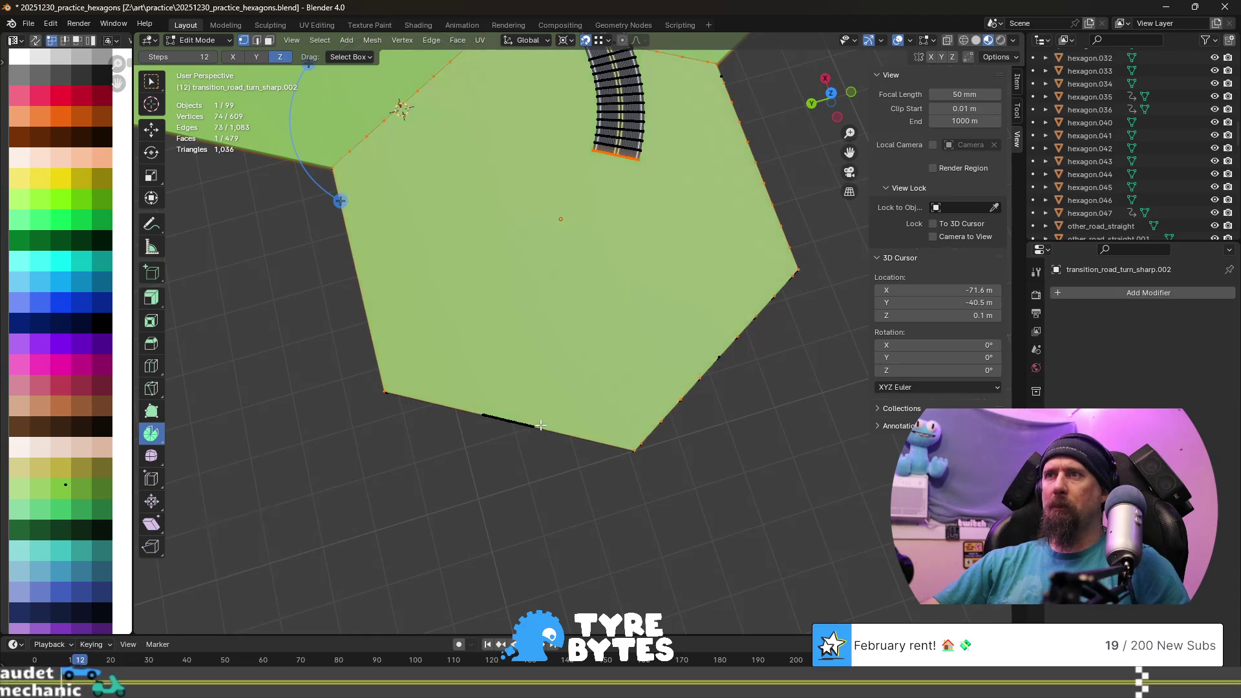
{"action": "scroll", "coordinate": [543, 412], "scroll_direction": "up", "scroll_amount": 4}
{"action": "middle_click_drag", "start_coordinate": [548, 401], "coordinate": [572, 345], "text": "shift"}
{"action": "left_click", "coordinate": [491, 512], "text": "shift"}
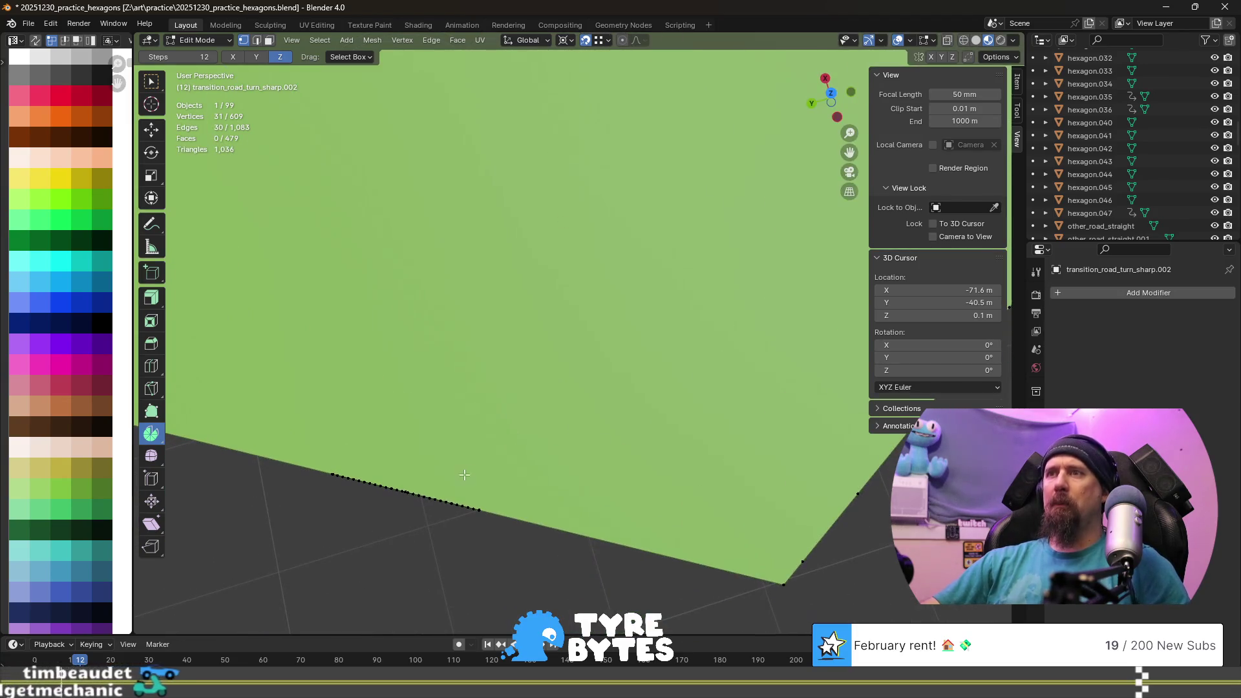
{"action": "left_click", "coordinate": [491, 511], "text": "shift"}
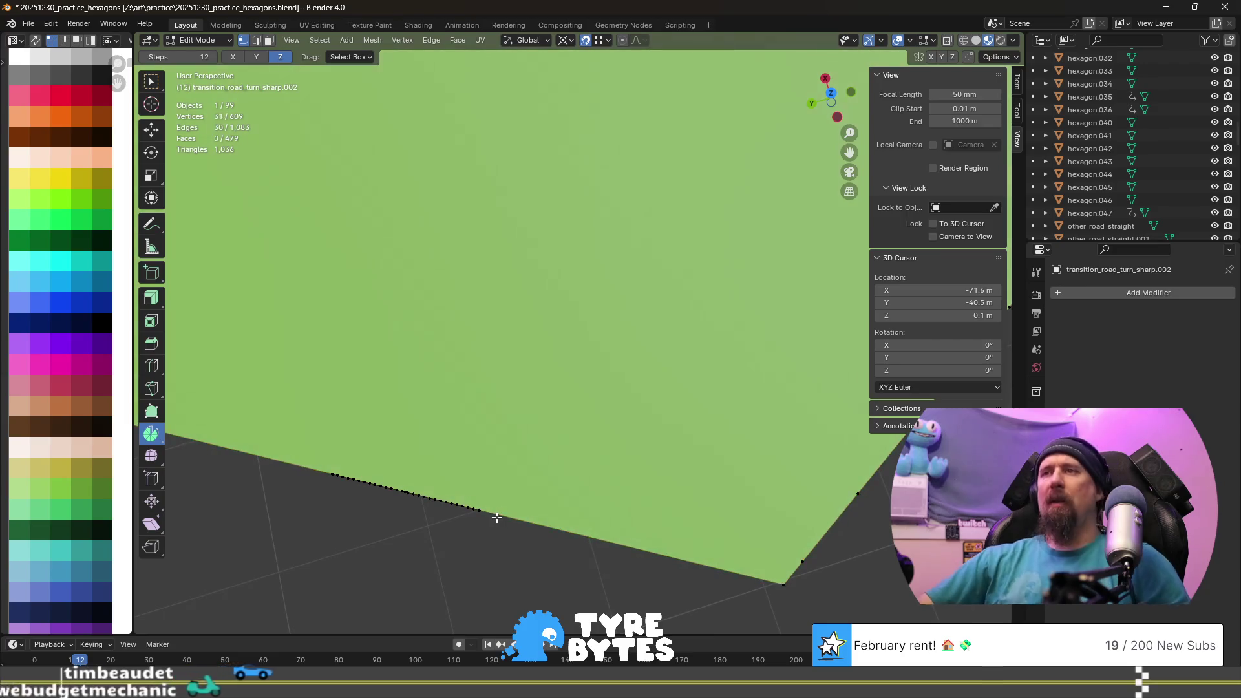
{"action": "scroll", "coordinate": [492, 504], "scroll_direction": "up", "scroll_amount": 3}
{"action": "scroll", "coordinate": [493, 497], "scroll_direction": "up", "scroll_amount": 2}
{"action": "scroll", "coordinate": [494, 497], "scroll_direction": "down", "scroll_amount": 1}
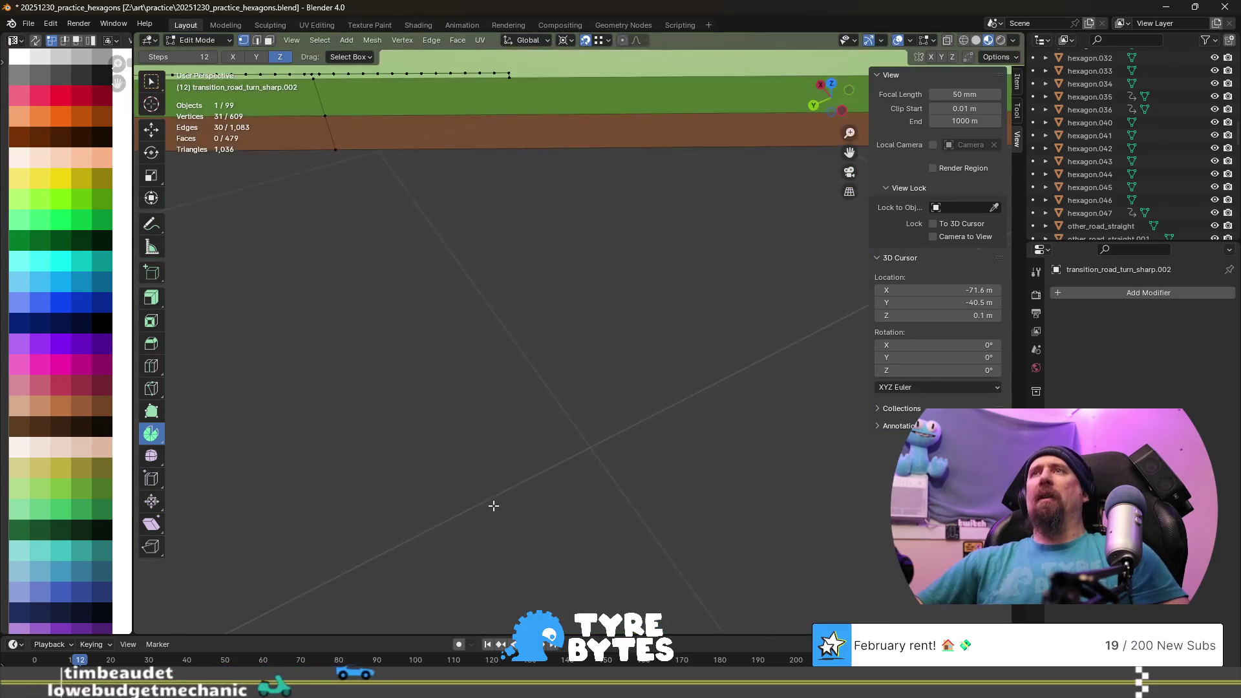
{"action": "middle_click_drag", "start_coordinate": [528, 117], "coordinate": [509, 187]}
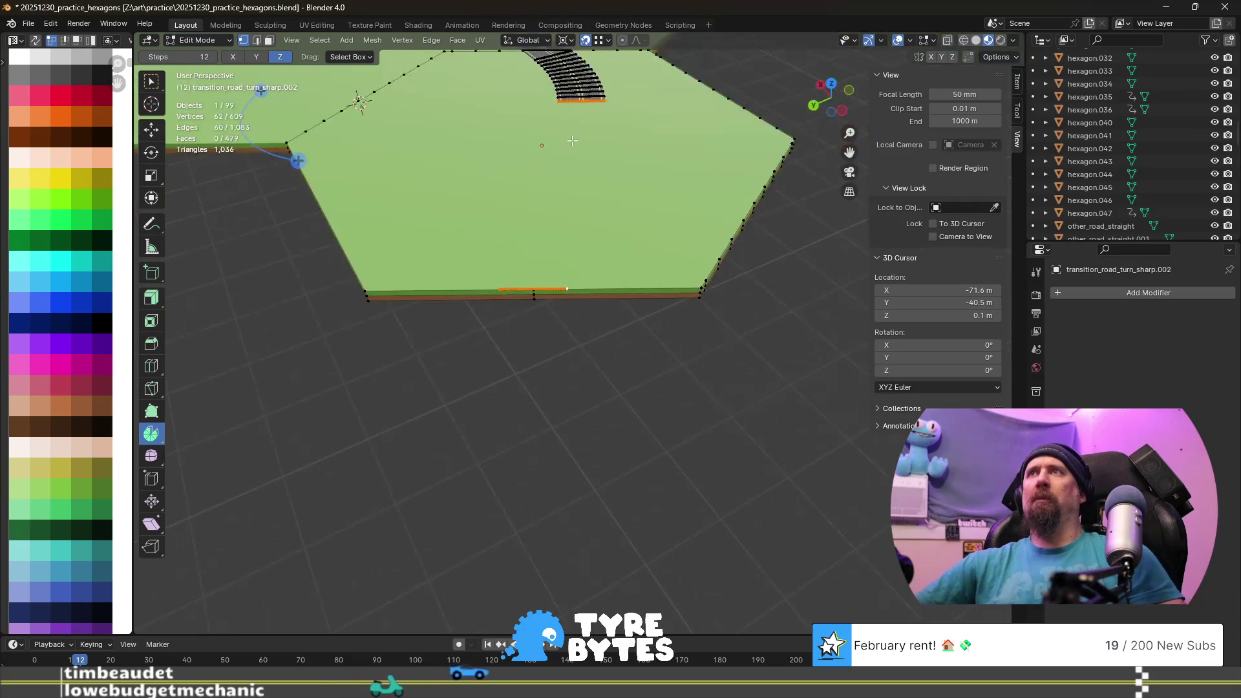
{"action": "key", "text": "ctrl+e"}
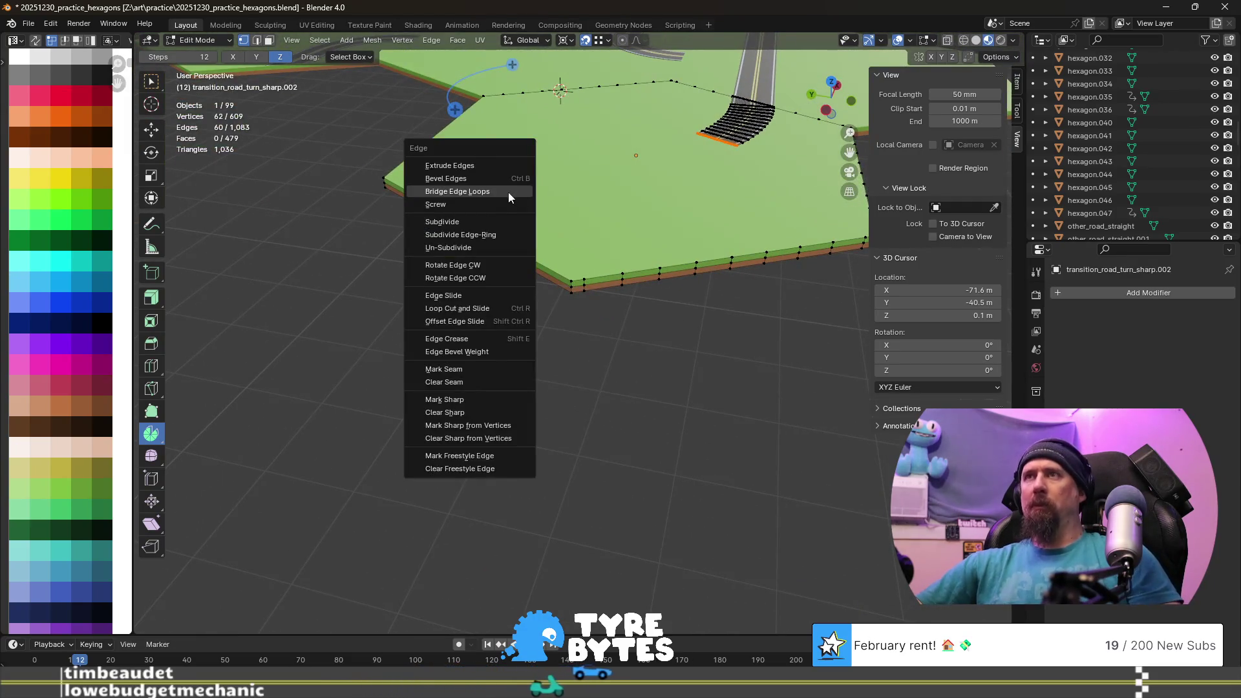
- Bridge the two edge loops into a new straight road strip and review it
{"action": "left_click", "coordinate": [499, 192]}
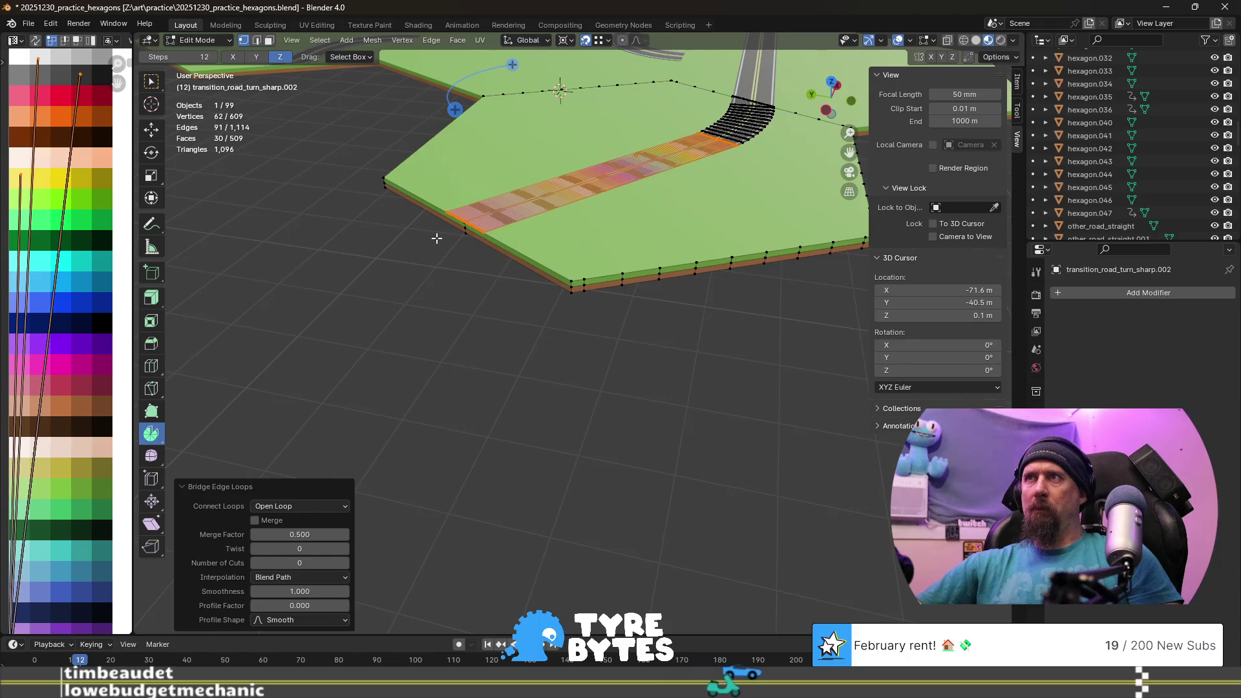
{"action": "middle_click_drag", "start_coordinate": [508, 210], "coordinate": [698, 308]}
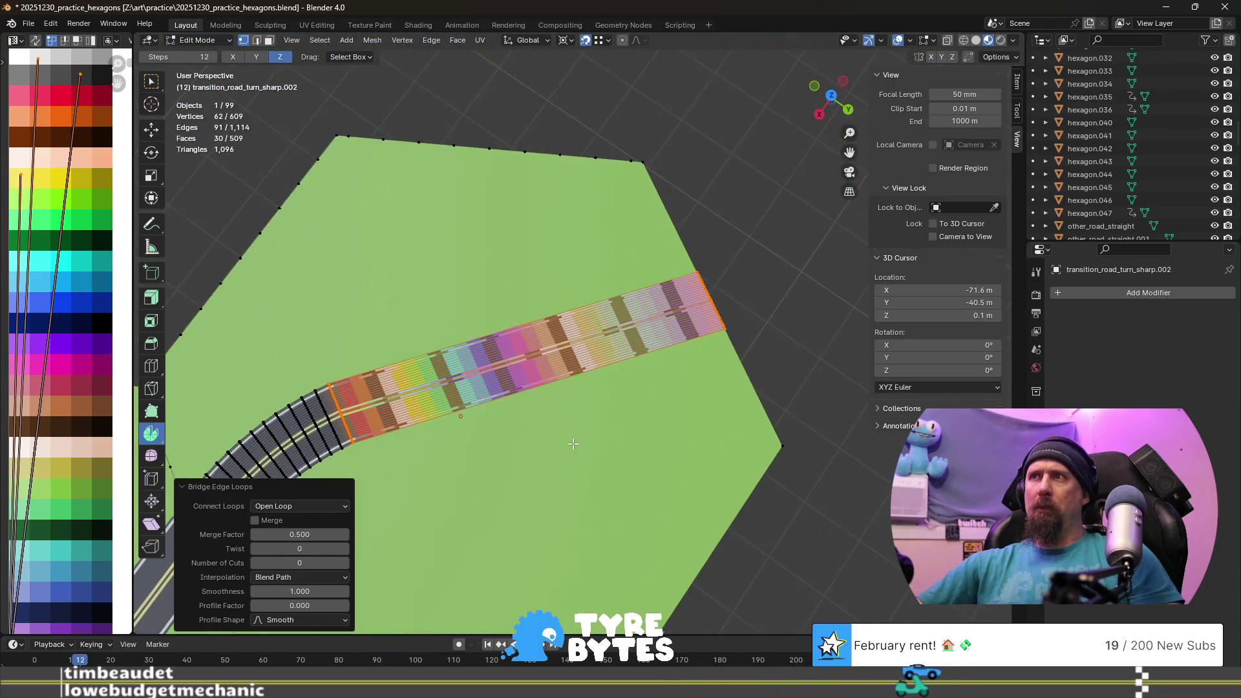
{"action": "middle_click_drag", "start_coordinate": [571, 442], "coordinate": [524, 426]}
{"action": "scroll", "coordinate": [524, 427], "scroll_direction": "up", "scroll_amount": 3}
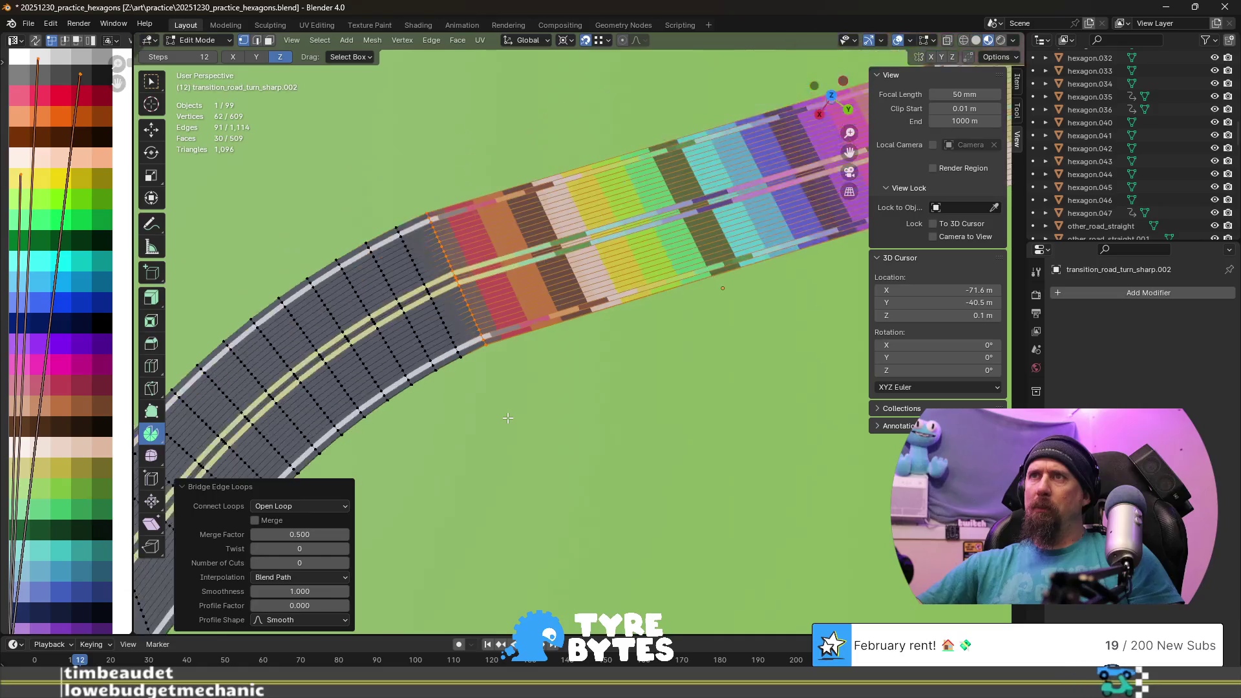
{"action": "scroll", "coordinate": [507, 417], "scroll_direction": "down", "scroll_amount": 3}
{"action": "middle_click_drag", "start_coordinate": [507, 417], "coordinate": [573, 346]}
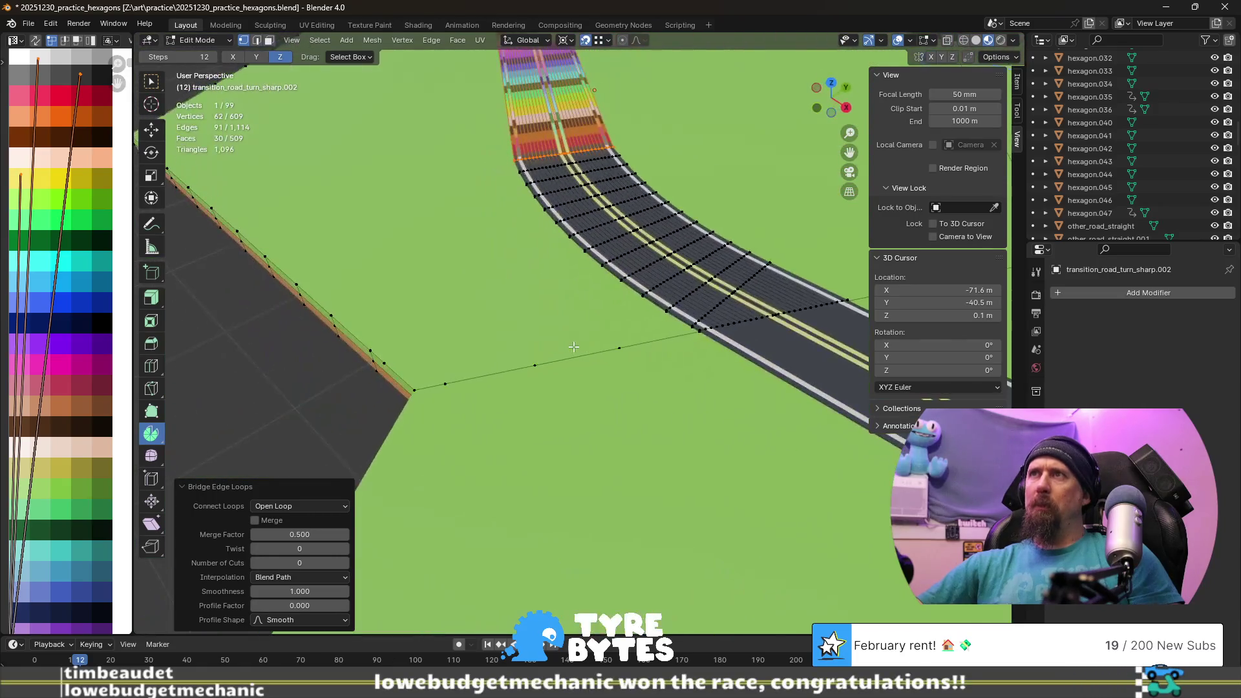
{"action": "scroll", "coordinate": [511, 304], "scroll_direction": "down", "scroll_amount": 3}
{"action": "mouse_move", "coordinate": [511, 304]}
{"action": "middle_mouse_down"}
{"action": "mouse_move", "coordinate": [779, 318]}
{"action": "mouse_move", "coordinate": [742, 356]}
{"action": "middle_mouse_up"}
{"action": "scroll", "coordinate": [779, 318], "scroll_direction": "up", "scroll_amount": 2}
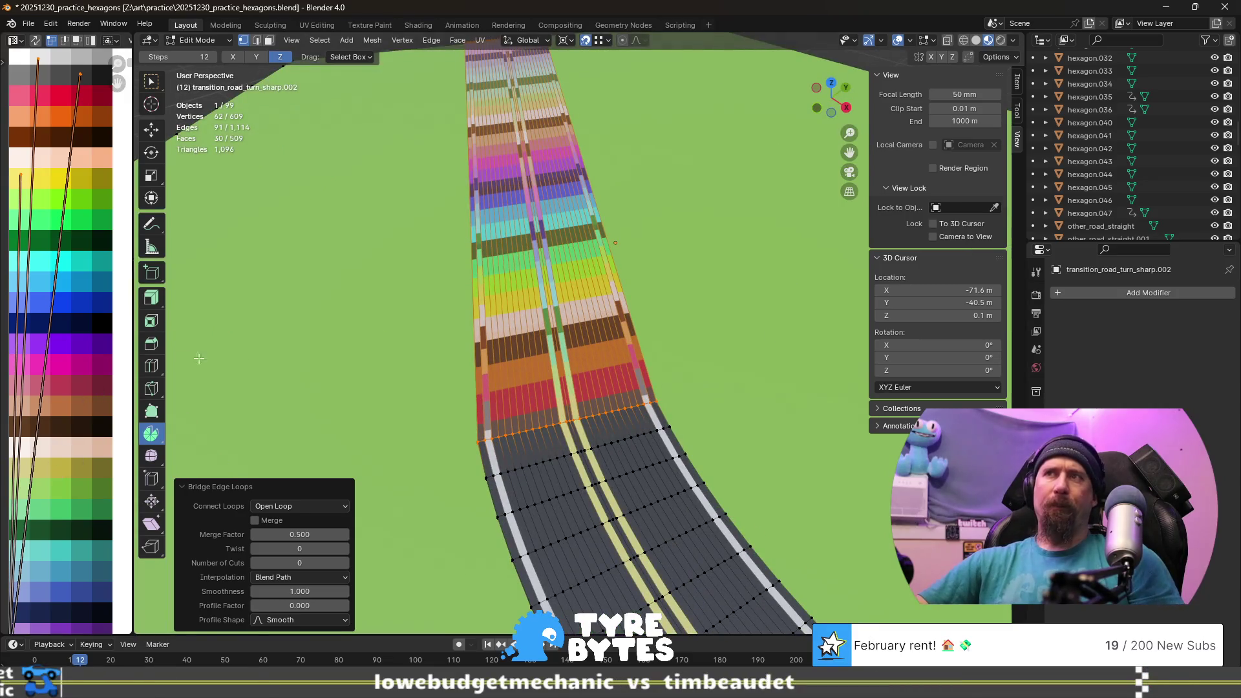
{"action": "left_click", "coordinate": [96, 369]}
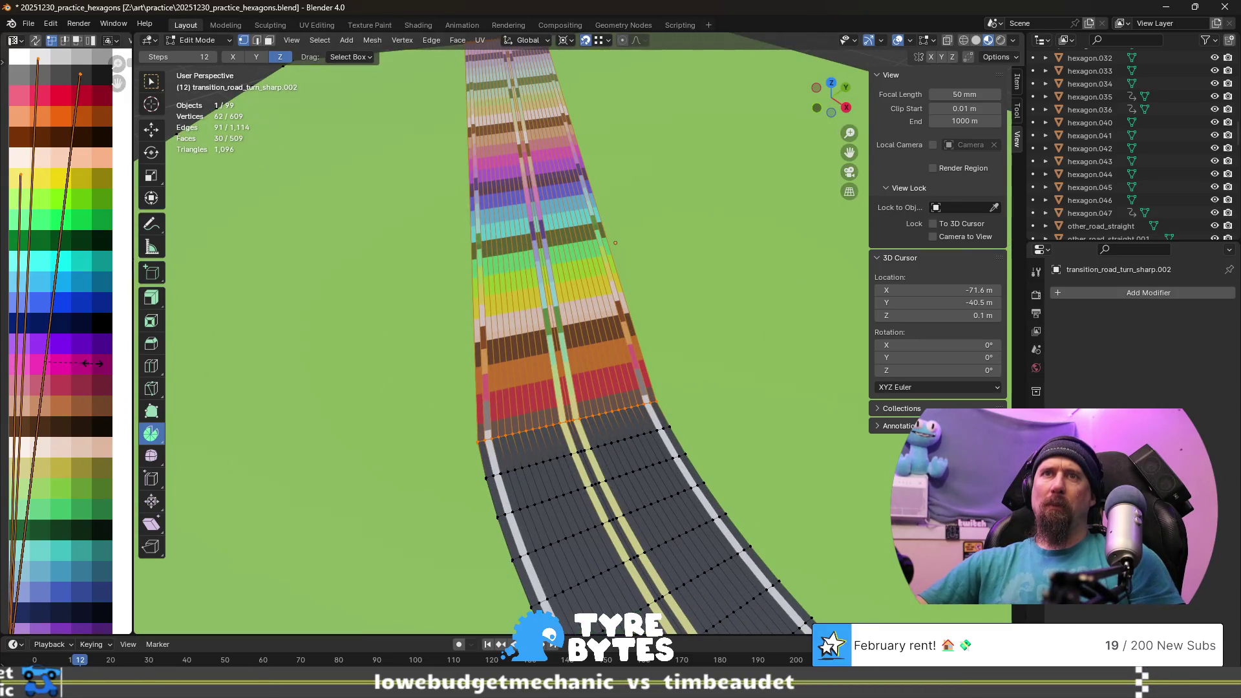
- Collapse the strip's UVs to a point and move them onto the asphalt colour
{"action": "key", "text": "0"}
{"action": "key", "text": "Return"}
{"action": "key", "text": "g"}
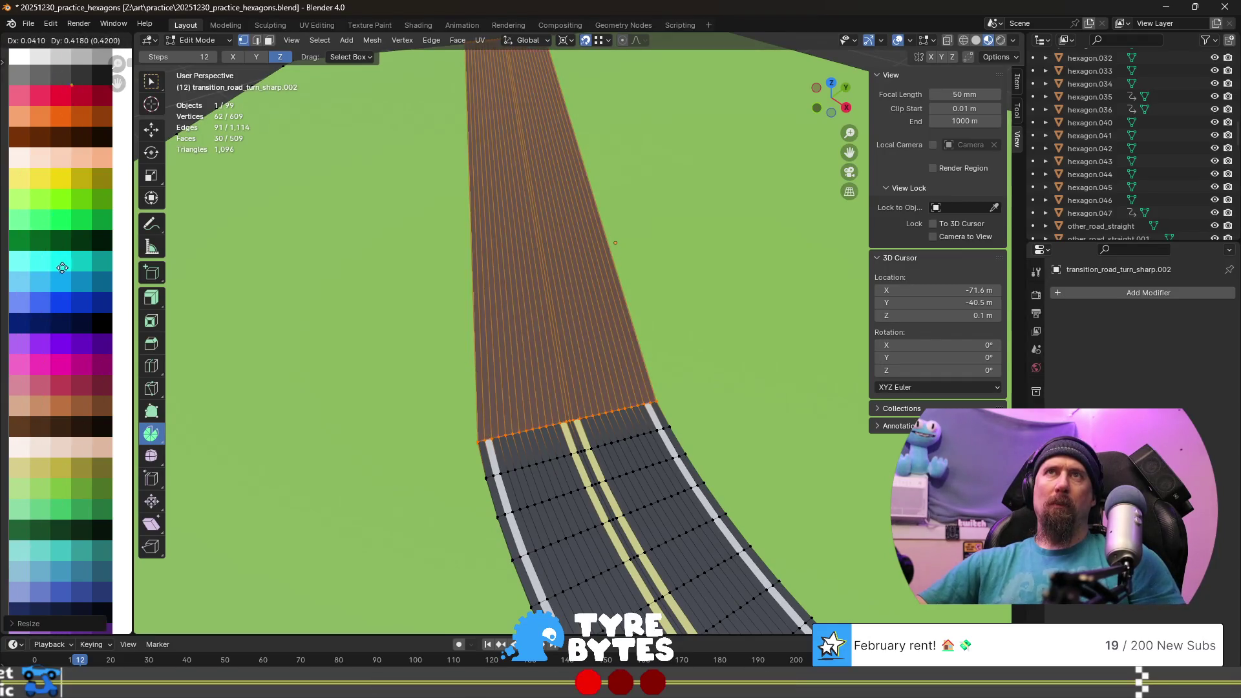
{"action": "scroll", "coordinate": [508, 404], "scroll_direction": "down", "scroll_amount": 3}
{"action": "scroll", "coordinate": [514, 407], "scroll_direction": "up", "scroll_amount": 1}
{"action": "scroll", "coordinate": [521, 412], "scroll_direction": "up", "scroll_amount": 2}
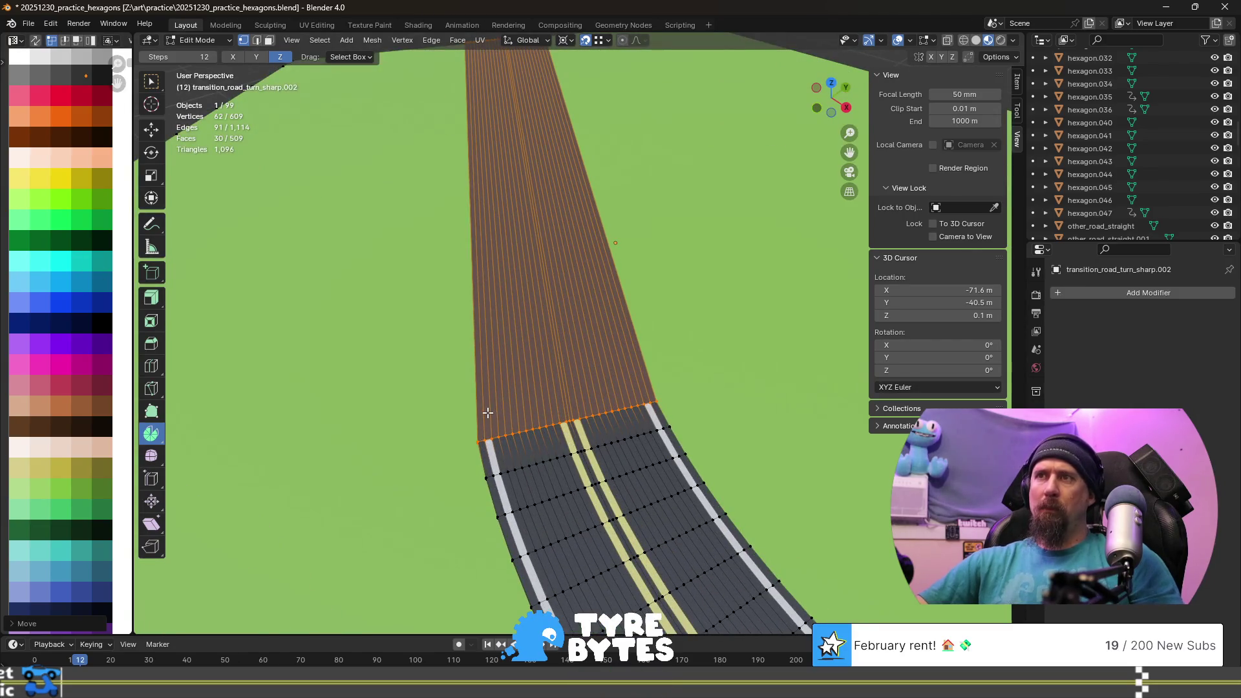
{"action": "key", "text": "3"}
- Move the two edge strips' UVs onto the white line colour
{"action": "left_click", "coordinate": [487, 412]}
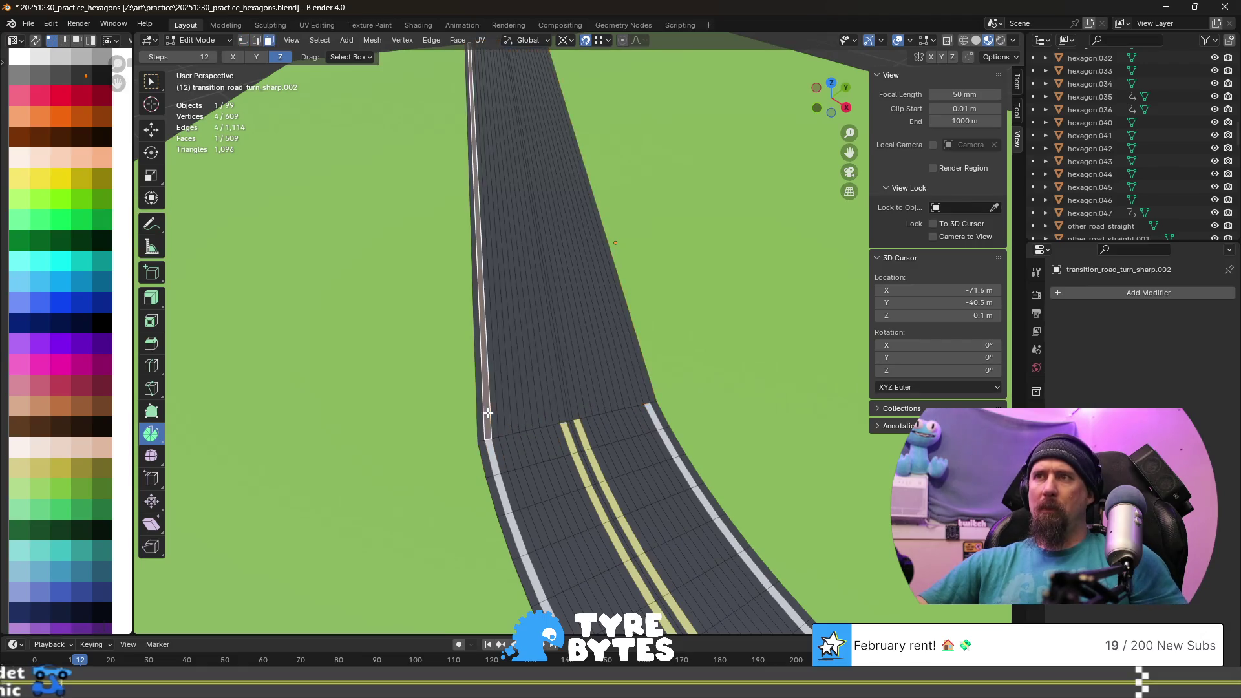
{"action": "key", "text": "ctrl+z"}
{"action": "key", "text": "ctrl+shift+z"}
{"action": "left_click", "coordinate": [633, 380], "text": "shift"}
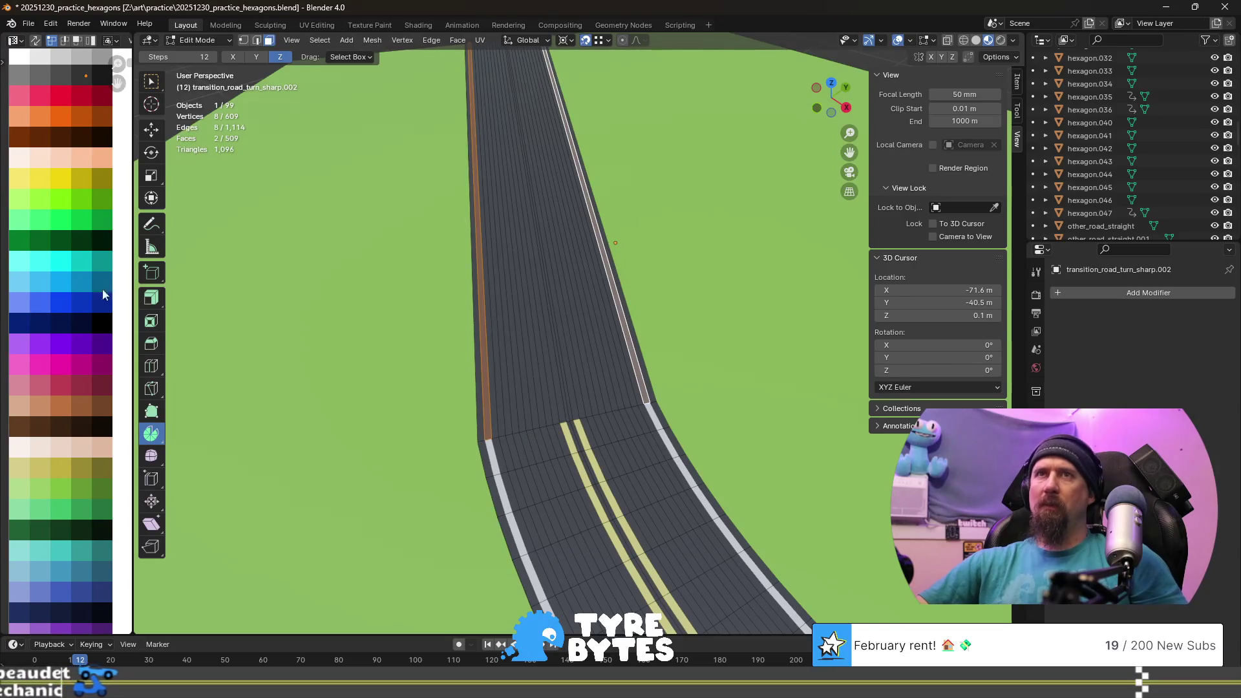
{"action": "key", "text": "g"}
{"action": "left_click", "coordinate": [125, 73]}
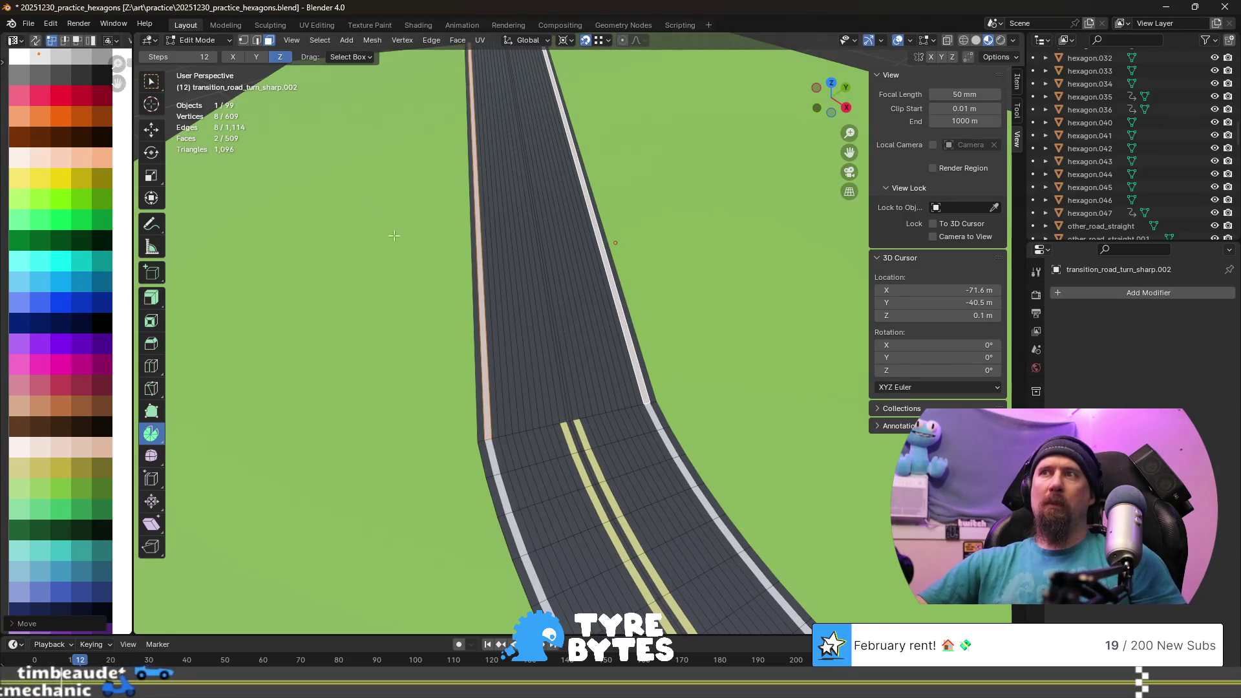
- Move the centre strips' UVs onto the yellow line colour and return to Object Mode
{"action": "left_click", "coordinate": [559, 403]}
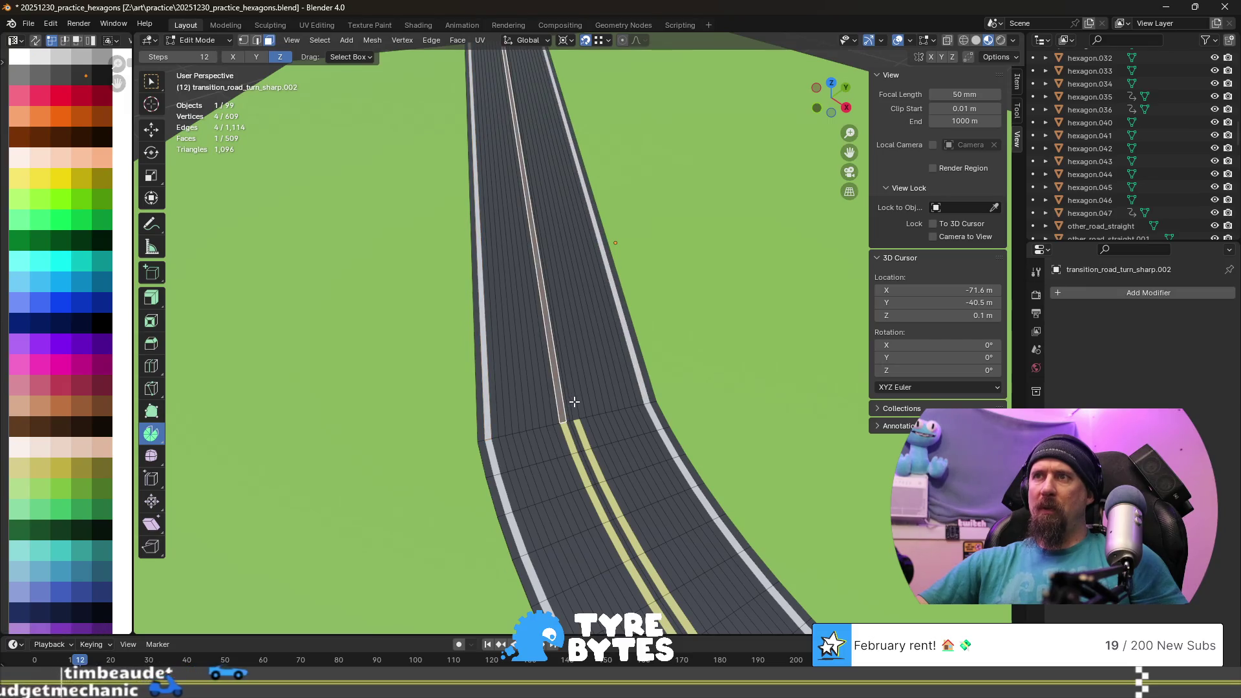
{"action": "key", "text": "a"}
{"action": "left_click", "coordinate": [561, 407]}
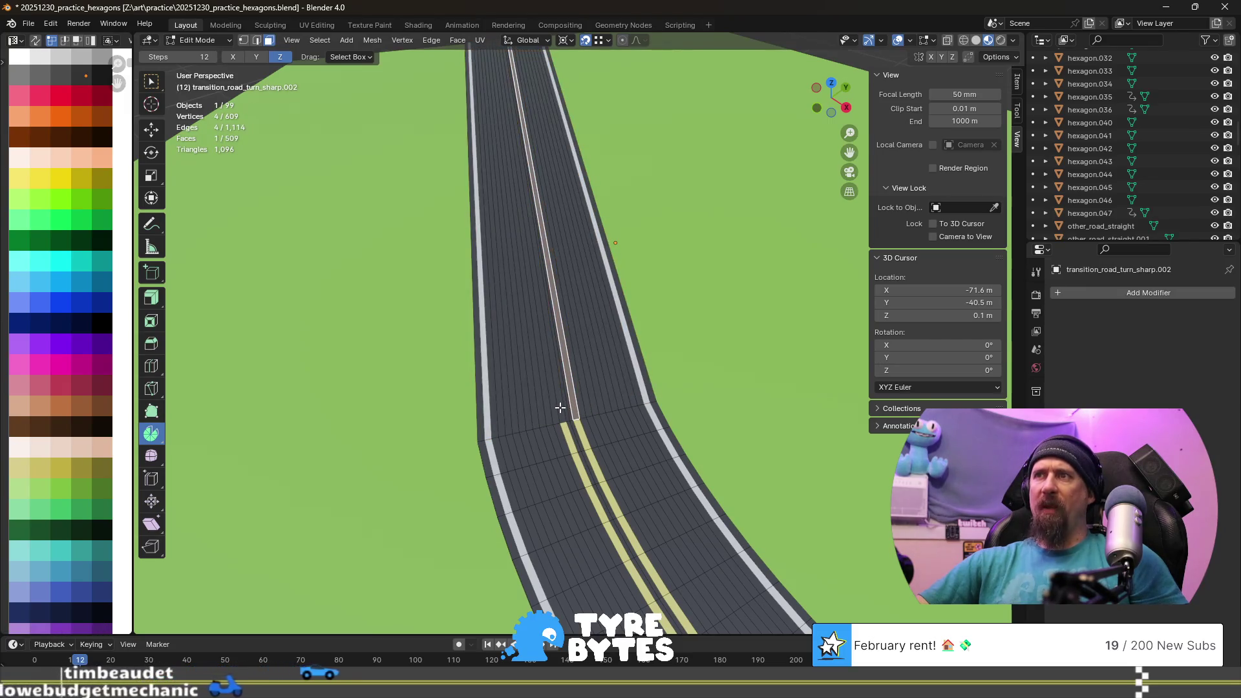
{"action": "key", "text": "a"}
{"action": "left_click", "coordinate": [562, 409]}
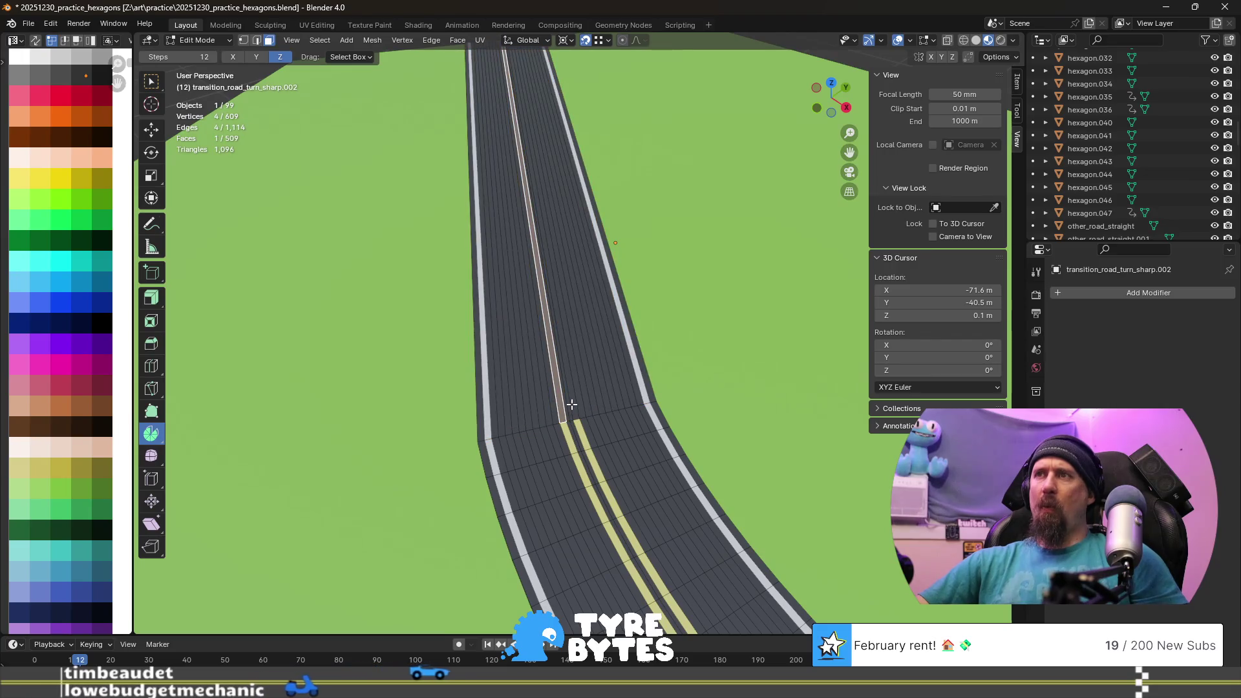
{"action": "left_click", "coordinate": [572, 406], "text": "shift"}
{"action": "key", "text": "g"}
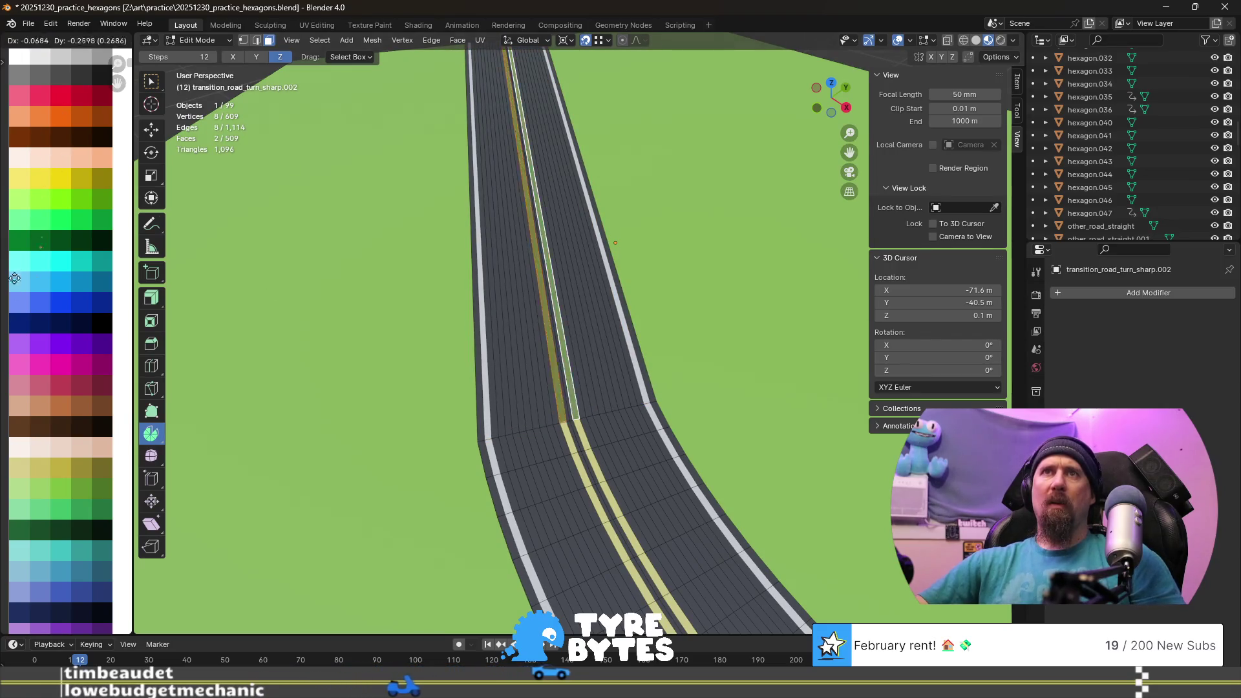
{"action": "left_click", "coordinate": [123, 216]}
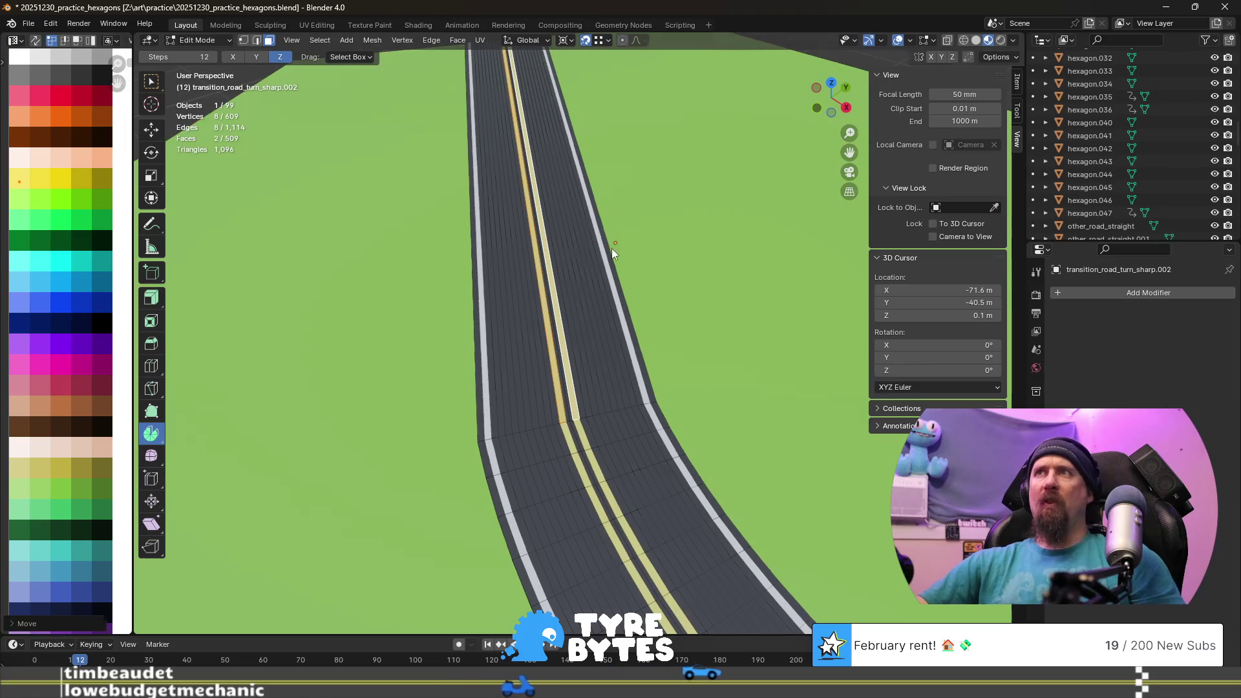
{"action": "key", "text": "Tab"}
{"action": "scroll", "coordinate": [612, 247], "scroll_direction": "down", "scroll_amount": 5}
{"action": "scroll", "coordinate": [675, 283], "scroll_direction": "down", "scroll_amount": 2}
{"action": "scroll", "coordinate": [662, 347], "scroll_direction": "up", "scroll_amount": 3}
{"action": "mouse_move", "coordinate": [590, 347]}
{"action": "middle_mouse_down"}
{"action": "mouse_move", "coordinate": [521, 402]}
{"action": "mouse_move", "coordinate": [437, 396]}
{"action": "middle_mouse_up"}
{"action": "middle_click_drag", "start_coordinate": [391, 344], "coordinate": [624, 296]}
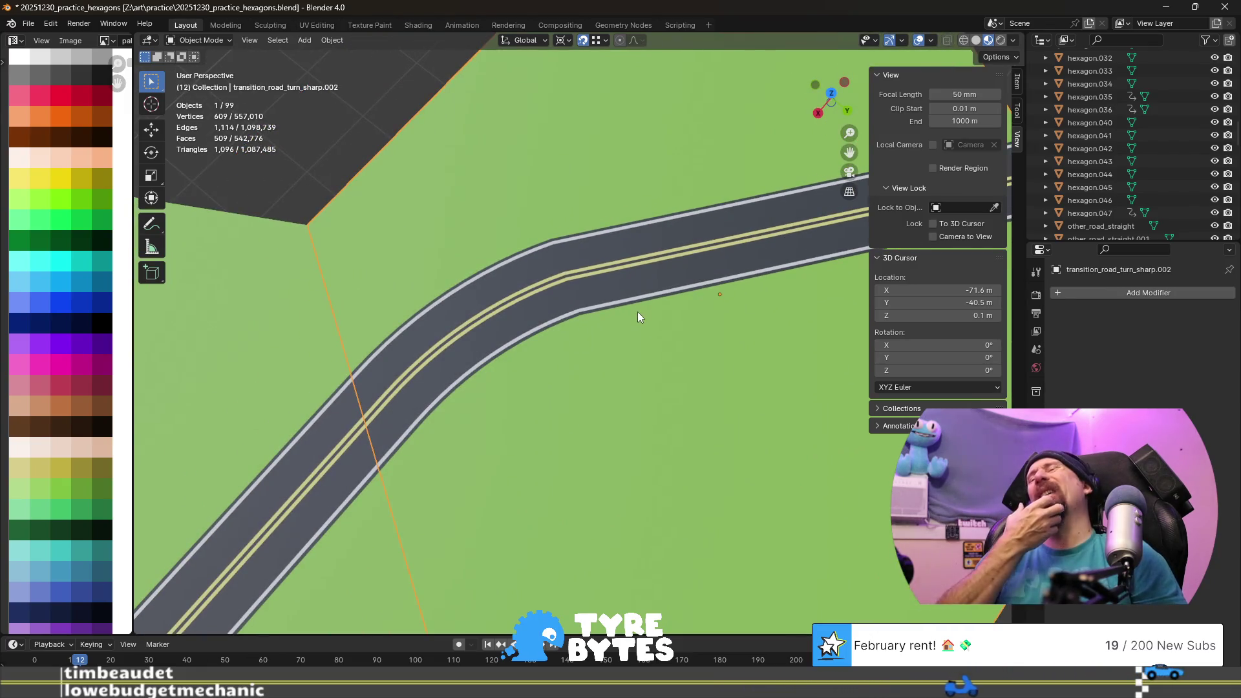
- Re-enter mesh editing and inspect the road beside neighbouring tiles in edge mode
{"action": "key", "text": "Tab"}
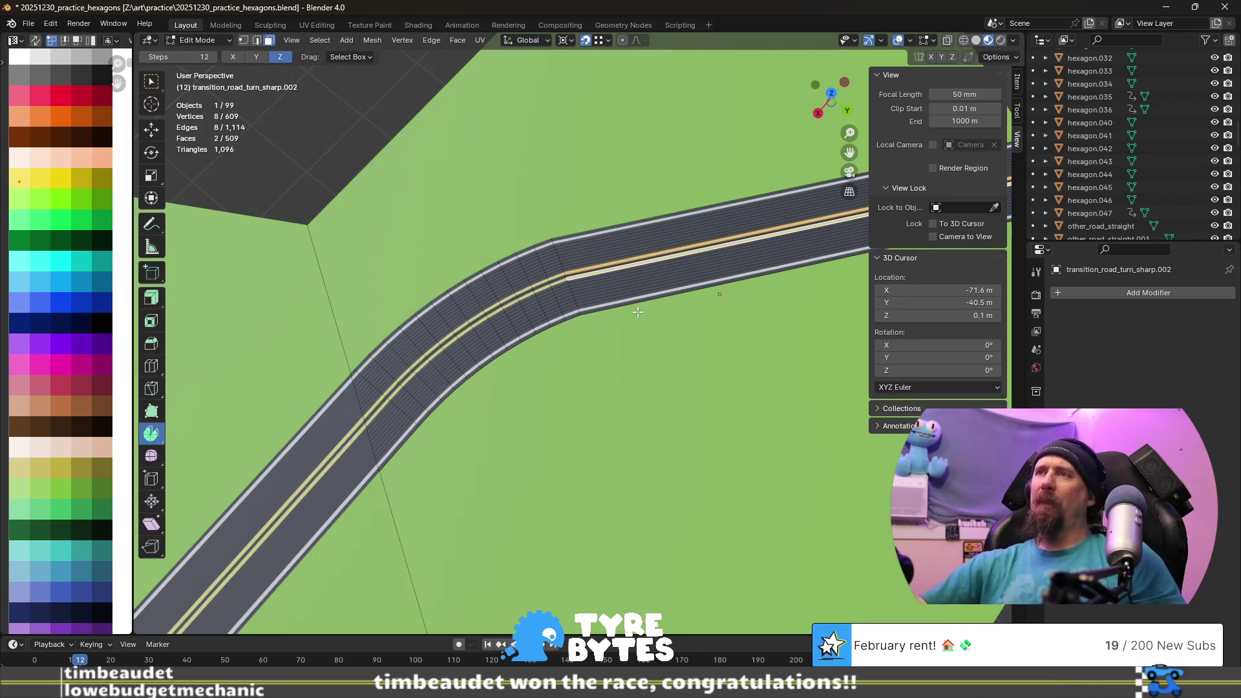
{"action": "mouse_move", "coordinate": [522, 360]}
{"action": "middle_mouse_down"}
{"action": "mouse_move", "coordinate": [522, 455]}
{"action": "mouse_move", "coordinate": [514, 395]}
{"action": "middle_mouse_up"}
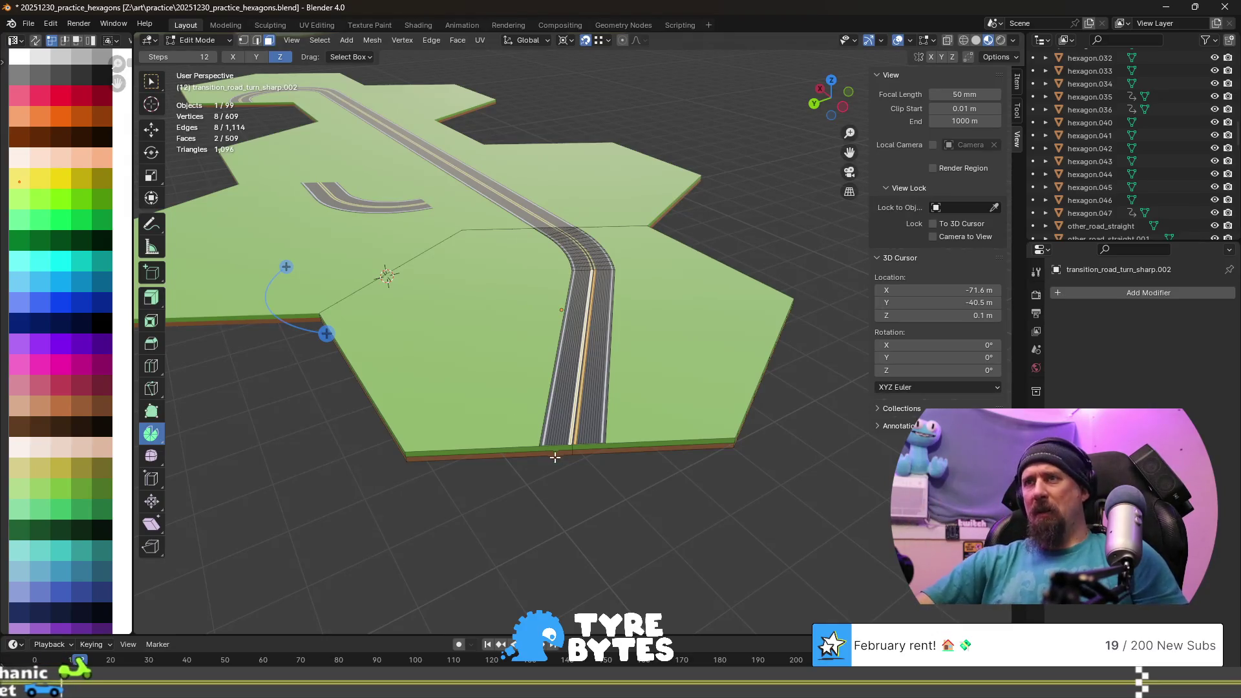
{"action": "scroll", "coordinate": [550, 366], "scroll_direction": "up", "scroll_amount": 3}
{"action": "scroll", "coordinate": [572, 473], "scroll_direction": "down", "scroll_amount": 2}
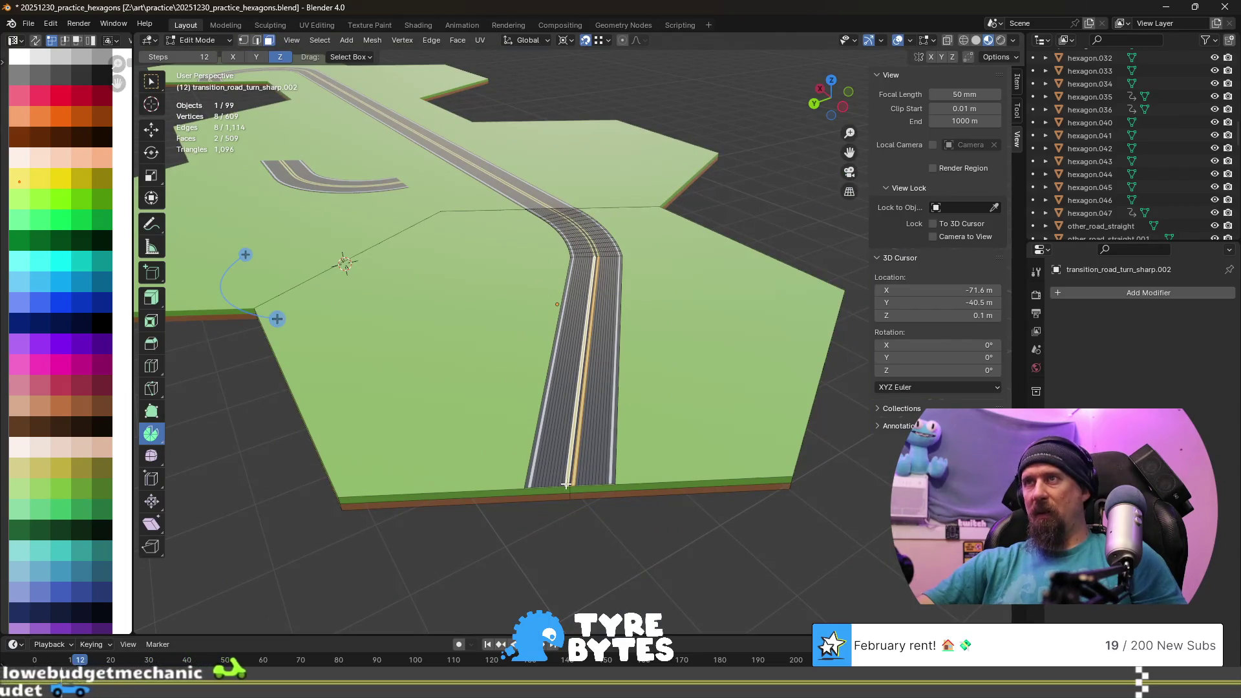
{"action": "middle_click_drag", "start_coordinate": [548, 414], "coordinate": [603, 369]}
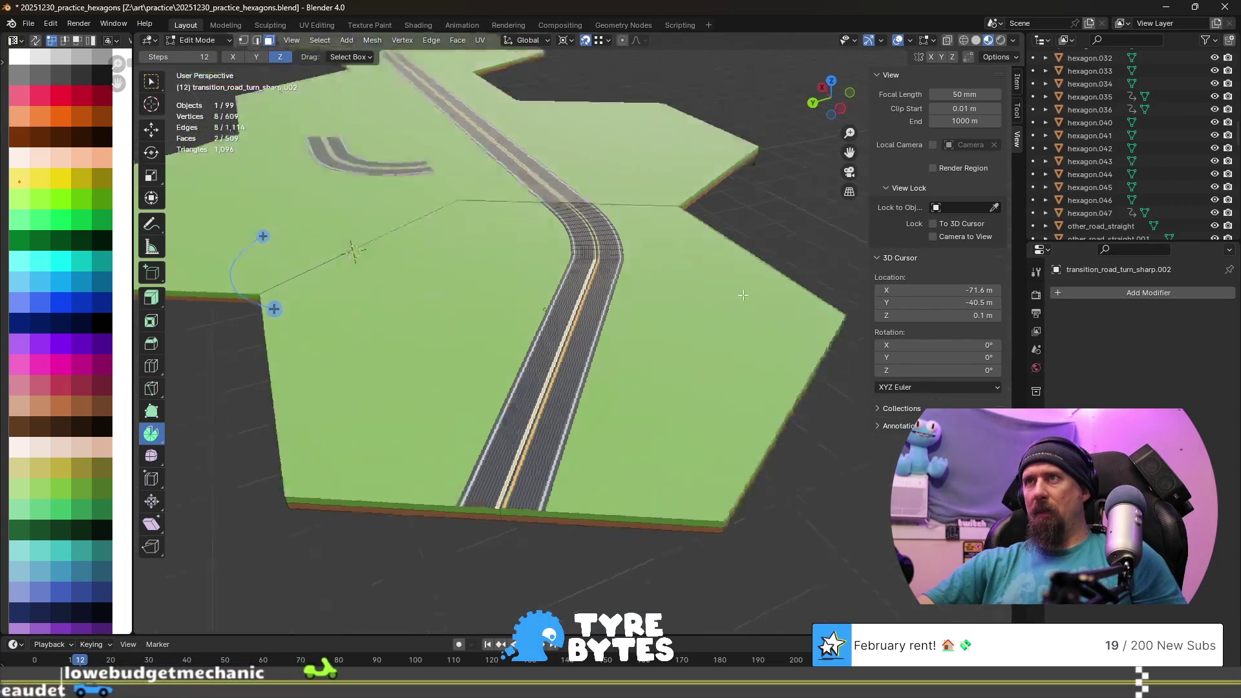
{"action": "key", "text": "2"}
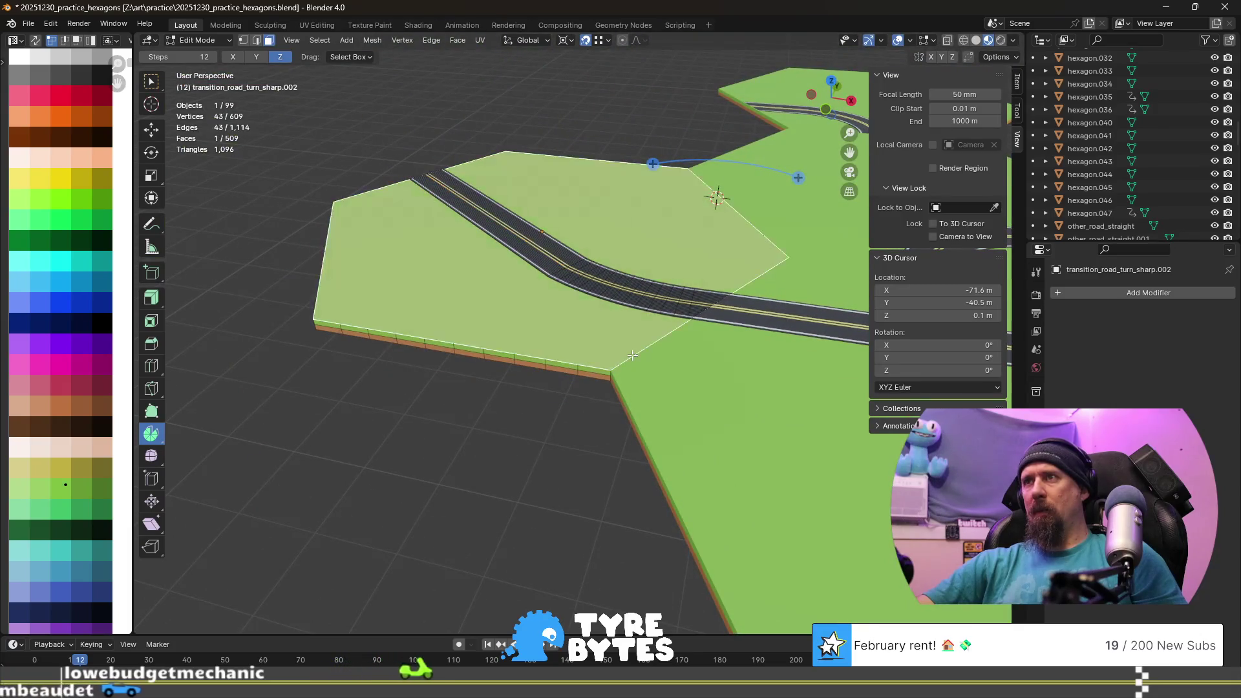
{"action": "left_click", "coordinate": [632, 354]}
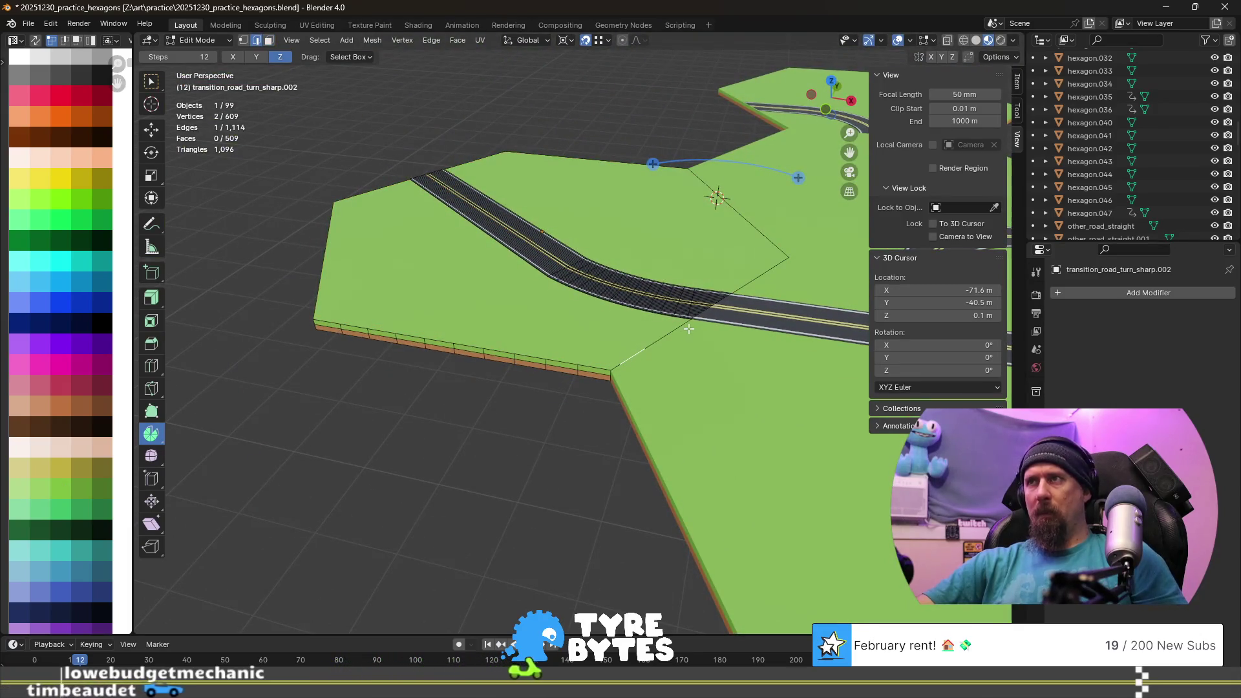
- Switch to vertex select mode and orbit to view the tile from above
{"action": "key", "text": "1"}
{"action": "left_click", "coordinate": [721, 330]}
{"action": "middle_click_drag", "start_coordinate": [722, 329], "coordinate": [621, 361]}
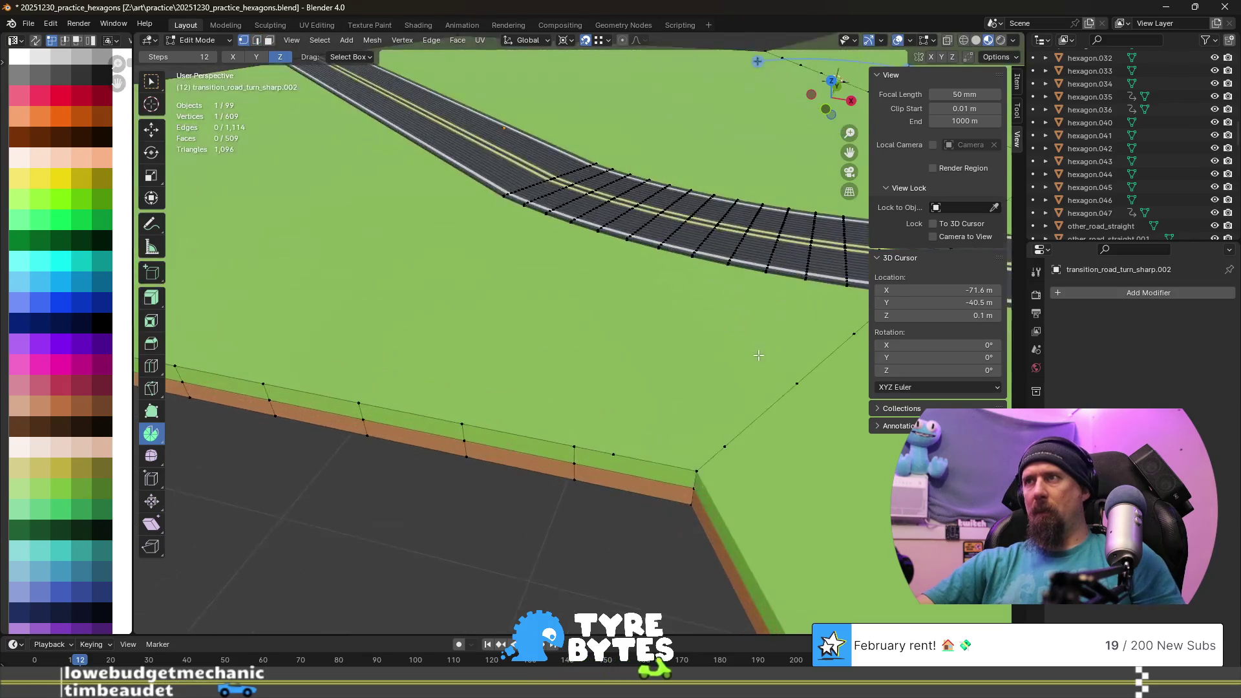
{"action": "scroll", "coordinate": [622, 360], "scroll_direction": "up", "scroll_amount": 2}
{"action": "scroll", "coordinate": [583, 363], "scroll_direction": "up", "scroll_amount": 2}
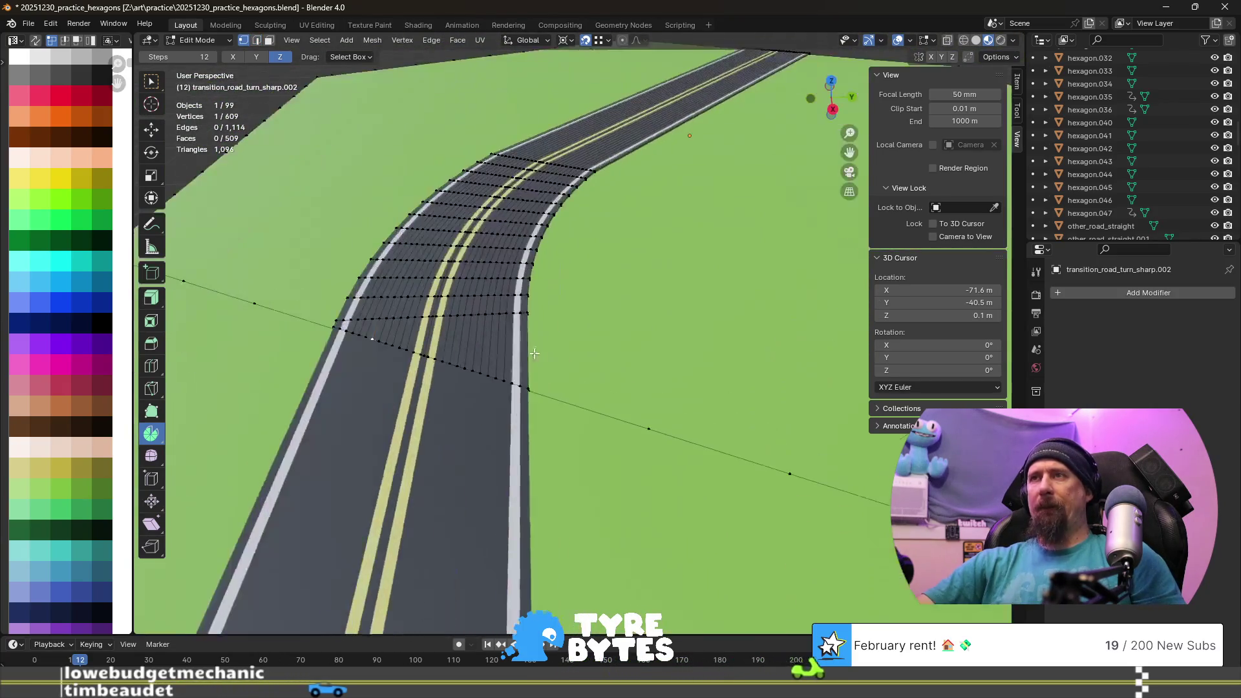
{"action": "scroll", "coordinate": [325, 378], "scroll_direction": "up", "scroll_amount": 1}
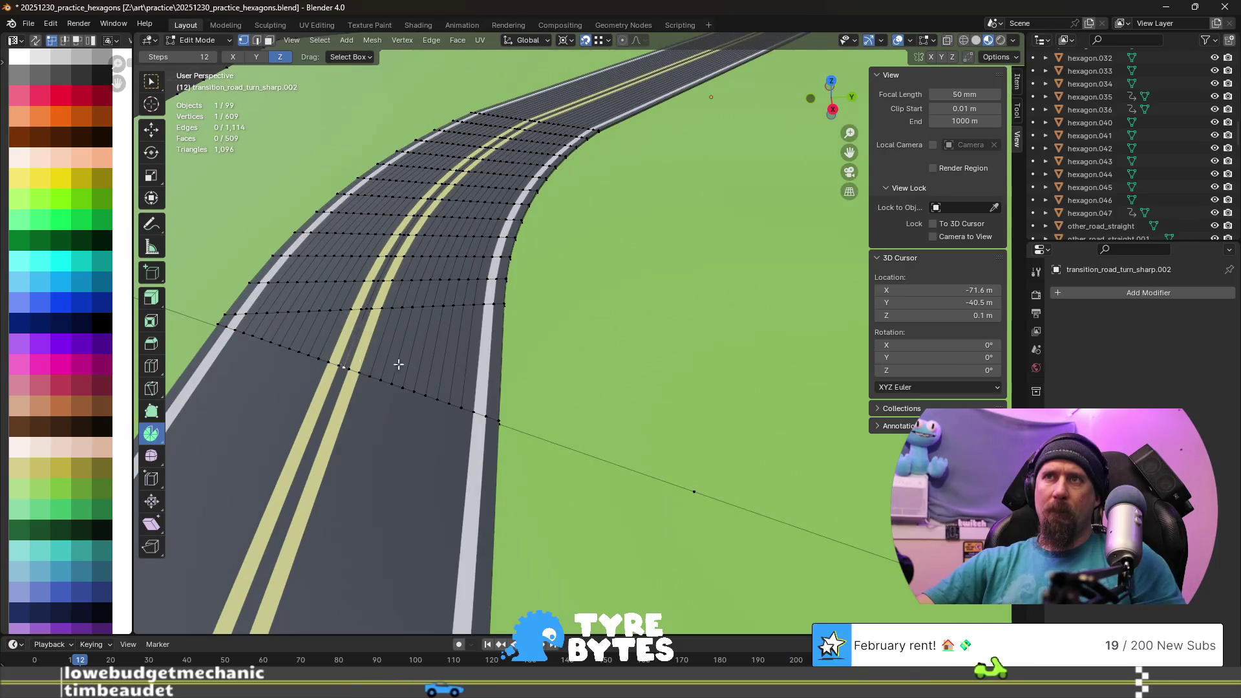
{"action": "scroll", "coordinate": [359, 365], "scroll_direction": "down", "scroll_amount": 4}
{"action": "mouse_move", "coordinate": [359, 365]}
{"action": "middle_mouse_down"}
{"action": "mouse_move", "coordinate": [572, 387]}
{"action": "mouse_move", "coordinate": [582, 426]}
{"action": "middle_mouse_up"}
{"action": "scroll", "coordinate": [583, 426], "scroll_direction": "up", "scroll_amount": 3}
{"action": "scroll", "coordinate": [568, 356], "scroll_direction": "up", "scroll_amount": 2}
{"action": "scroll", "coordinate": [405, 385], "scroll_direction": "up", "scroll_amount": 2}
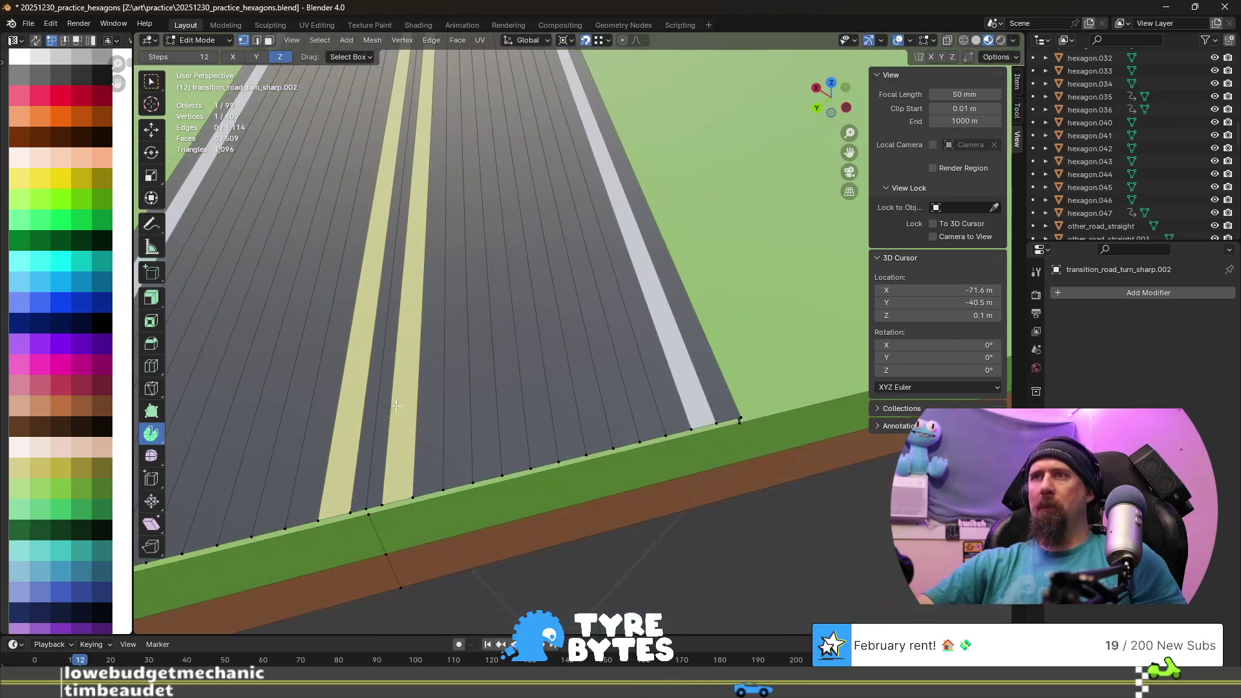
{"action": "scroll", "coordinate": [573, 382], "scroll_direction": "down", "scroll_amount": 5}
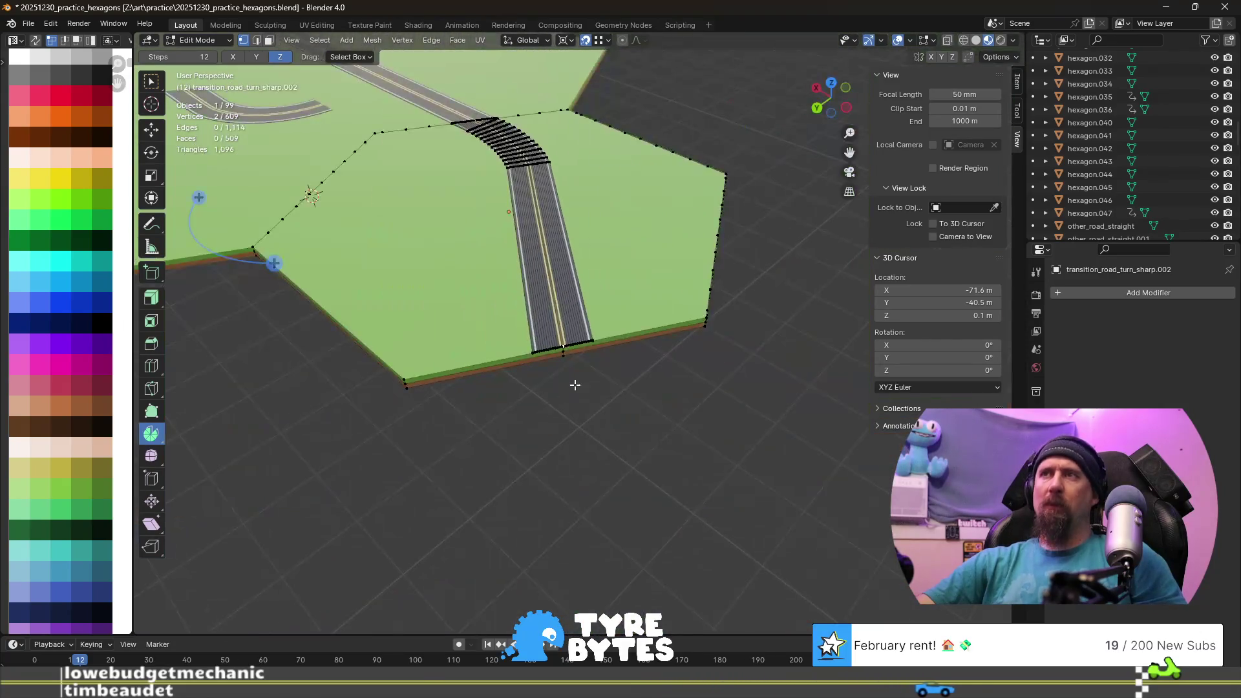
{"action": "scroll", "coordinate": [578, 382], "scroll_direction": "down", "scroll_amount": 1}
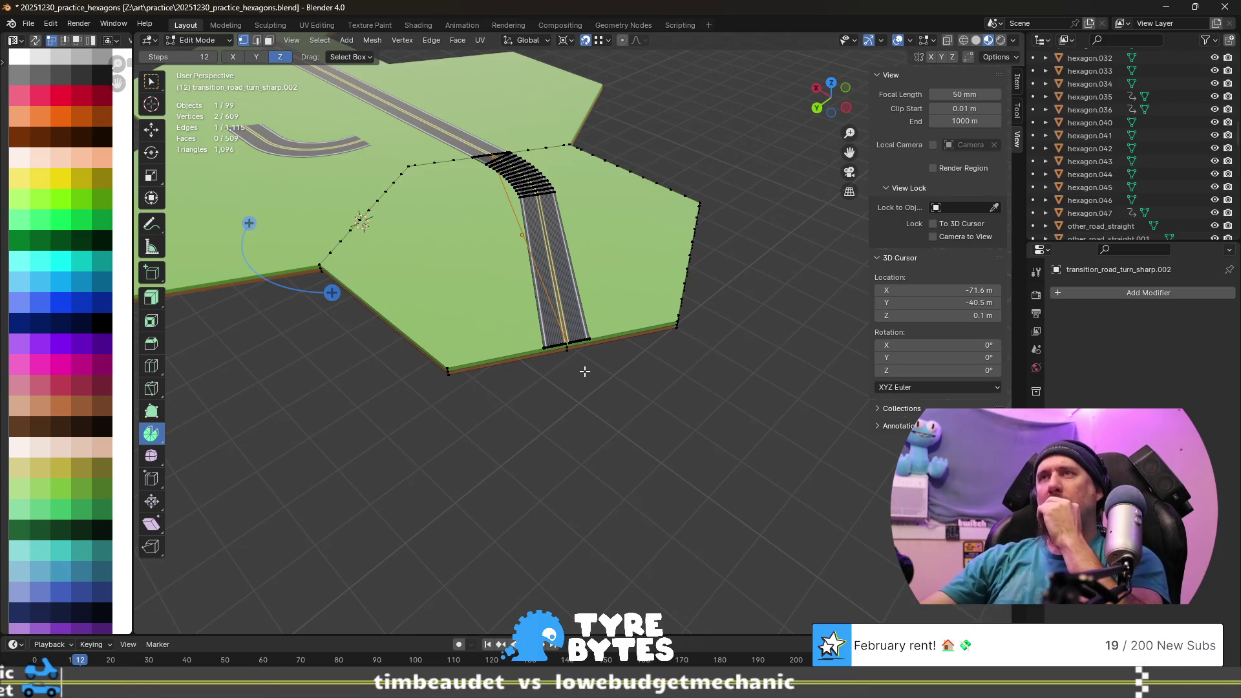
{"action": "scroll", "coordinate": [578, 381], "scroll_direction": "down", "scroll_amount": 4}
{"action": "middle_click_drag", "start_coordinate": [534, 402], "coordinate": [660, 441]}
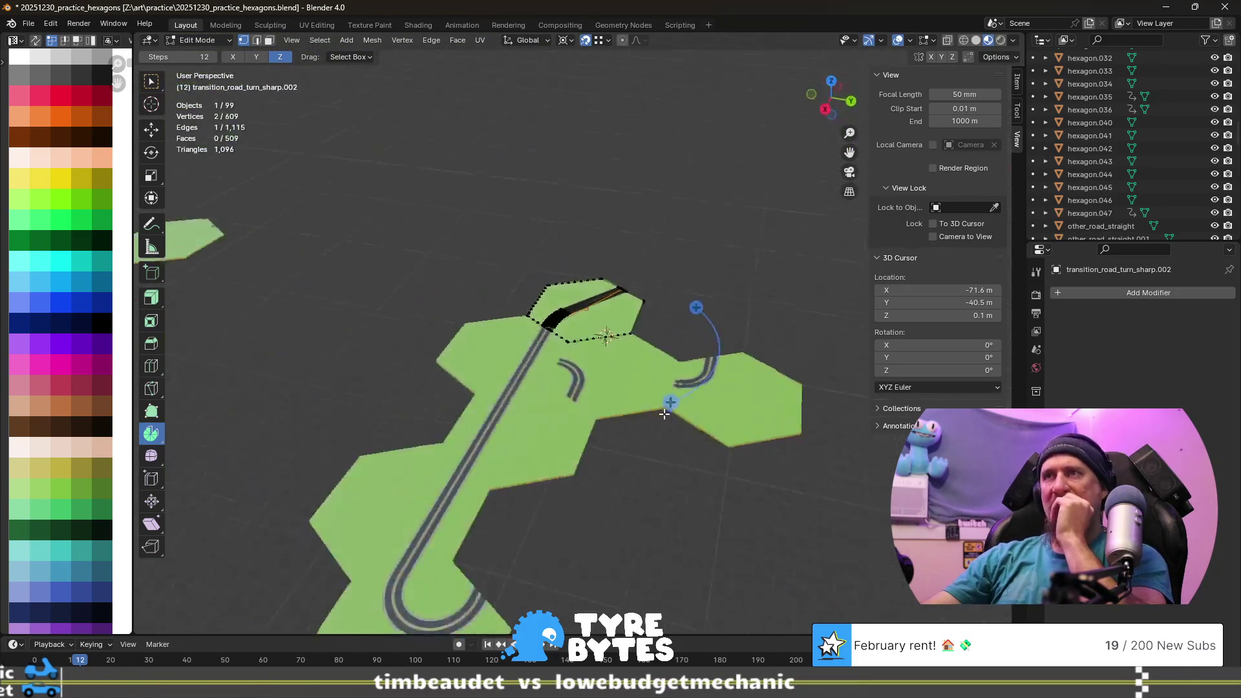
{"action": "scroll", "coordinate": [660, 440], "scroll_direction": "down", "scroll_amount": 3}
{"action": "scroll", "coordinate": [795, 515], "scroll_direction": "up", "scroll_amount": 3}
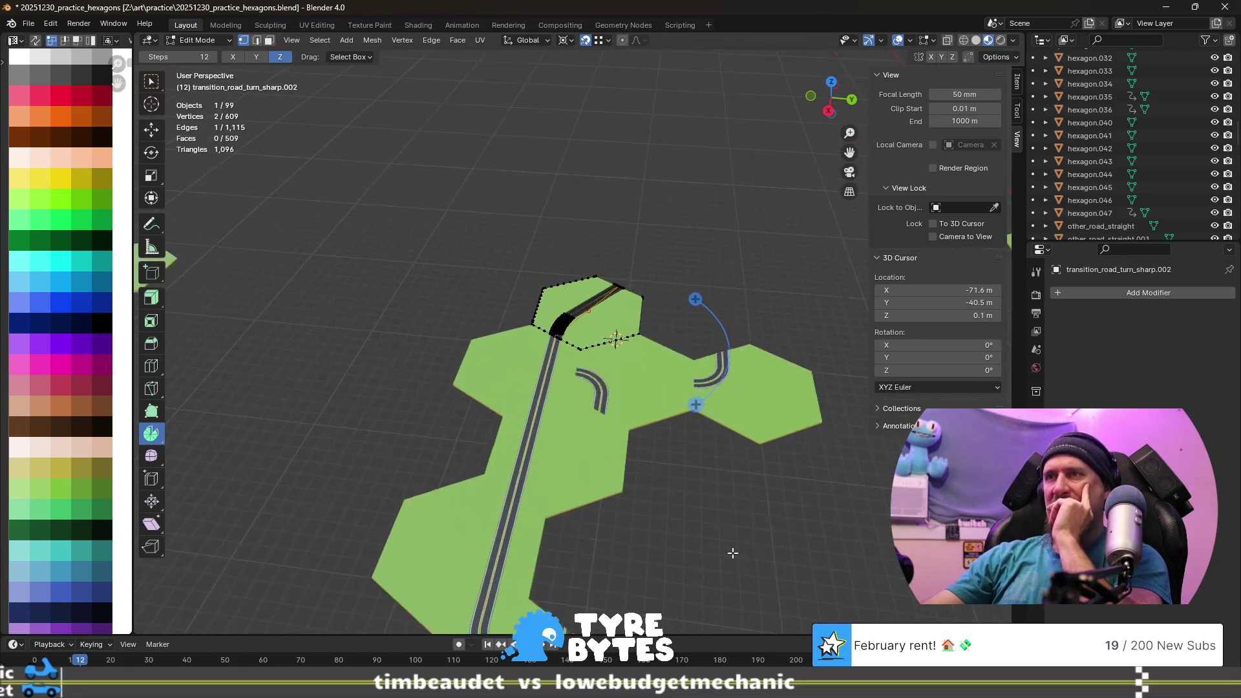
{"action": "mouse_move", "coordinate": [731, 556]}
{"action": "middle_mouse_down"}
{"action": "mouse_move", "coordinate": [701, 493]}
{"action": "mouse_move", "coordinate": [826, 562]}
{"action": "mouse_move", "coordinate": [690, 559]}
{"action": "middle_mouse_up"}
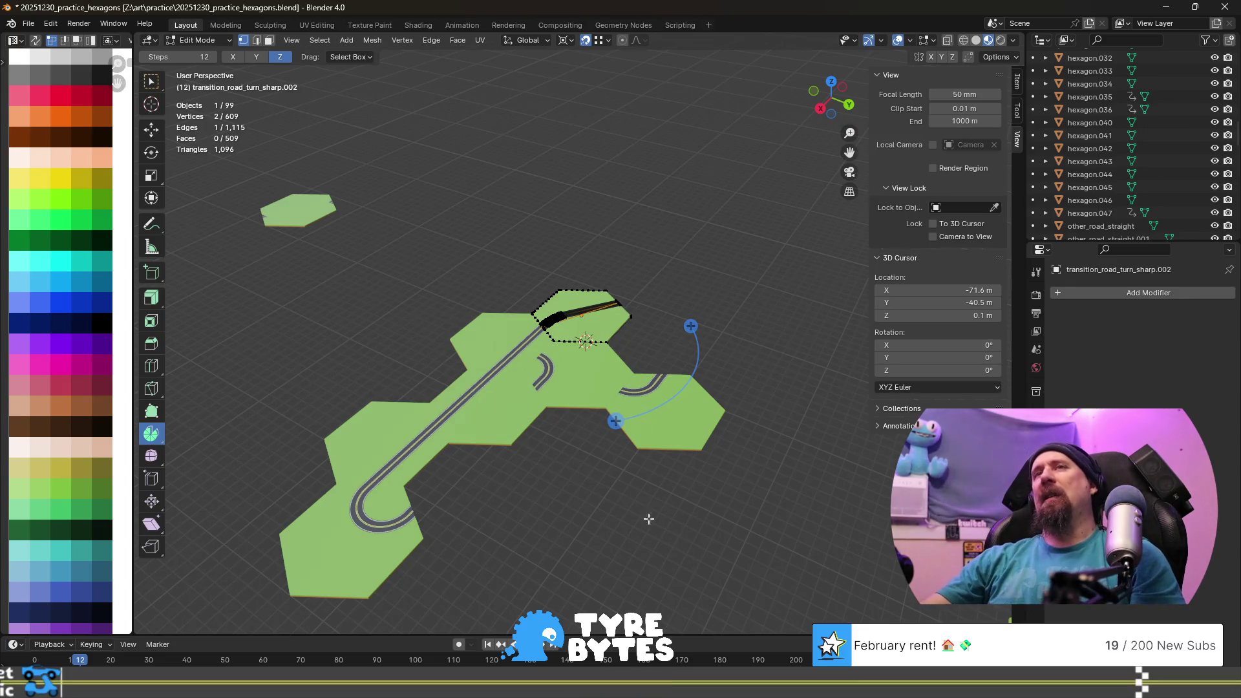
{"action": "mouse_move", "coordinate": [510, 386]}
{"action": "middle_mouse_down"}
{"action": "mouse_move", "coordinate": [717, 397]}
{"action": "mouse_move", "coordinate": [685, 415]}
{"action": "mouse_move", "coordinate": [678, 452]}
{"action": "mouse_move", "coordinate": [640, 437]}
{"action": "mouse_move", "coordinate": [645, 452]}
{"action": "middle_mouse_up"}
- Back in Object Mode, move the transition road tile −43.3 m along Y and −15 m along X
{"action": "key", "text": "Tab"}
{"action": "key", "text": "g"}
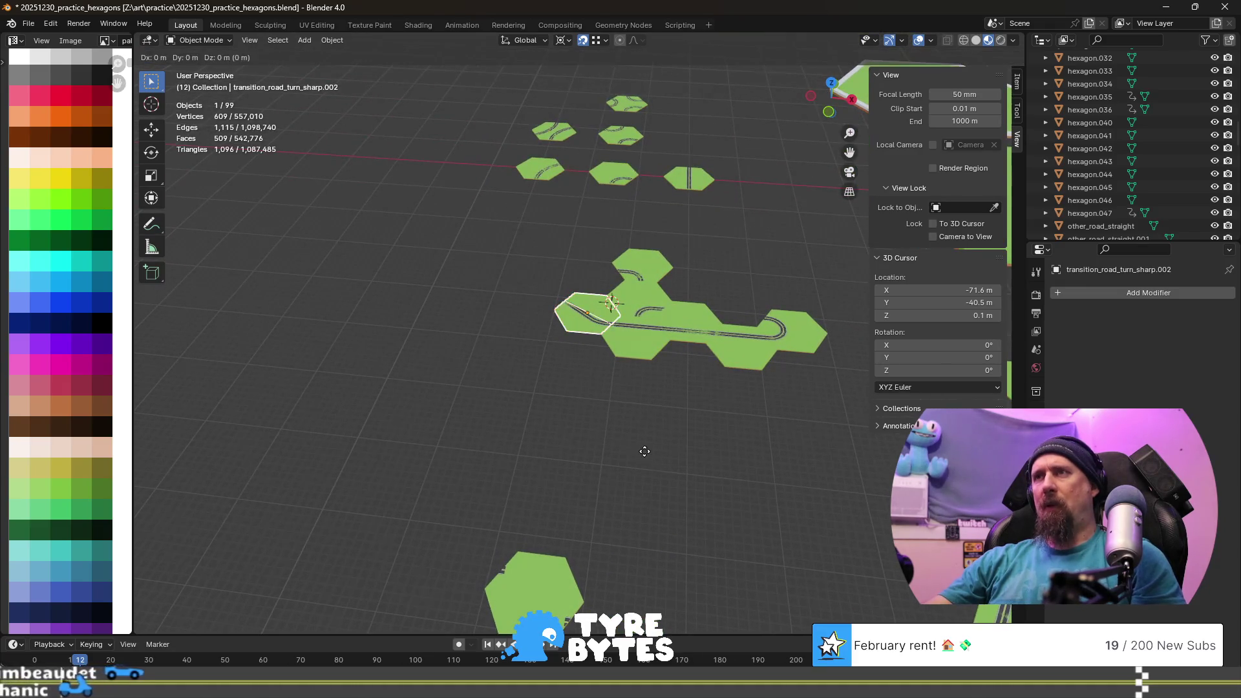
{"action": "key", "text": "y"}
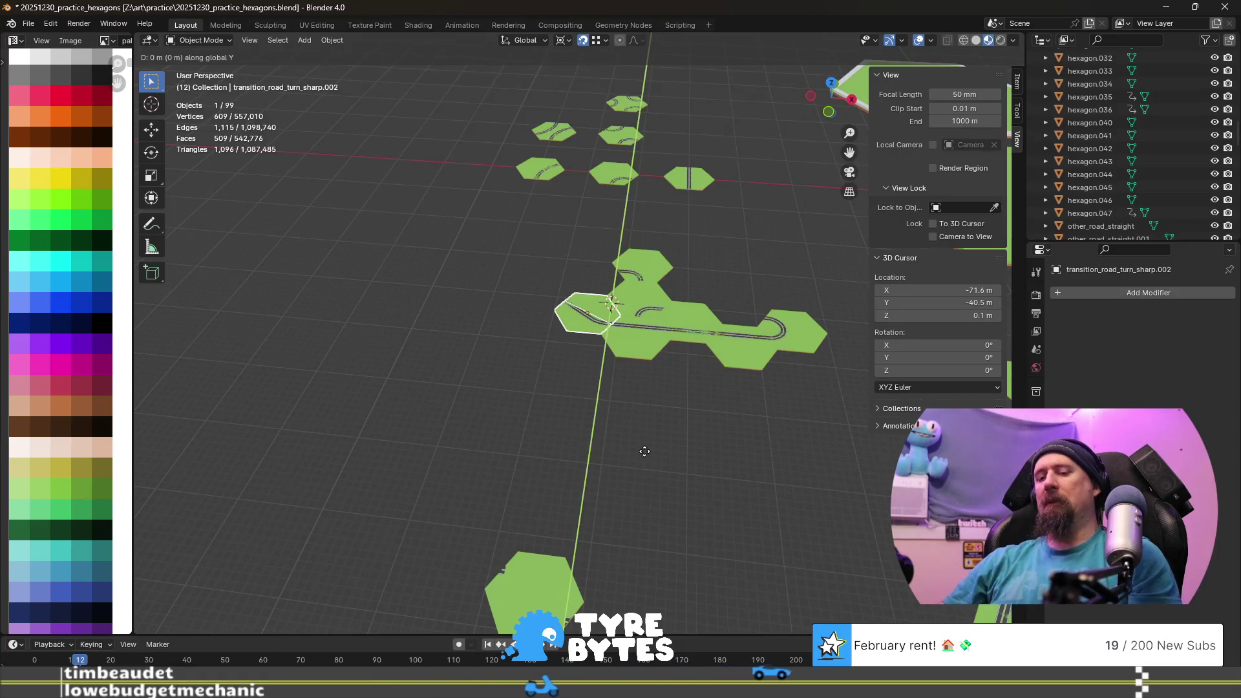
{"action": "type", "text": "-(4"}
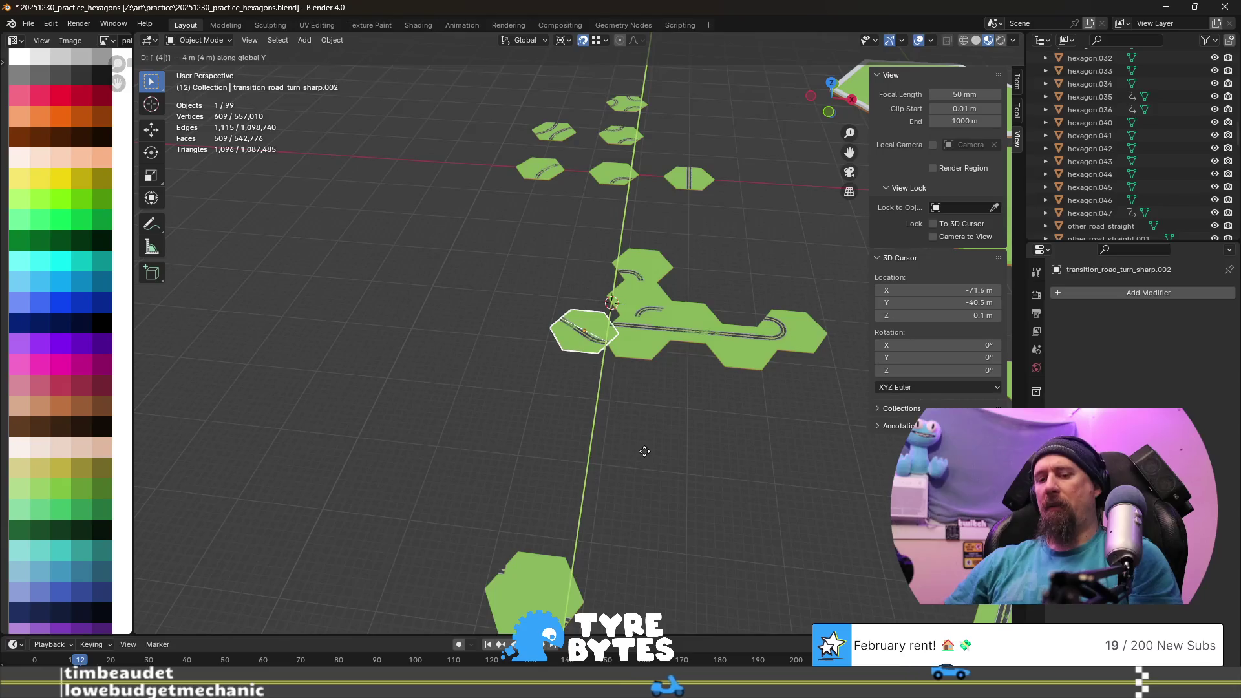
{"action": "type", "text": "3.3"}
{"action": "key", "text": "Return"}
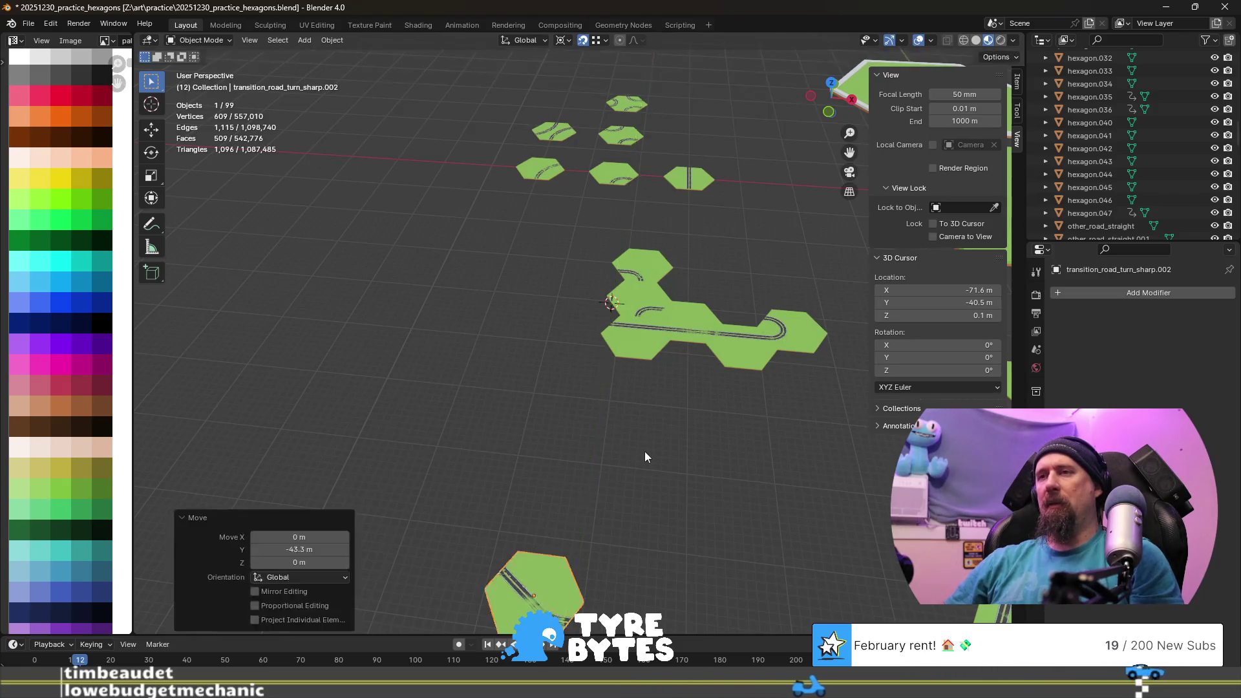
{"action": "type", "text": "gx1"}
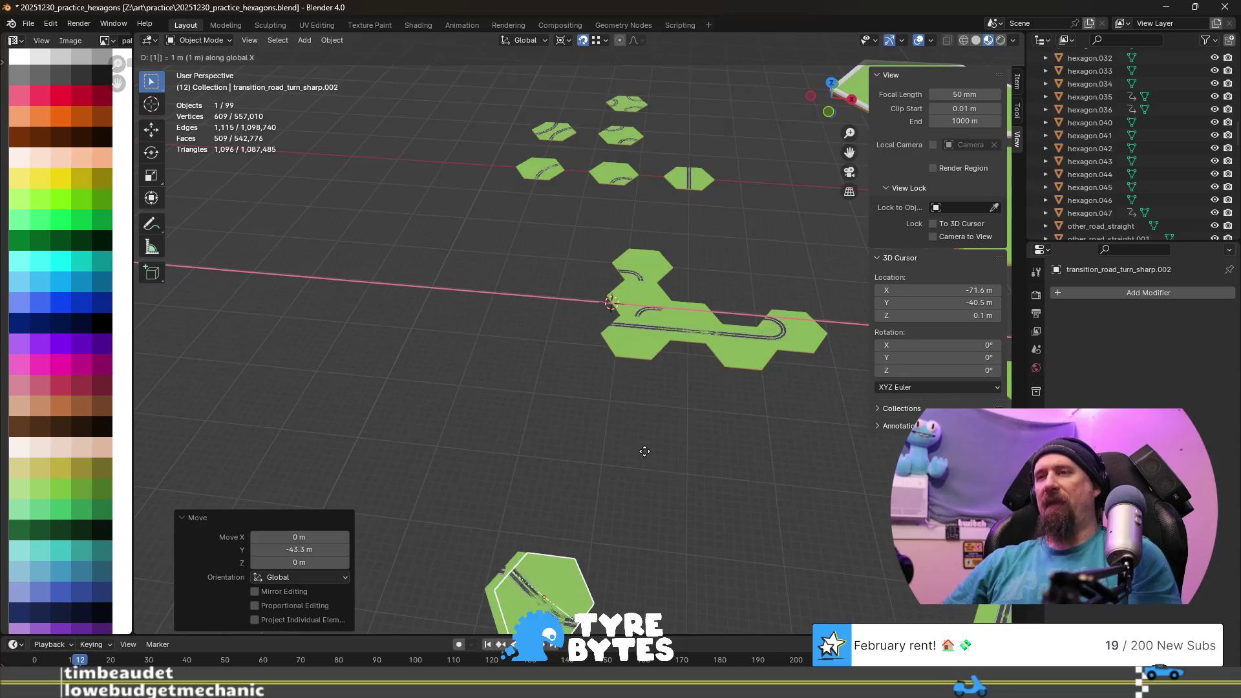
{"action": "type", "text": "5"}
{"action": "type", "text": "-"}
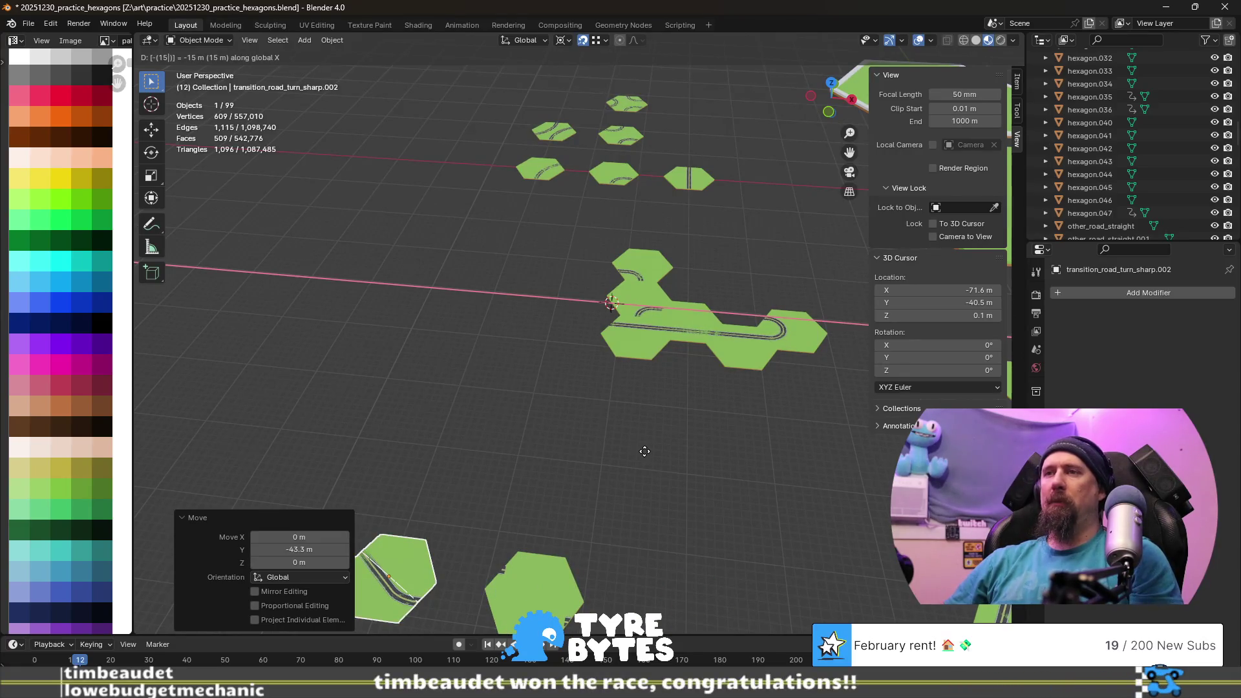
{"action": "key", "text": "Return"}
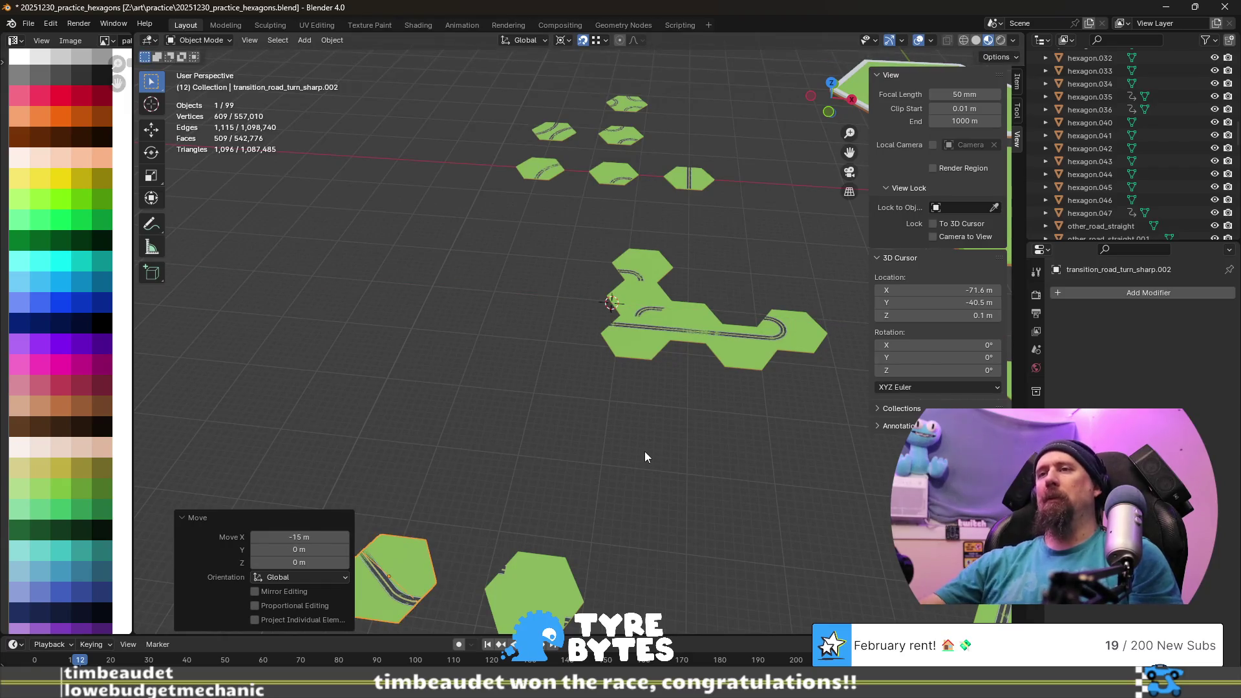
- Check the neighbouring hexagon tiles one by one, ending on the upper curved-road tile
{"action": "left_click", "coordinate": [565, 418]}
{"action": "scroll", "coordinate": [635, 344], "scroll_direction": "up", "scroll_amount": 2}
{"action": "scroll", "coordinate": [690, 374], "scroll_direction": "up", "scroll_amount": 2}
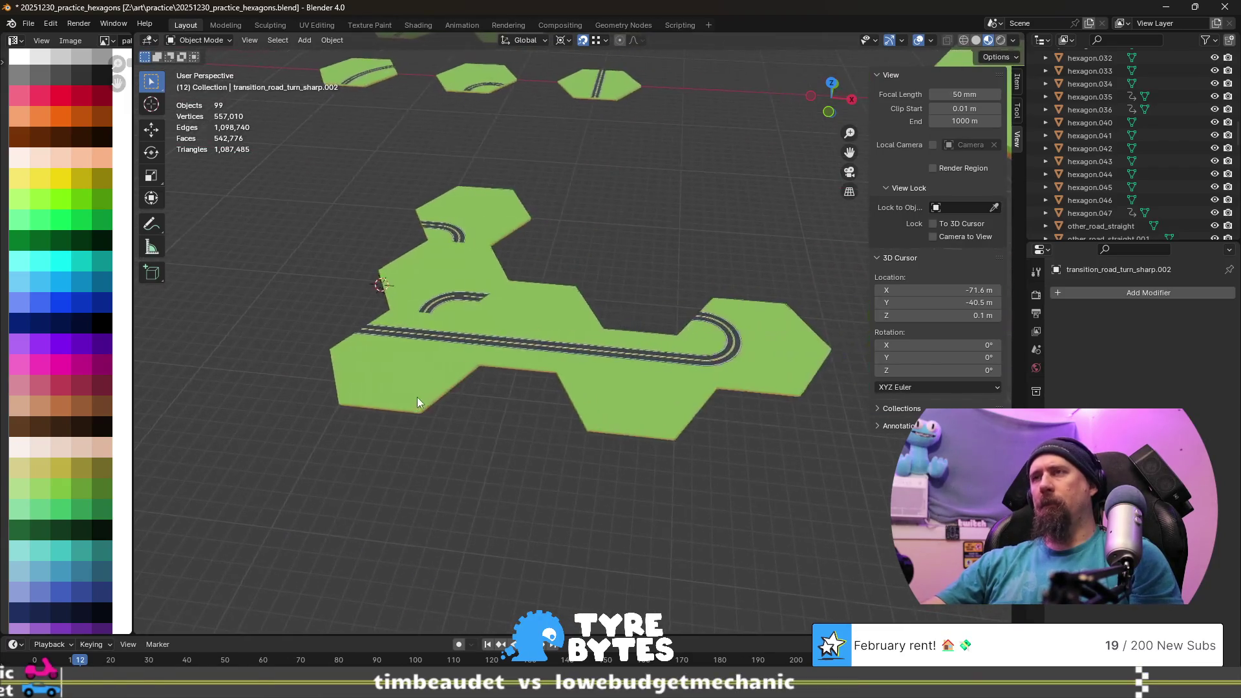
{"action": "left_click", "coordinate": [446, 384]}
{"action": "left_click", "coordinate": [550, 331]}
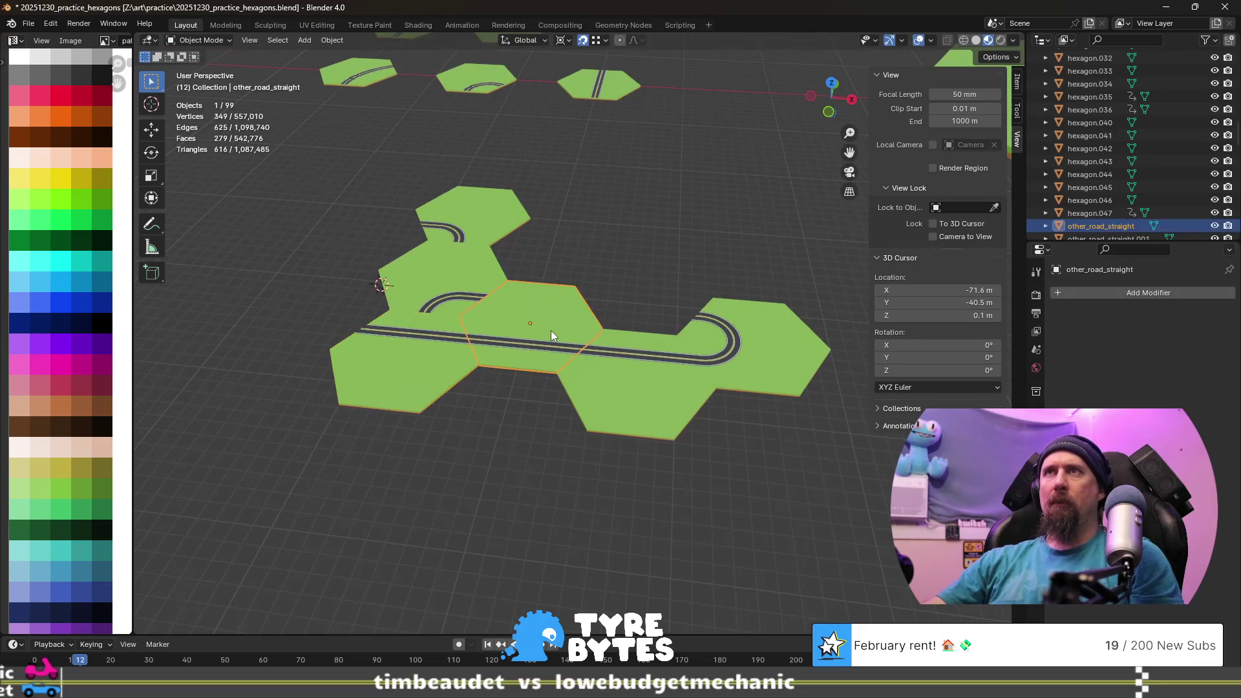
{"action": "left_click", "coordinate": [633, 395]}
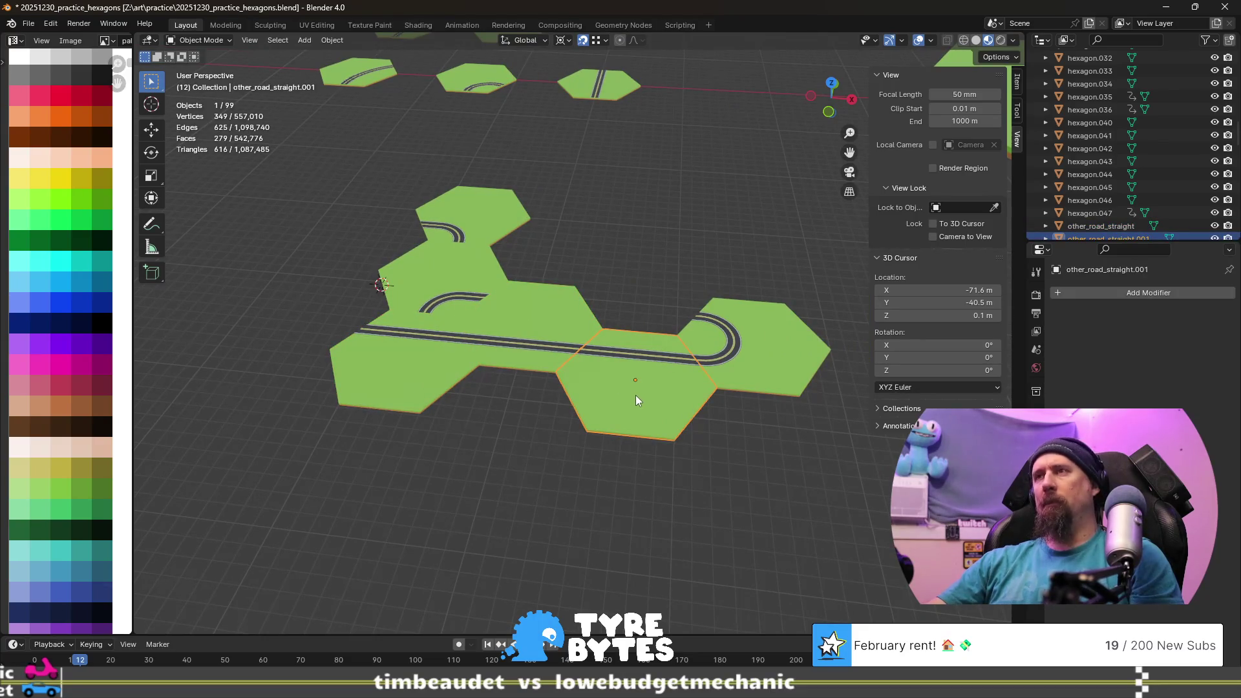
{"action": "left_click", "coordinate": [736, 342]}
{"action": "left_click", "coordinate": [656, 405]}
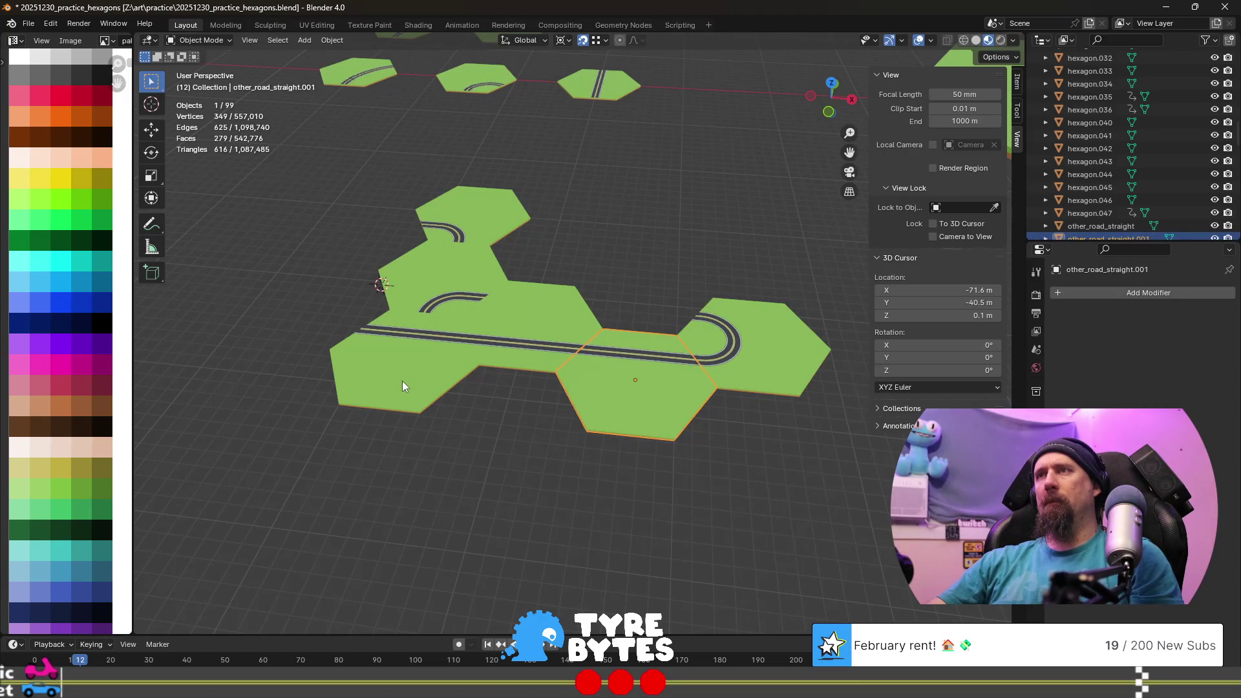
{"action": "left_click", "coordinate": [470, 217]}
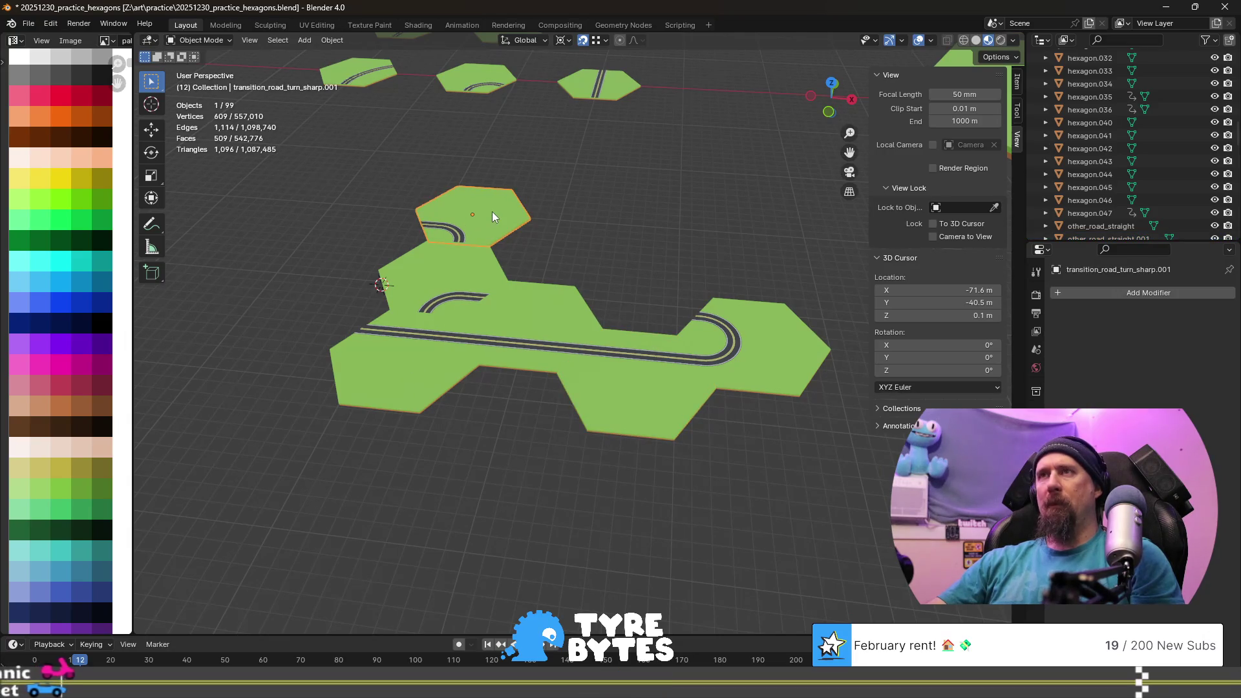
- Abort a first Z rotation and change the pivot point for rotating the tile
{"action": "key", "text": "r"}
{"action": "key", "text": "z"}
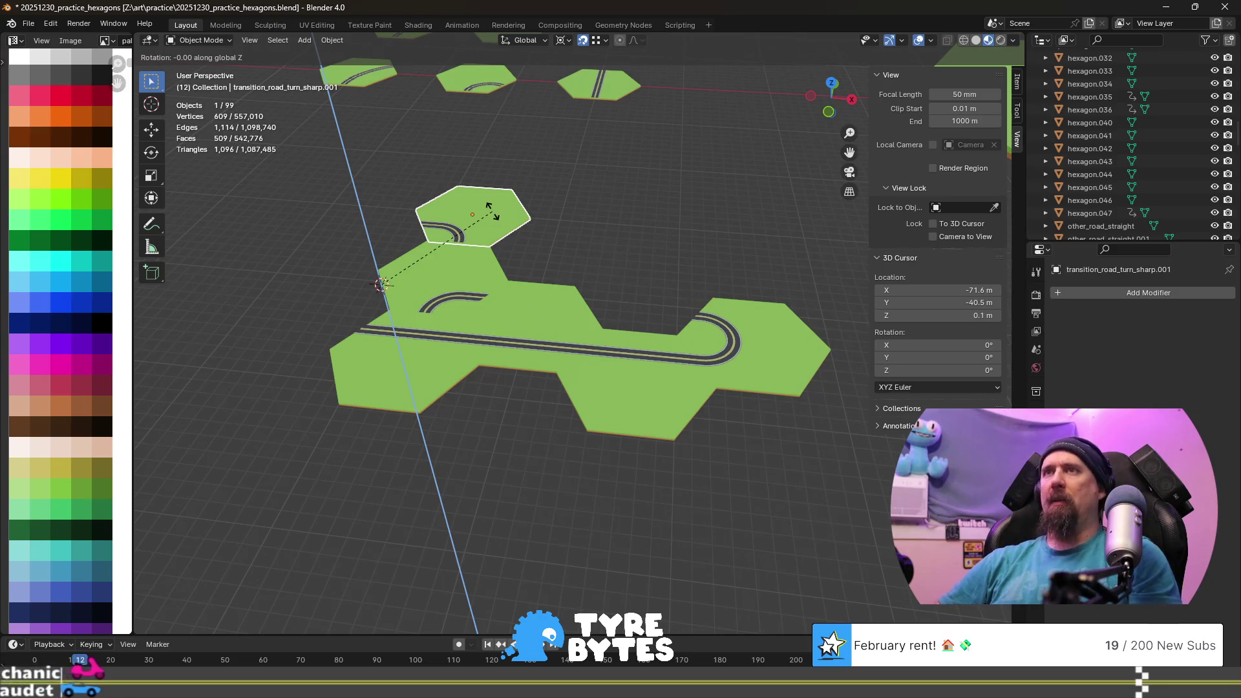
{"action": "key", "text": "Escape"}
{"action": "left_click", "coordinate": [564, 43]}
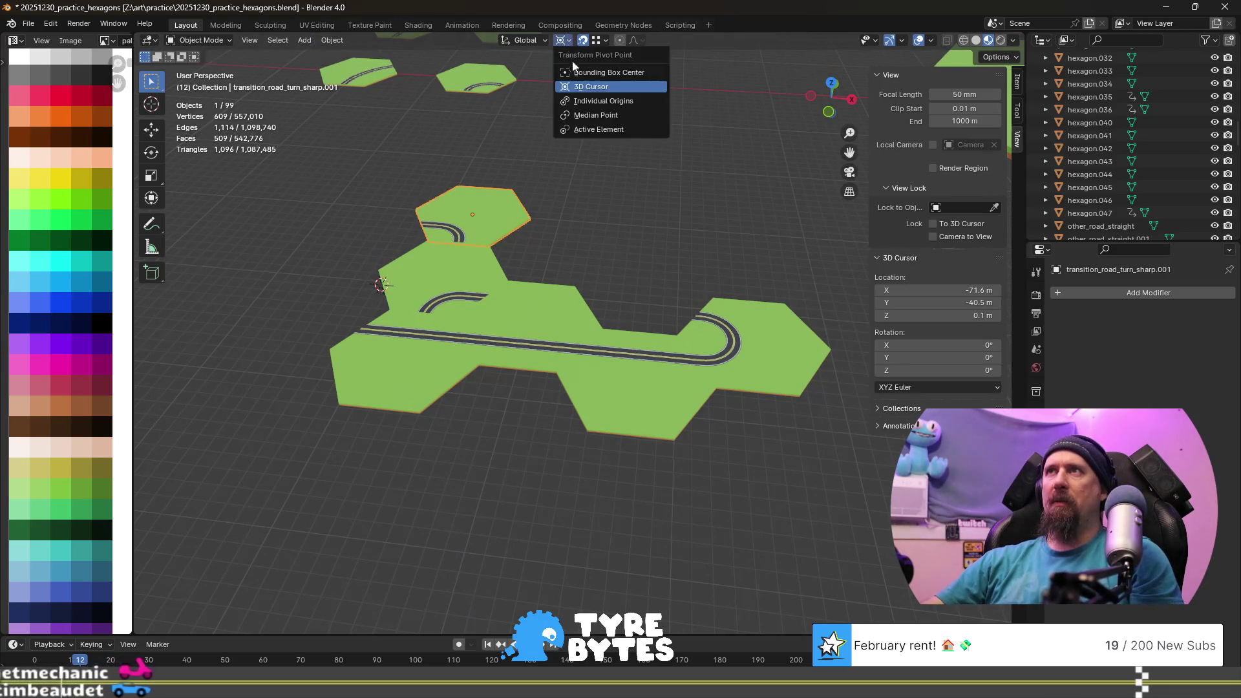
{"action": "left_click", "coordinate": [616, 118]}
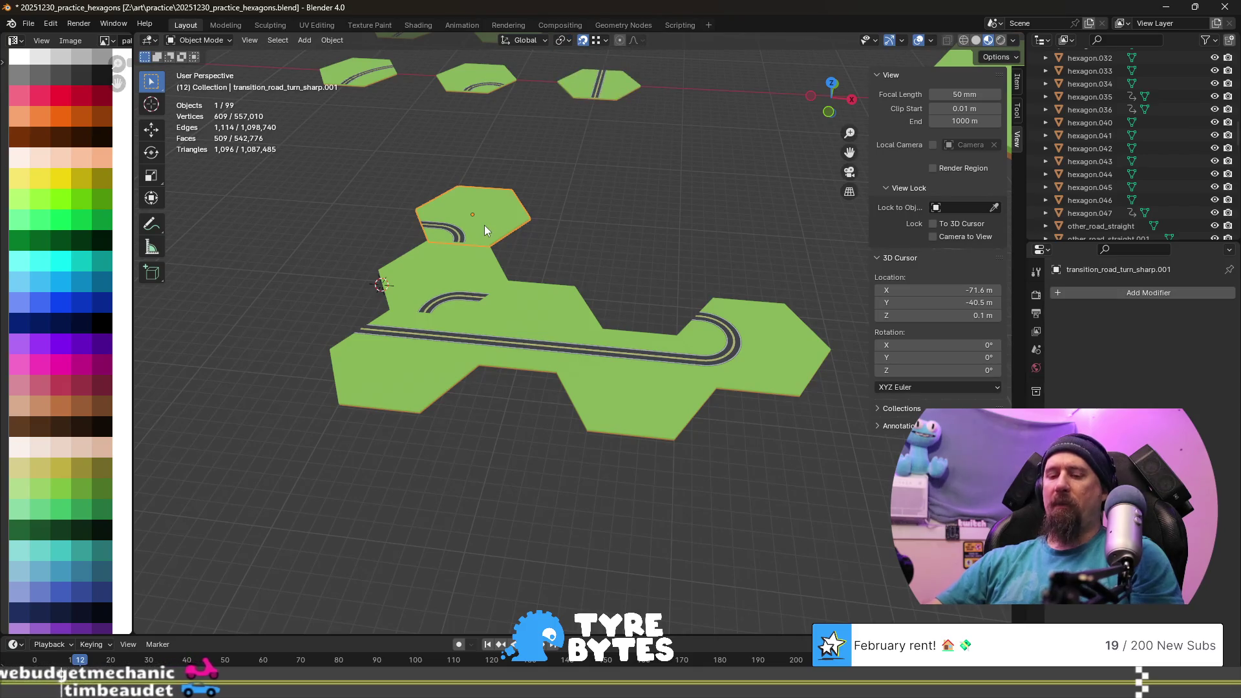
{"action": "type", "text": "rz"}
{"action": "type", "text": "180"}
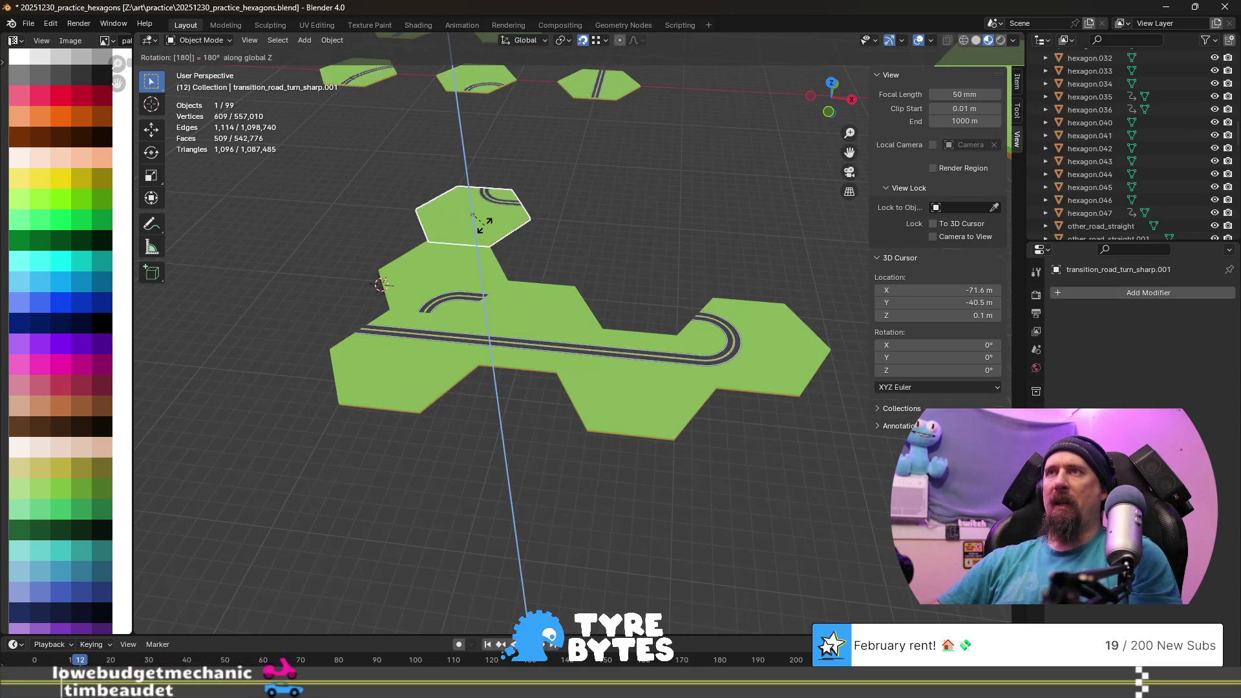
- Turn the upper curved-road tile 180° about Z, shift it 15 m along X and start a negative Y move
{"action": "key", "text": "Return"}
{"action": "type", "text": "gx"}
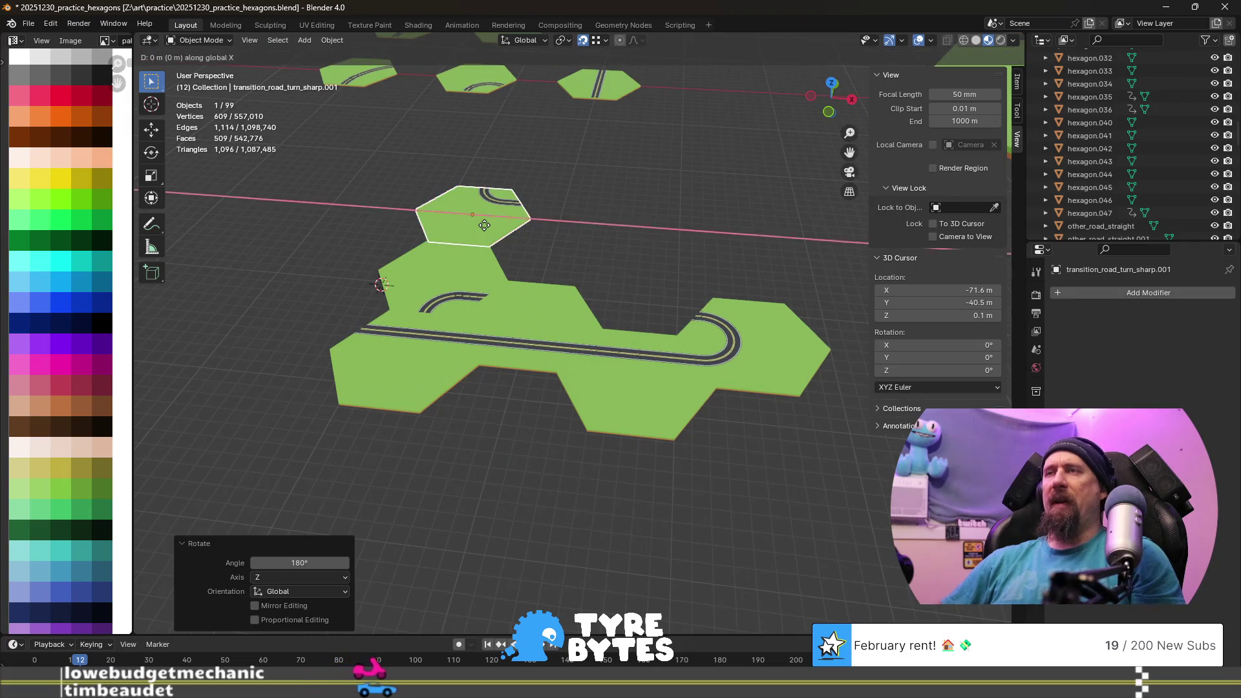
{"action": "type", "text": "15"}
{"action": "key", "text": "Return"}
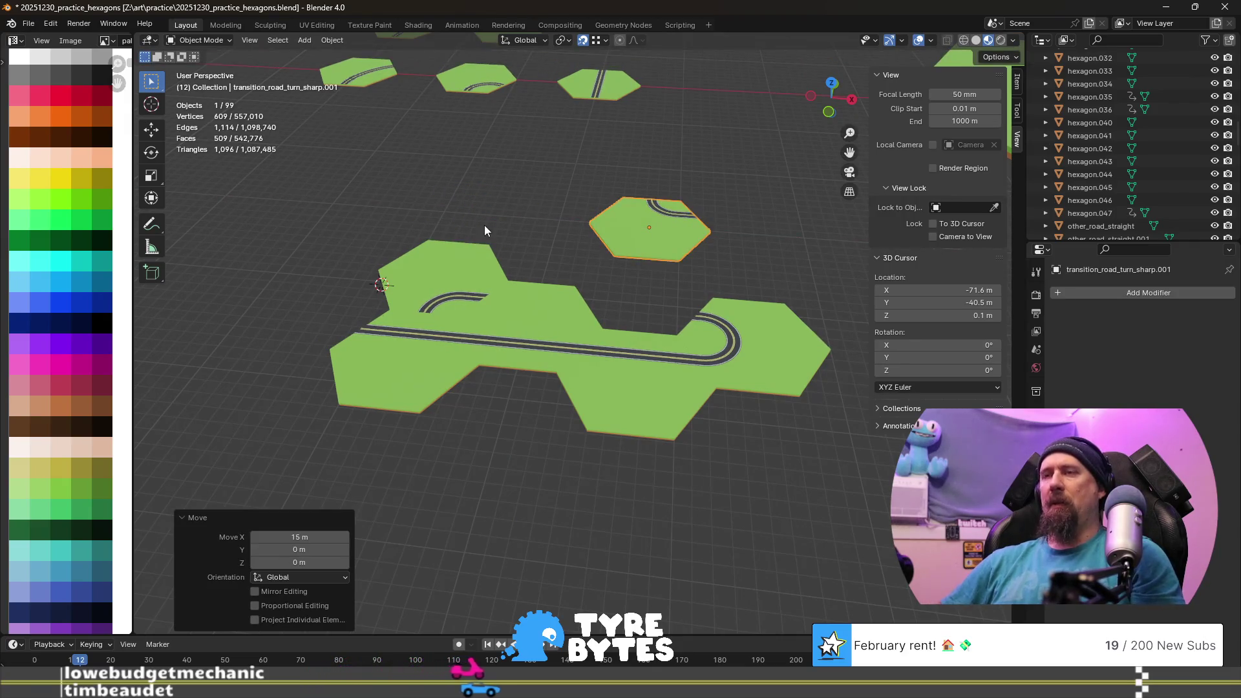
{"action": "type", "text": "gy8.66"}
{"action": "key", "text": "minus"}
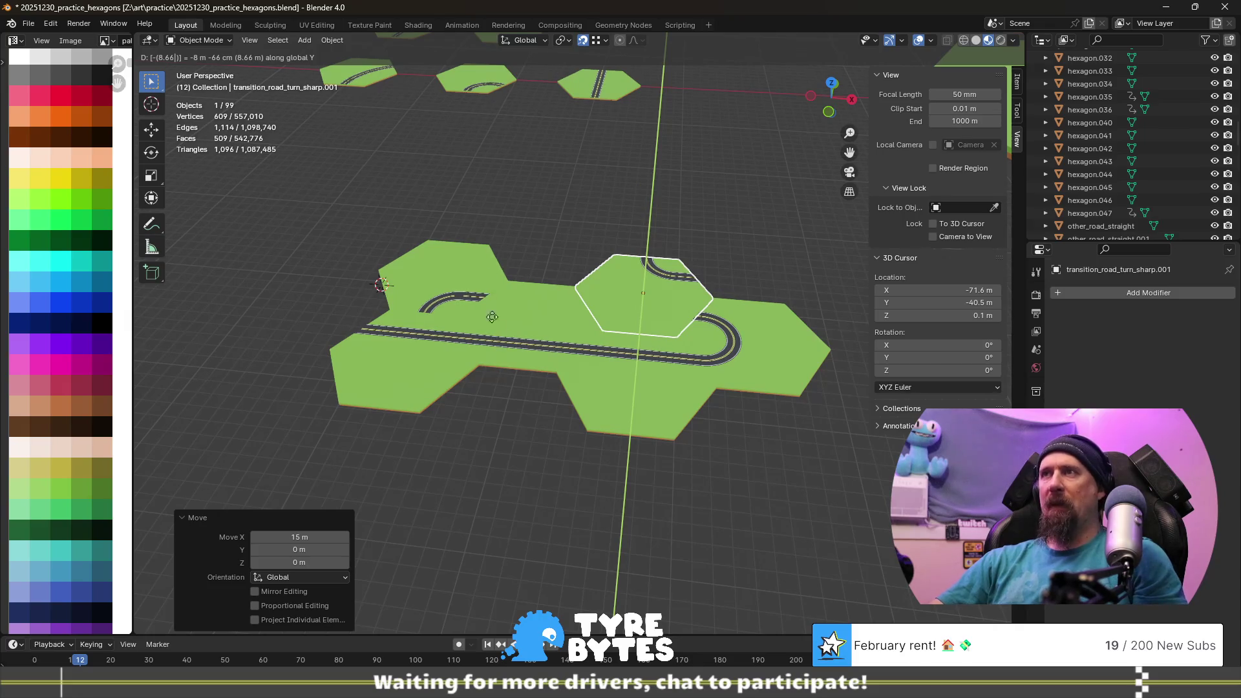
- Cancel the Y move, undo the 15 m X shift, and select the left curved-road hexagon tile
{"action": "right_click", "coordinate": [528, 484]}
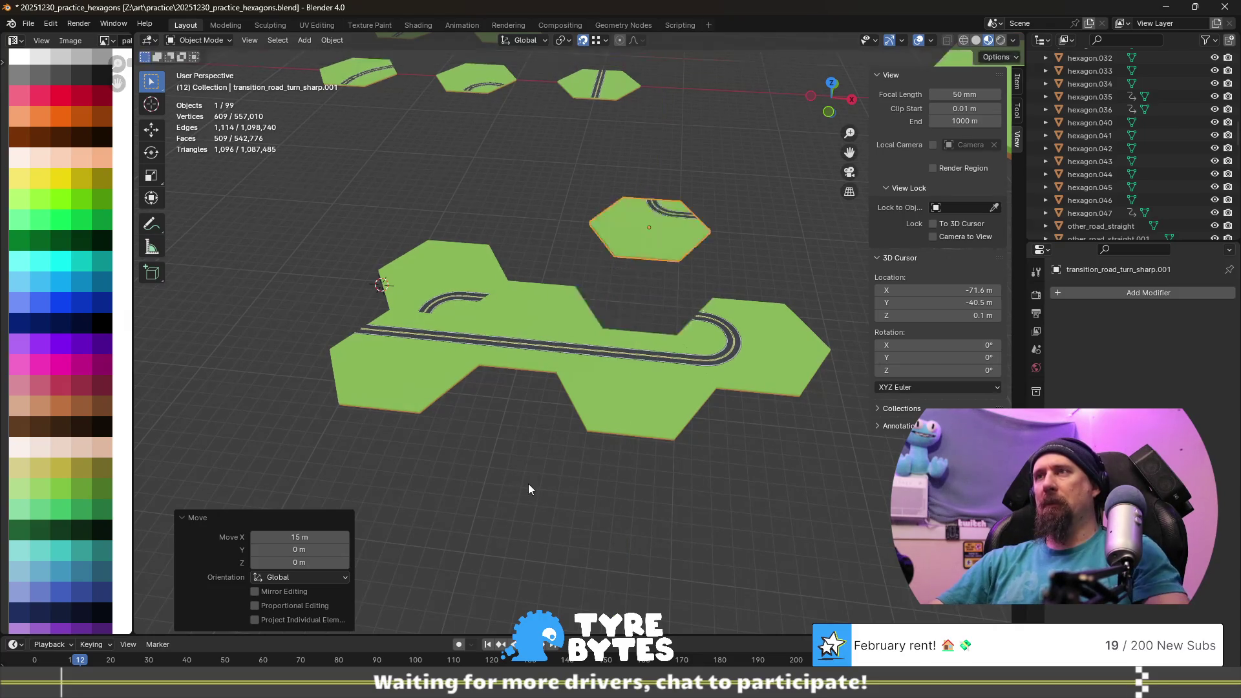
{"action": "key", "text": "ctrl+z"}
{"action": "left_click", "coordinate": [446, 269]}
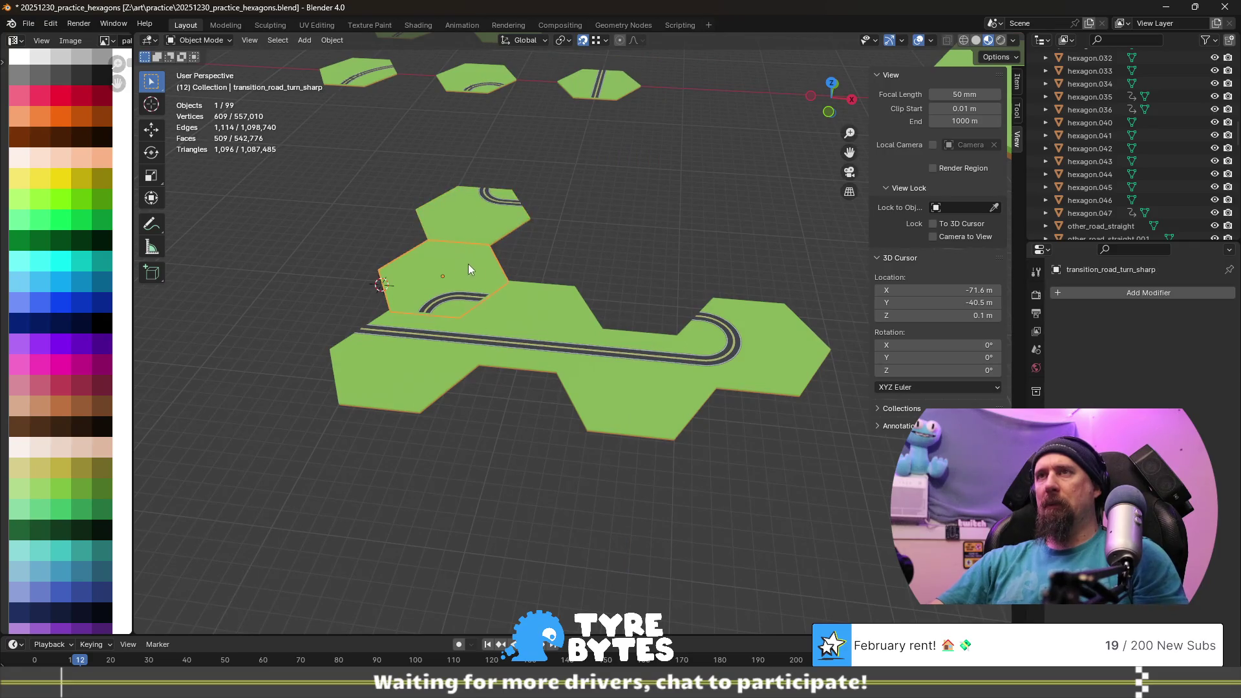
- Duplicate the curved-road tile and move the copy 15 m along X
{"action": "key", "text": "shift+d"}
{"action": "right_click", "coordinate": [473, 262]}
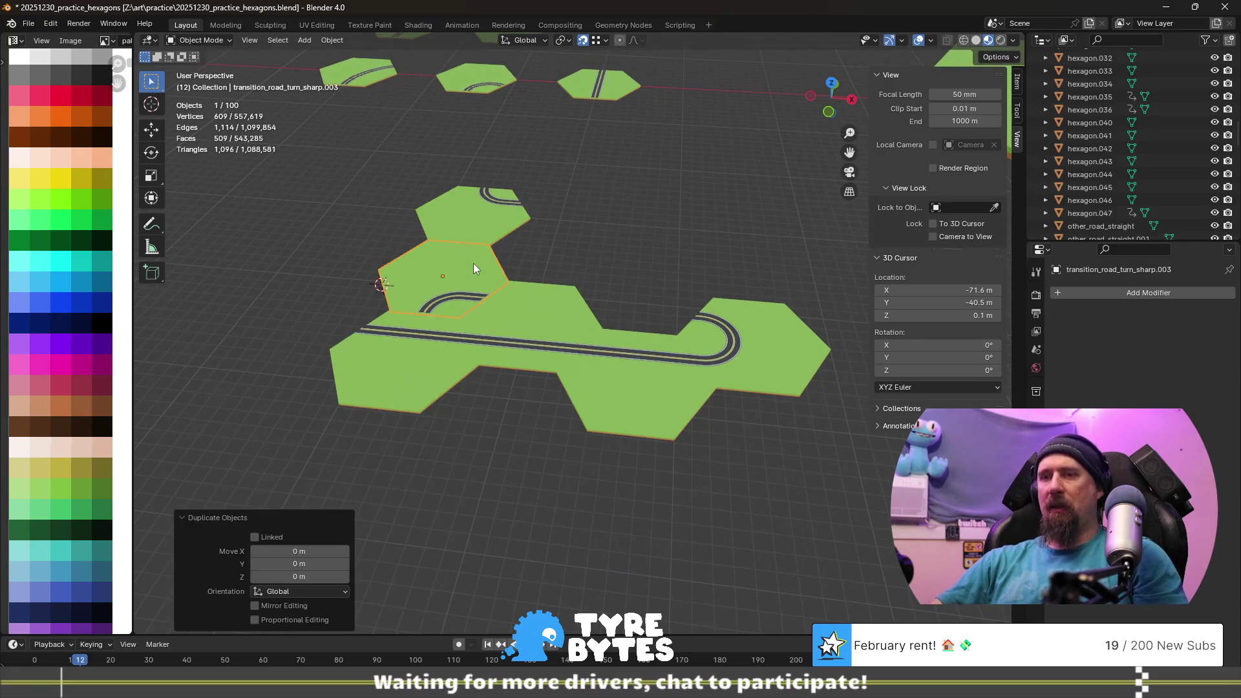
{"action": "type", "text": "gx"}
{"action": "type", "text": "15"}
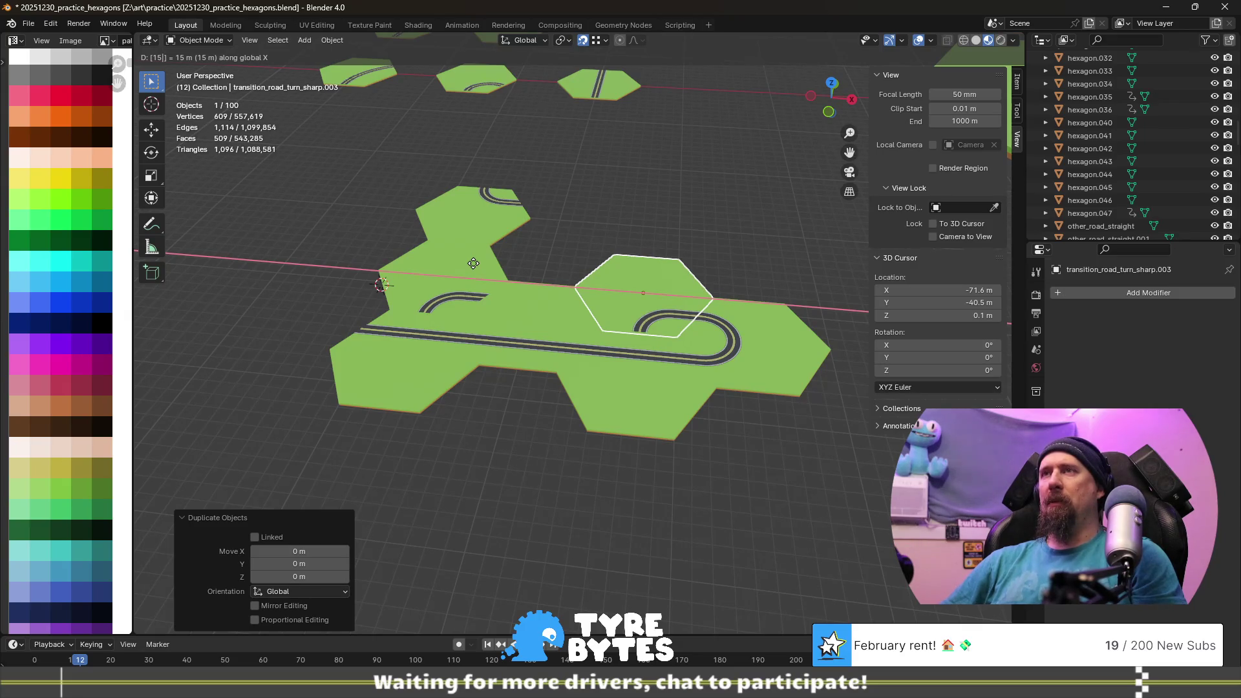
{"action": "key", "text": "Return"}
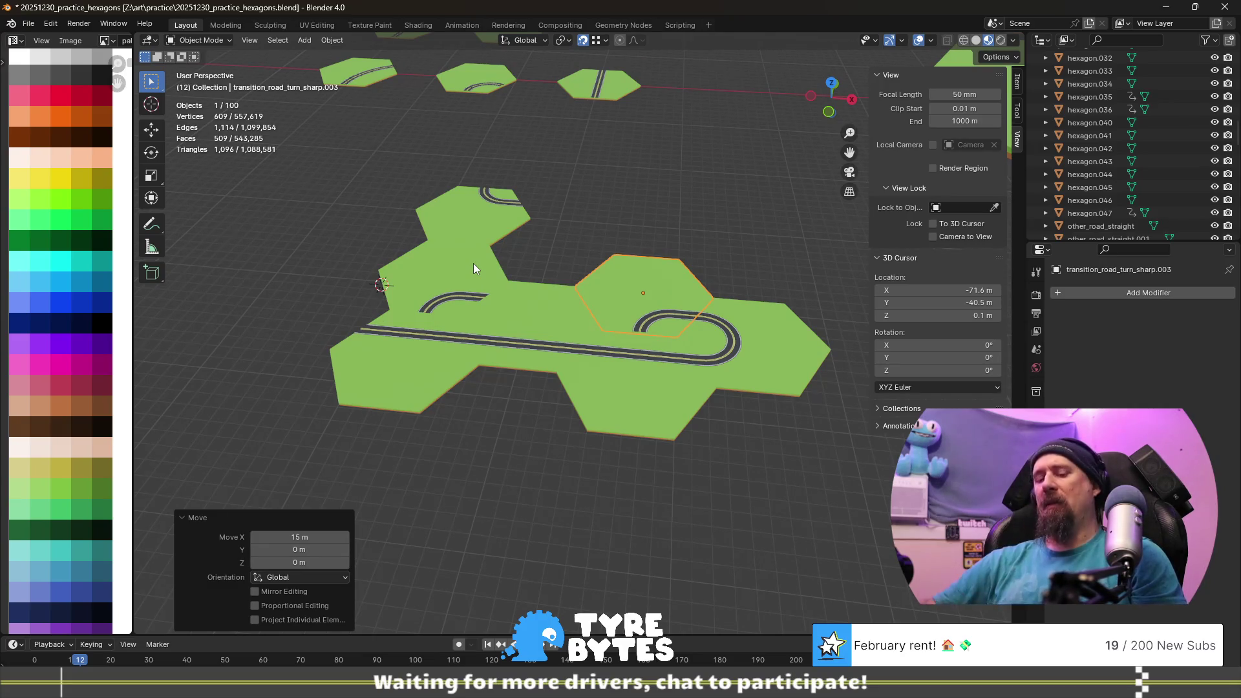
- Try a half-turn about Z on the copy, cancel it, and delete the duplicated tile
{"action": "key", "text": "r"}
{"action": "key", "text": "z"}
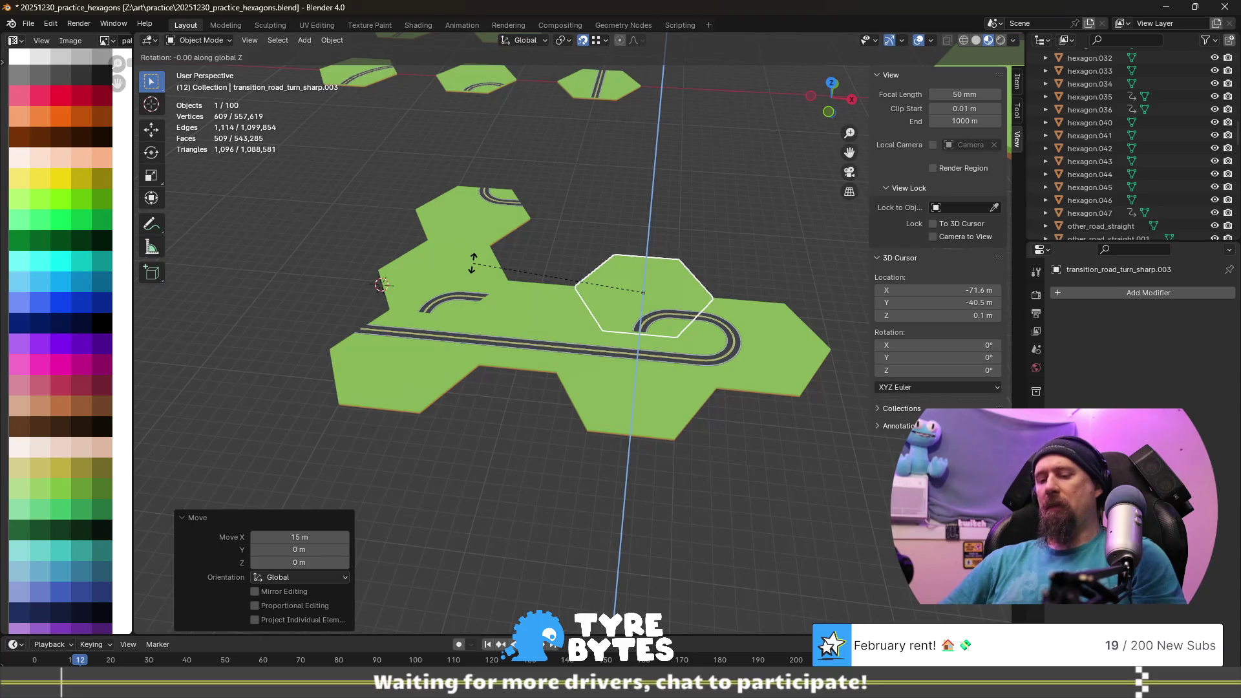
{"action": "type", "text": "180"}
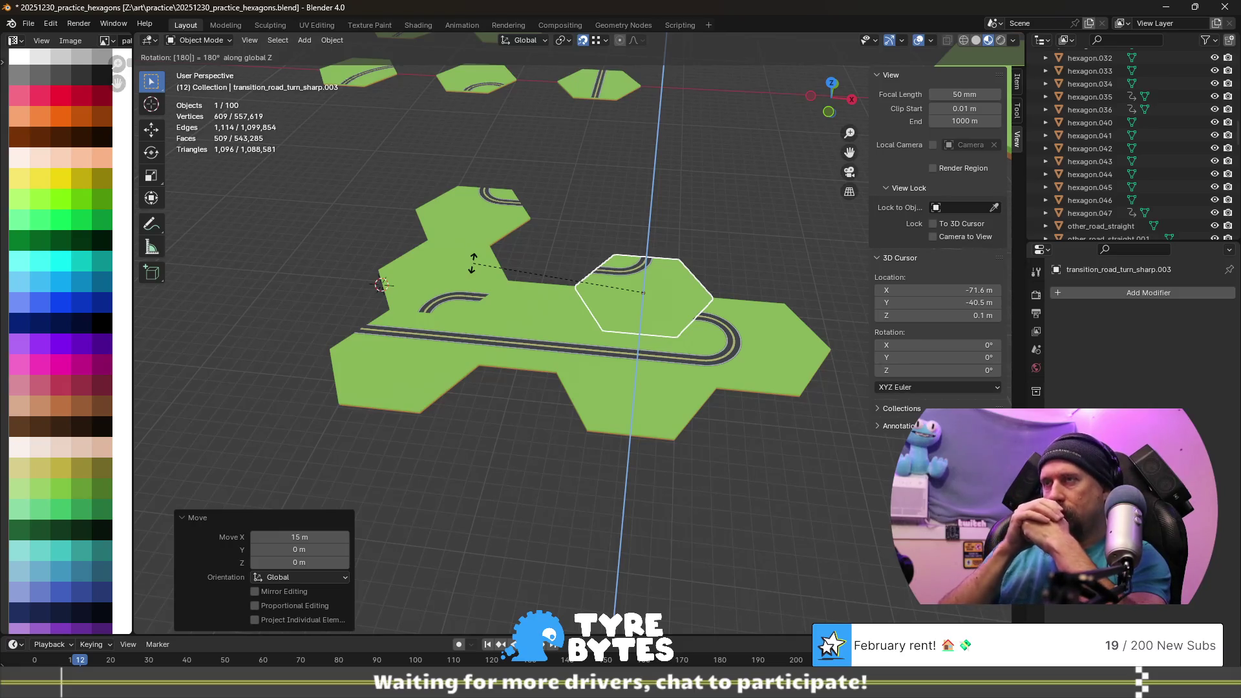
{"action": "key", "text": "Escape"}
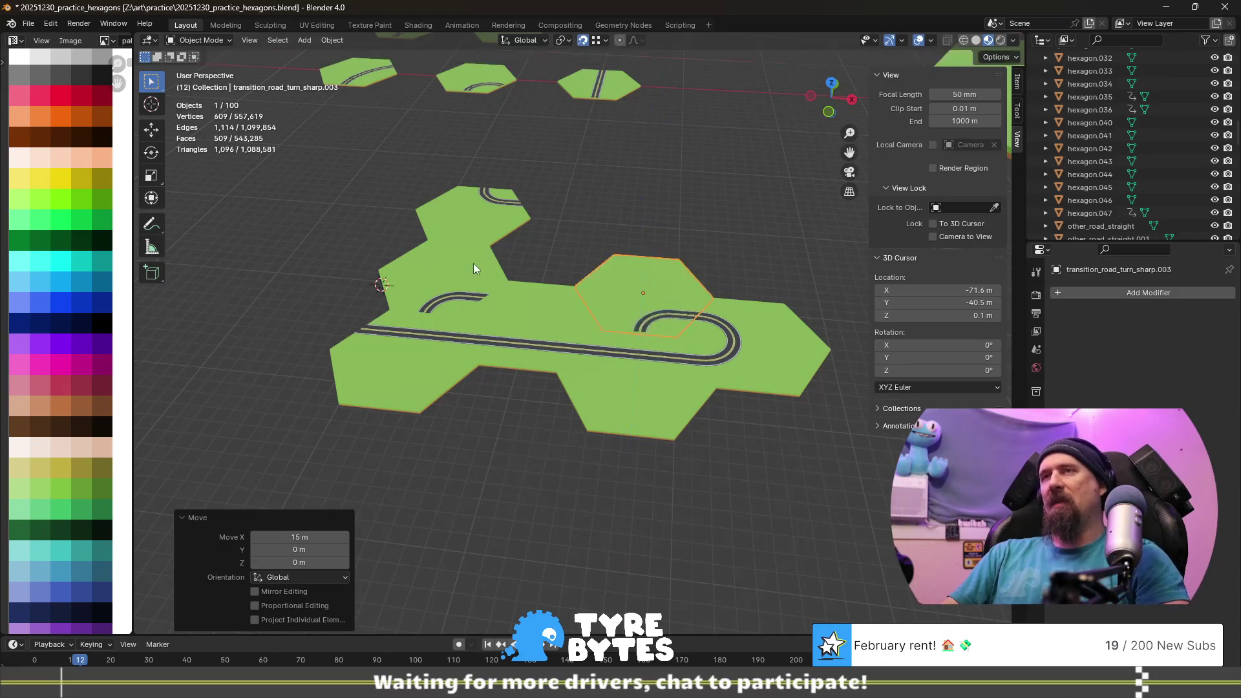
{"action": "key", "text": "Delete"}
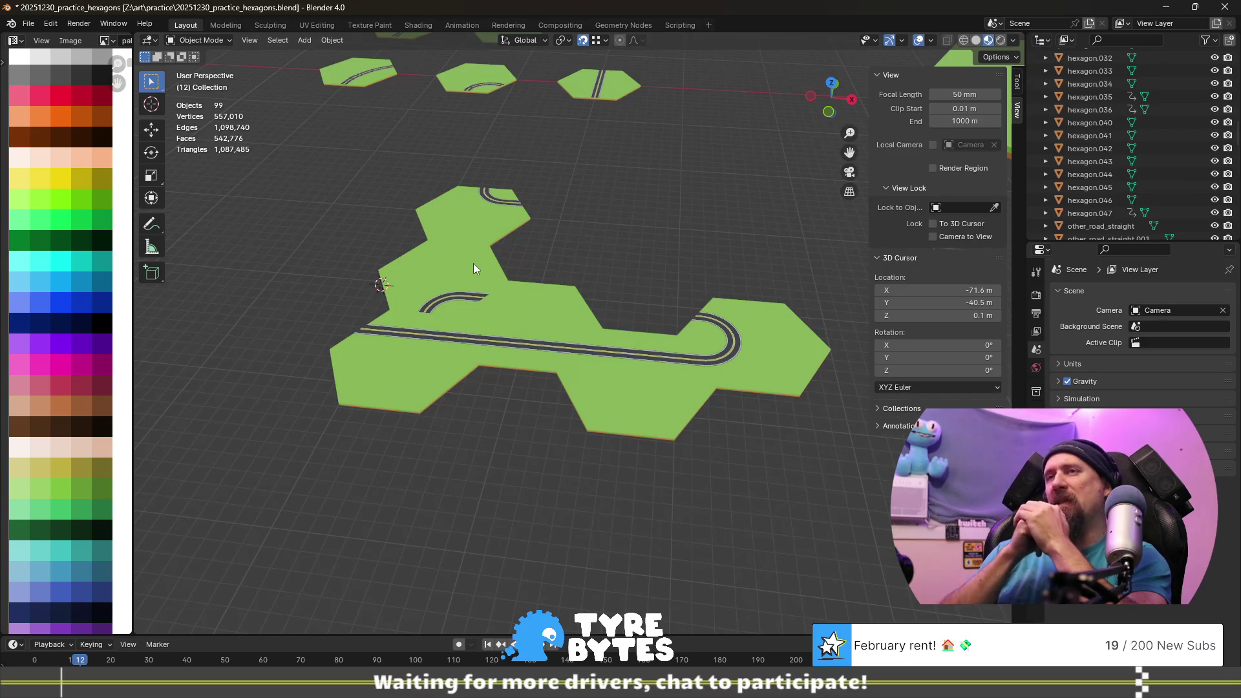
{"action": "scroll", "coordinate": [473, 263], "scroll_direction": "up", "scroll_amount": 3}
{"action": "scroll", "coordinate": [461, 258], "scroll_direction": "up", "scroll_amount": 4}
{"action": "scroll", "coordinate": [639, 311], "scroll_direction": "down", "scroll_amount": 4}
{"action": "scroll", "coordinate": [634, 342], "scroll_direction": "up", "scroll_amount": 2}
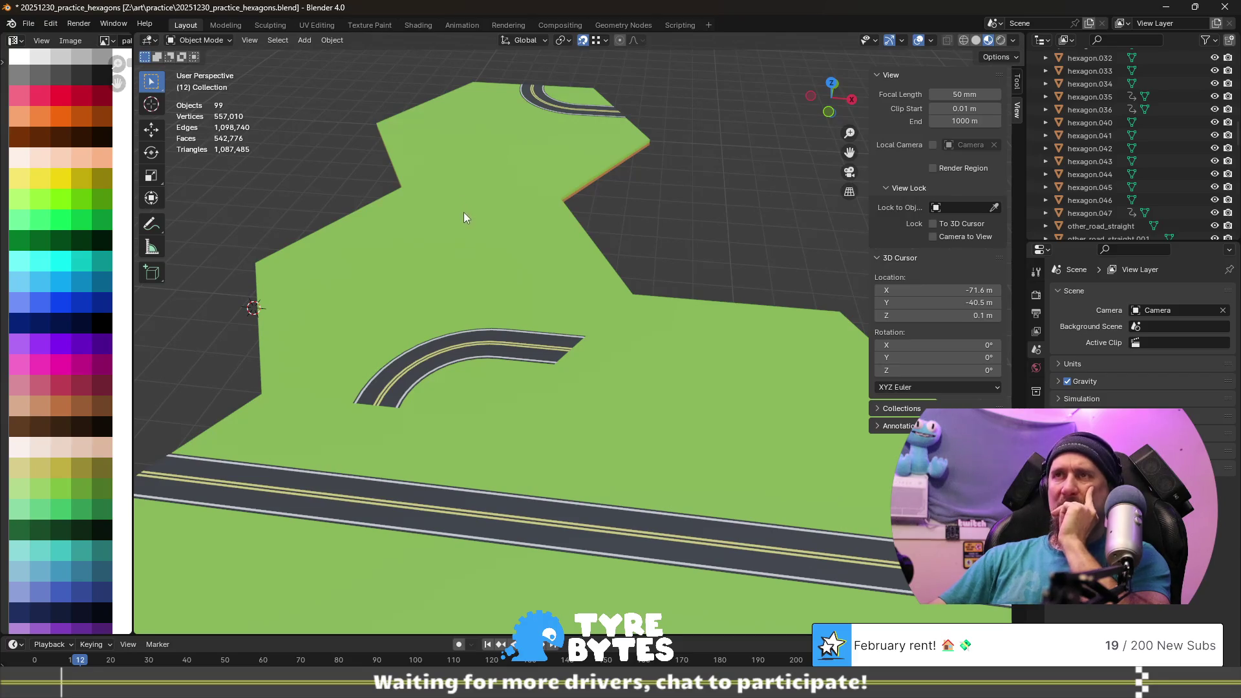
{"action": "scroll", "coordinate": [473, 323], "scroll_direction": "down", "scroll_amount": 3}
{"action": "scroll", "coordinate": [552, 361], "scroll_direction": "down", "scroll_amount": 2}
{"action": "scroll", "coordinate": [552, 362], "scroll_direction": "up", "scroll_amount": 2}
{"action": "scroll", "coordinate": [552, 363], "scroll_direction": "up", "scroll_amount": 2}
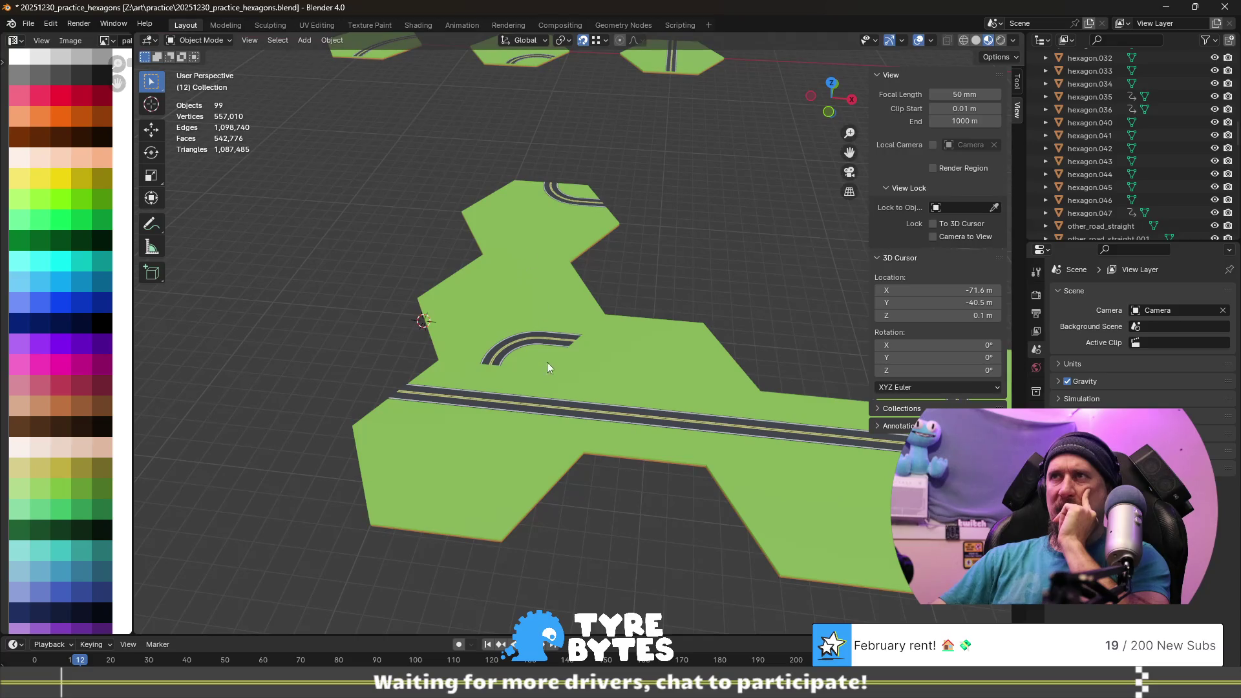
- Select the sharp-turn tile beside the straight road and pan to show surrounding tiles
{"action": "left_click", "coordinate": [511, 328]}
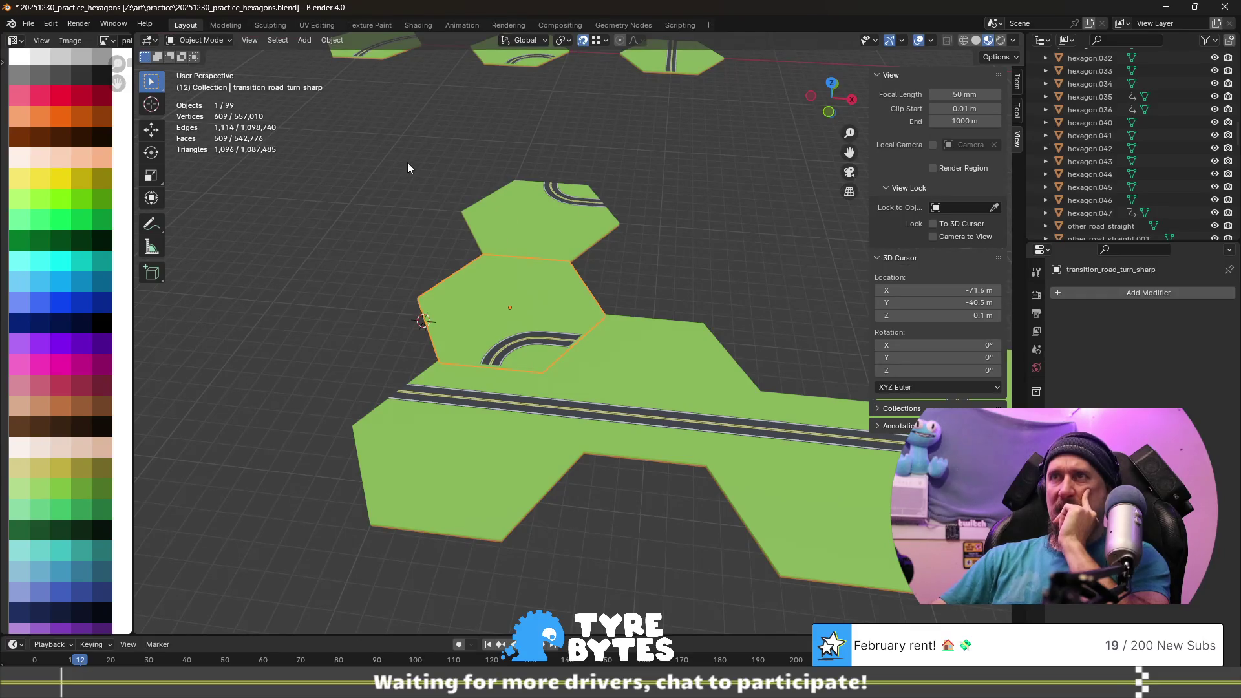
{"action": "scroll", "coordinate": [574, 338], "scroll_direction": "down", "scroll_amount": 2}
{"action": "middle_click_drag", "start_coordinate": [561, 384], "coordinate": [640, 376], "text": "shift"}
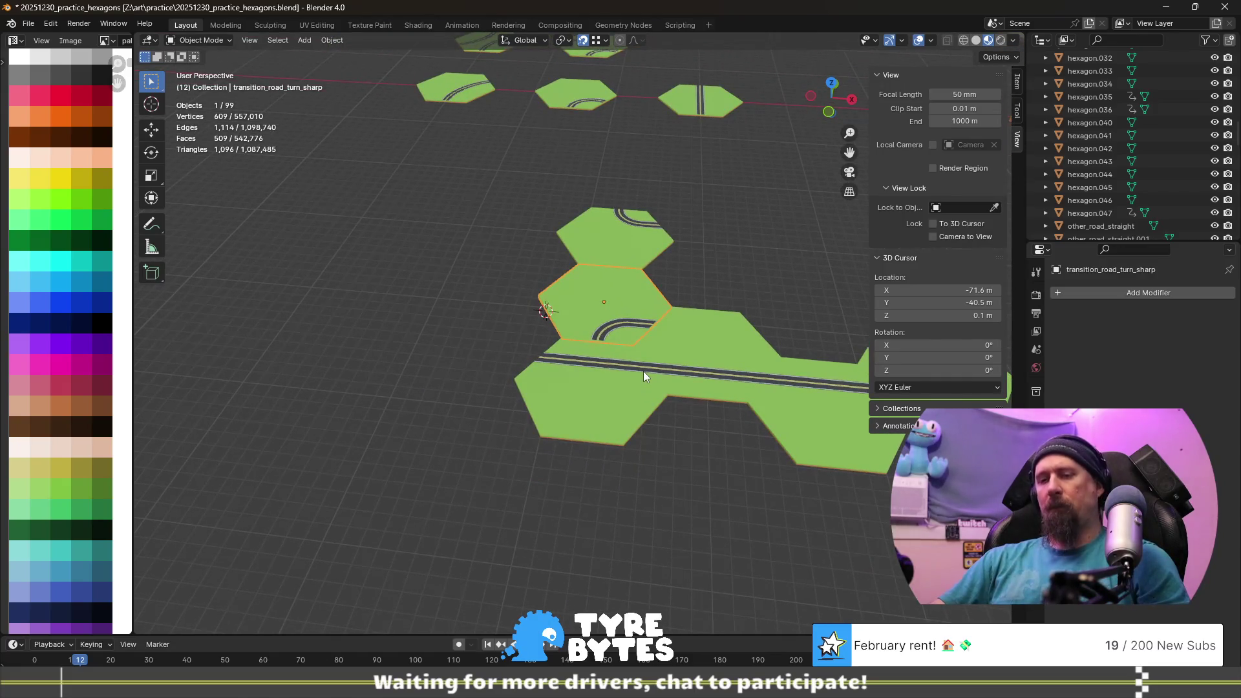
- Duplicate the sharp-turn tile and move the copy −7.5 m along X and 4.33 m along Y
{"action": "key", "text": "shift+d"}
{"action": "left_click", "coordinate": [660, 351]}
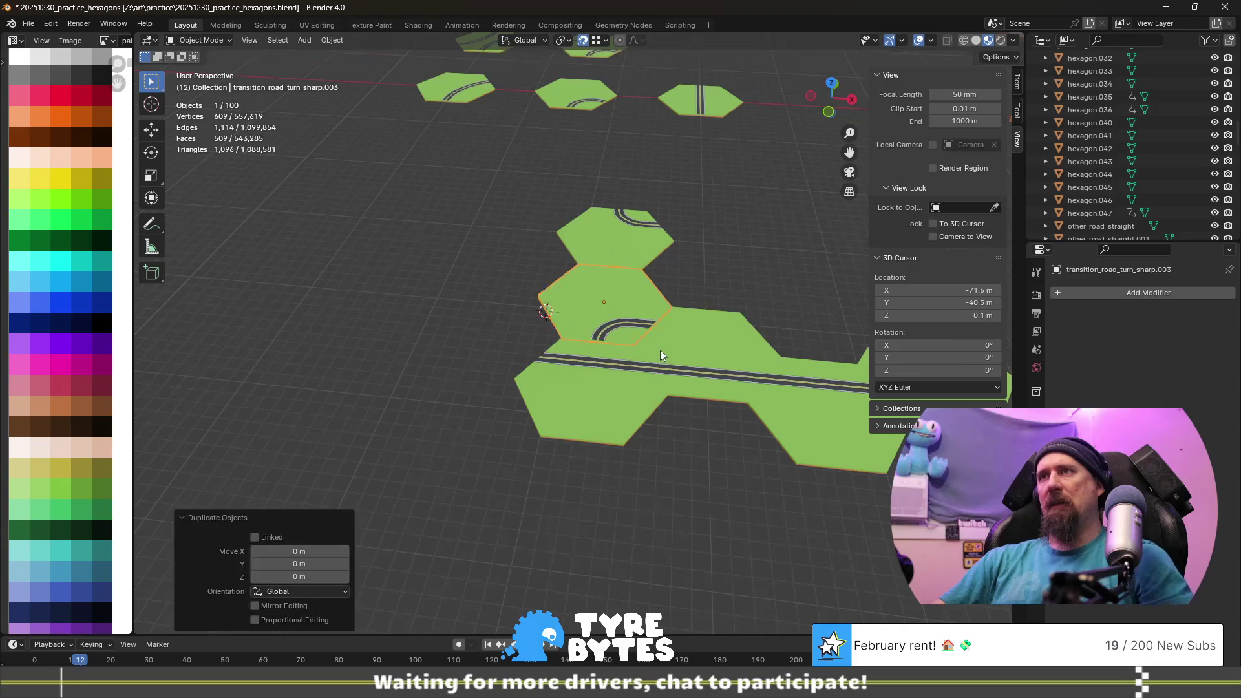
{"action": "key", "text": "g"}
{"action": "type", "text": "x"}
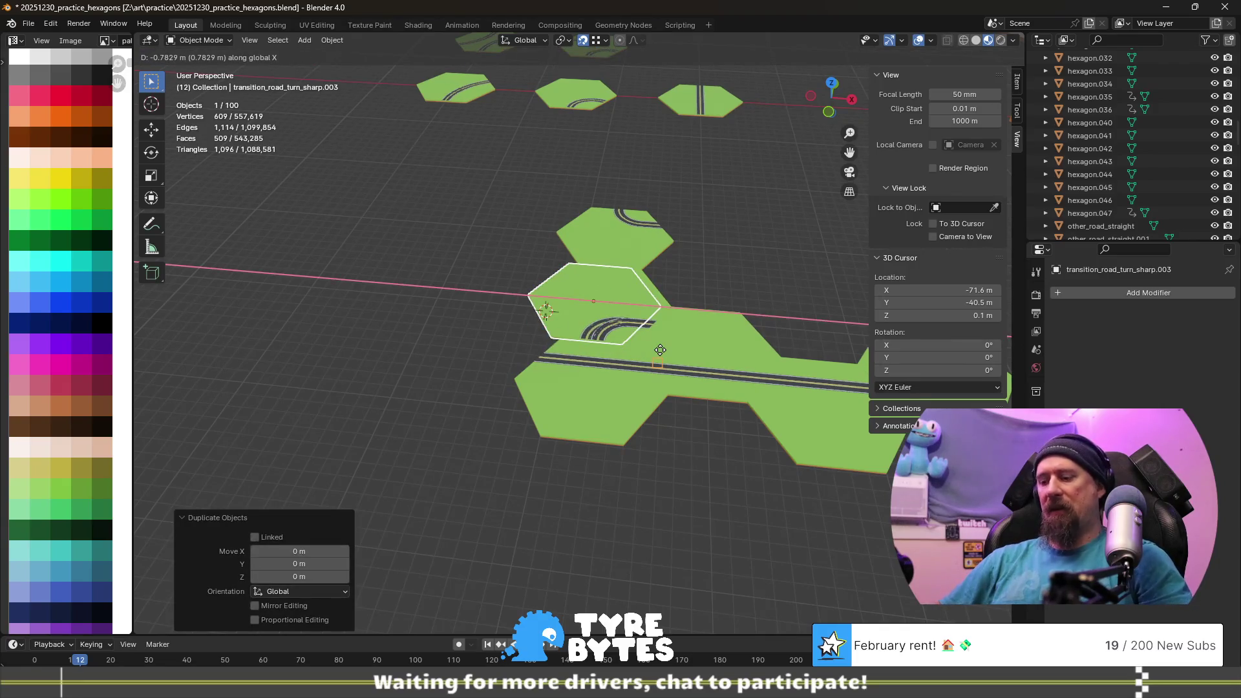
{"action": "type", "text": "7.5-"}
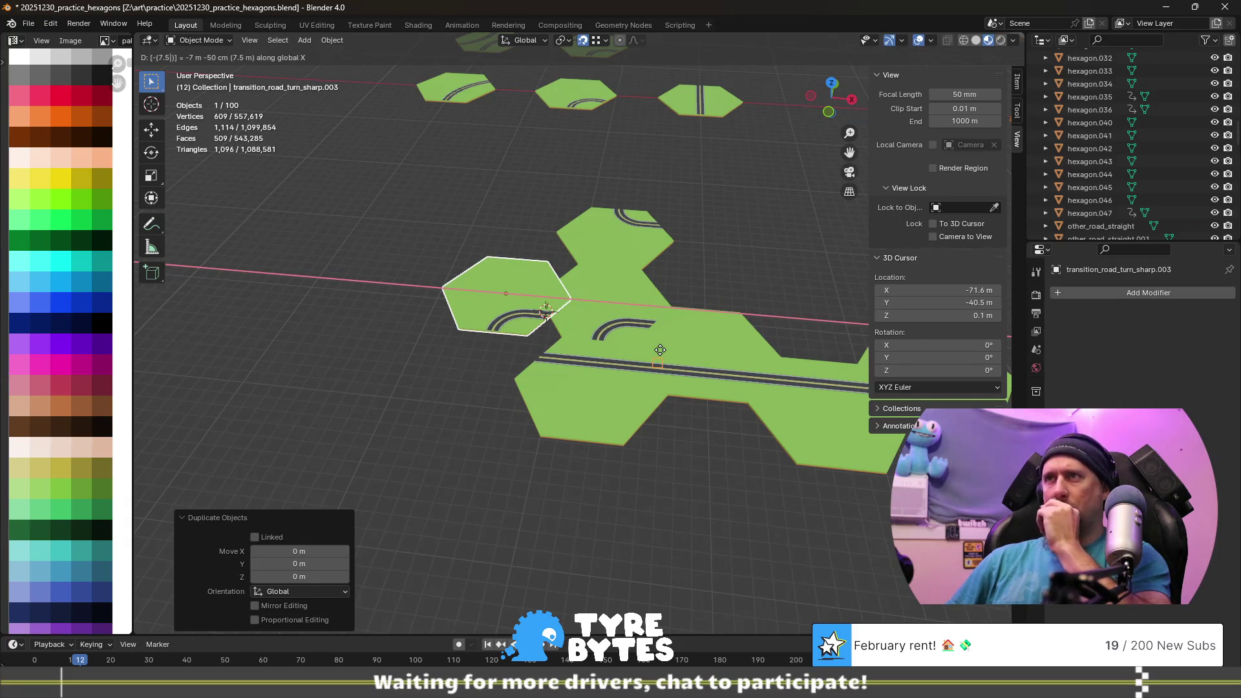
{"action": "key", "text": "Return"}
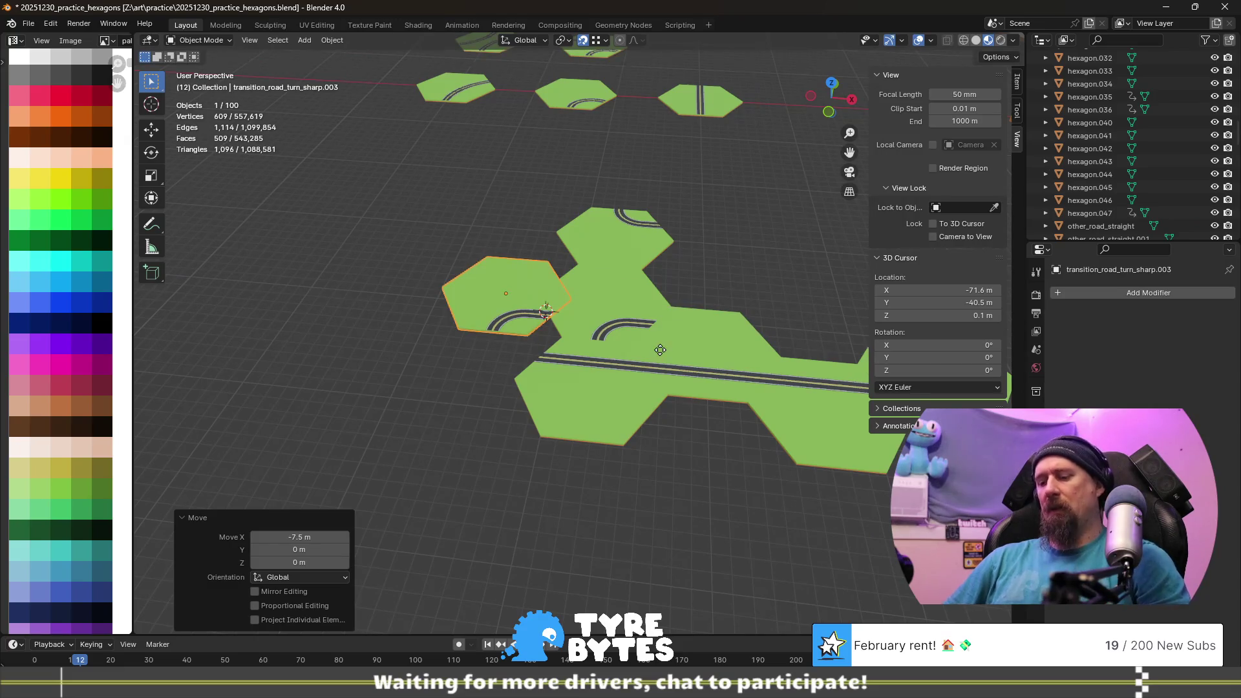
{"action": "key", "text": "g"}
{"action": "key", "text": "y"}
{"action": "key", "text": "Return"}
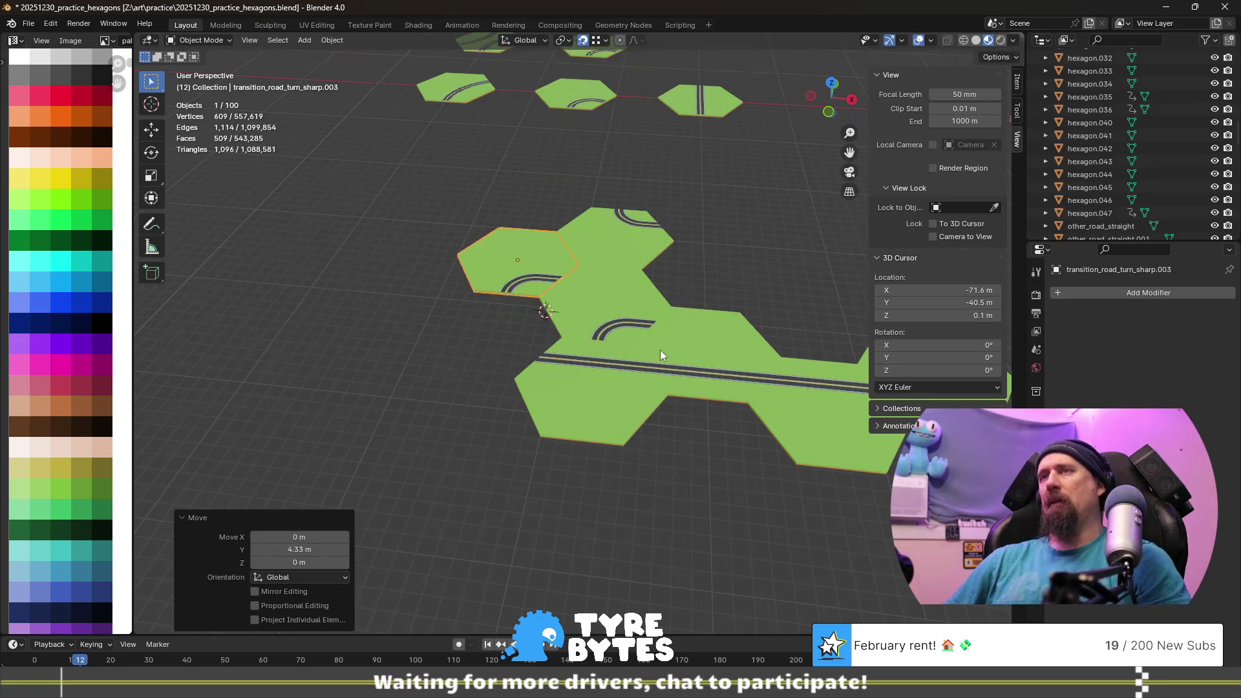
{"action": "scroll", "coordinate": [559, 226], "scroll_direction": "up", "scroll_amount": 3}
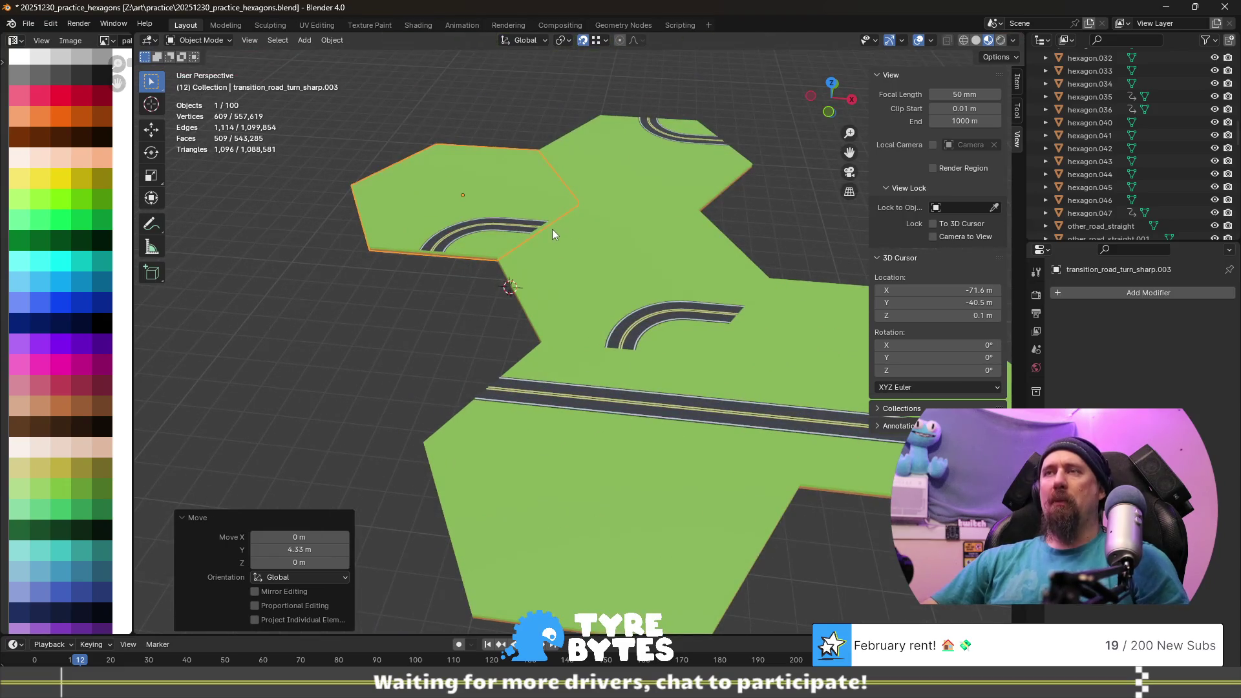
{"action": "key", "text": "shift+s"}
- Snap the 3D cursor to the tile origin, then in Edit Mode scale the linked road strip by −1 on X
{"action": "left_click", "coordinate": [560, 307]}
{"action": "key", "text": "Tab"}
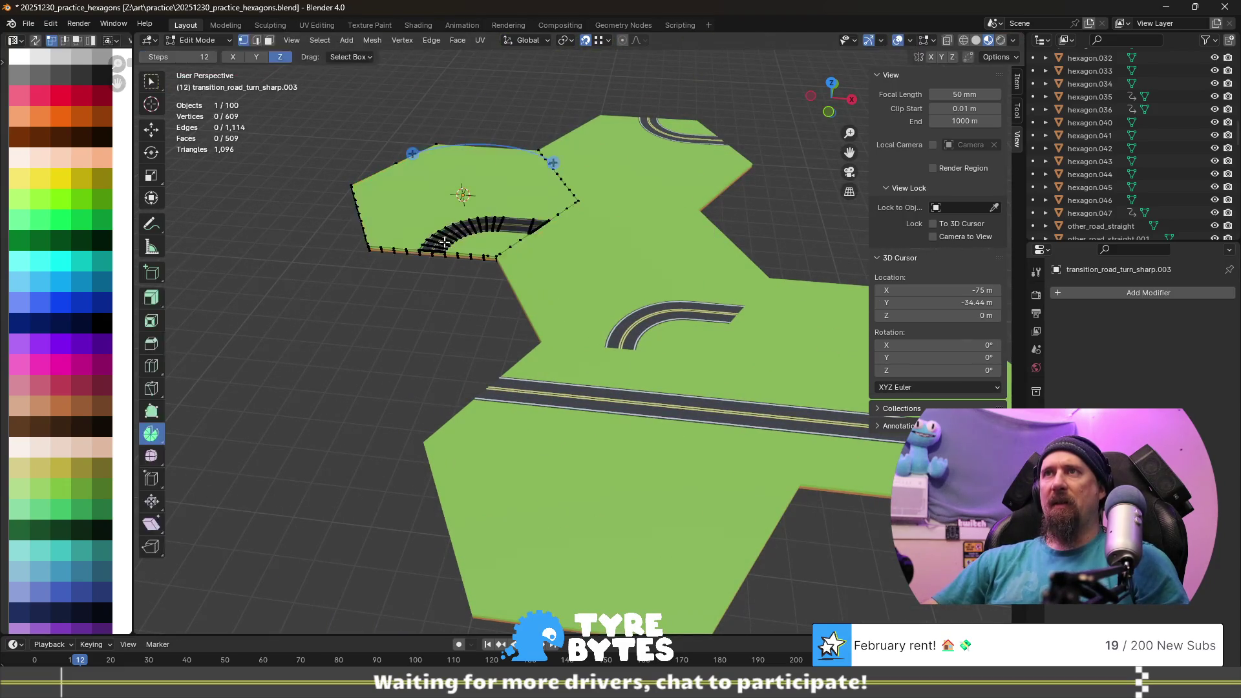
{"action": "key", "text": "l"}
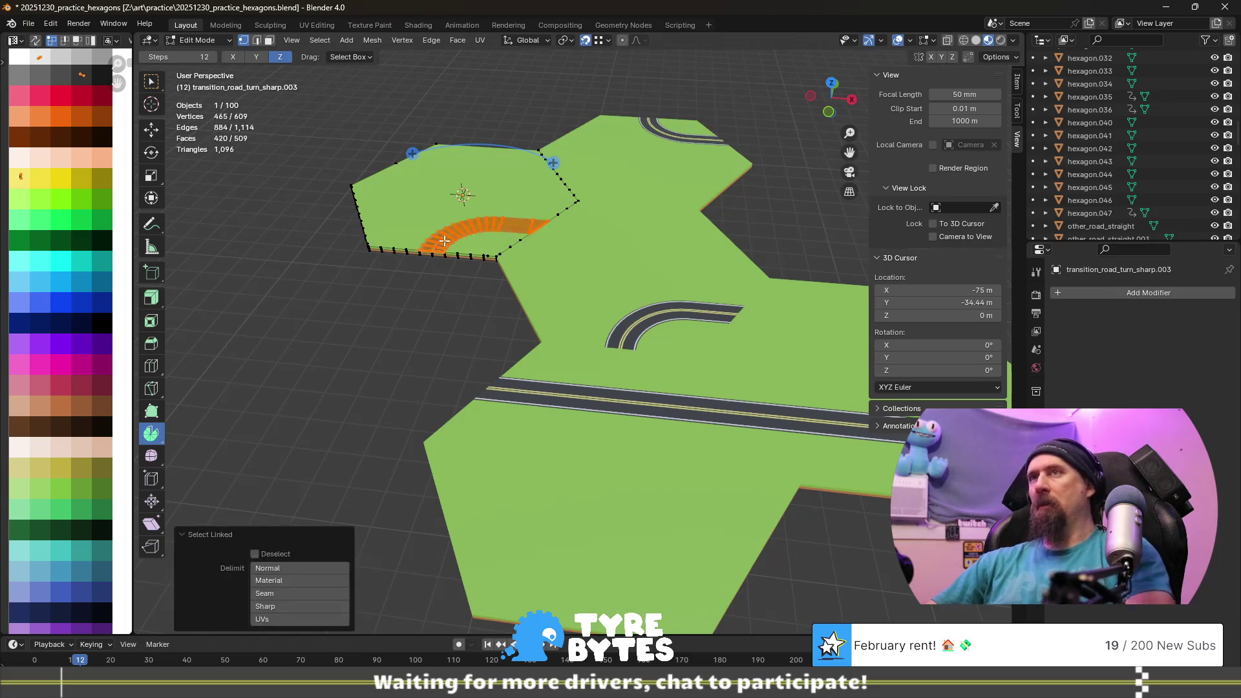
{"action": "key", "text": "s"}
{"action": "key", "text": "x"}
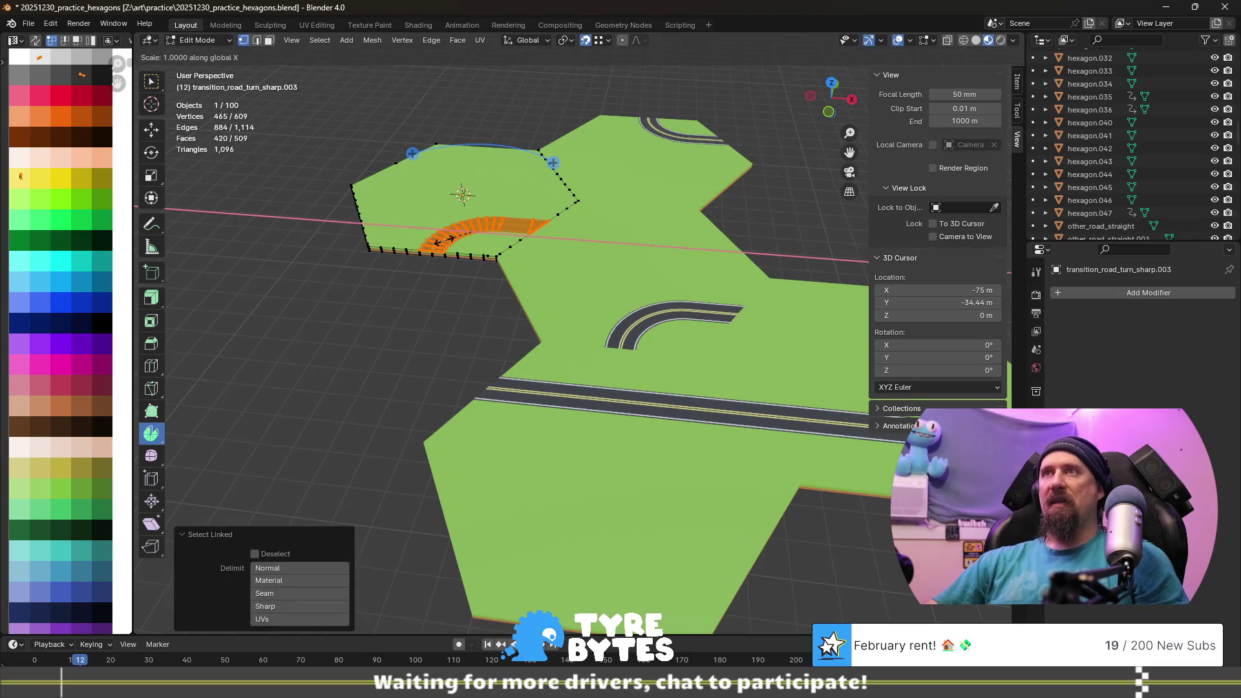
{"action": "key", "text": "minus"}
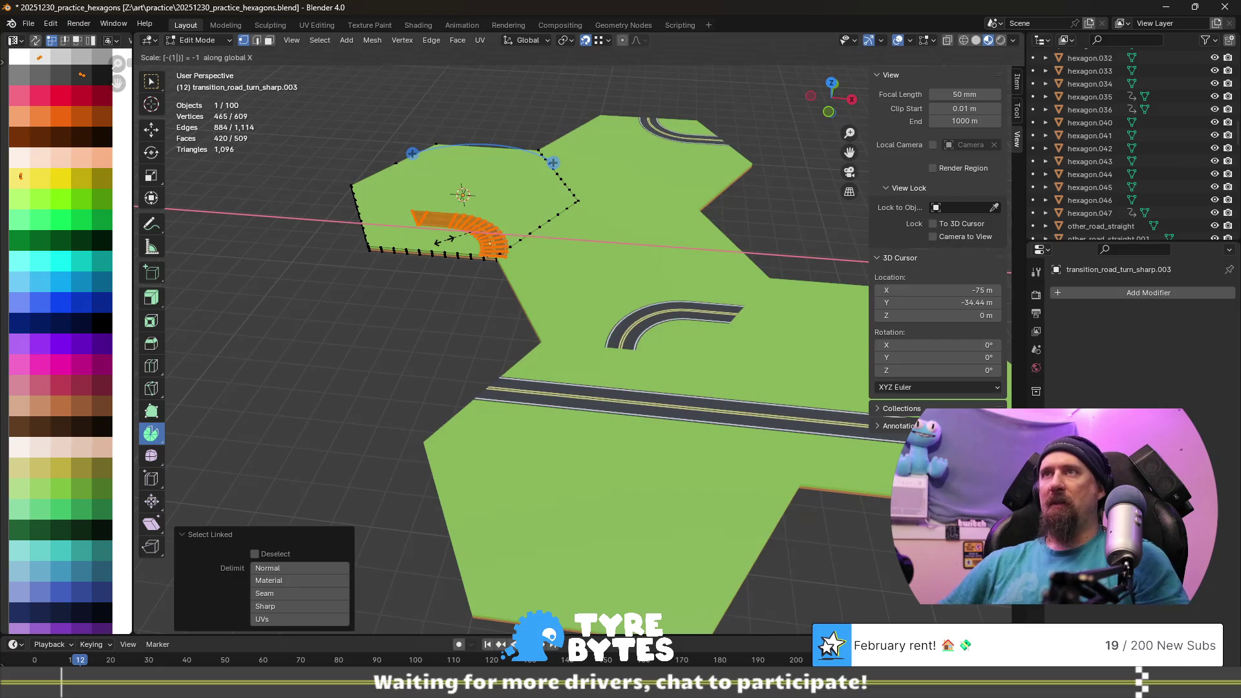
{"action": "key", "text": "Return"}
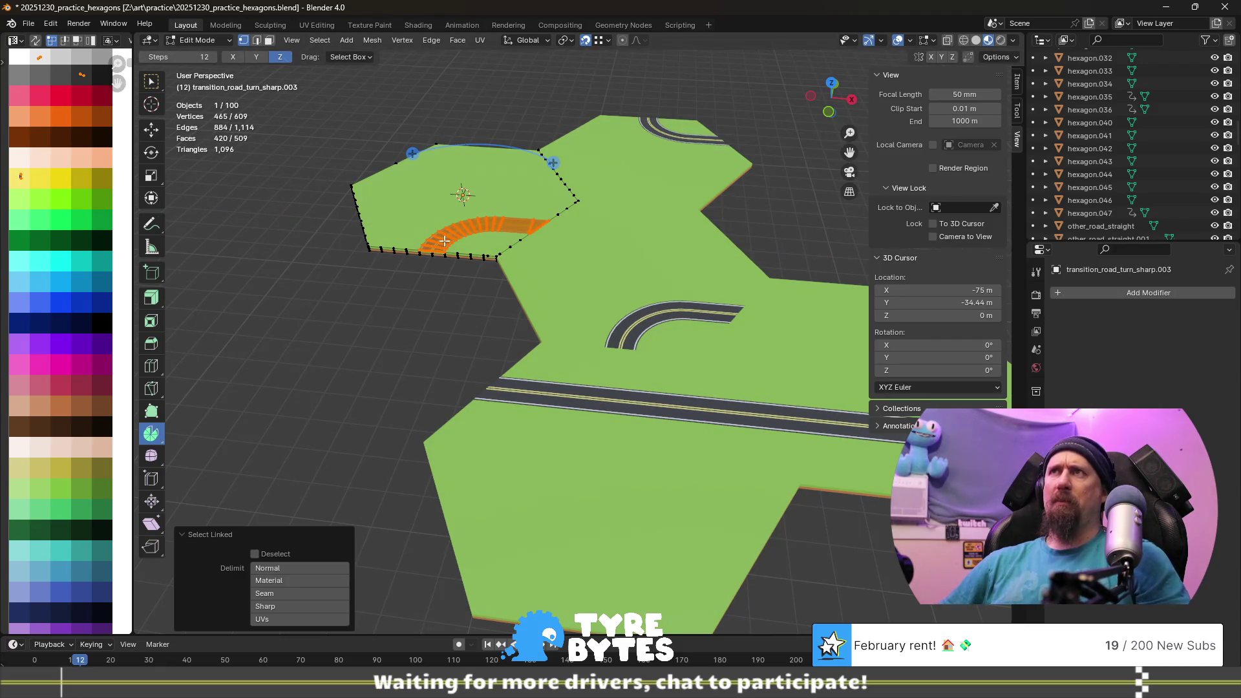
- Repeat the X −1 scale with the 3D cursor as pivot so the road mirrors about the tile centre, and leave Edit Mode
{"action": "left_click", "coordinate": [565, 40]}
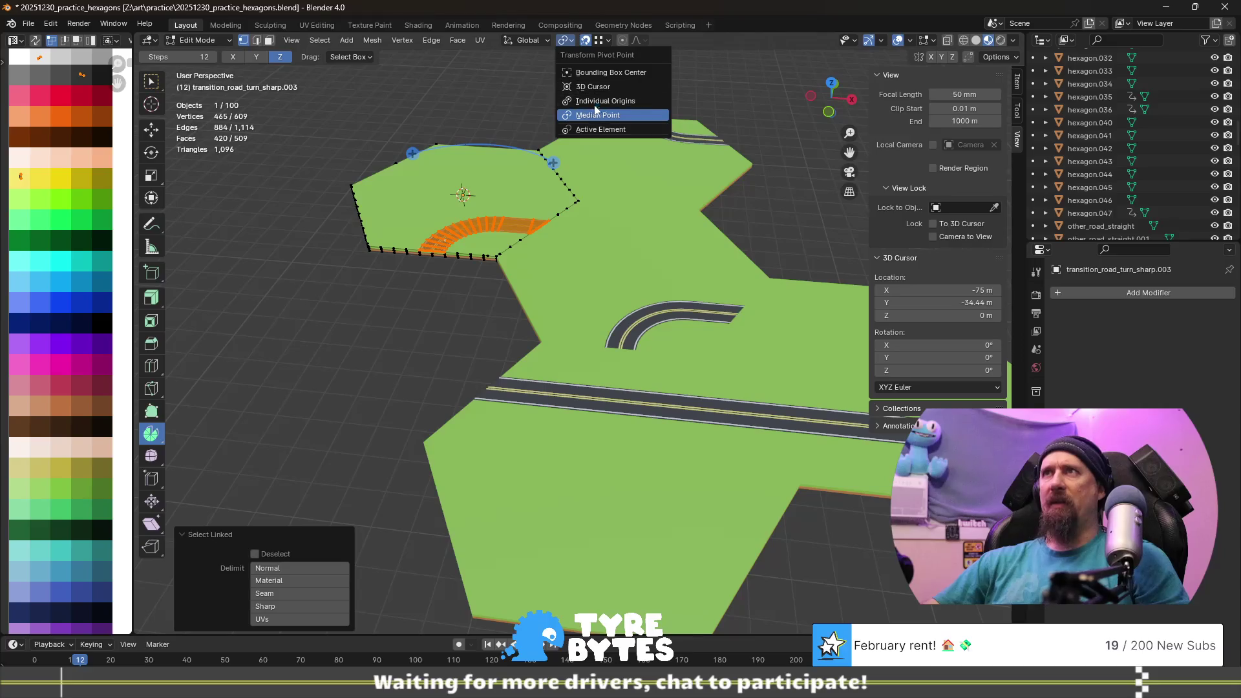
{"action": "left_click", "coordinate": [599, 86]}
{"action": "type", "text": "sx"}
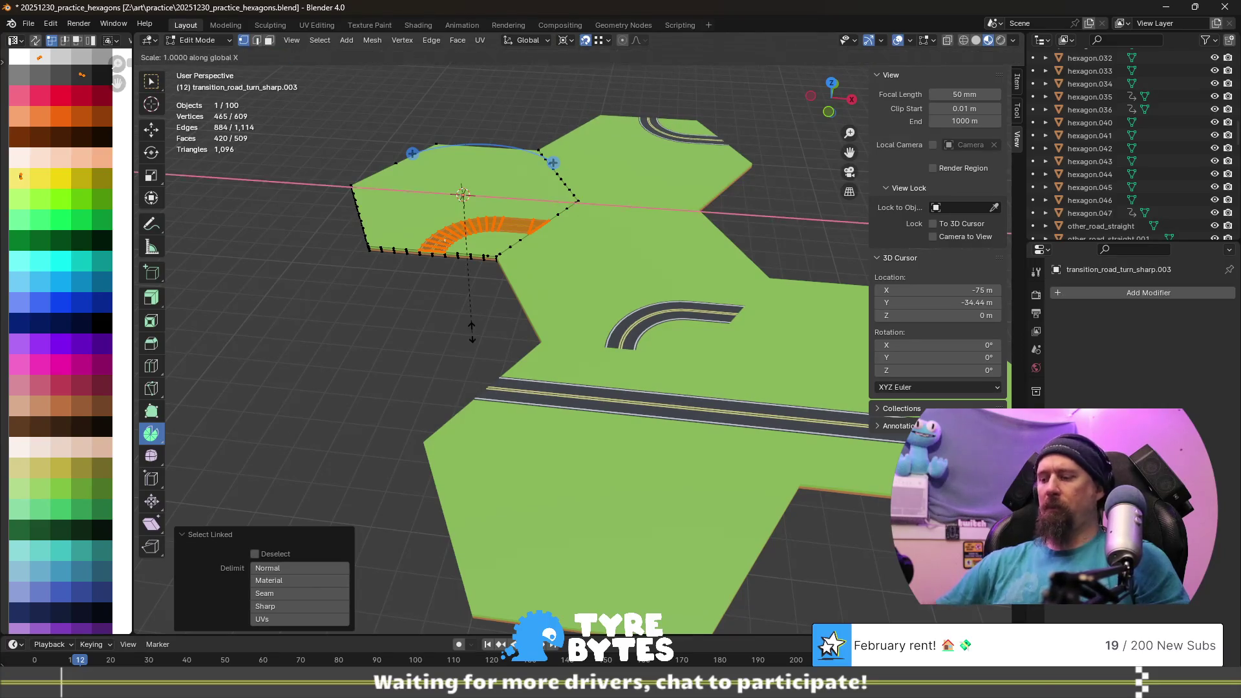
{"action": "type", "text": "-1"}
{"action": "key", "text": "Return"}
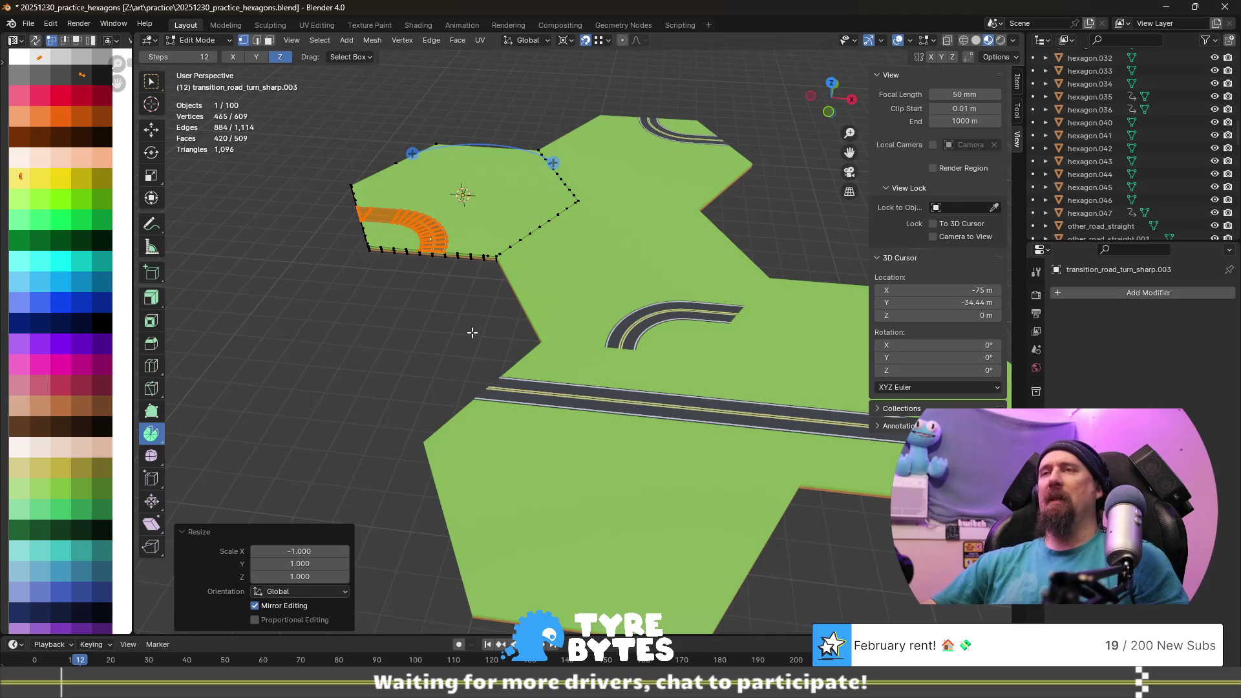
{"action": "scroll", "coordinate": [471, 334], "scroll_direction": "down", "scroll_amount": 2}
{"action": "key", "text": "Tab"}
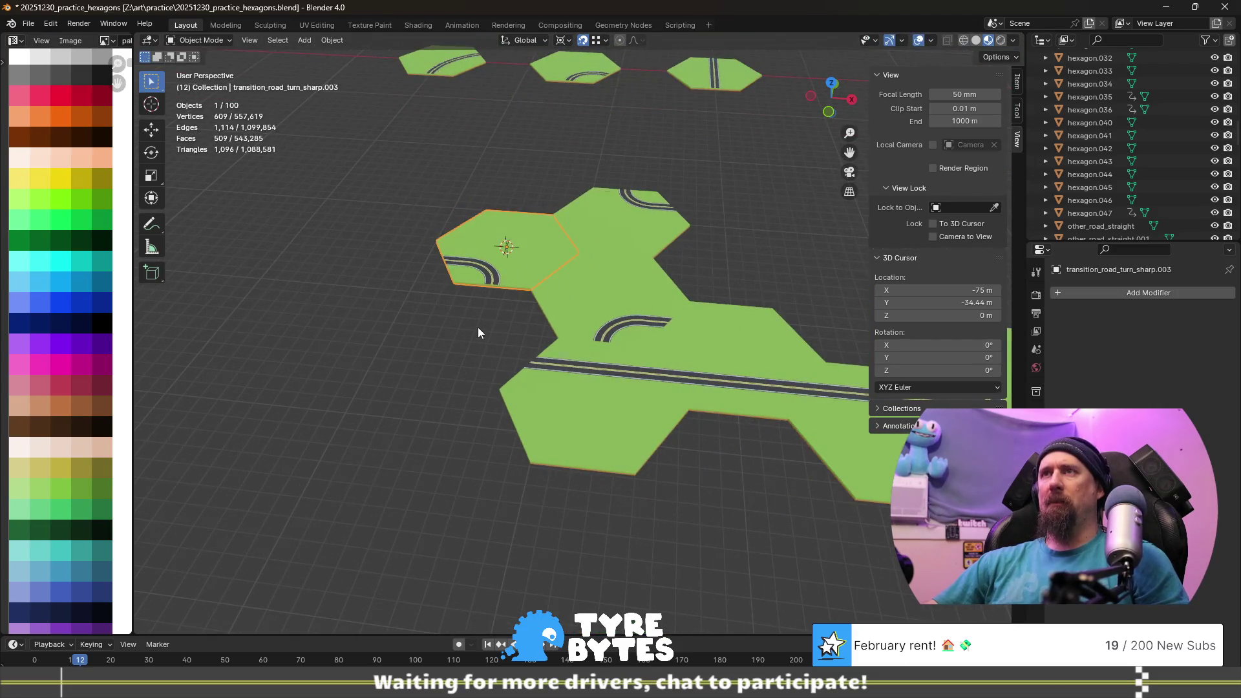
{"action": "scroll", "coordinate": [480, 328], "scroll_direction": "up", "scroll_amount": 1}
- Duplicate the top sharp-turn tile and move the copy 7.5 m along X and −4.33 m along Y
{"action": "left_click", "coordinate": [651, 199]}
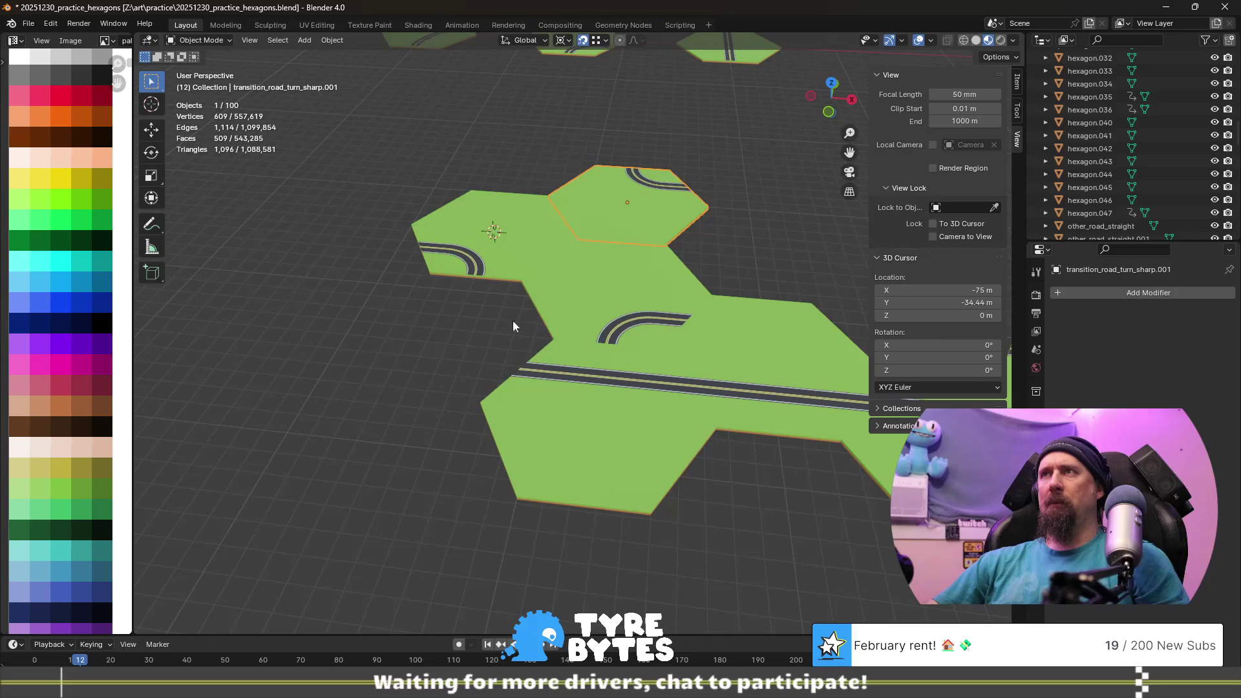
{"action": "middle_click_drag", "start_coordinate": [523, 316], "coordinate": [406, 410]}
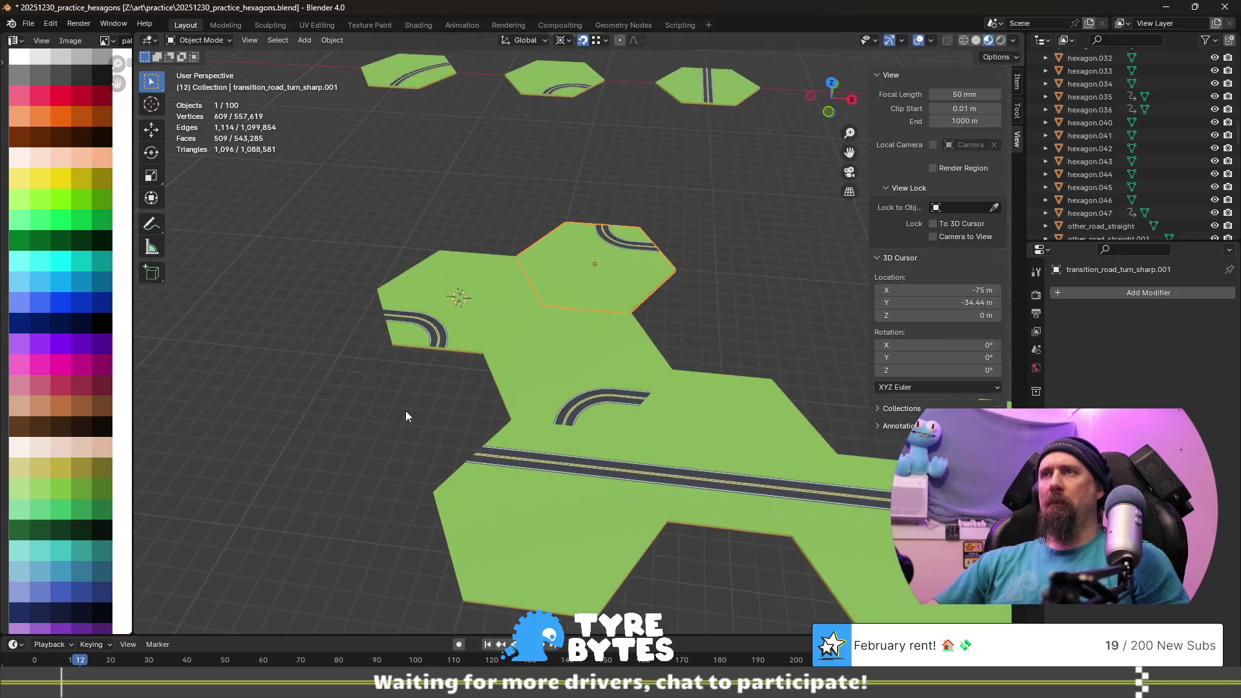
{"action": "key", "text": "shift+d"}
{"action": "right_click", "coordinate": [617, 307]}
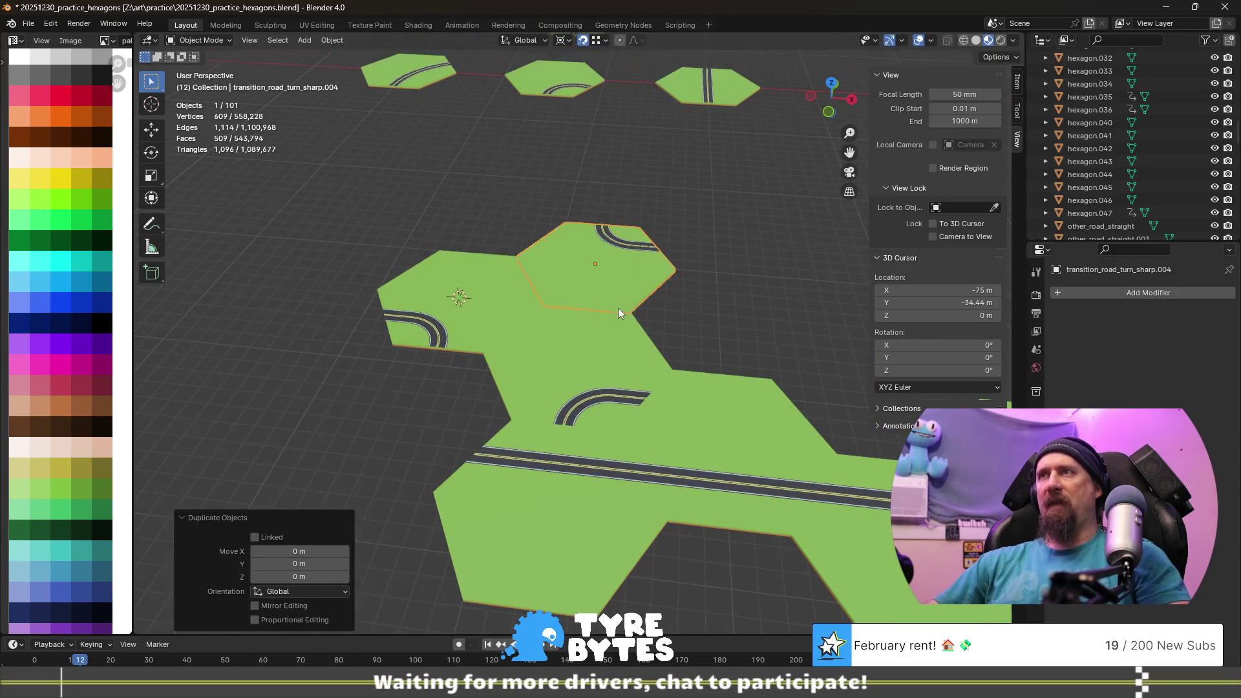
{"action": "key", "text": "g"}
{"action": "key", "text": "x"}
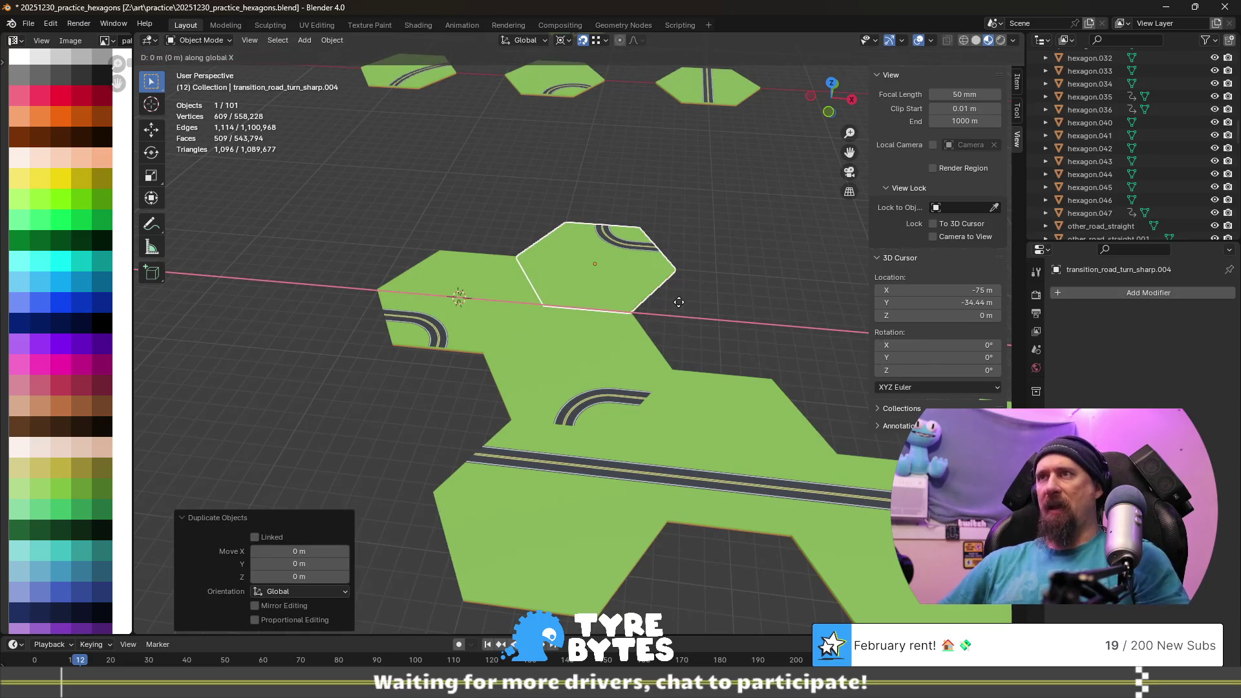
{"action": "type", "text": "-(7.5"}
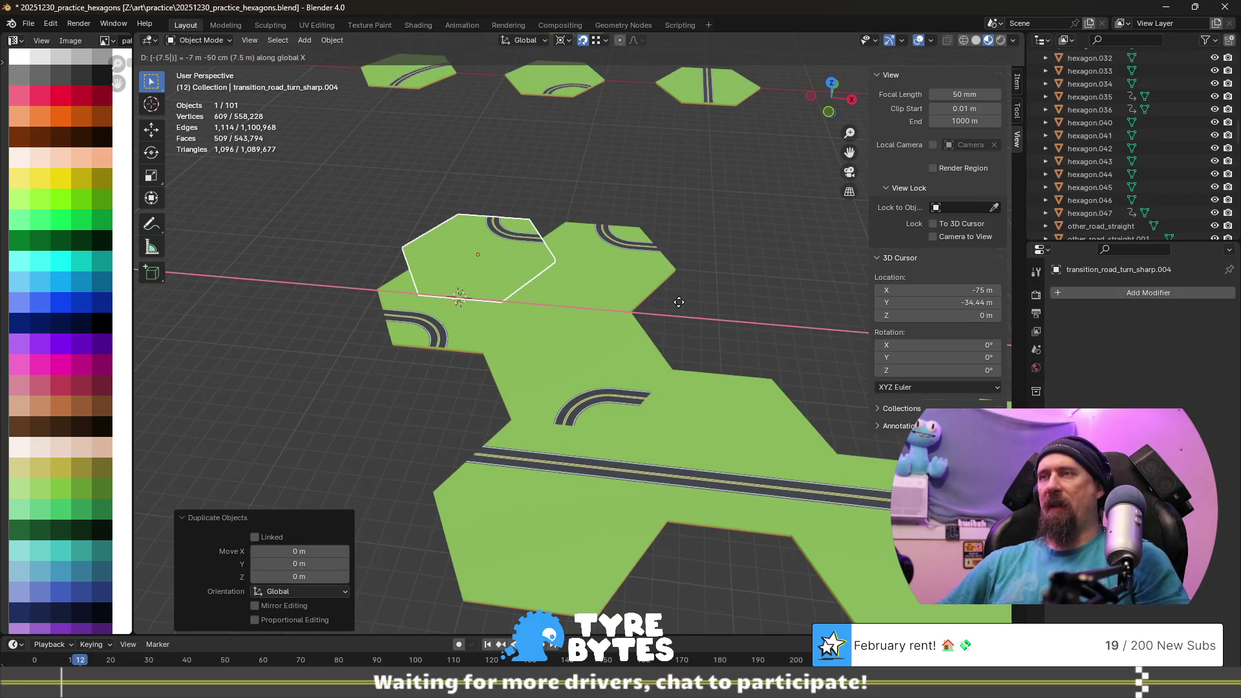
{"action": "key", "text": "minus"}
{"action": "key", "text": "Return"}
{"action": "key", "text": "g"}
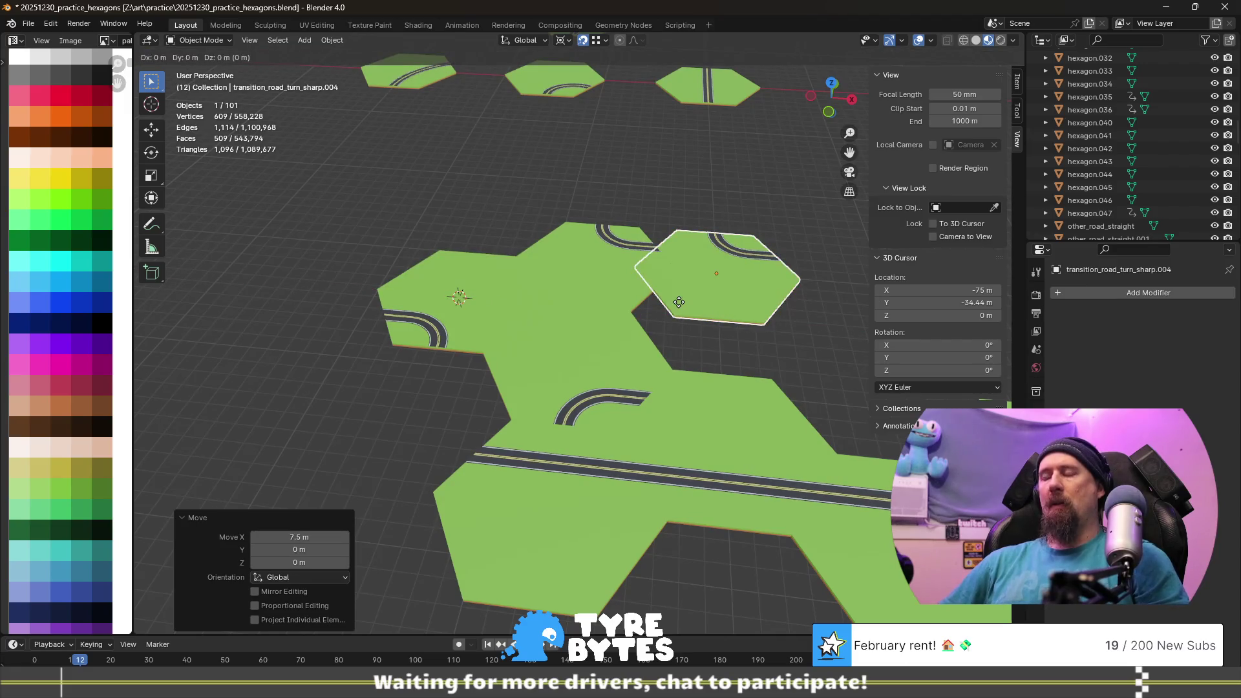
{"action": "type", "text": "y-4.33"}
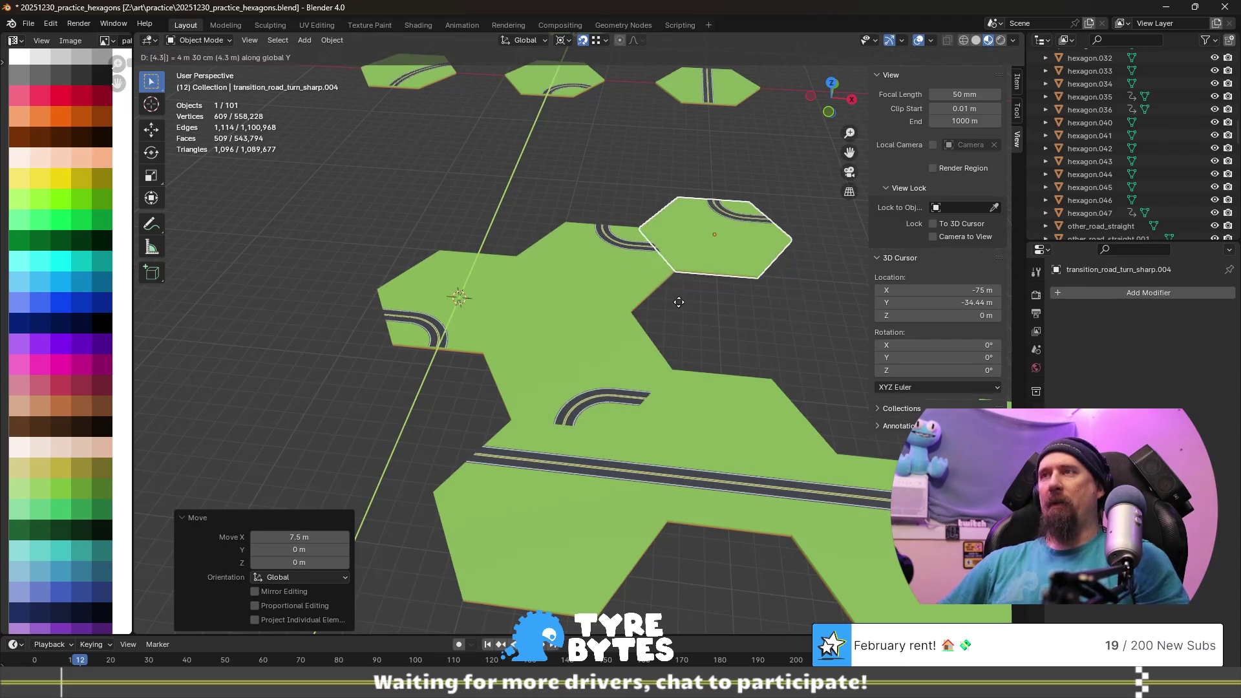
{"action": "key", "text": "Return"}
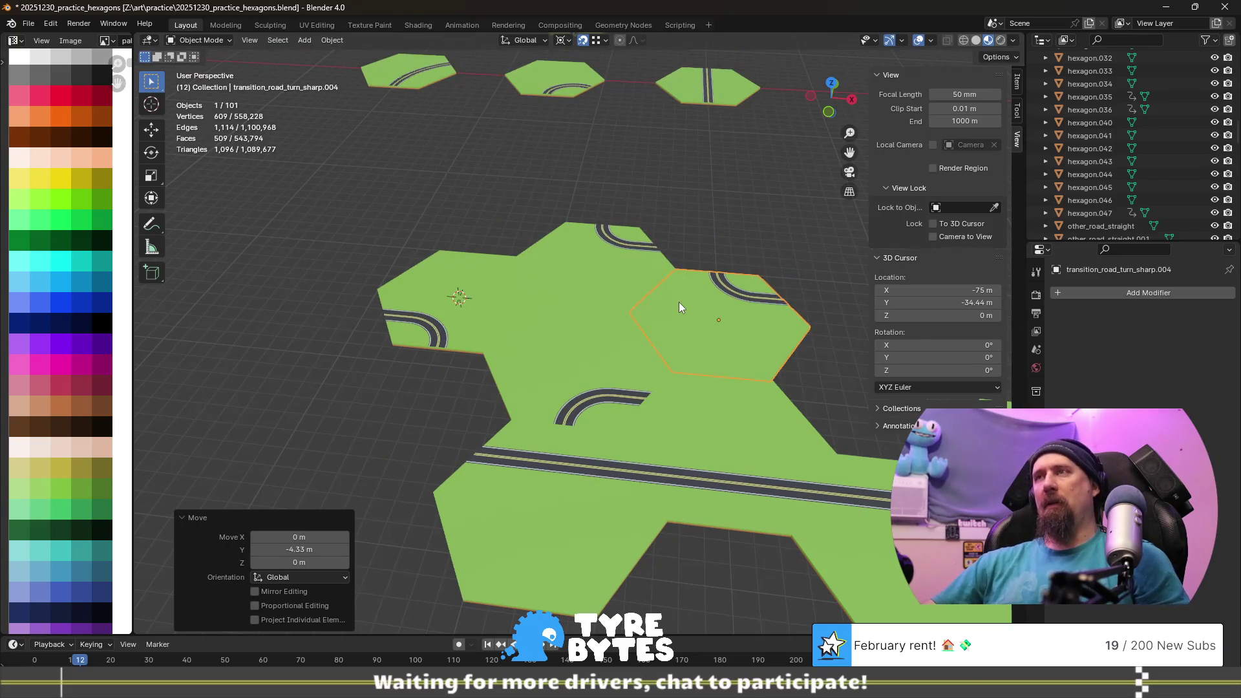
- Snap the cursor to the copy's origin and mirror its road along X by scale −1 in Edit Mode
{"action": "key", "text": "shift+s"}
{"action": "left_click", "coordinate": [701, 376]}
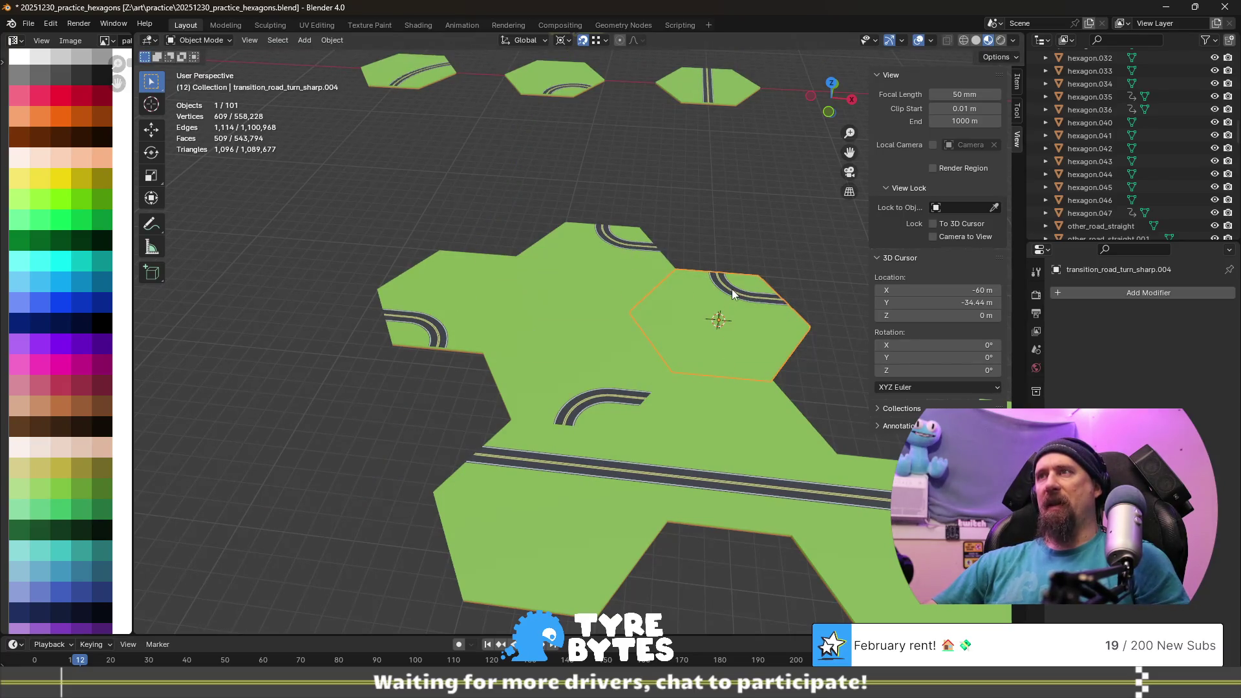
{"action": "key", "text": "Tab"}
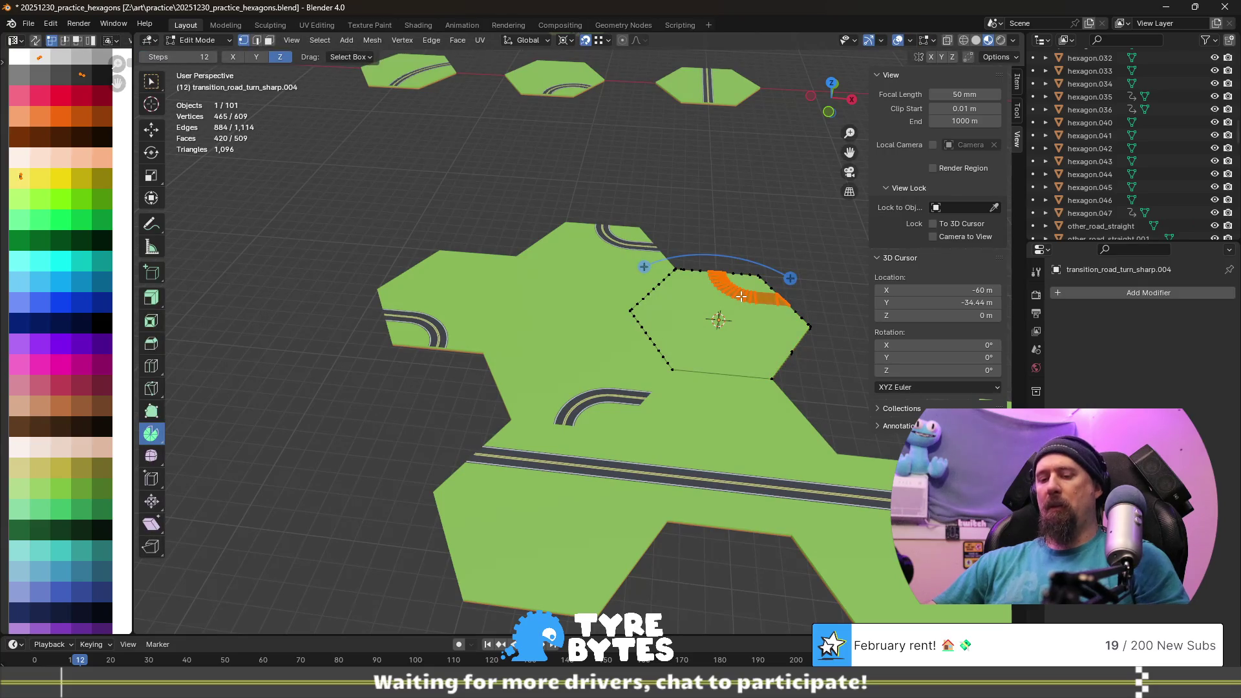
{"action": "type", "text": "sx-1"}
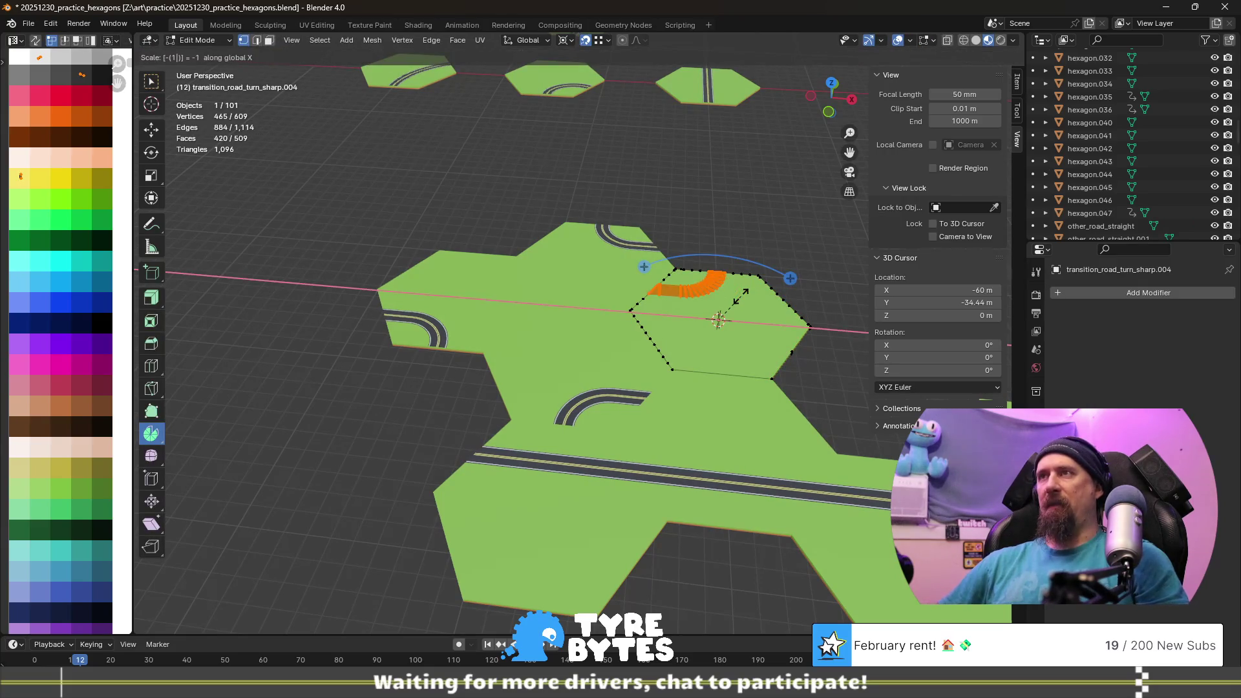
{"action": "key", "text": "Return"}
{"action": "key", "text": "Tab"}
{"action": "scroll", "coordinate": [744, 301], "scroll_direction": "down", "scroll_amount": 2}
{"action": "scroll", "coordinate": [744, 300], "scroll_direction": "down", "scroll_amount": 2}
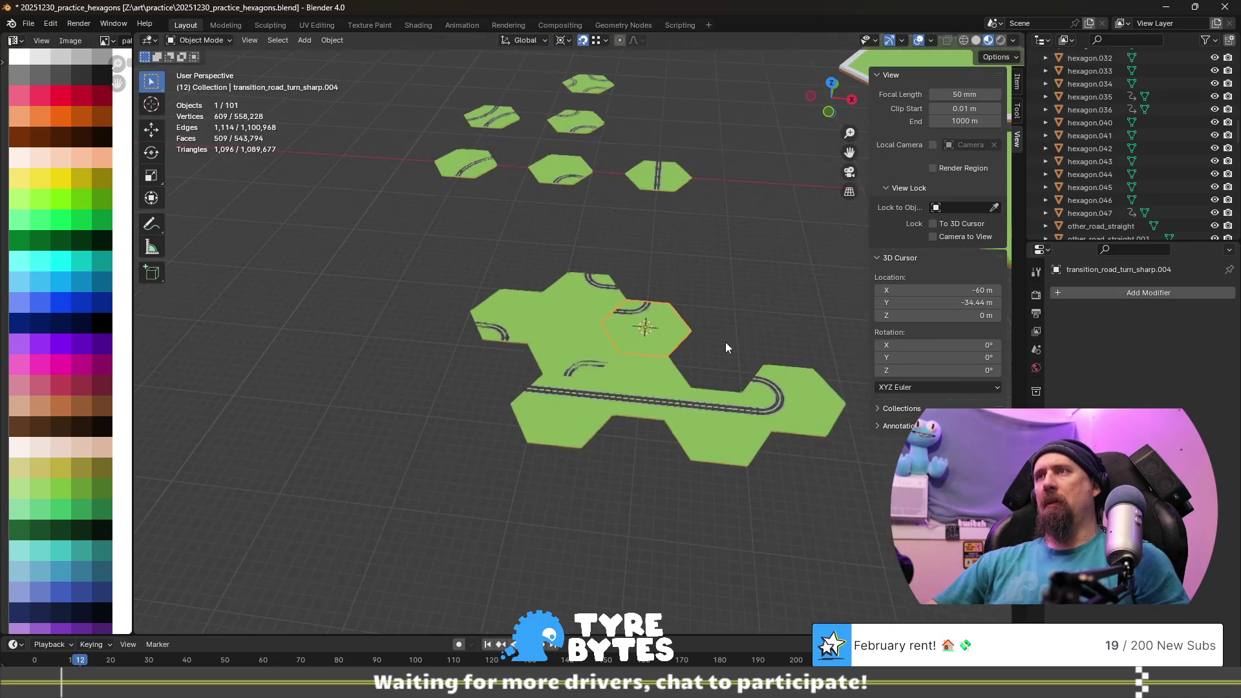
{"action": "middle_click_drag", "start_coordinate": [740, 341], "coordinate": [618, 325], "text": "shift"}
{"action": "scroll", "coordinate": [617, 325], "scroll_direction": "up", "scroll_amount": 3}
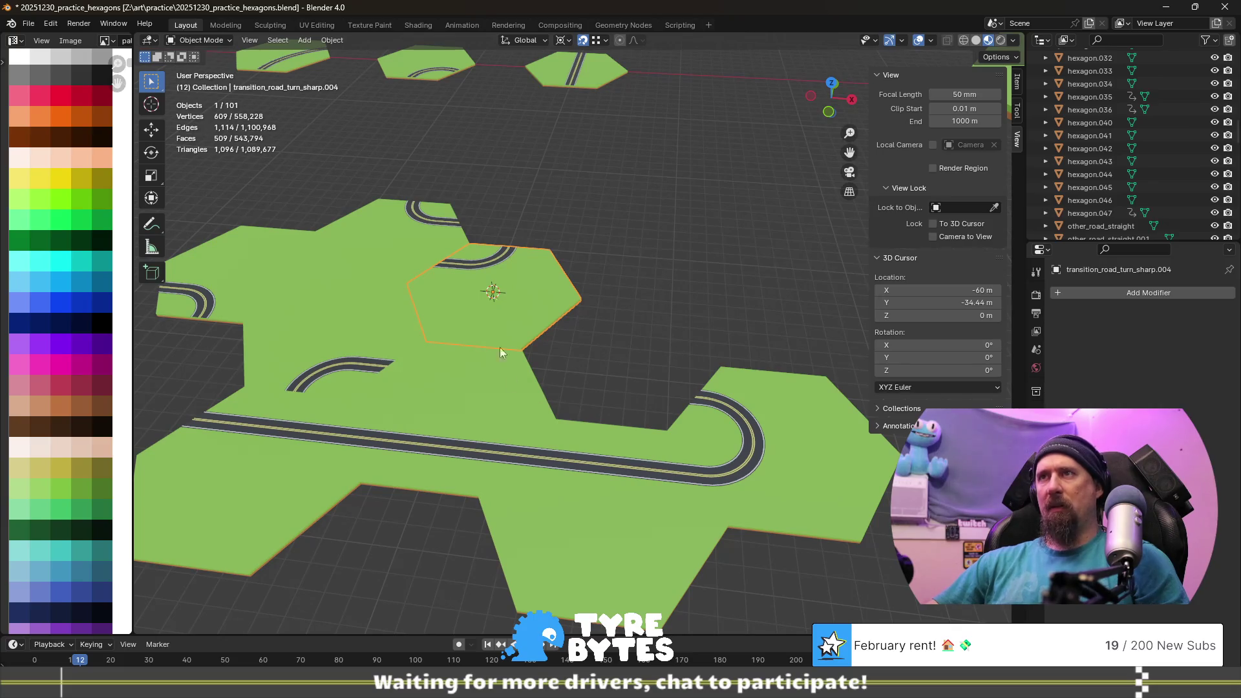
{"action": "scroll", "coordinate": [632, 190], "scroll_direction": "down", "scroll_amount": 2}
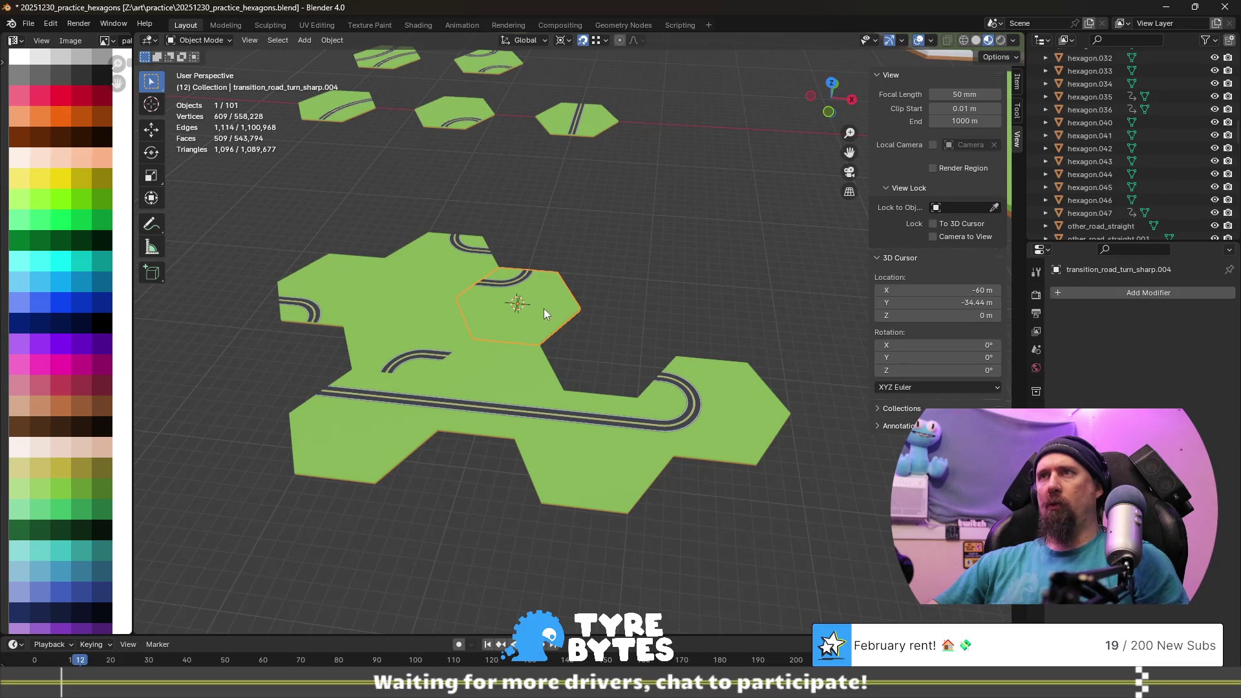
{"action": "key", "text": "shift+d"}
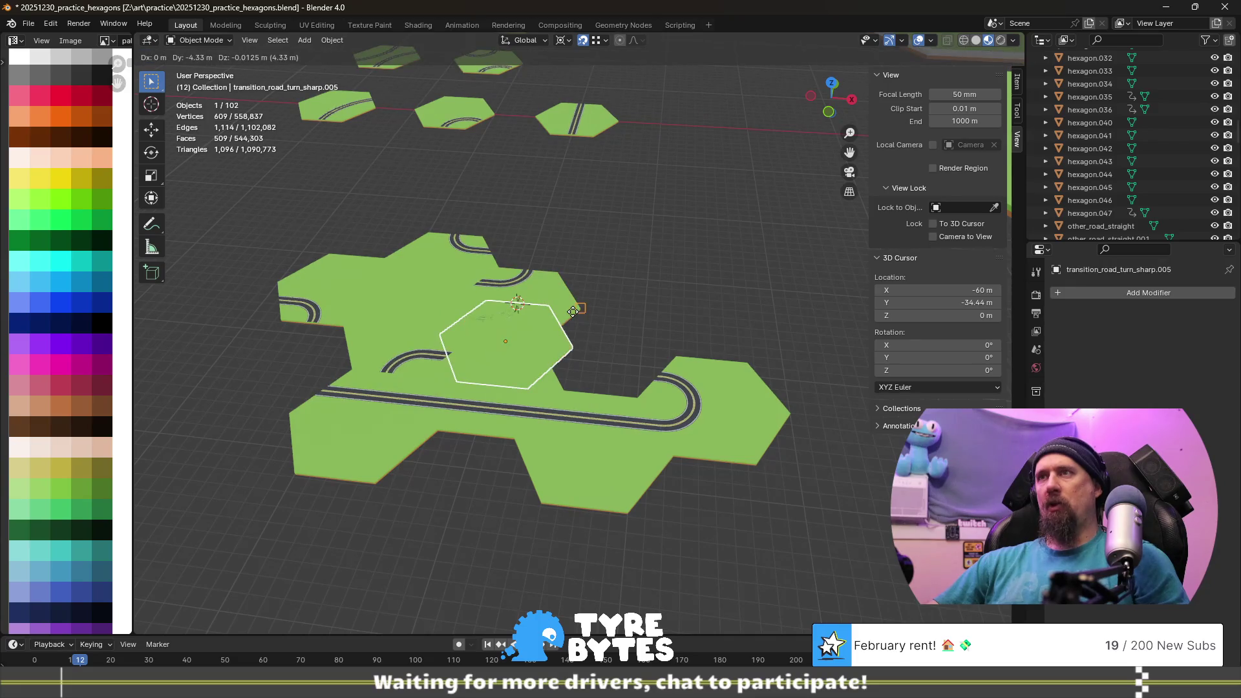
- Drop the new copy in place, then move it 7.5 m along X and −4.33 m along Y
{"action": "right_click", "coordinate": [576, 310]}
{"action": "type", "text": "gx"}
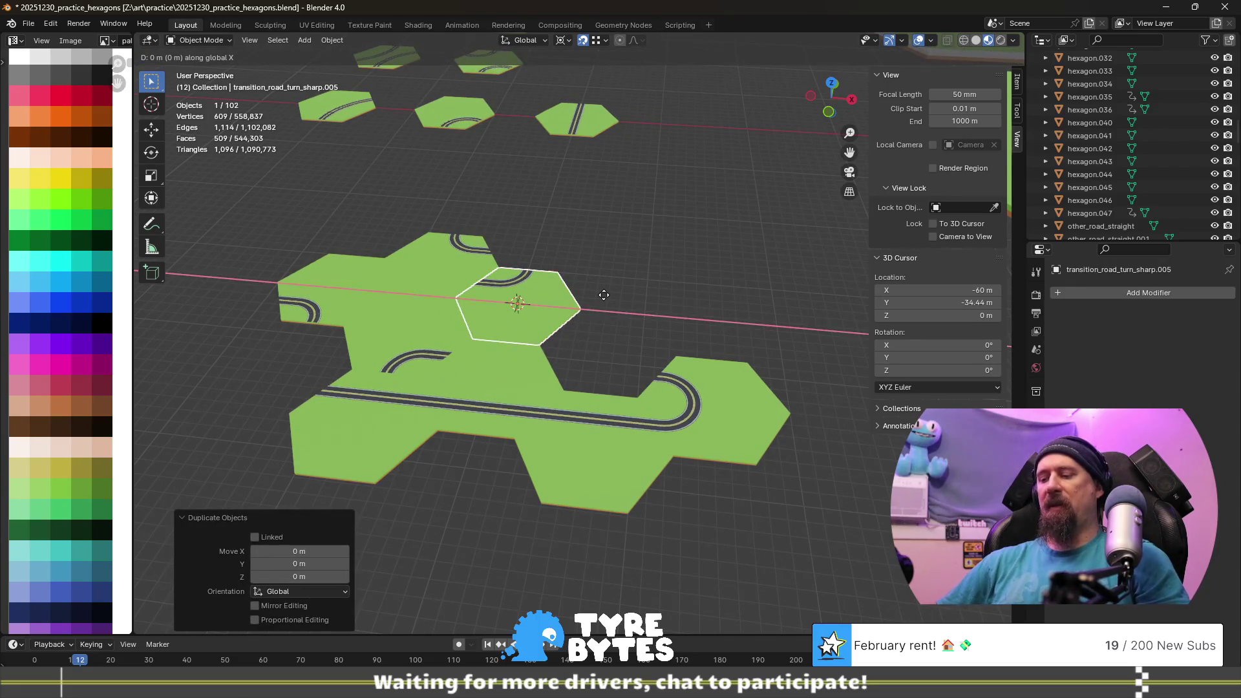
{"action": "type", "text": "7.5"}
{"action": "key", "text": "Return"}
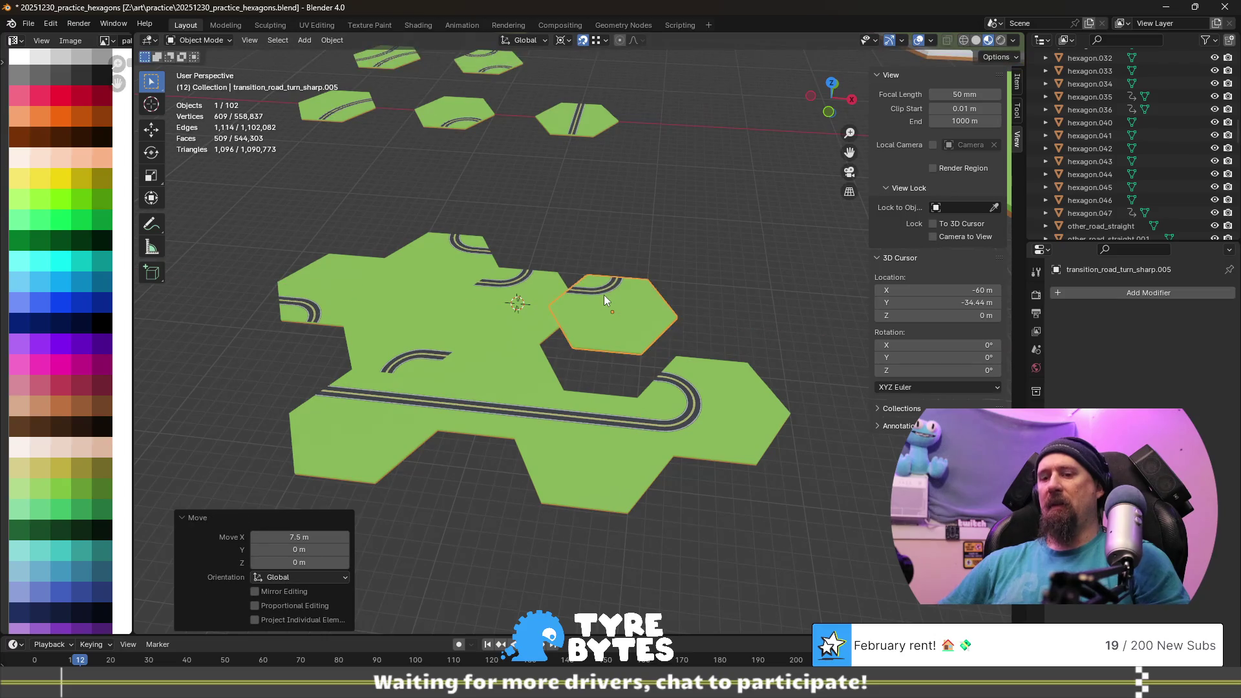
{"action": "type", "text": "gy"}
{"action": "type", "text": "-4.33"}
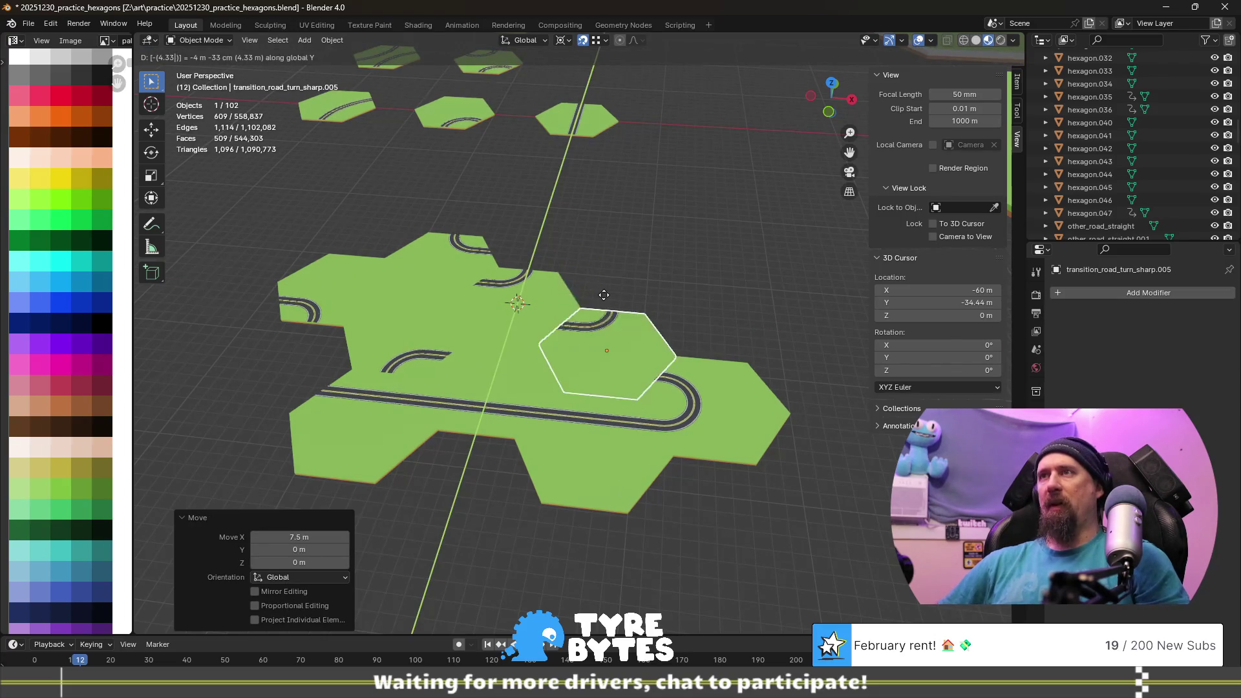
{"action": "key", "text": "Return"}
- Cancel a stray Z transform and set the pivot point to Median Point
{"action": "key", "text": "g"}
{"action": "key", "text": "z"}
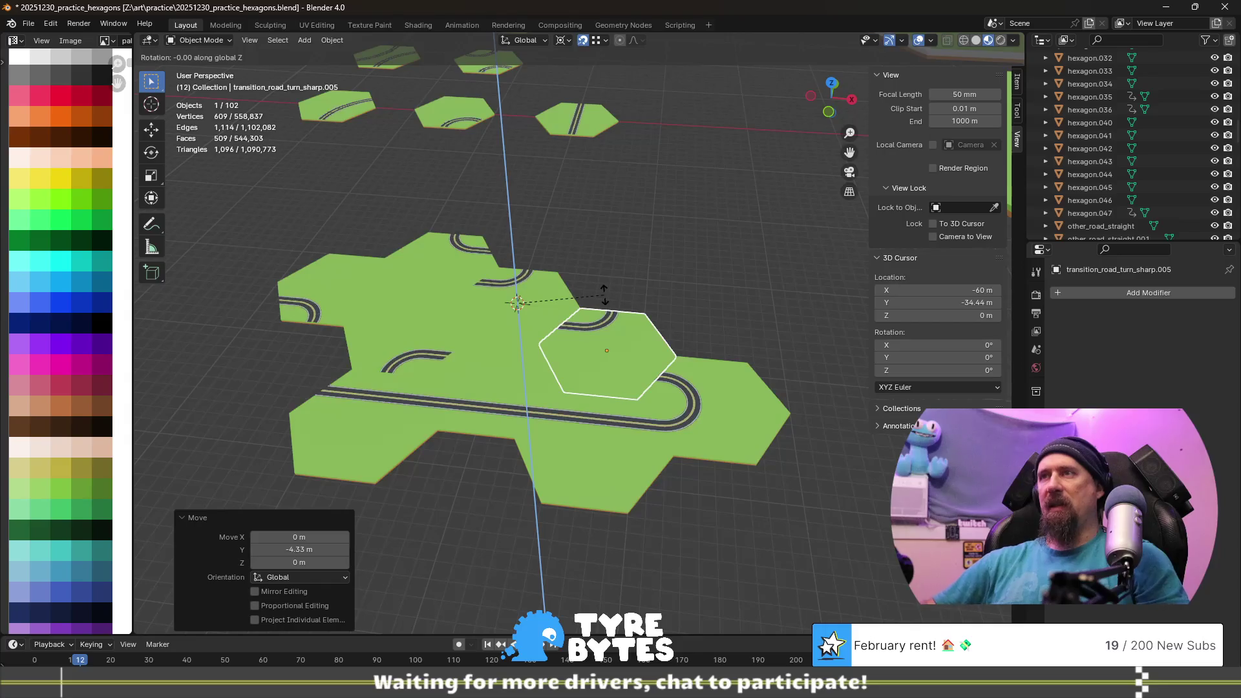
{"action": "key", "text": "Escape"}
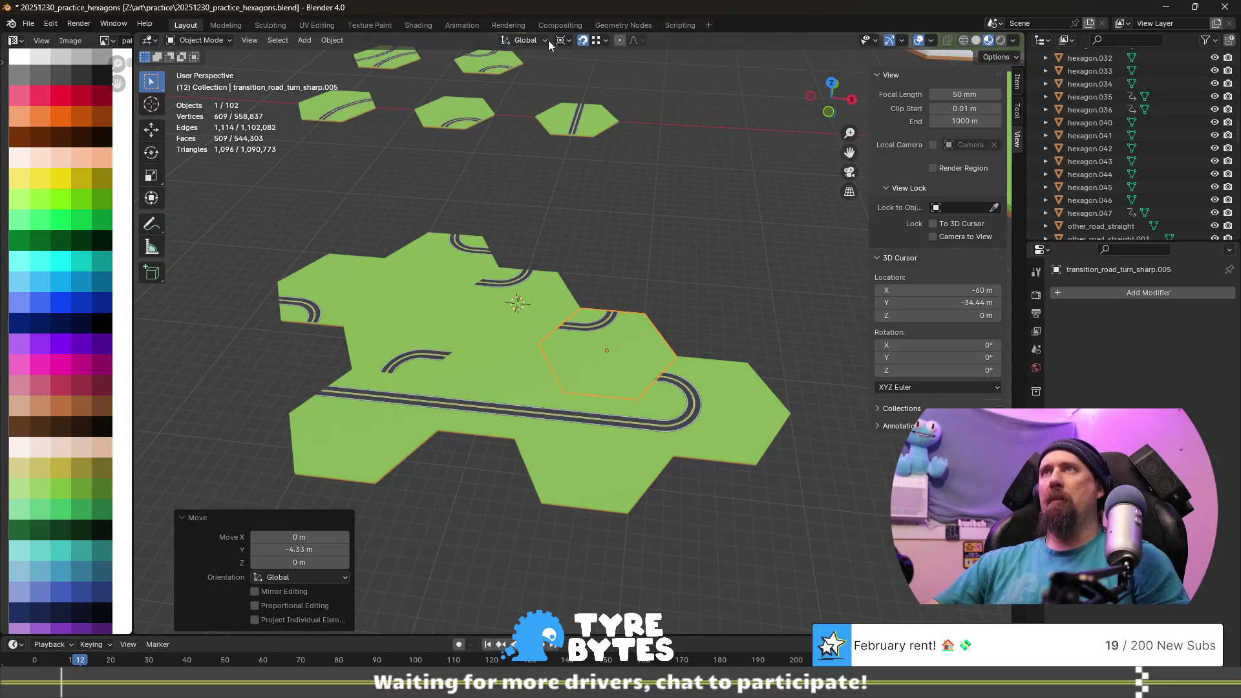
{"action": "left_click", "coordinate": [561, 40]}
{"action": "left_click", "coordinate": [593, 116]}
{"action": "type", "text": "rz"}
{"action": "type", "text": "60"}
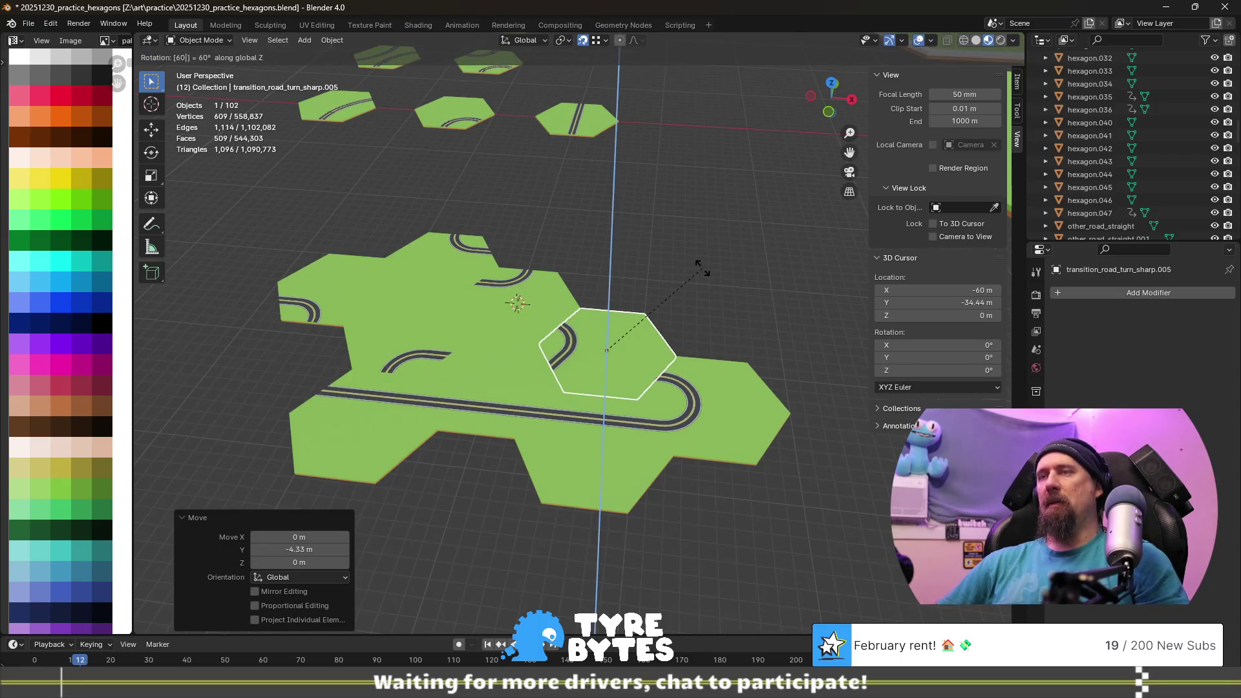
- Retype the Z rotation angle to 180°, confirm it, and select the copied hexagon tile
{"action": "key", "text": "BackSpace"}
{"action": "key", "text": "BackSpace"}
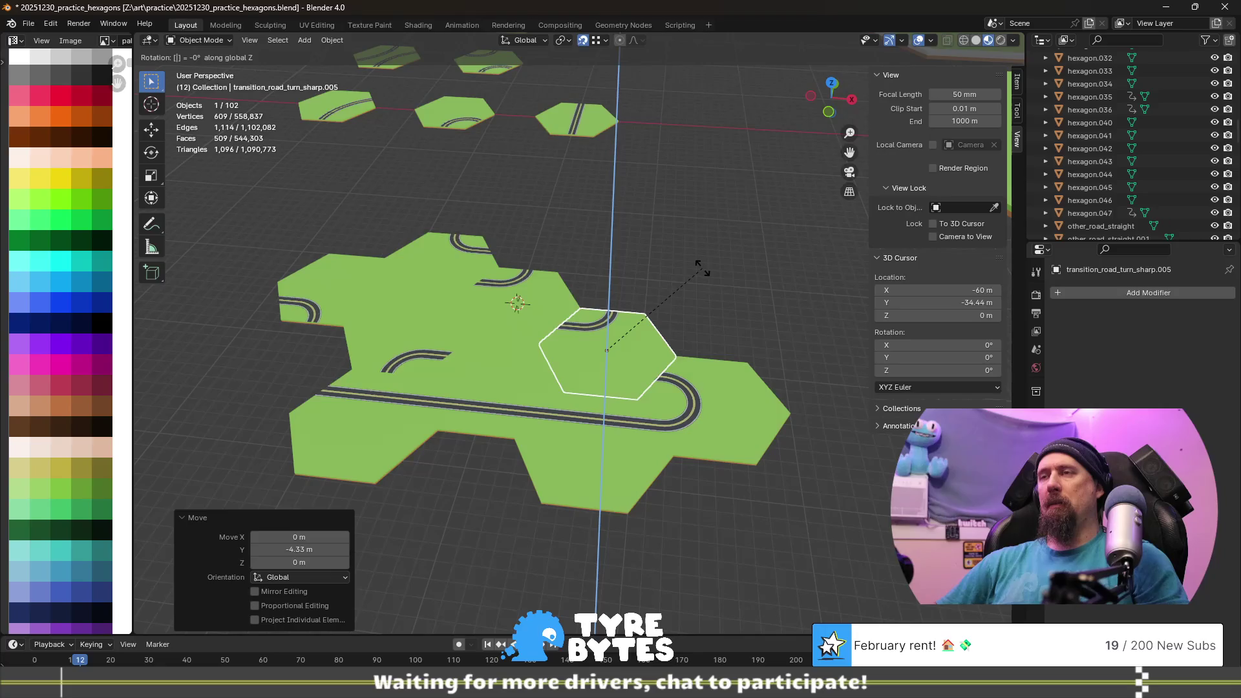
{"action": "type", "text": "120"}
{"action": "key", "text": "BackSpace"}
{"action": "key", "text": "BackSpace"}
{"action": "type", "text": "180"}
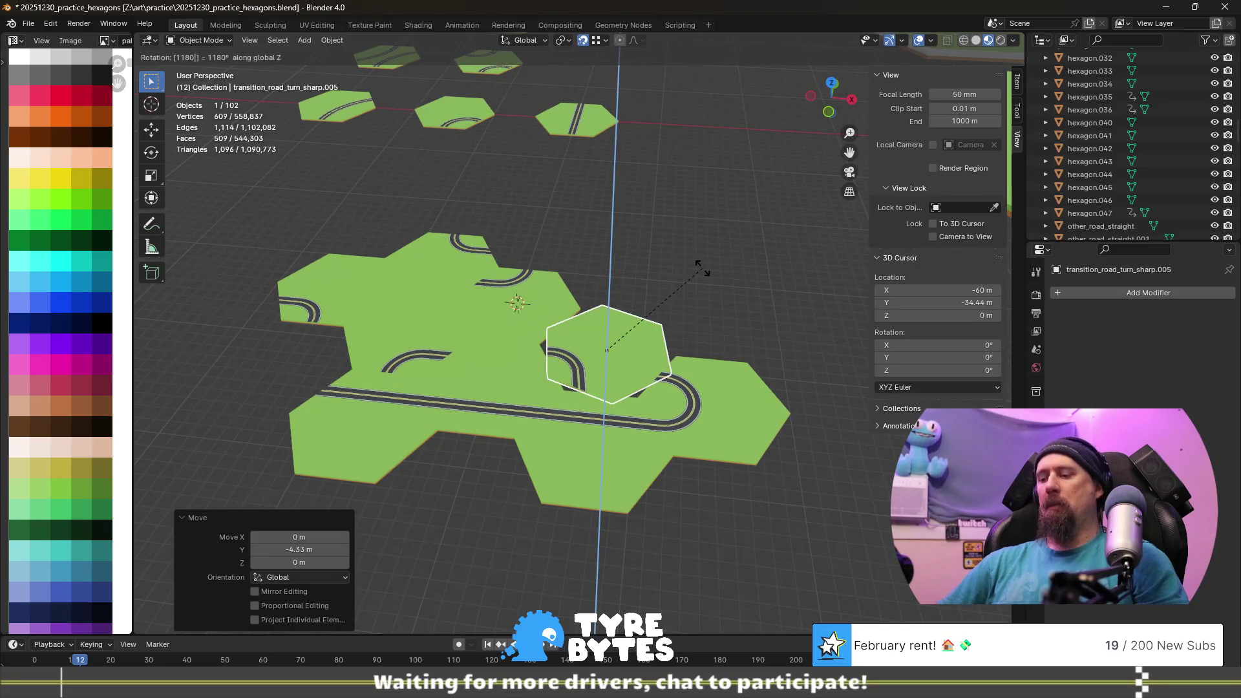
{"action": "key", "text": "BackSpace"}
{"action": "key", "text": "BackSpace"}
{"action": "key", "text": "BackSpace"}
{"action": "type", "text": "180"}
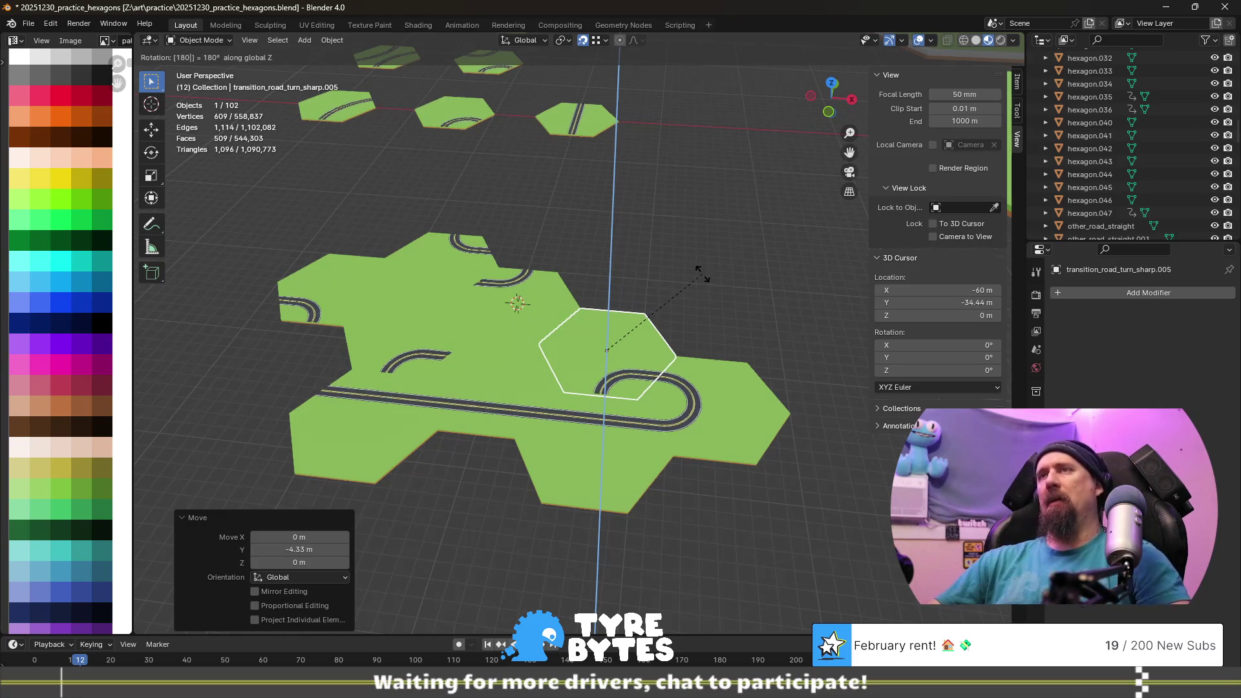
{"action": "key", "text": "Return"}
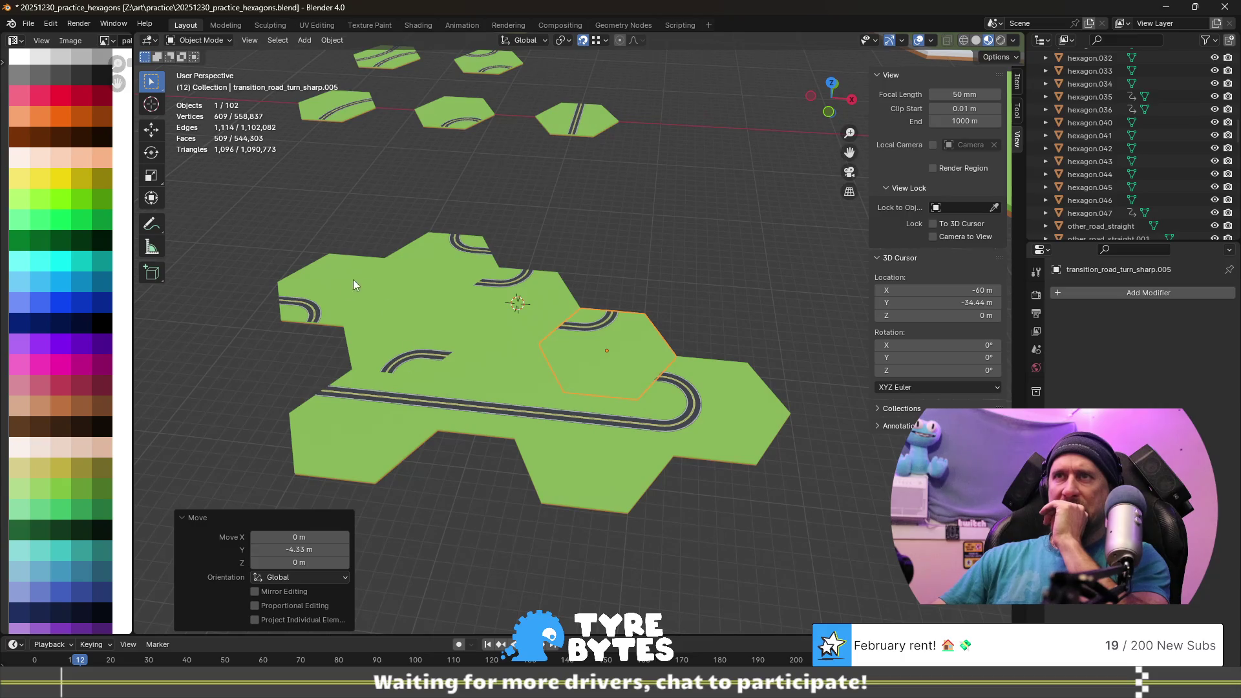
{"action": "left_click", "coordinate": [606, 350]}
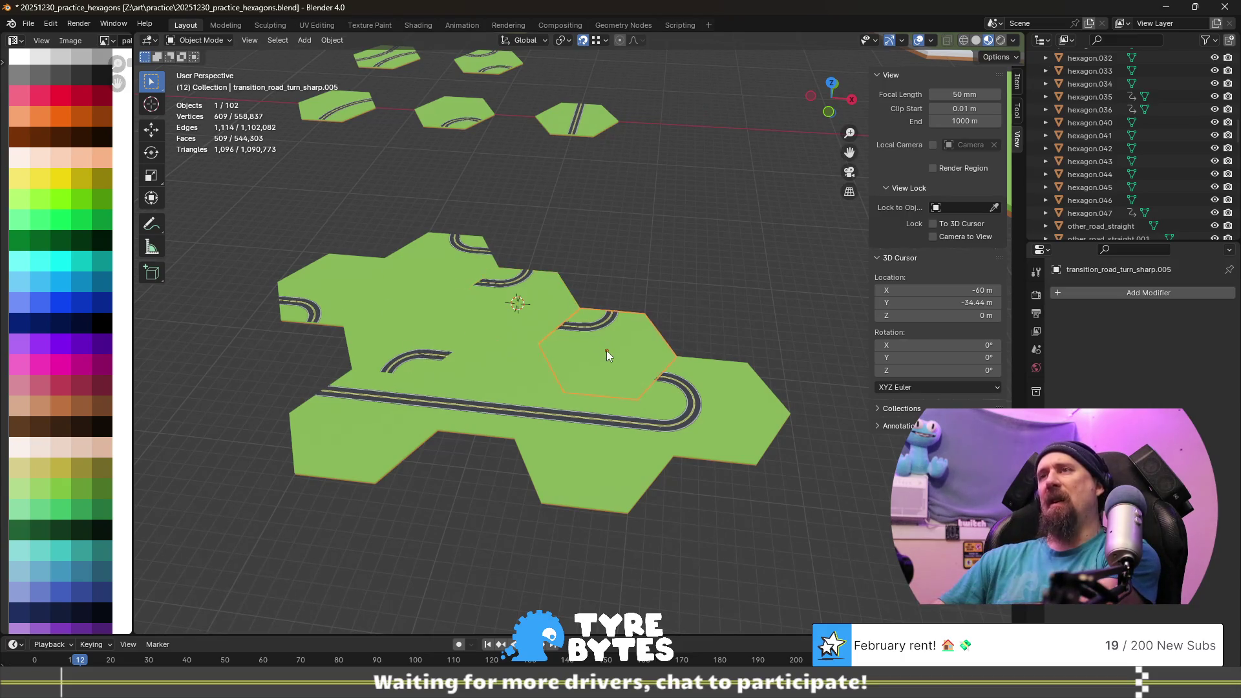
- Delete the copied tile and select the transition_road_turn_sharp.004 tile
{"action": "key", "text": "Delete"}
{"action": "left_click", "coordinate": [568, 314]}
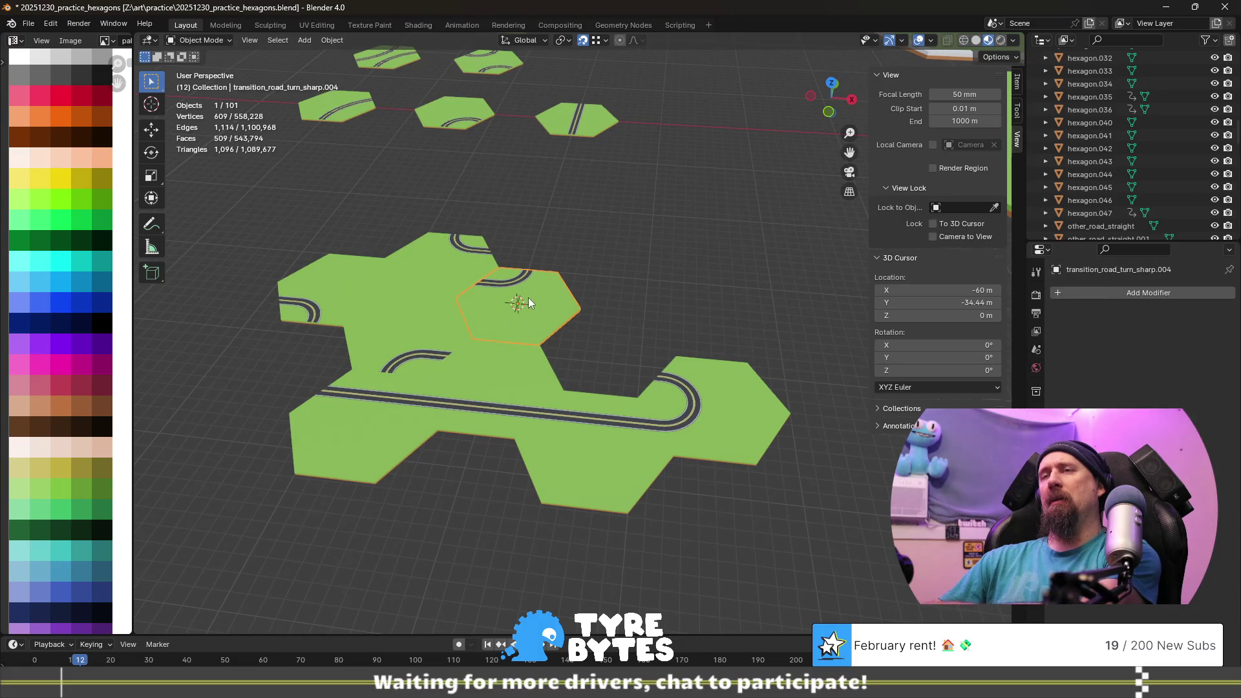
{"action": "left_click", "coordinate": [468, 276]}
{"action": "left_click", "coordinate": [496, 330]}
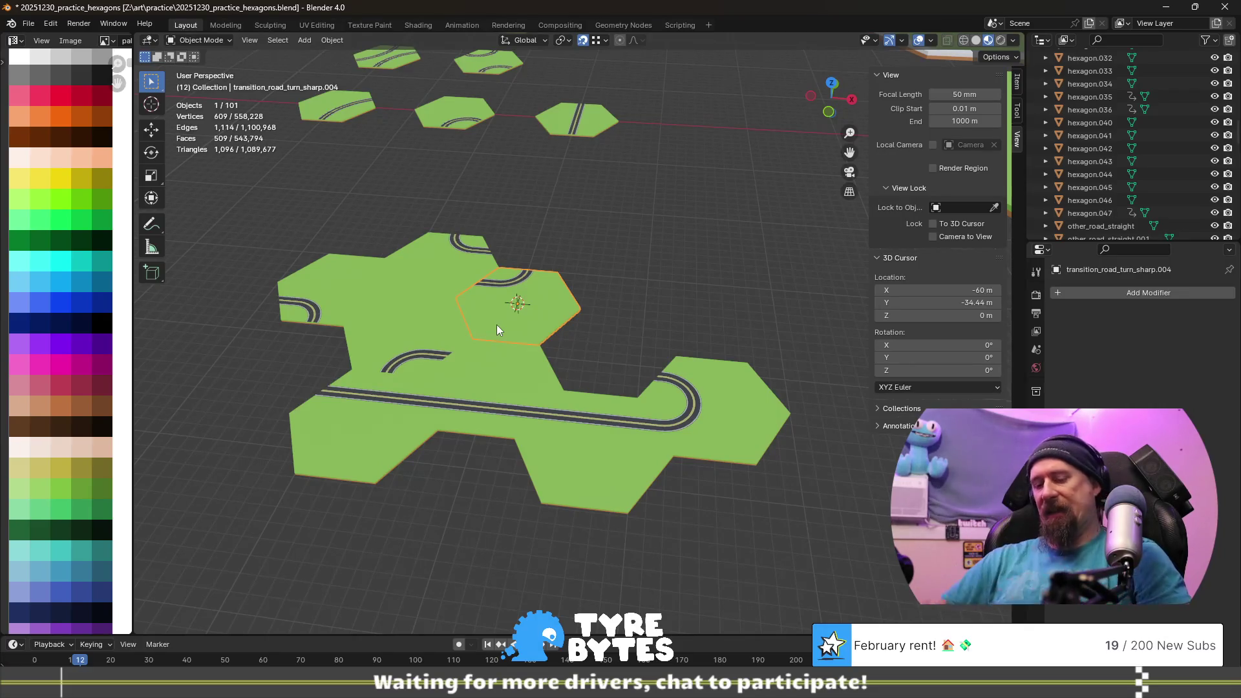
{"action": "type", "text": "rz"}
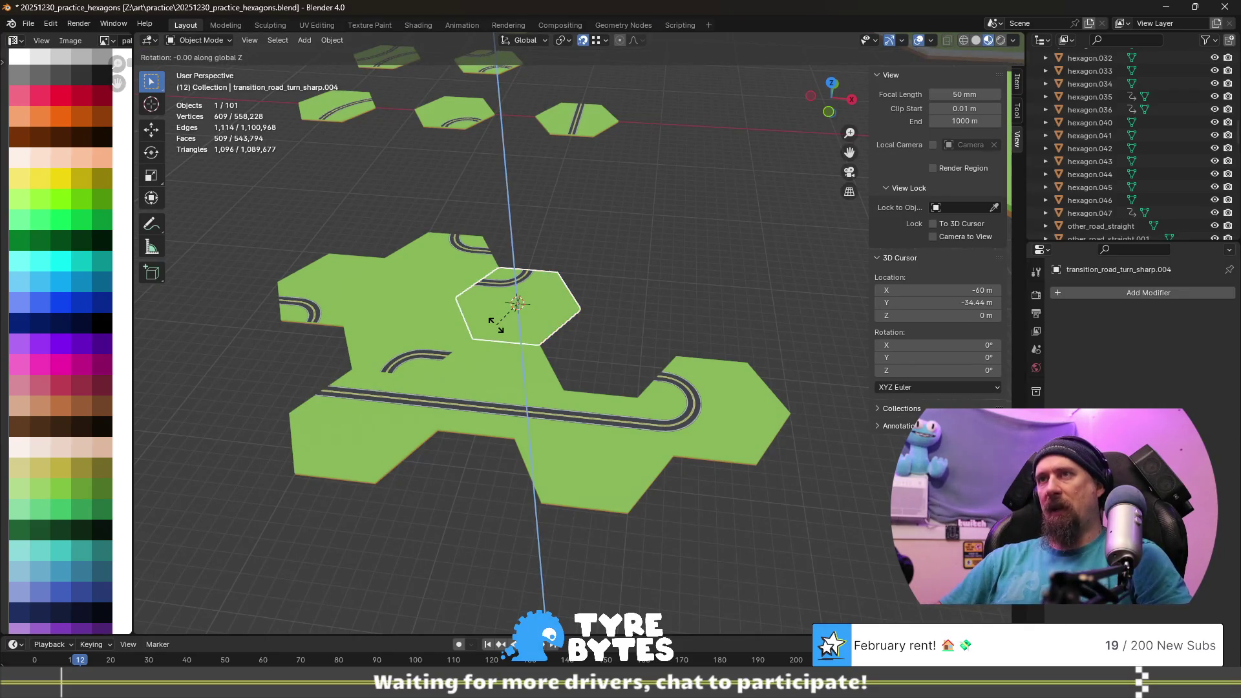
{"action": "type", "text": "180"}
- Turn the .004 tile 180° about Z, then delete it
{"action": "key", "text": "Return"}
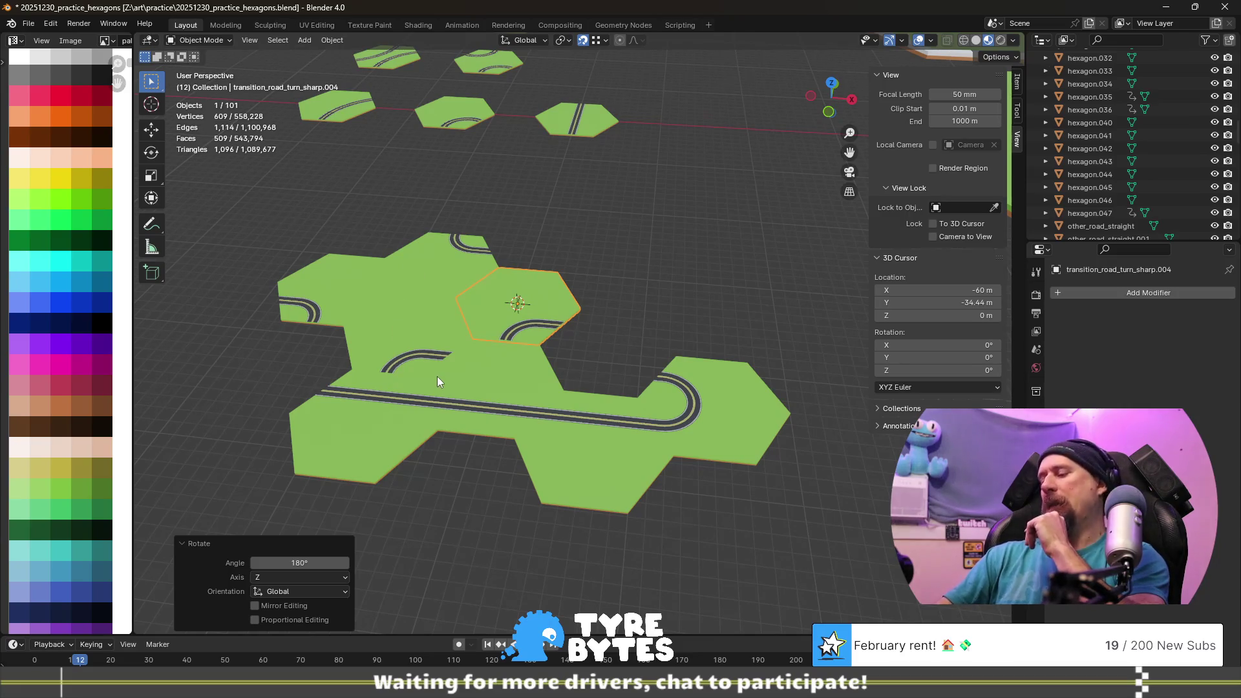
{"action": "key", "text": "Delete"}
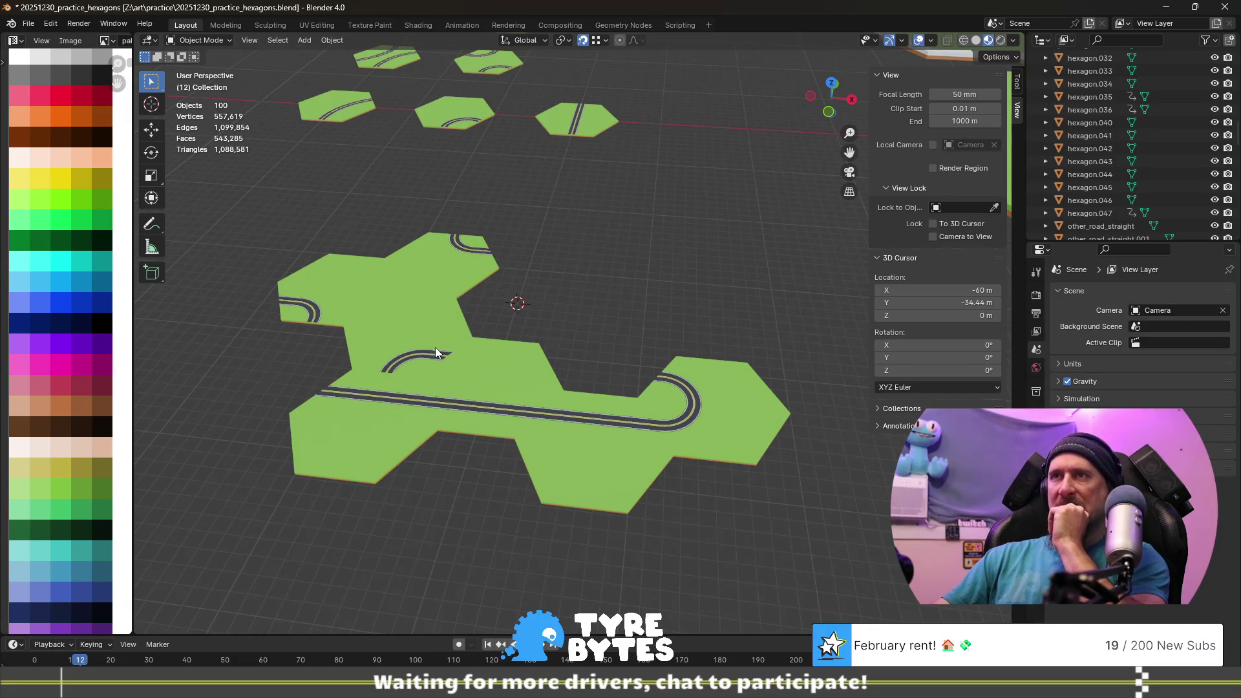
- Delete the upper-left hexagon tile next to the transition_road_turn_sharp tile
{"action": "left_click", "coordinate": [436, 347]}
{"action": "left_click", "coordinate": [329, 291]}
{"action": "key", "text": "Delete"}
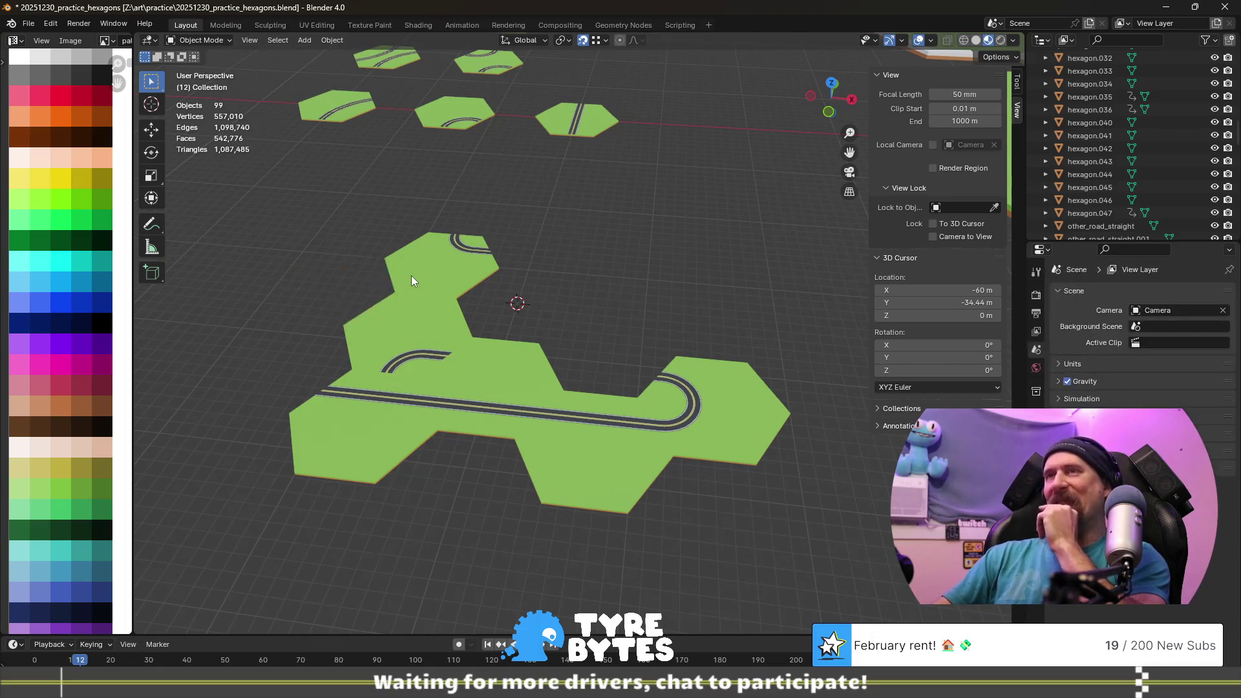
{"action": "left_click", "coordinate": [436, 268]}
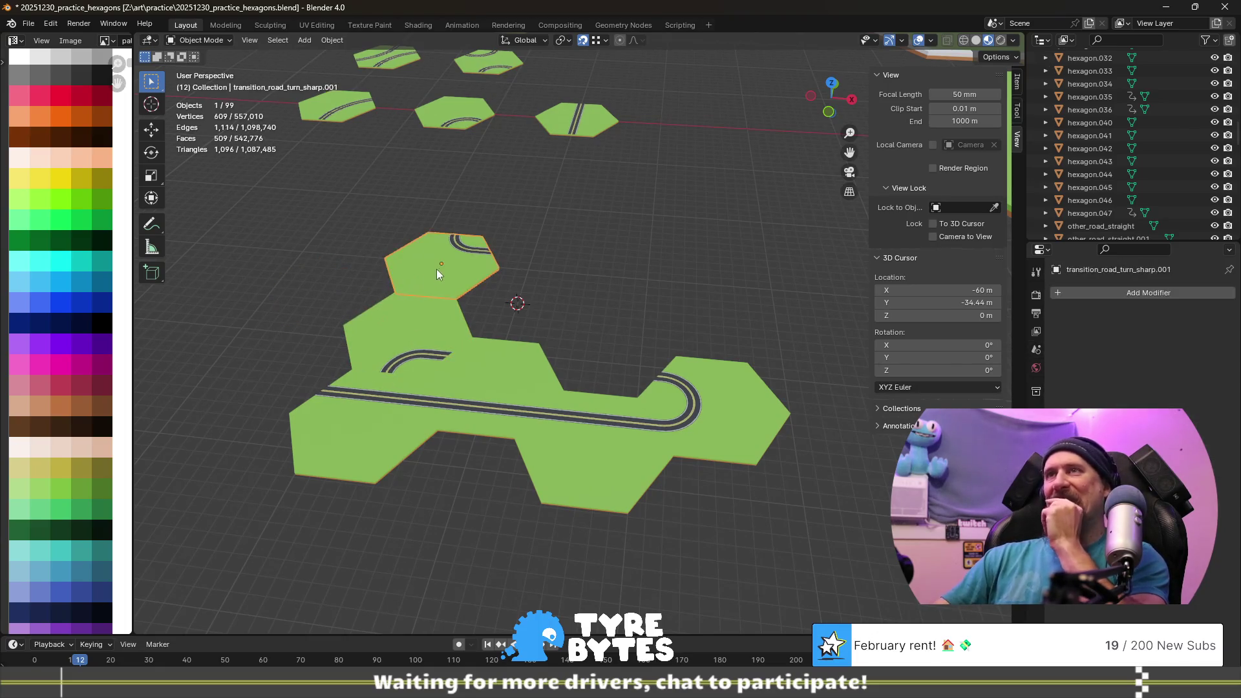
- Duplicate the transition_road_turn_sharp tile in place as copy .003
{"action": "left_click", "coordinate": [441, 338]}
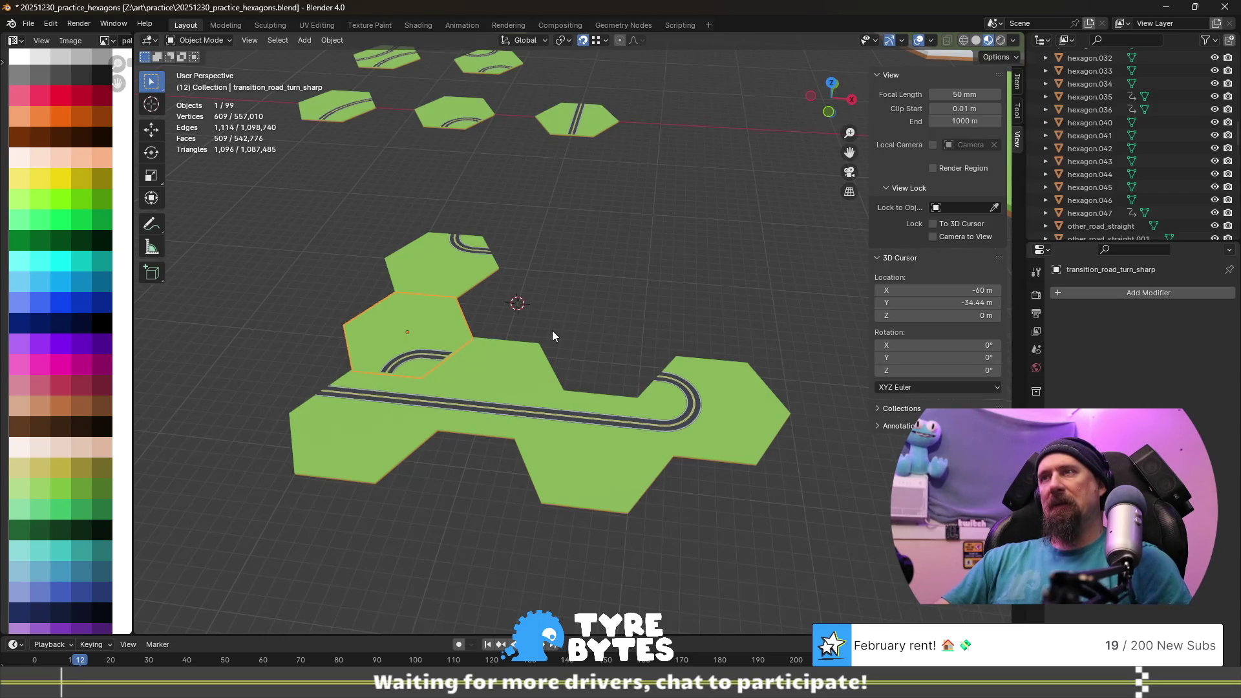
{"action": "key", "text": "shift+d"}
{"action": "right_click", "coordinate": [580, 345]}
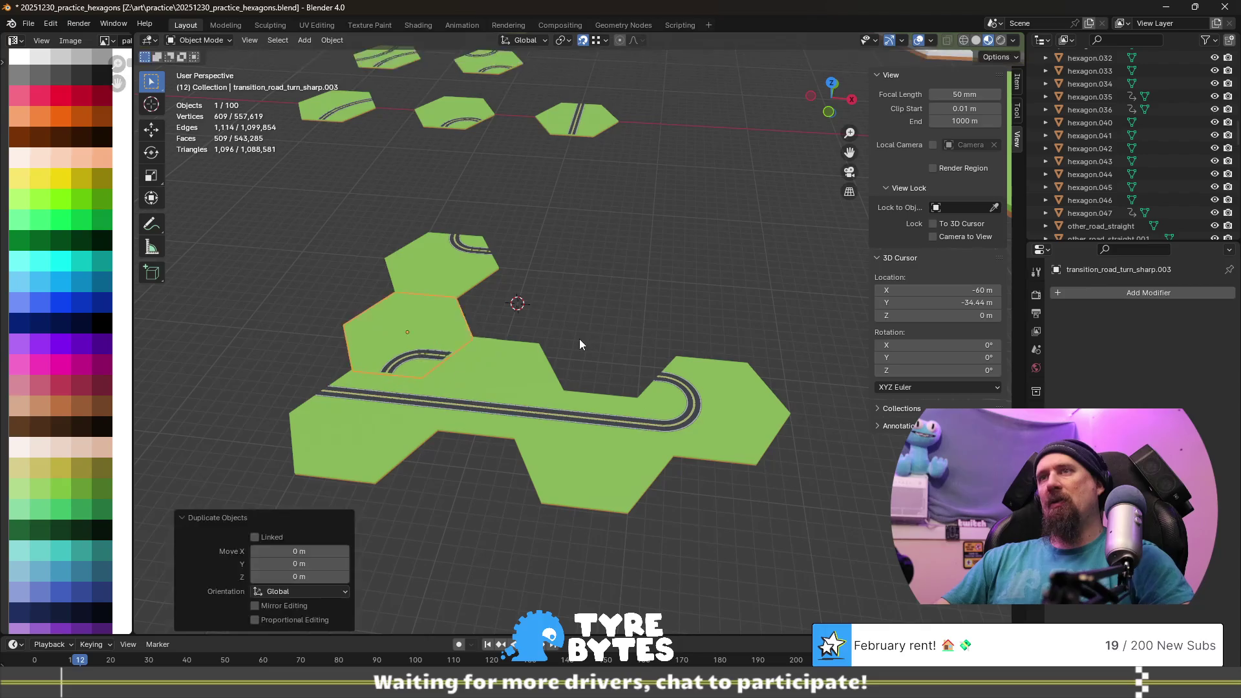
{"action": "type", "text": "gx"}
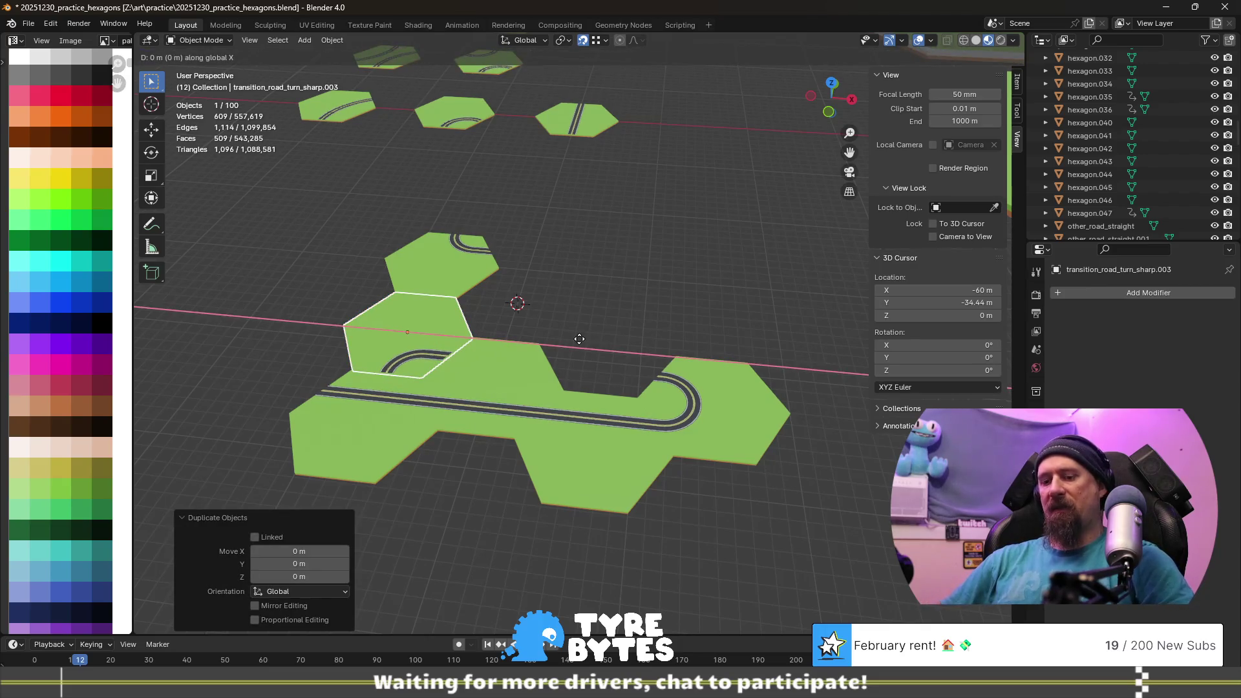
{"action": "type", "text": "15"}
- Move copy .003 by 15 m along X into the gap and enter Edit Mode on its mesh
{"action": "key", "text": "Return"}
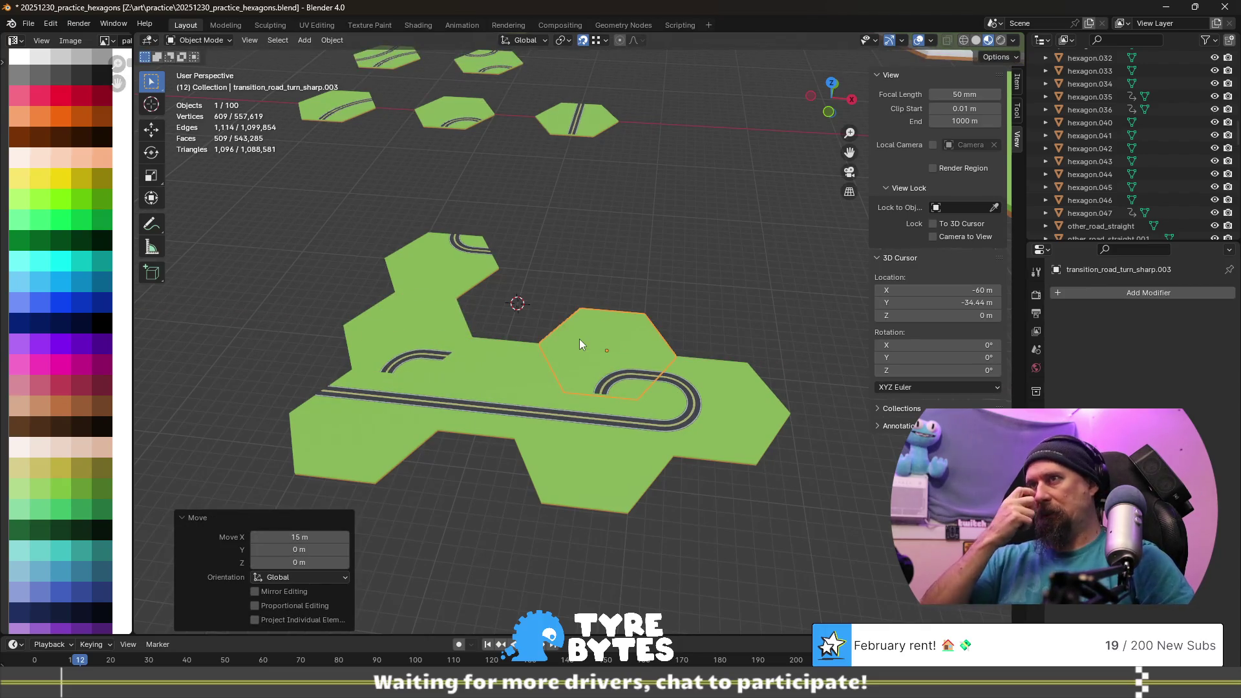
{"action": "scroll", "coordinate": [579, 339], "scroll_direction": "up", "scroll_amount": 3}
{"action": "key", "text": "Tab"}
{"action": "middle_click_drag", "start_coordinate": [625, 397], "coordinate": [509, 433]}
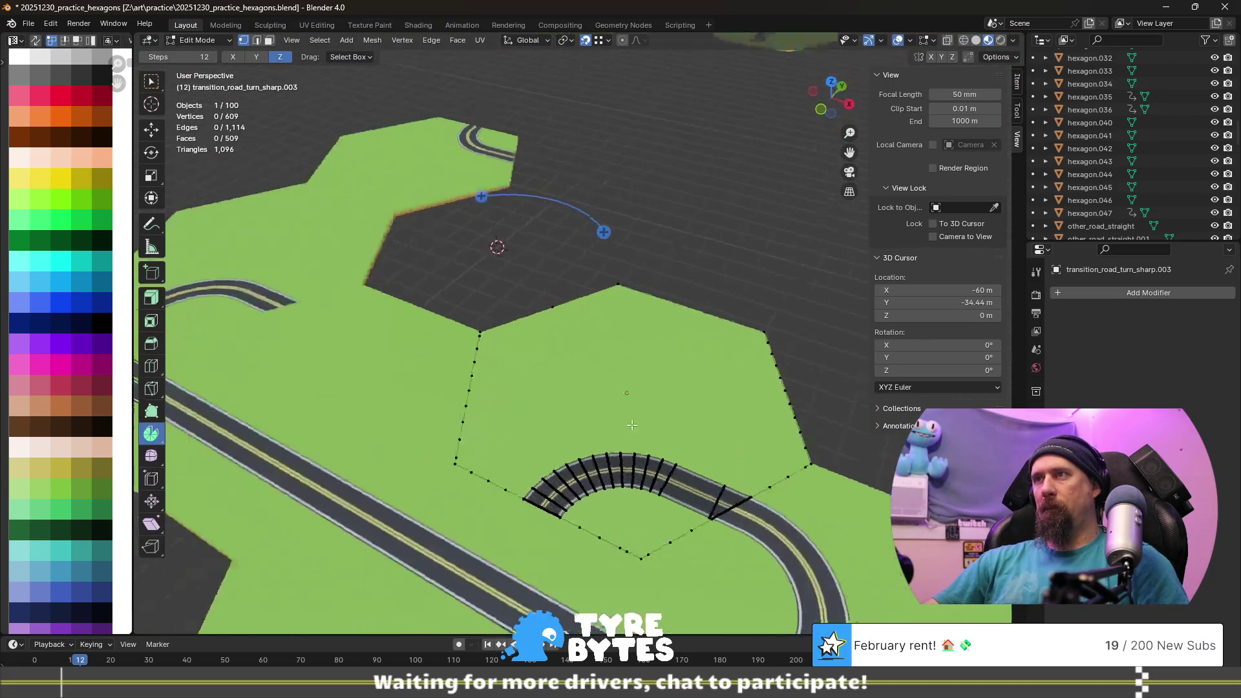
{"action": "scroll", "coordinate": [509, 433], "scroll_direction": "up", "scroll_amount": 2}
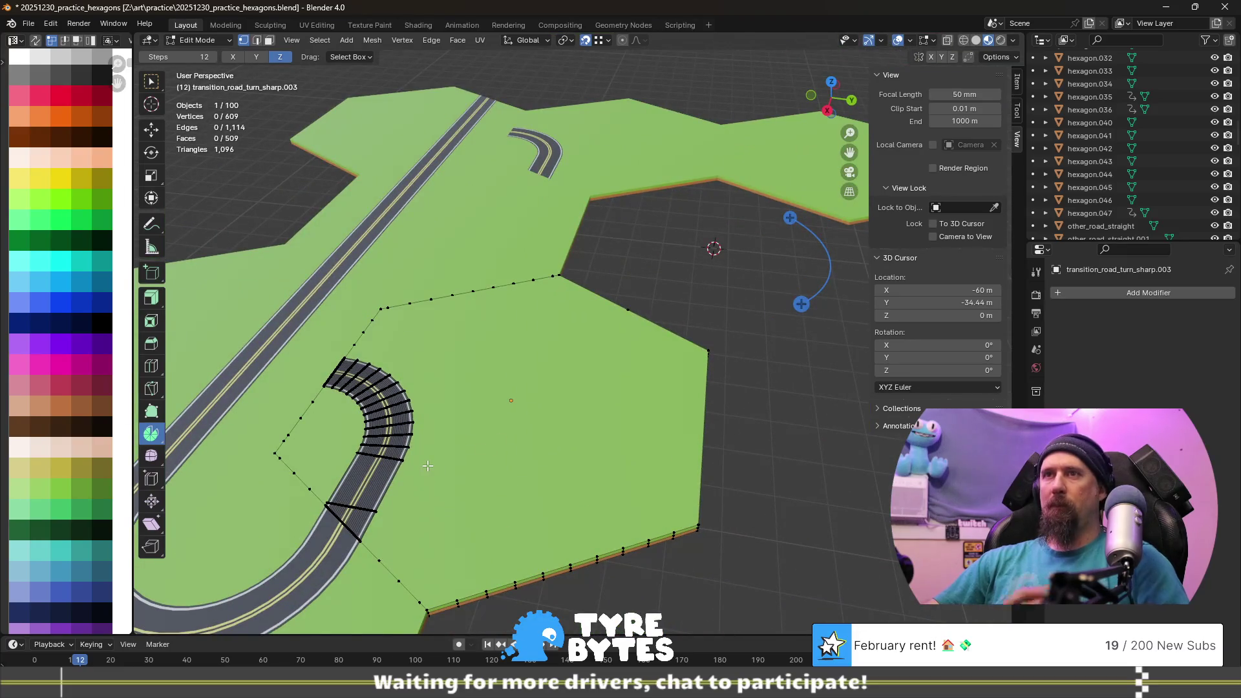